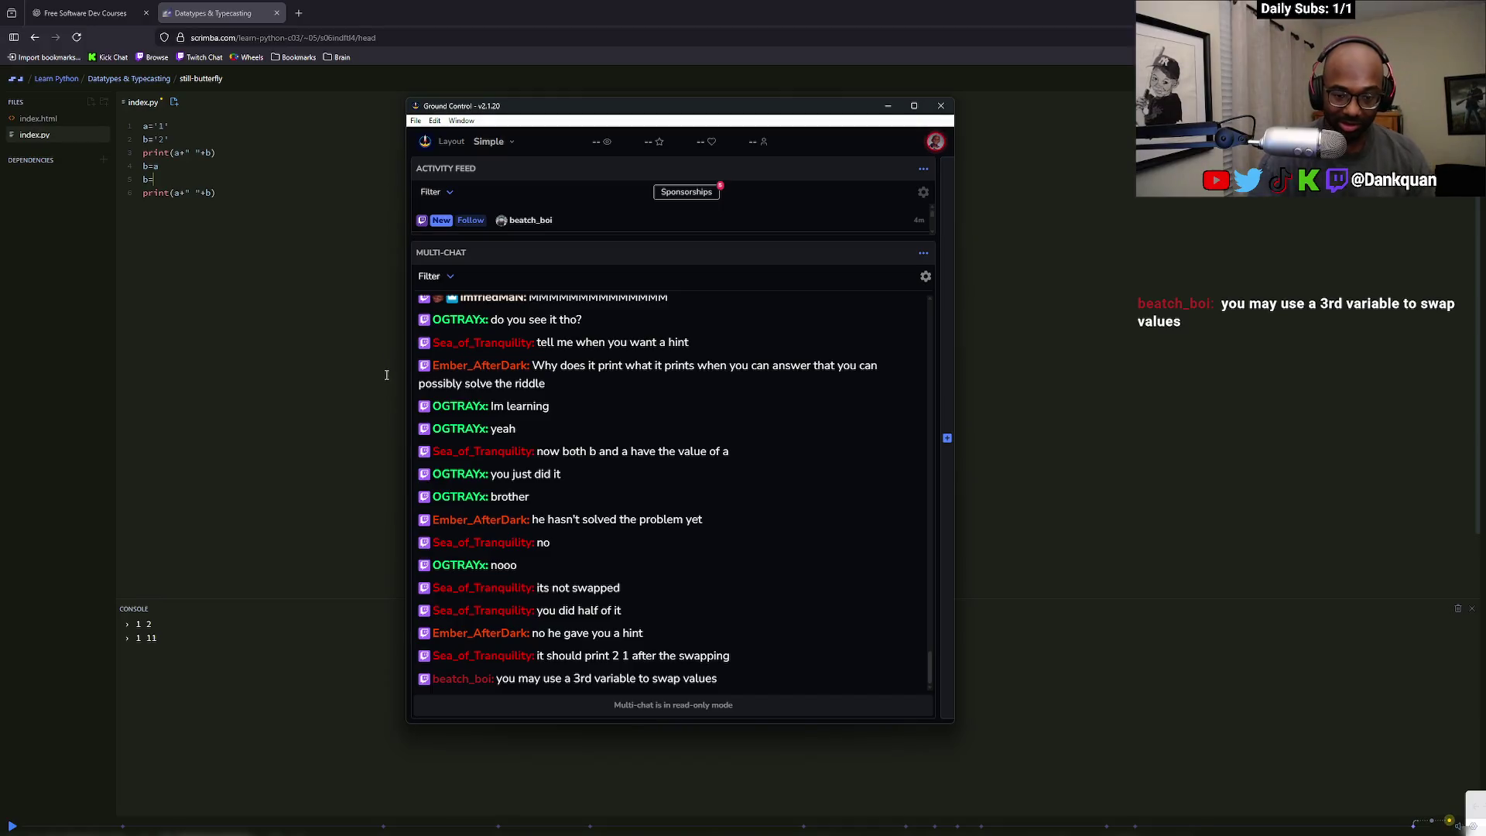
Delete the stray 'b=' on line 5 so the script prints 1 2 then 1 1
left_click(275, 365)
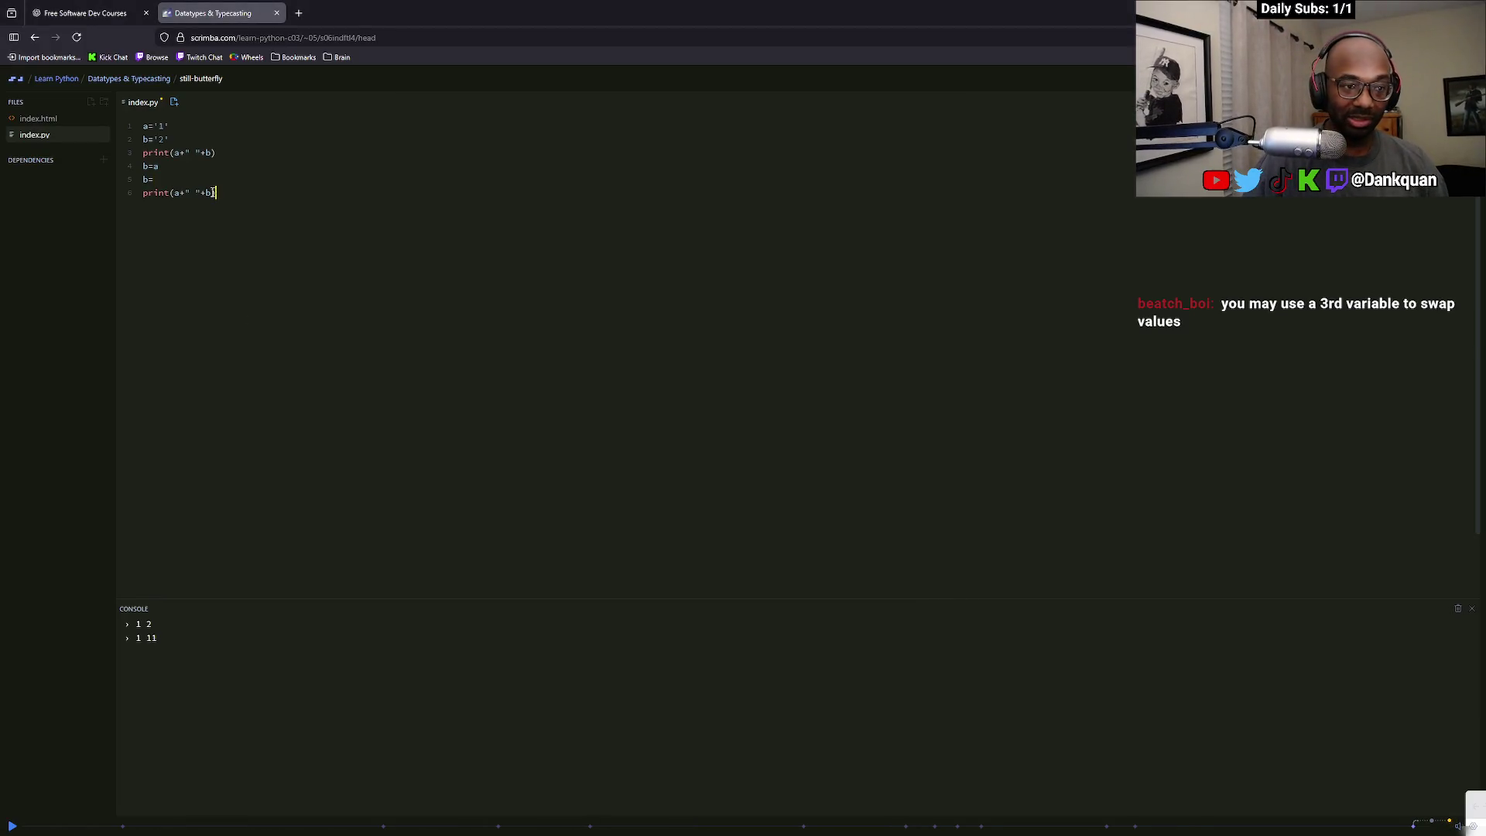
left_click(193, 180)
key("BackSpace")
key("BackSpace")
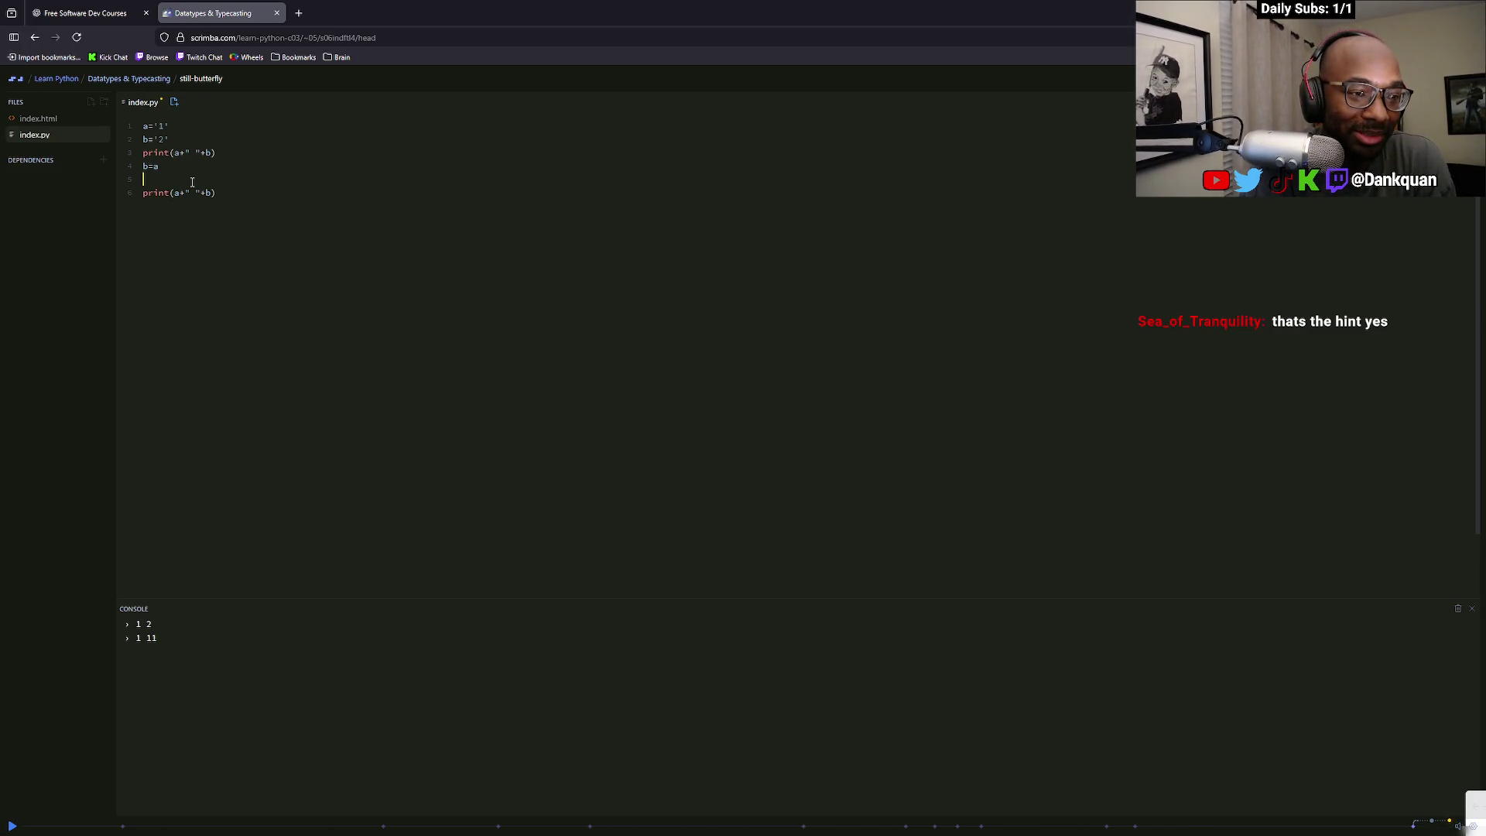
key("alt+Tab")
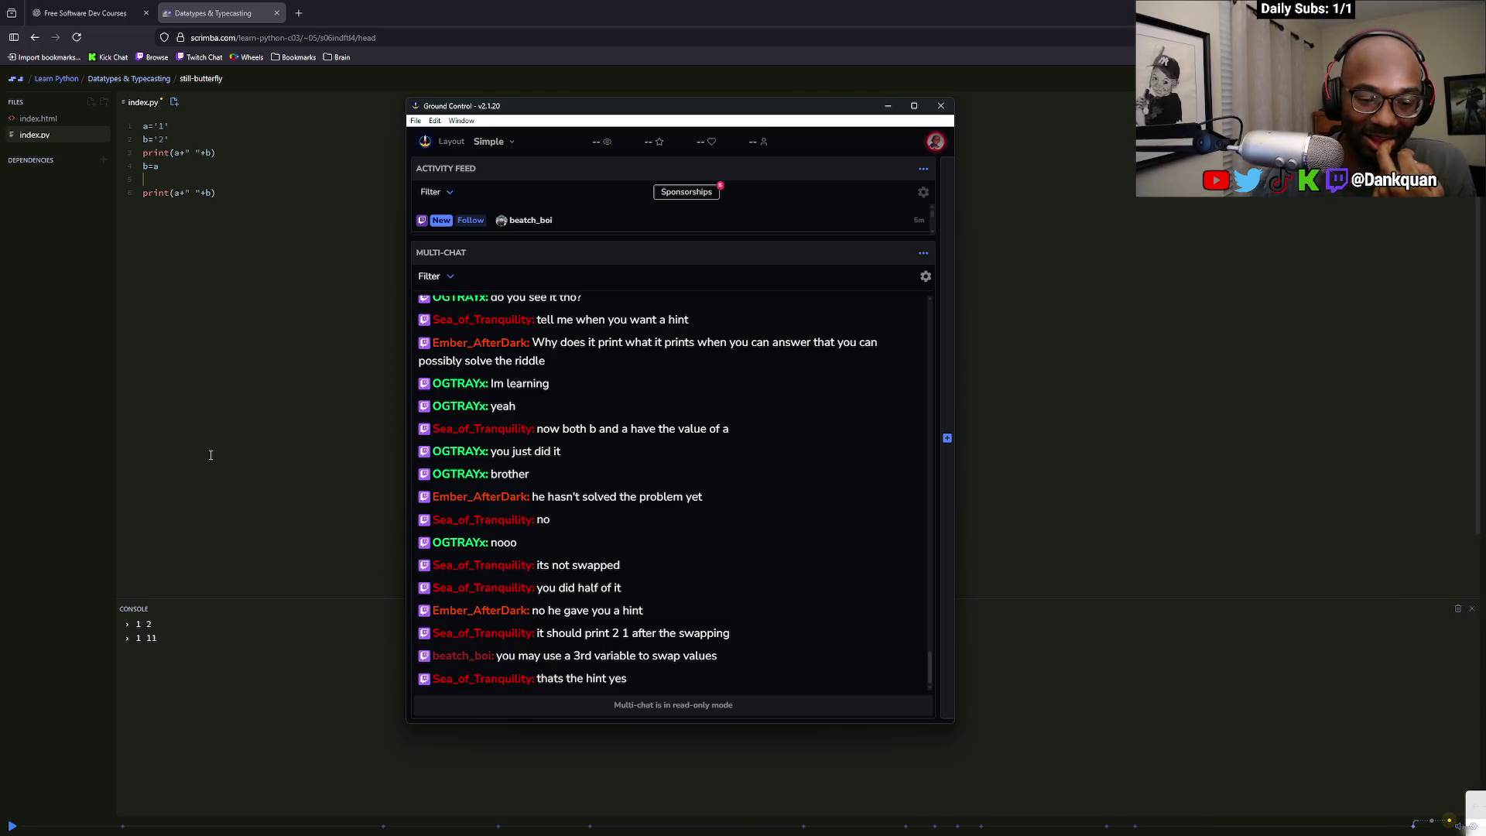
key("alt+Tab")
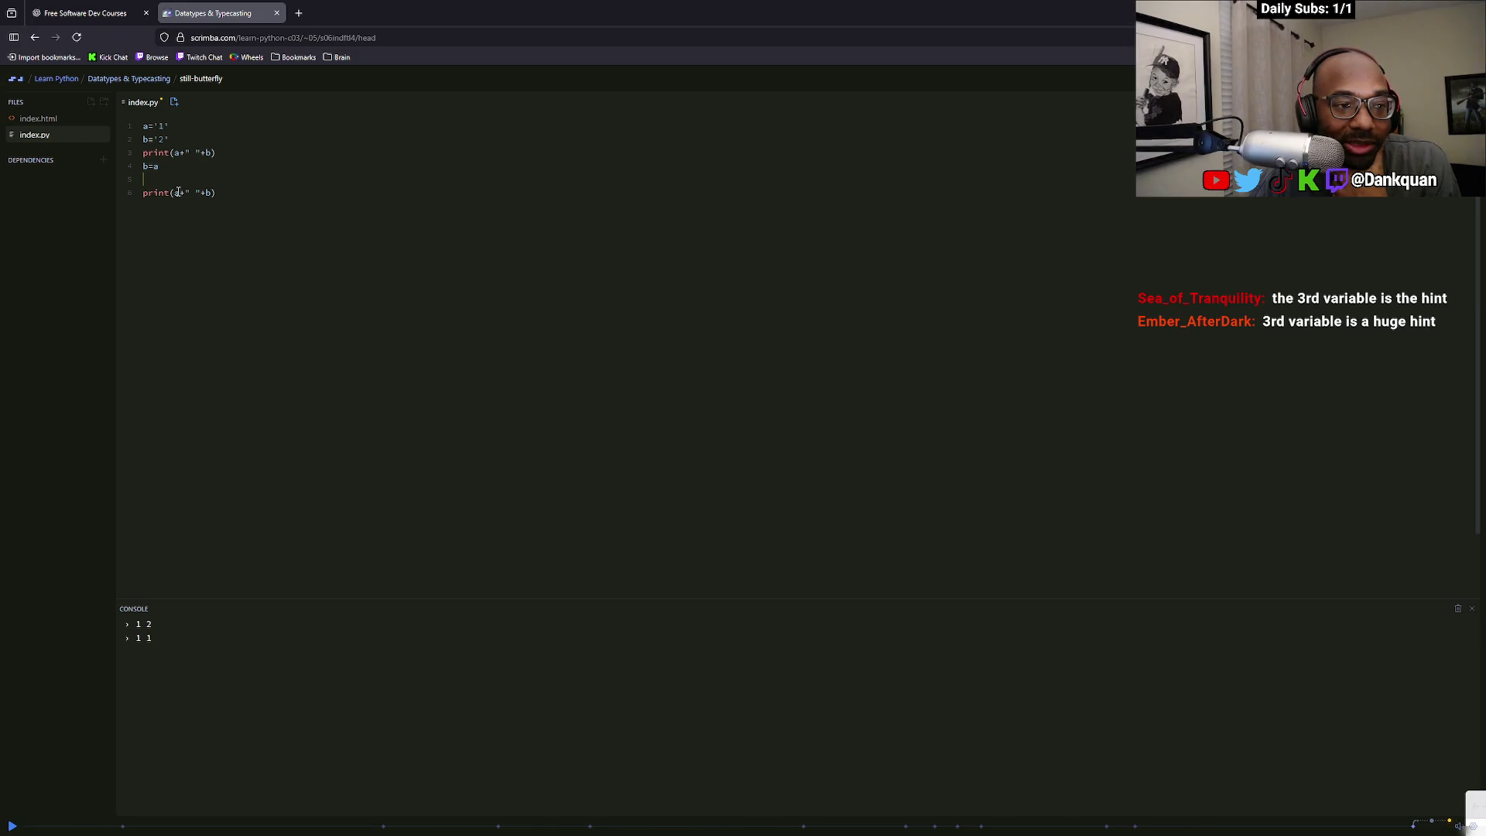
Check the stream chat, then insert a blank line after b='2'
key("alt+Tab")
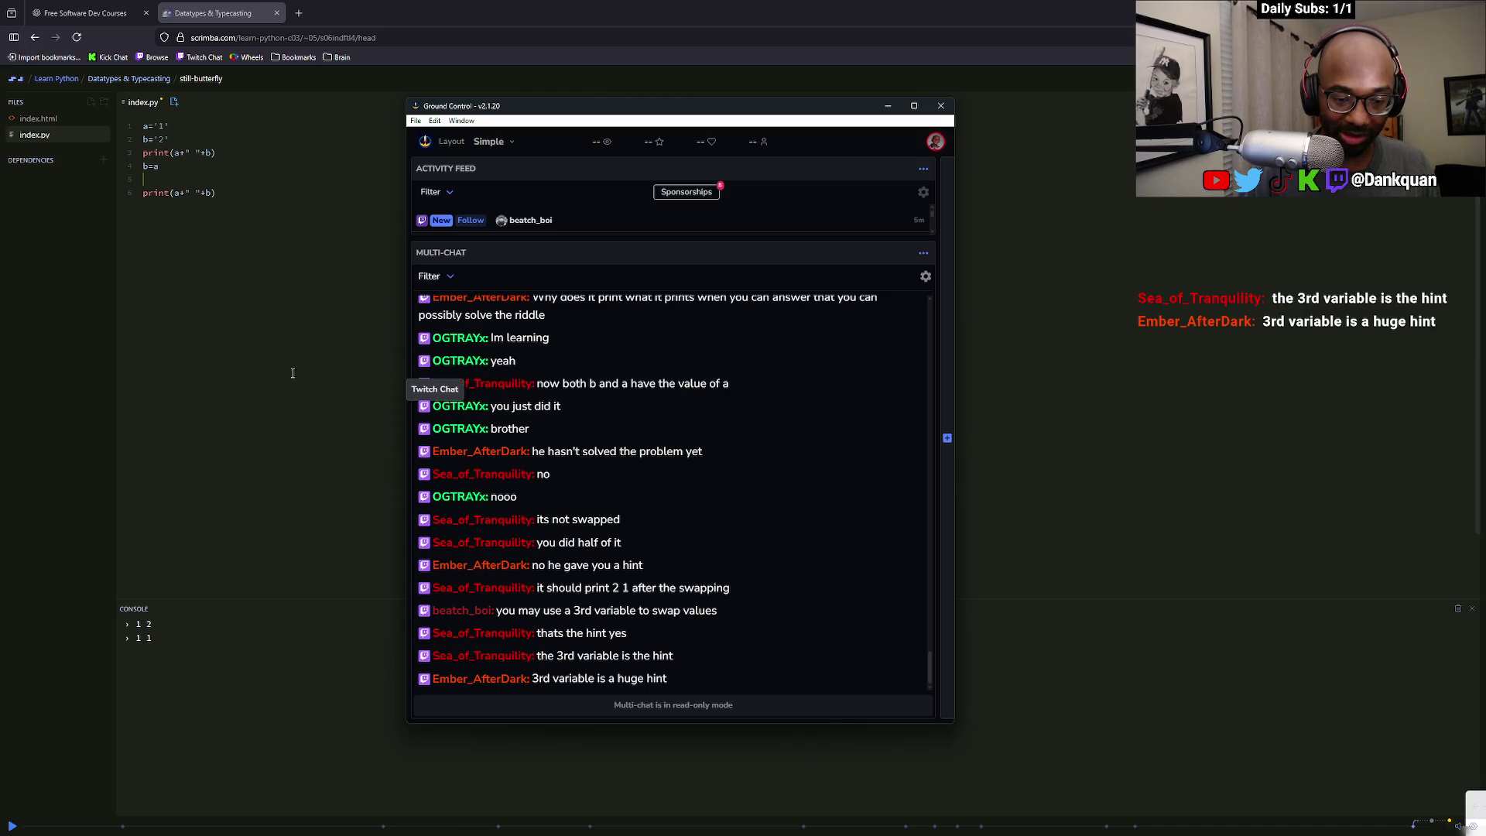
key("alt+Tab")
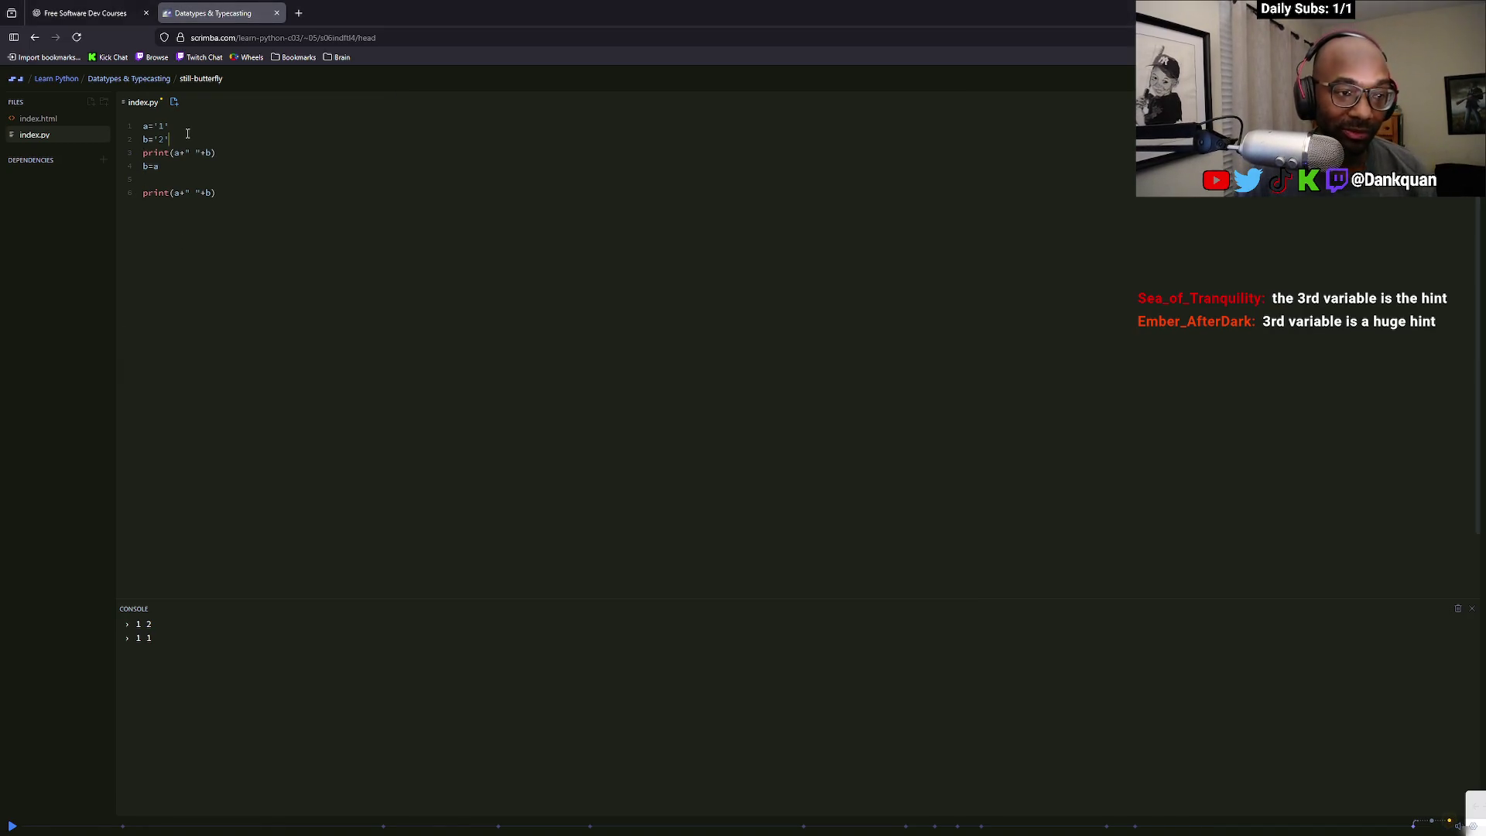
left_click(187, 133)
key("Return")
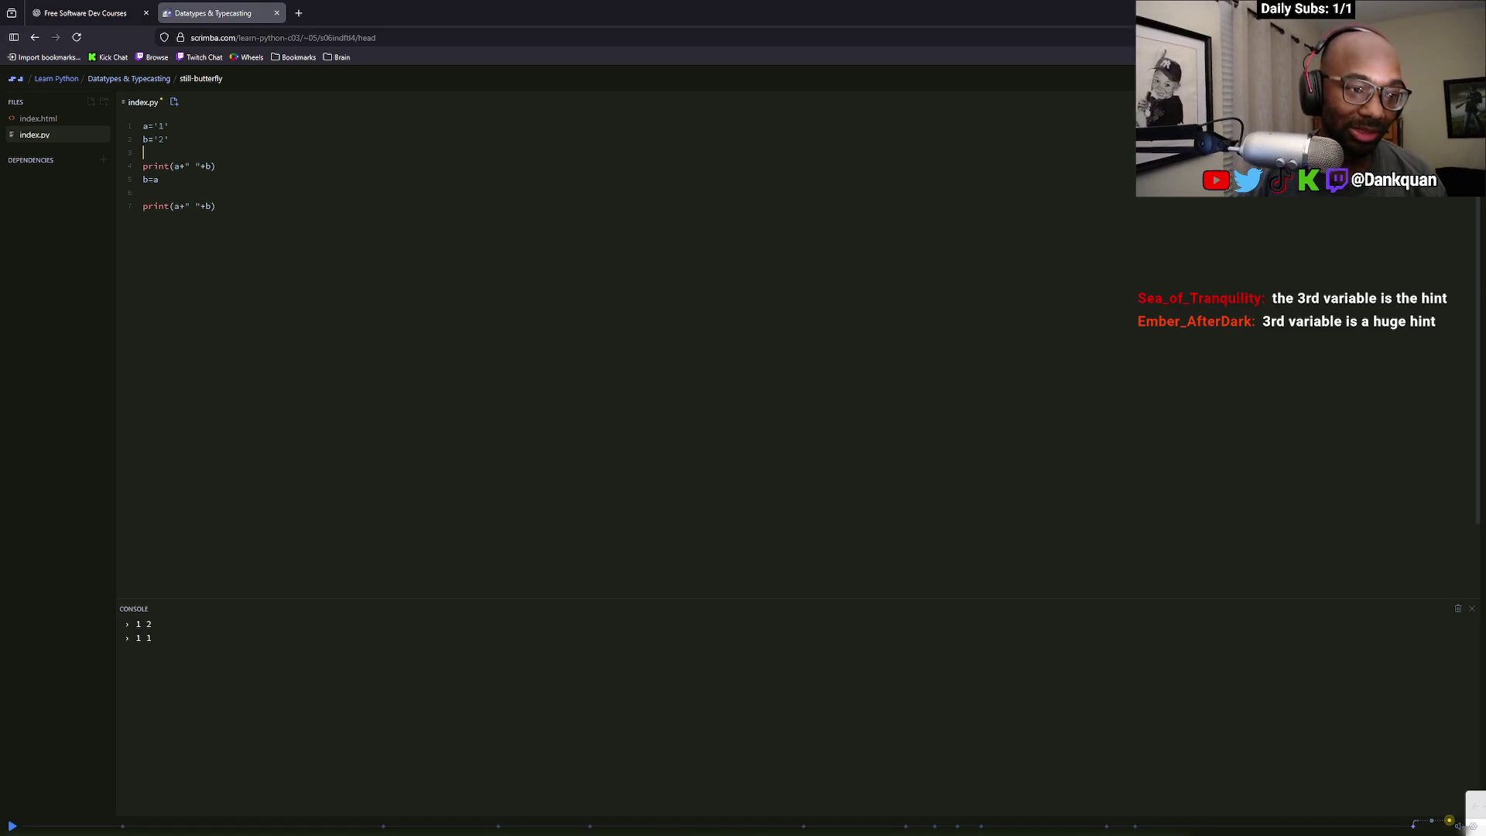
left_click(154, 152)
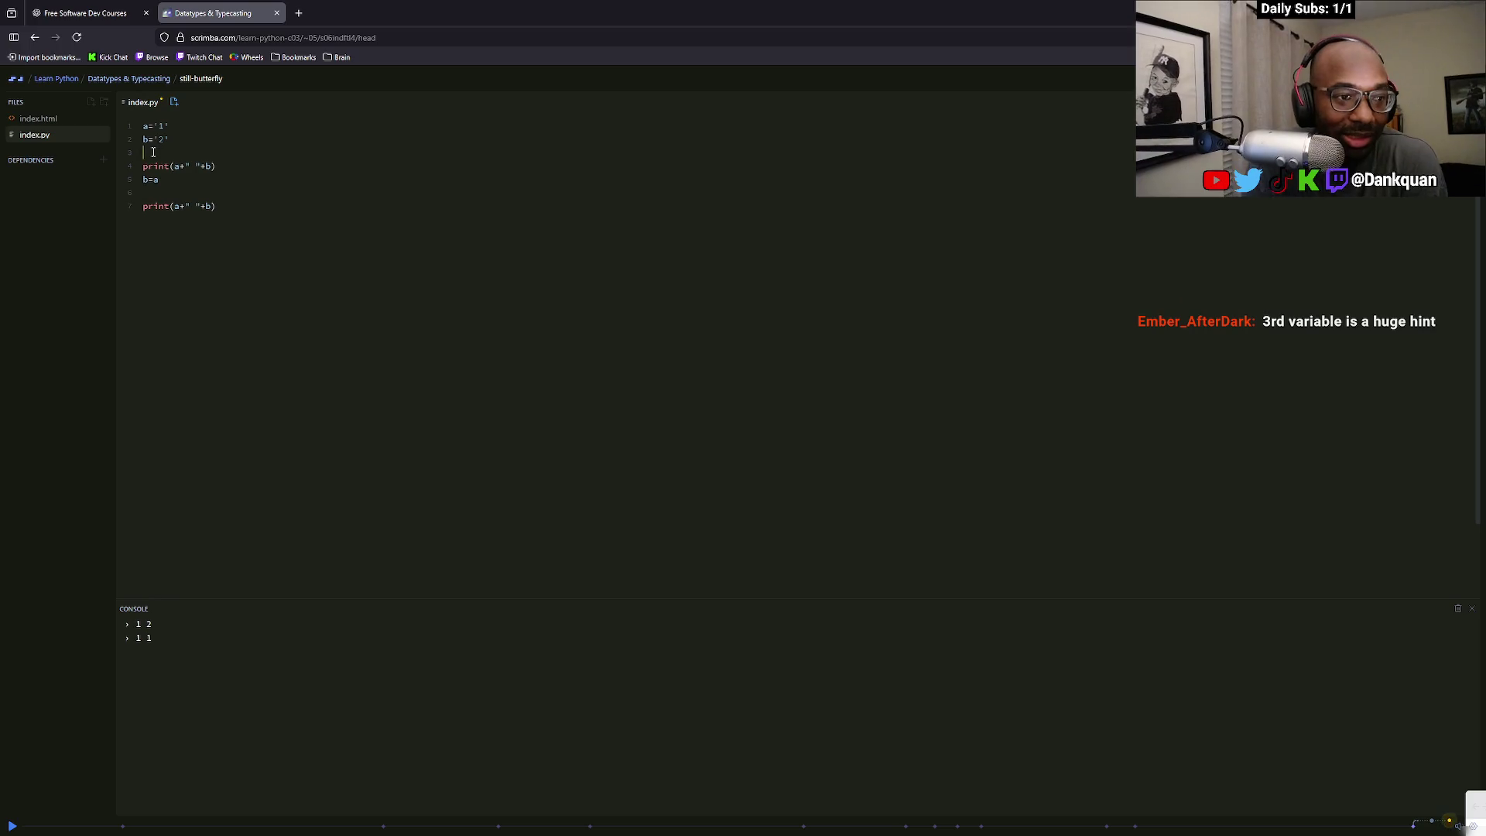
key("BackSpace")
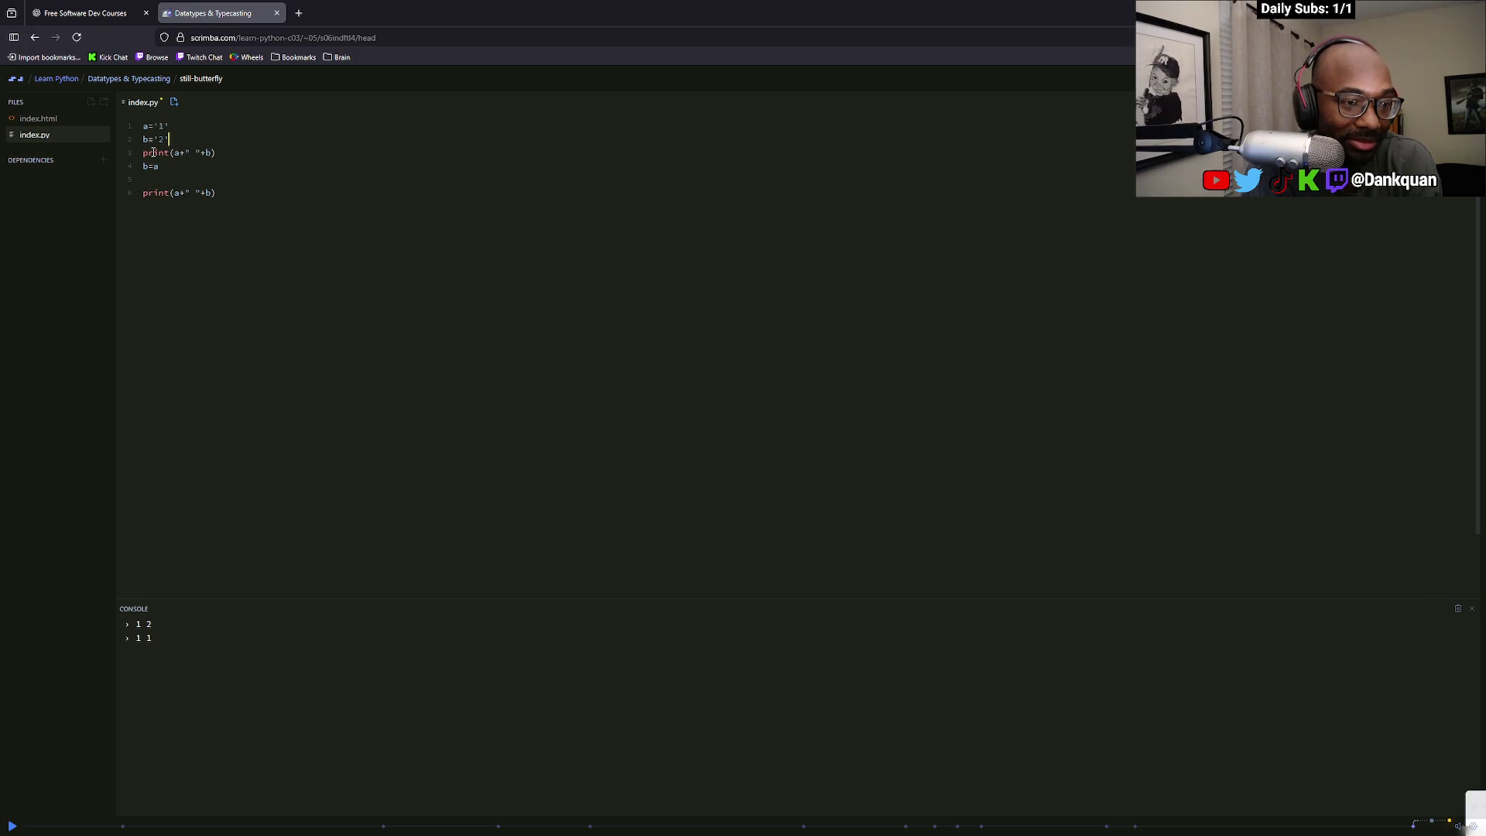
key("alt+Tab")
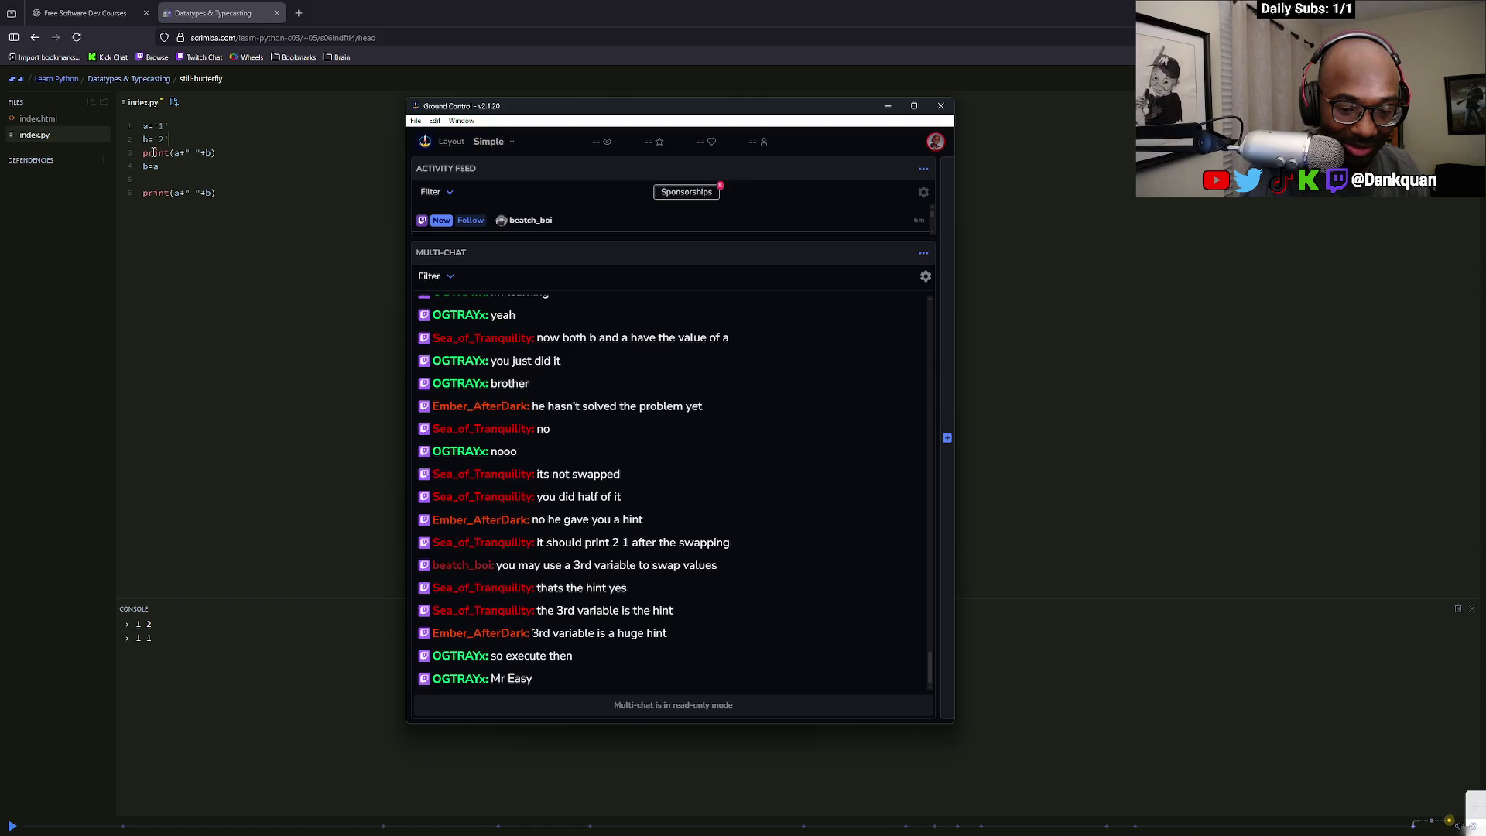
key("alt+Tab")
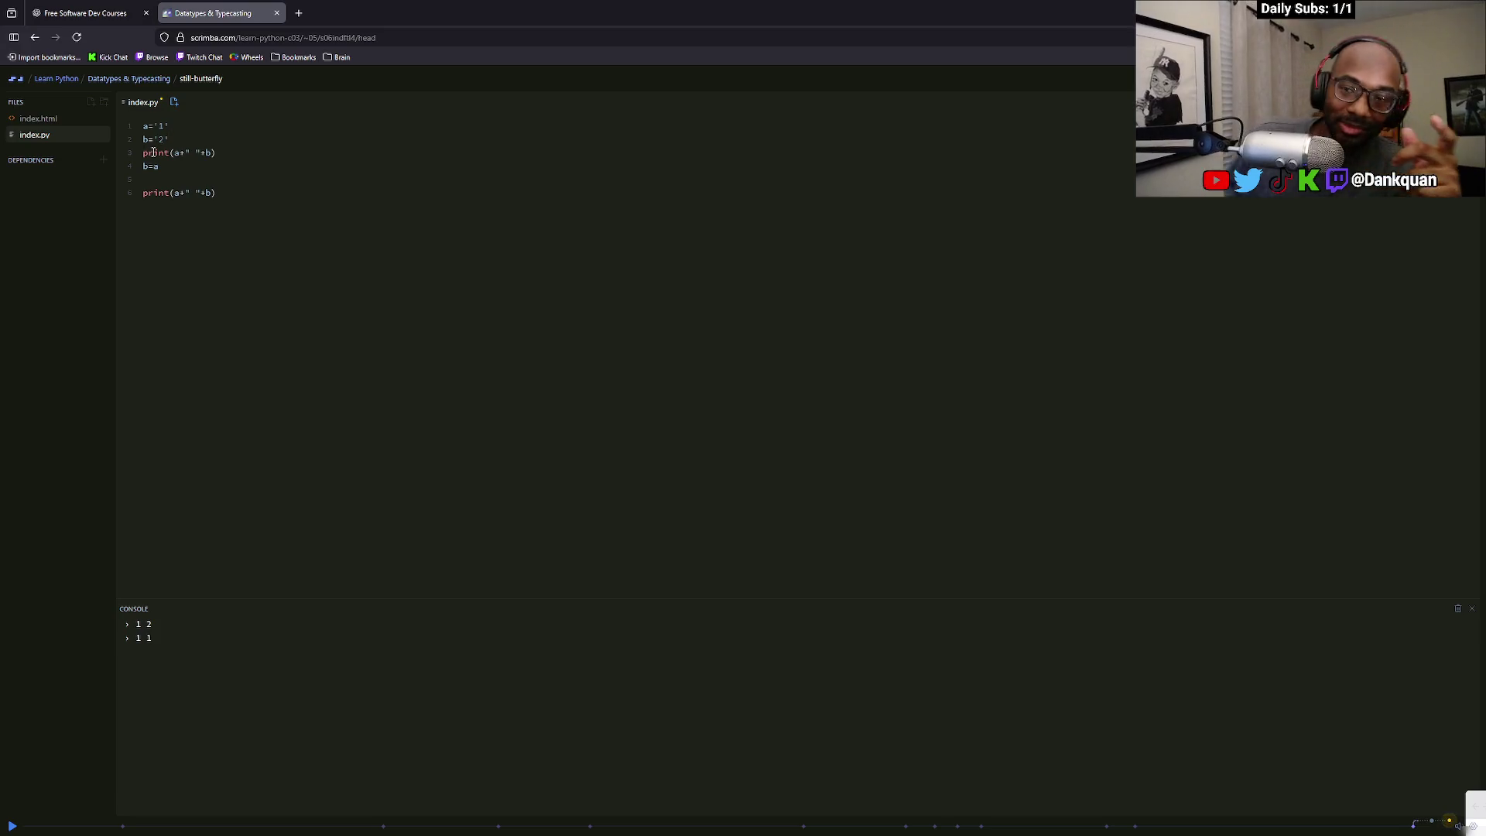
key("Return")
type("c=")
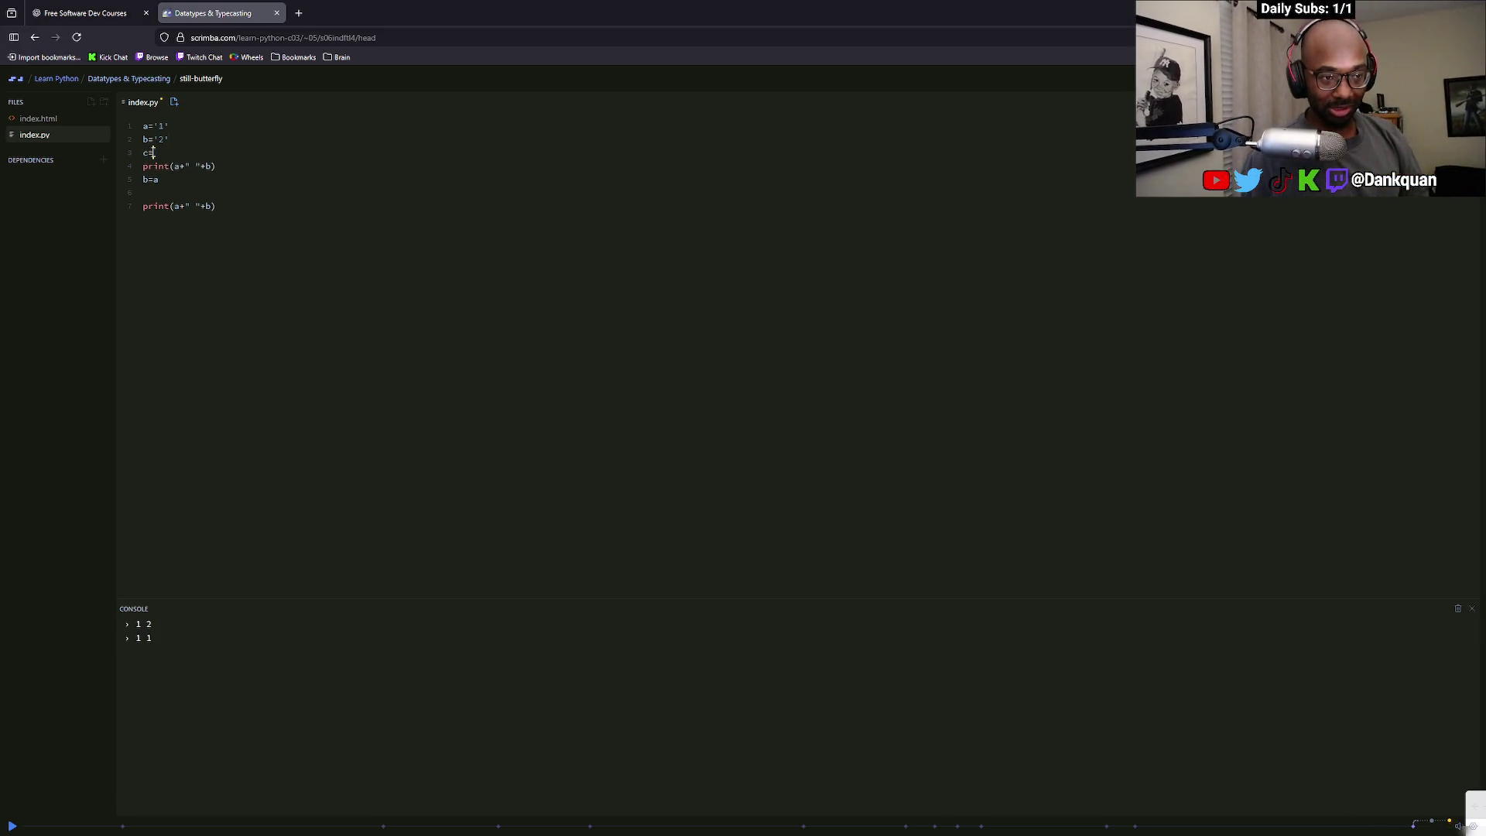
type("'2")
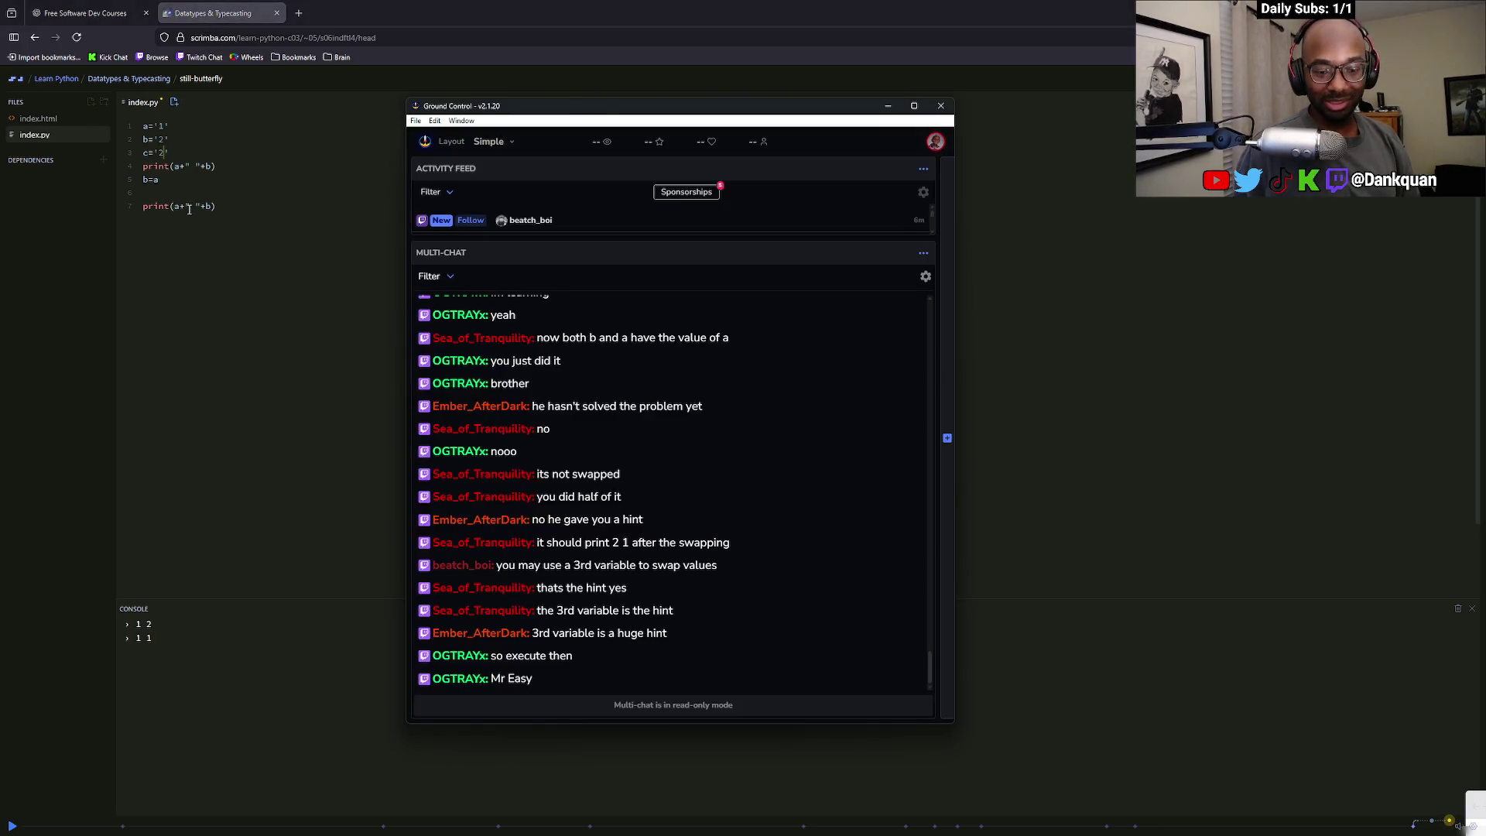
left_click(174, 153)
left_click_drag(175, 152, 135, 154)
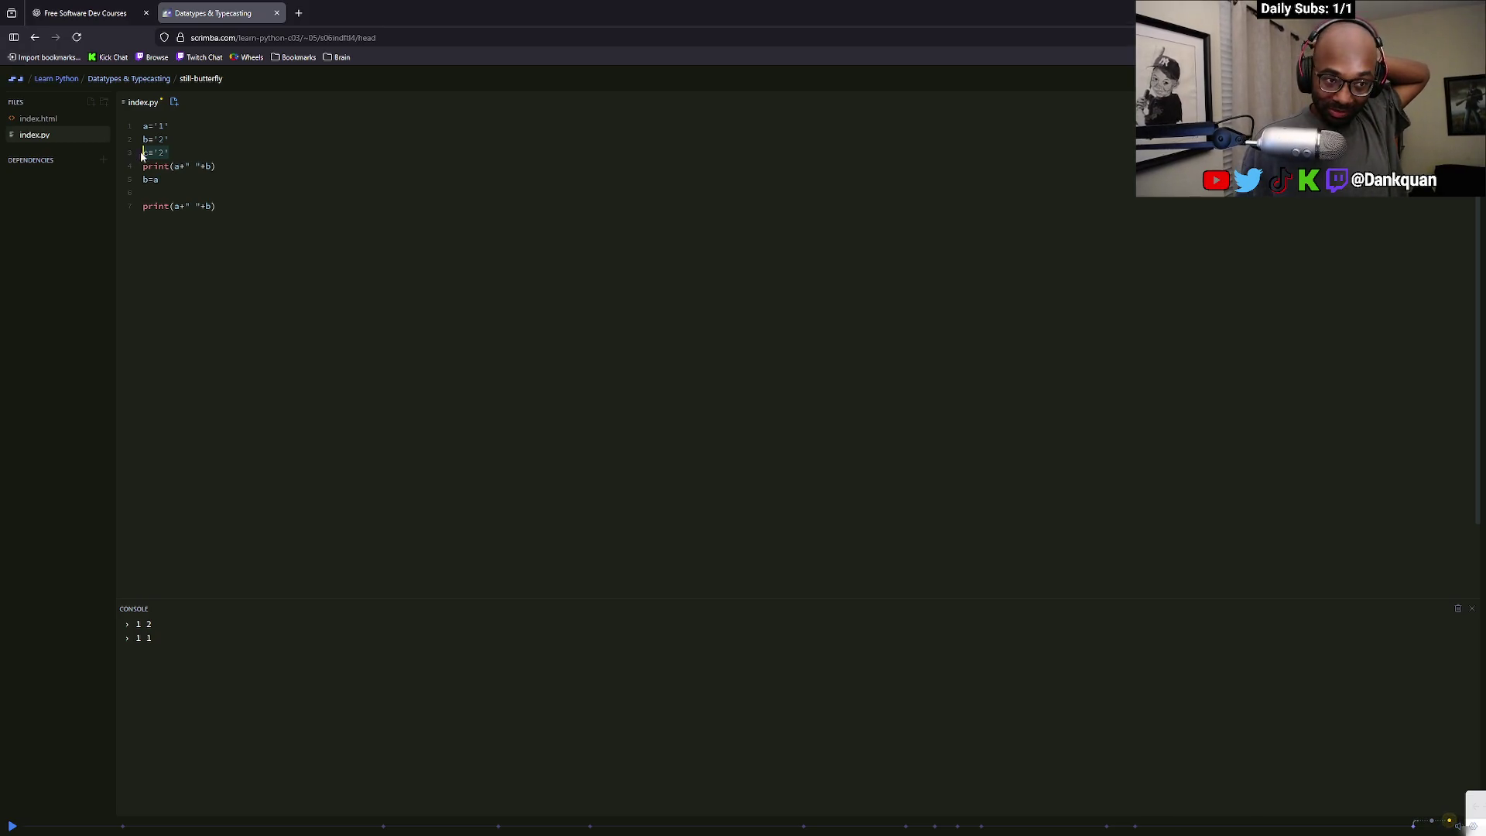
left_click_drag(184, 155, 131, 155)
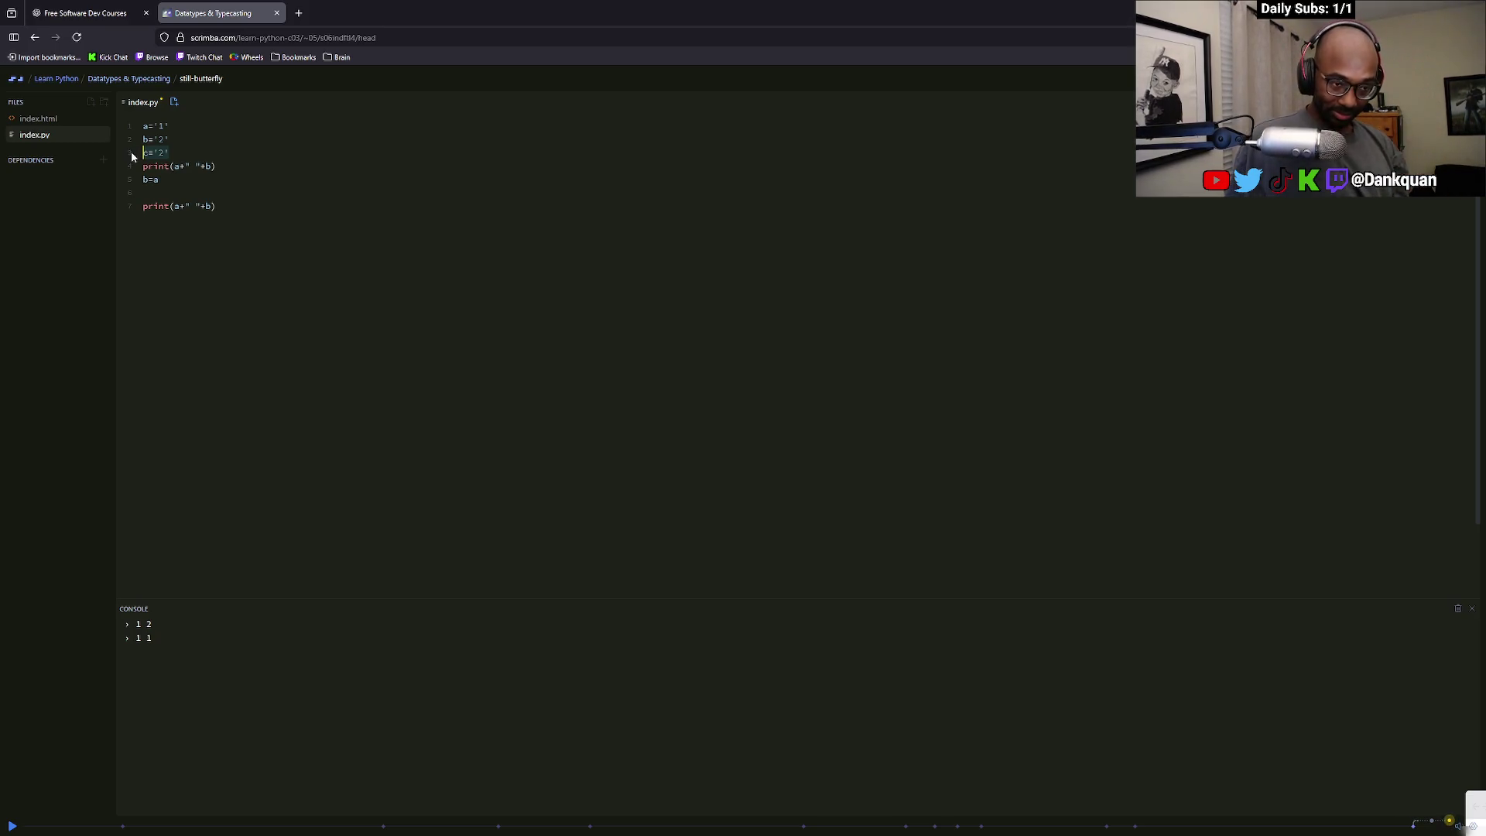
key("alt+Tab")
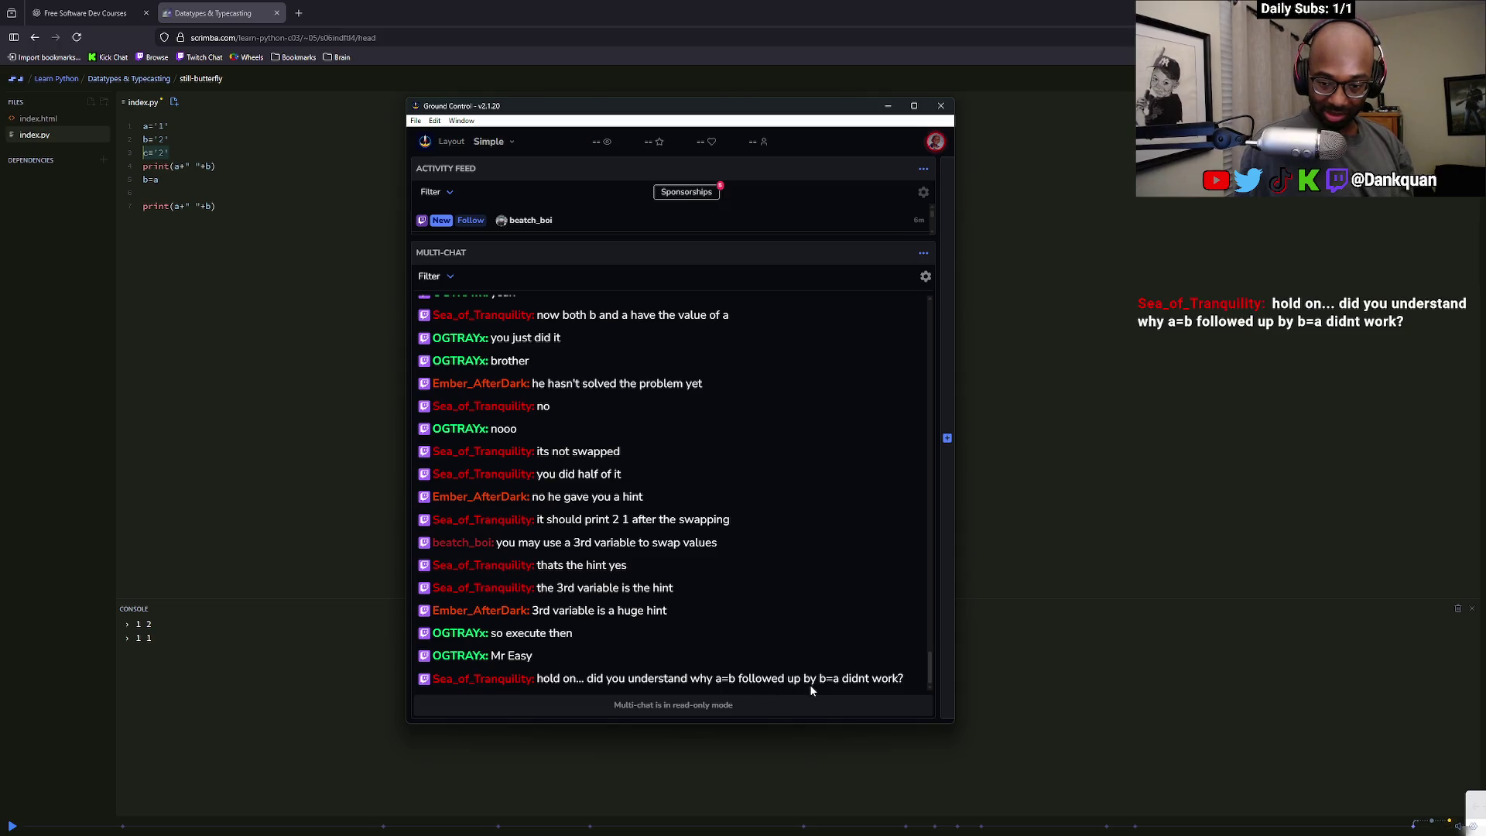
key("alt+Tab")
key("BackSpace")
key("BackSpace")
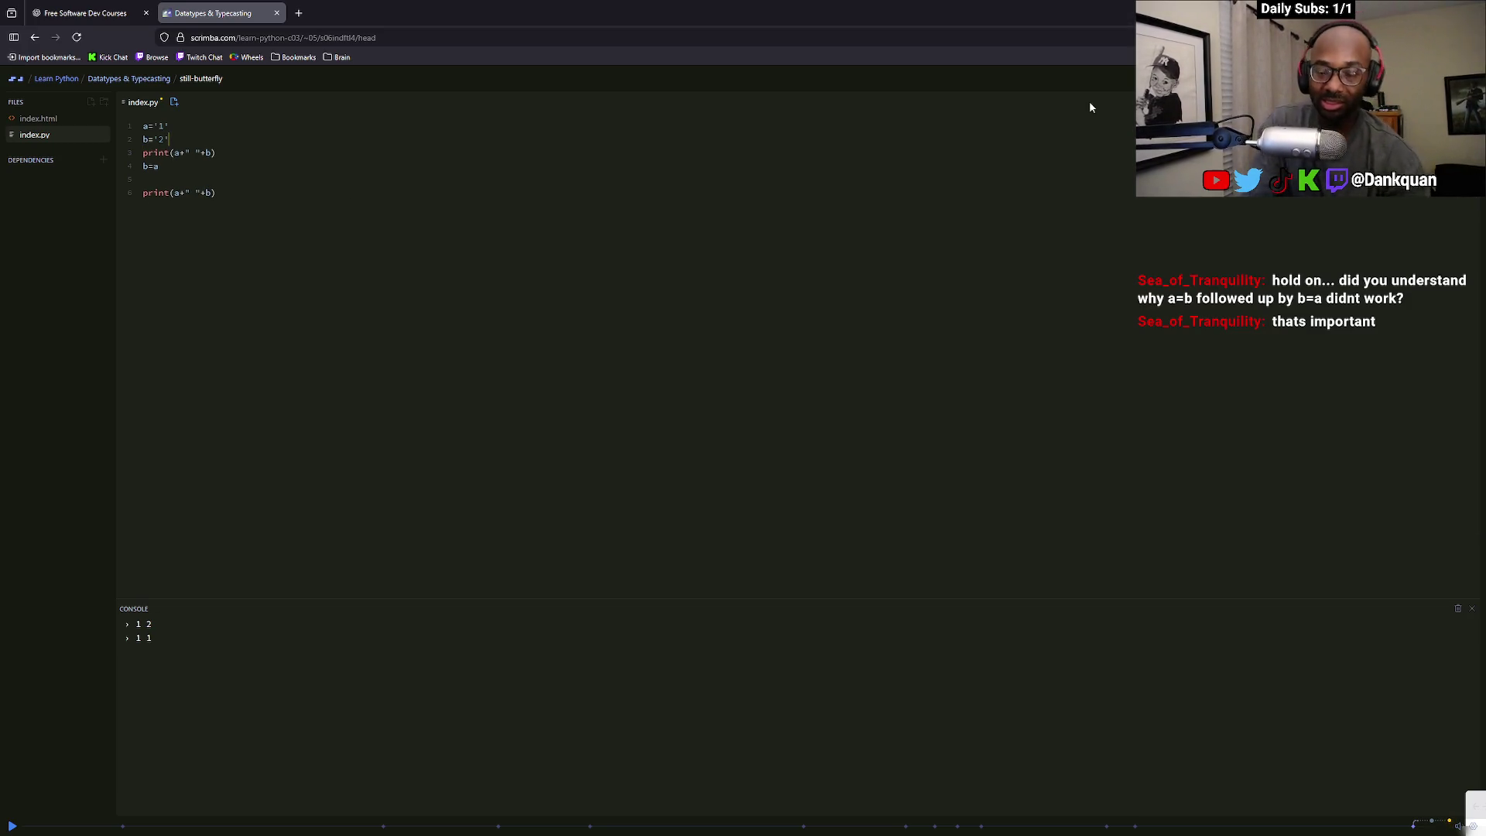
left_click(175, 166)
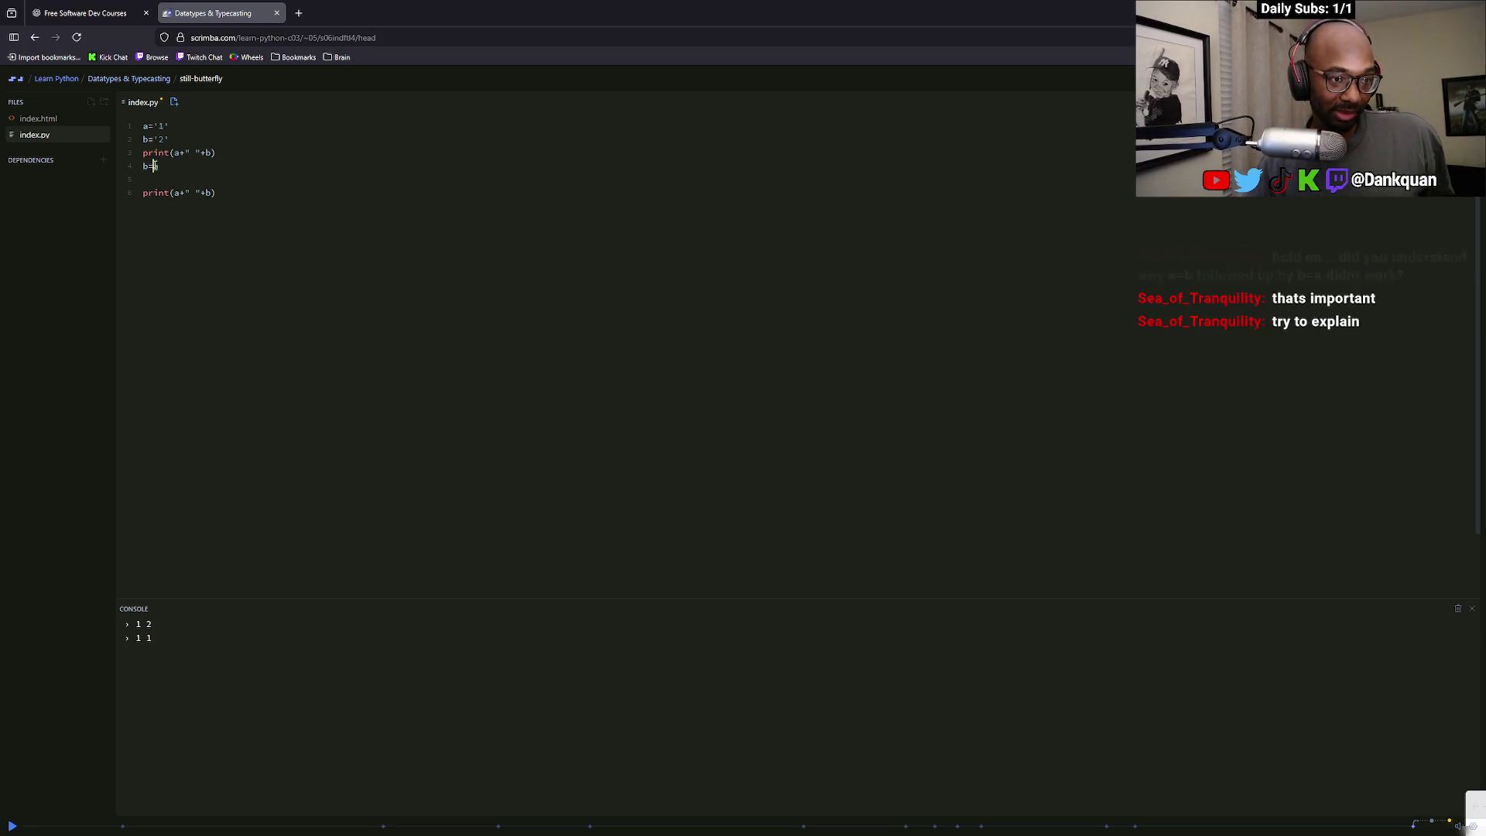
left_click(154, 167)
type("'")
key("End")
type("'")
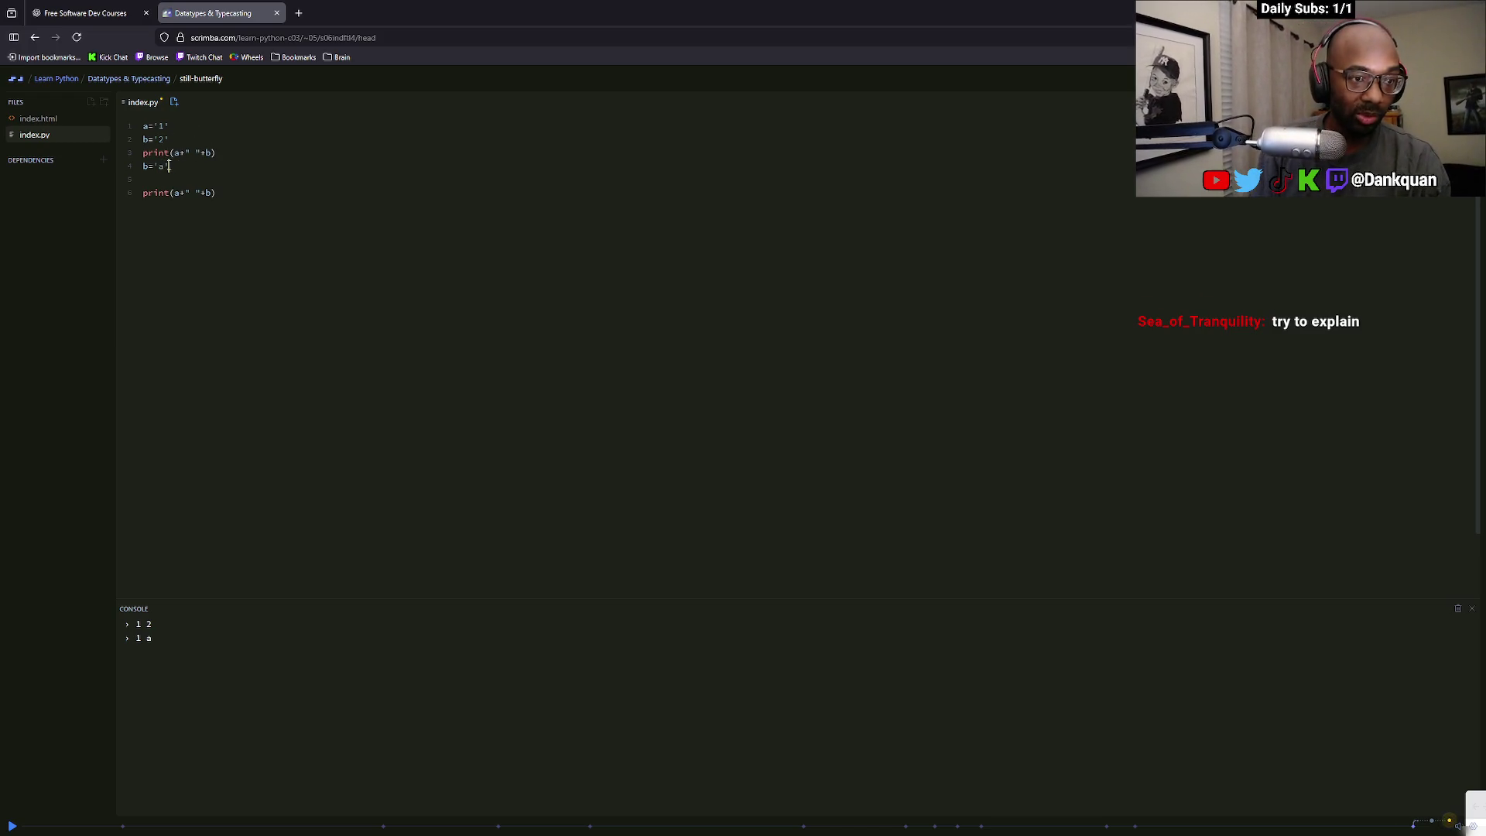
double_click(162, 164)
key("BackSpace")
type("a")
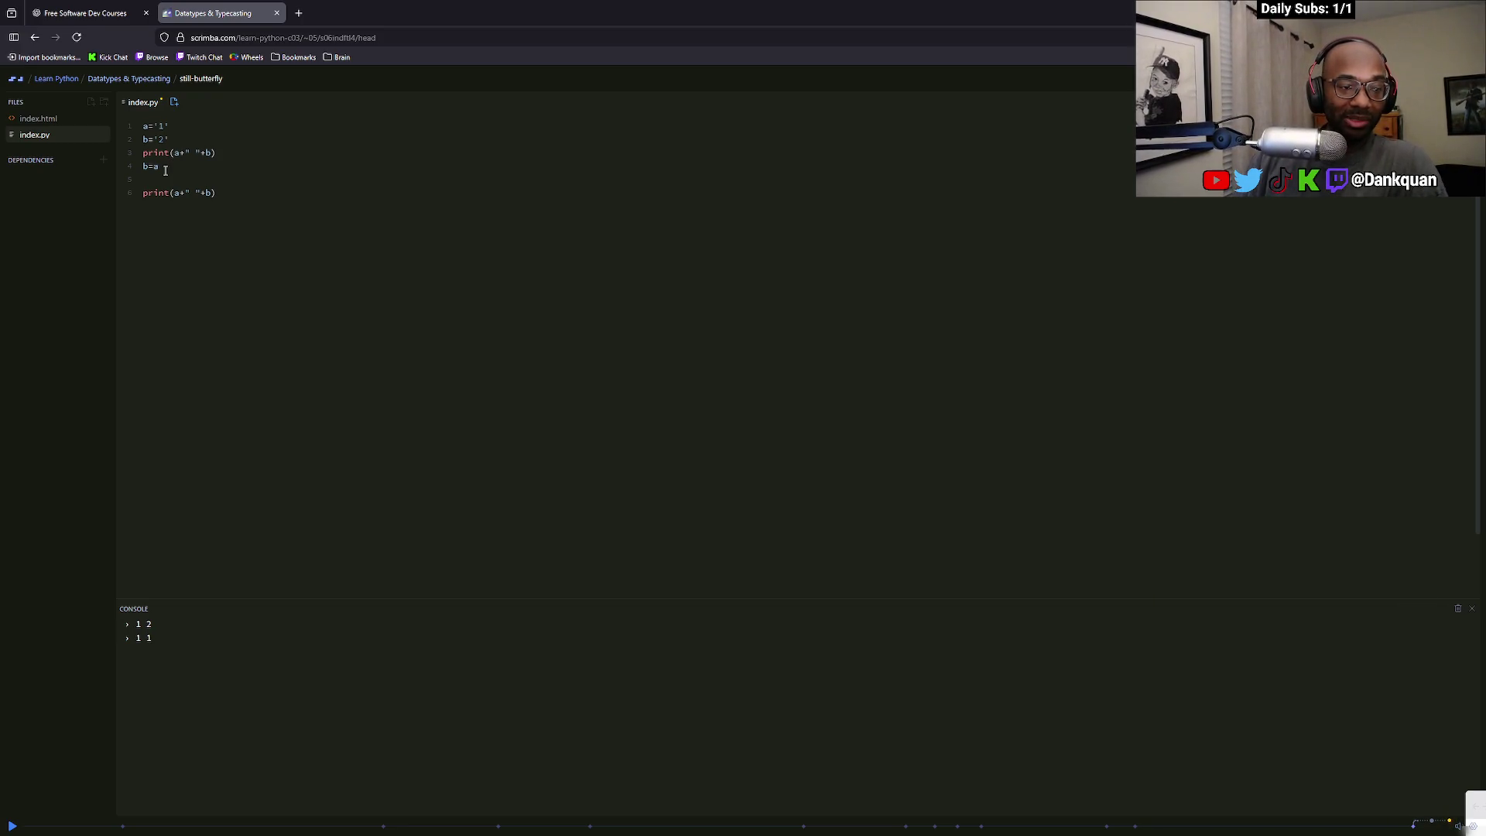
key("Return")
type("c='2")
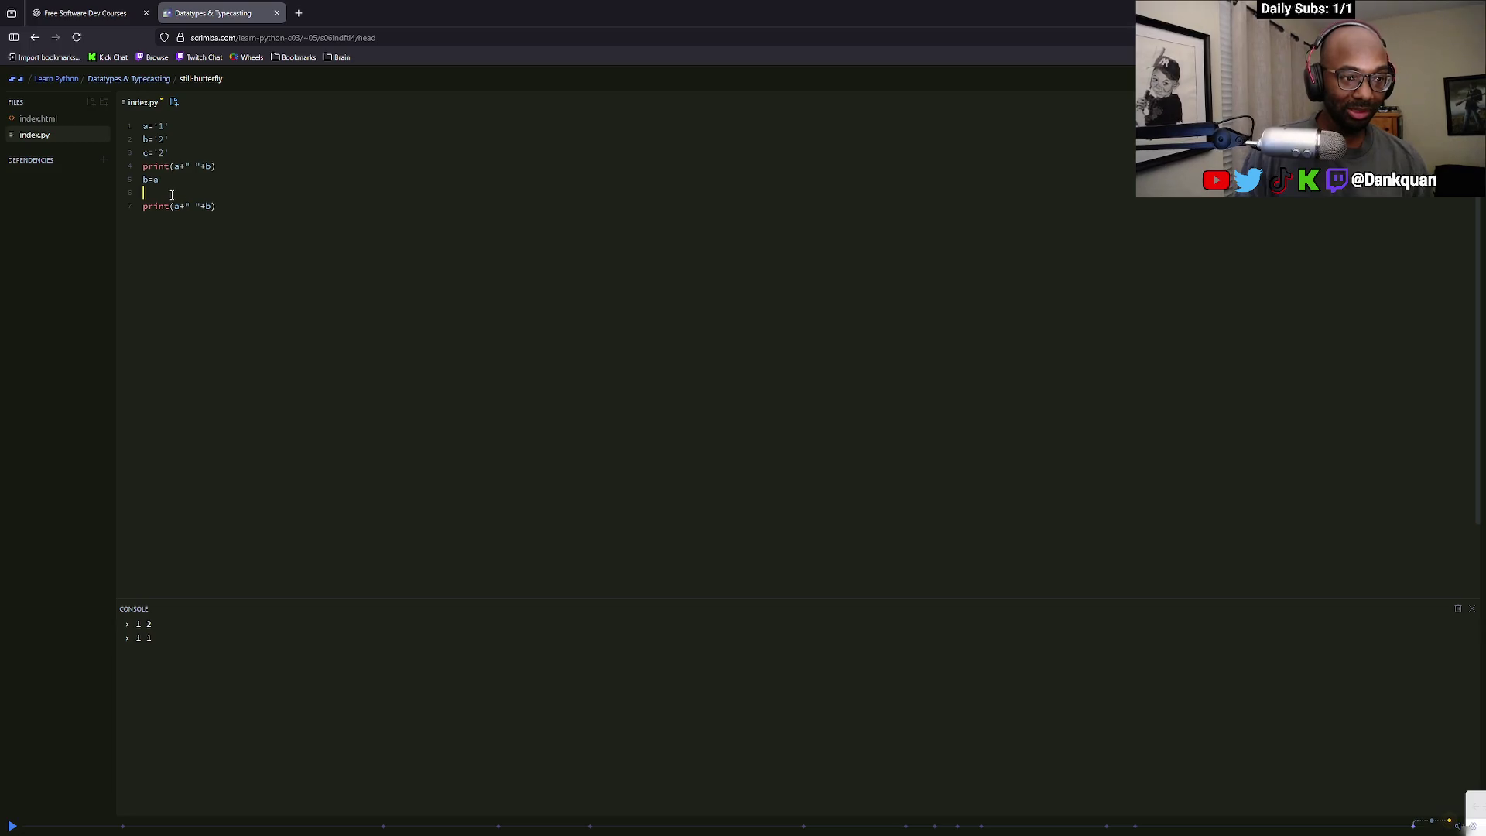
left_click_drag(174, 152, 143, 152)
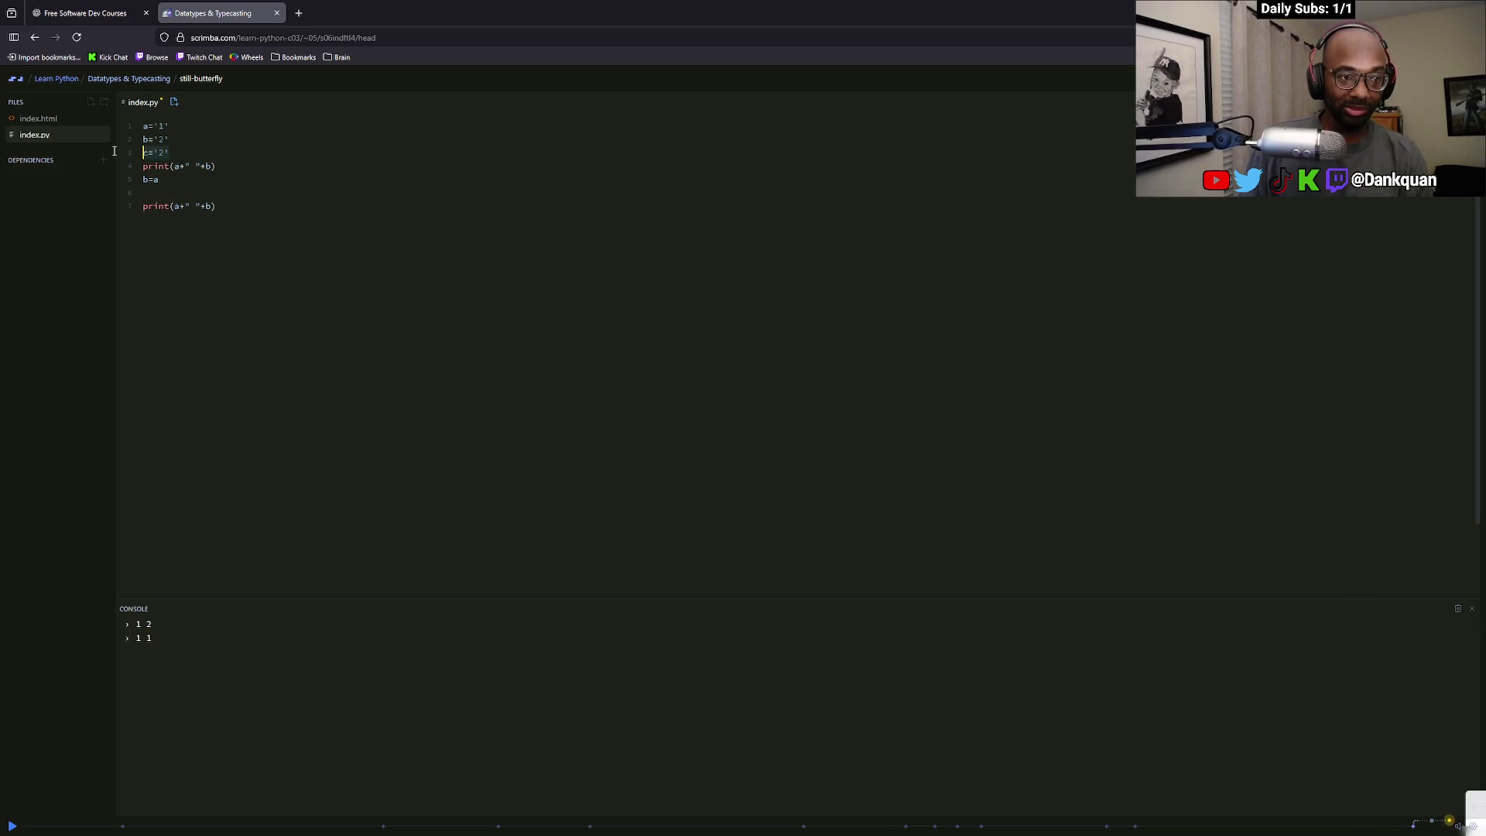
key("BackSpace")
key("BackSpace")
left_click(164, 182)
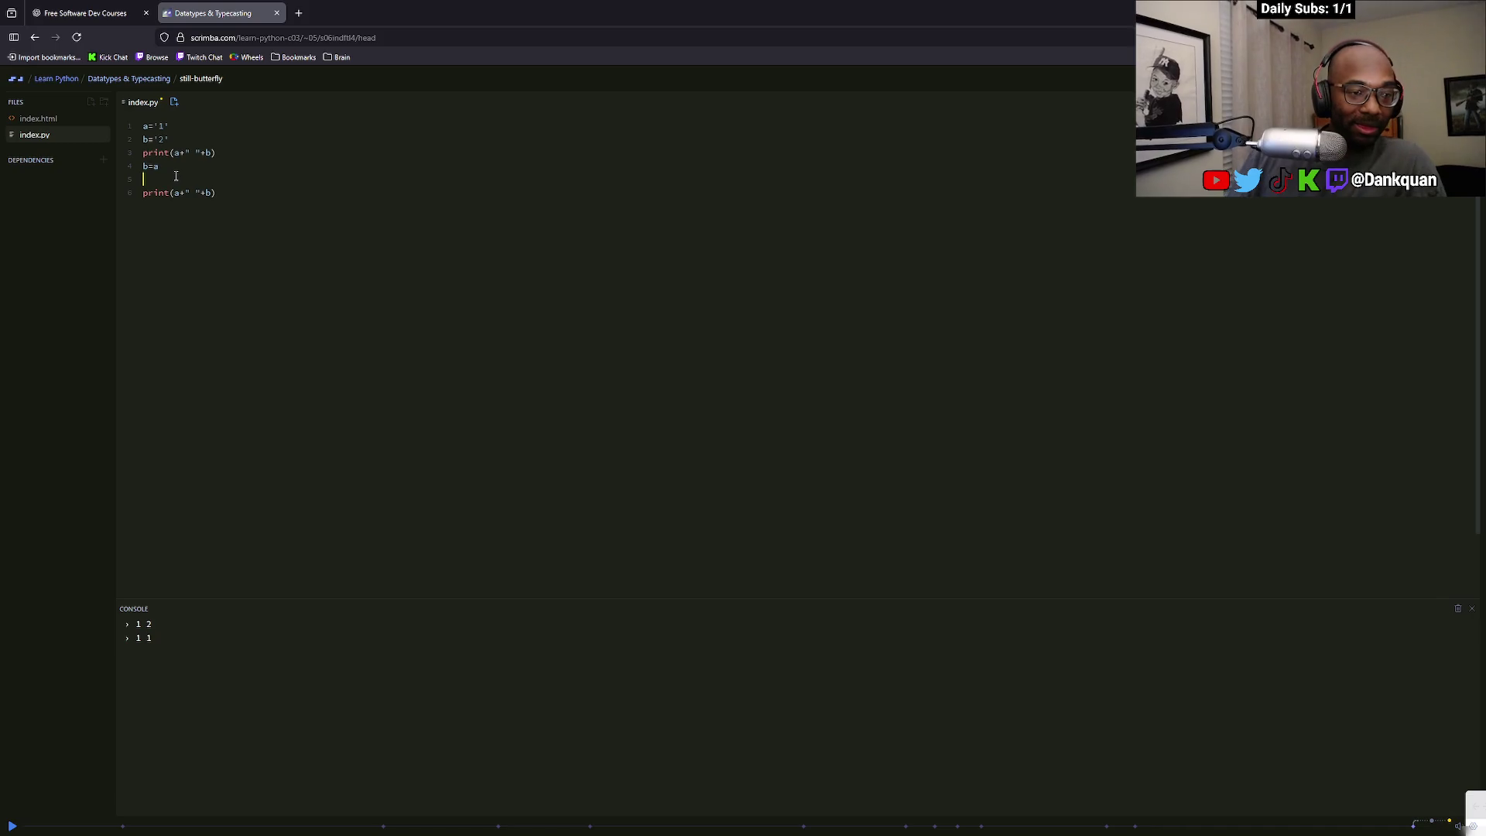
left_click_drag(170, 167, 129, 166)
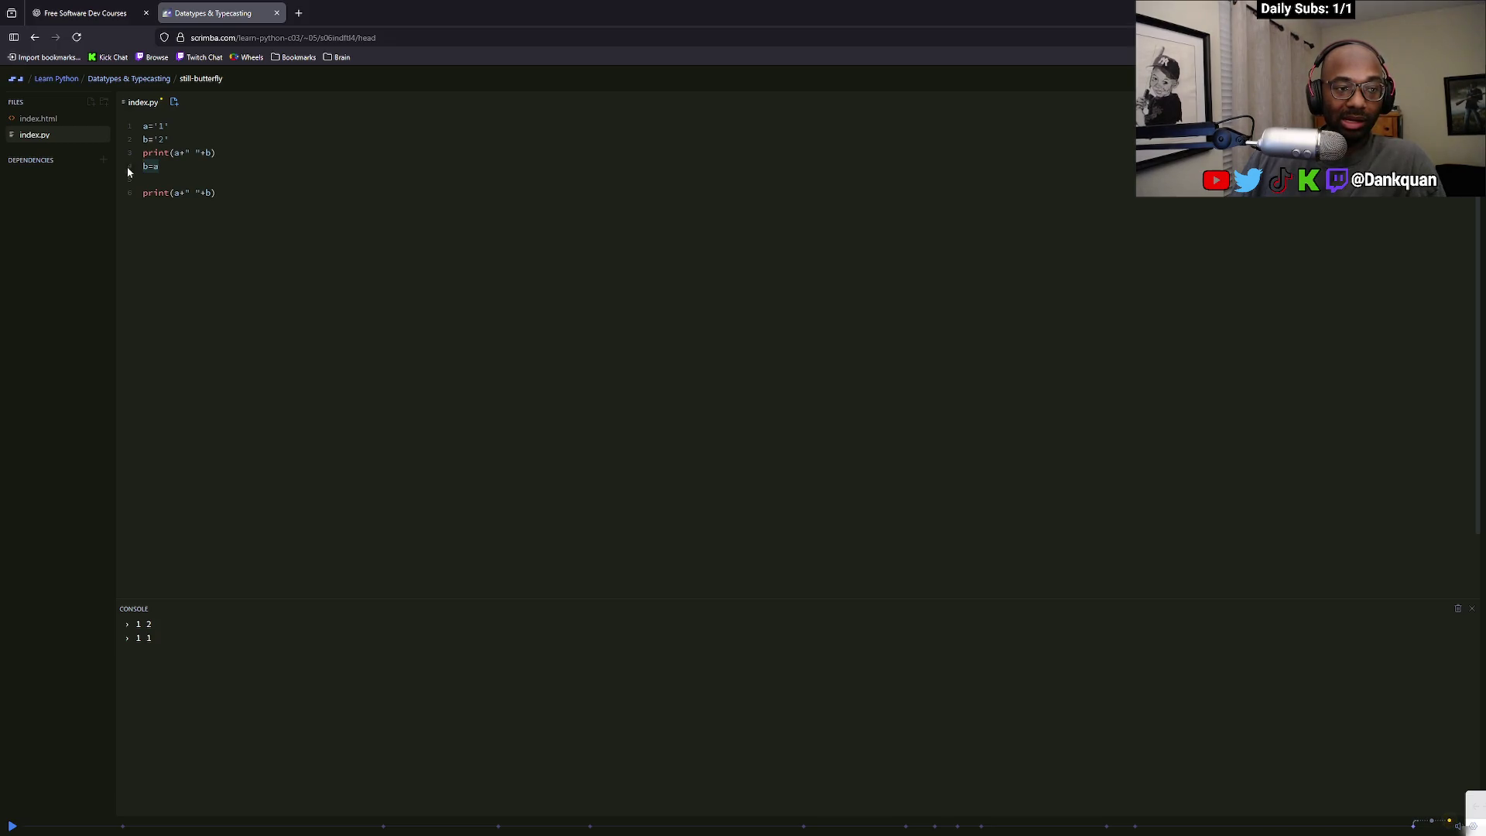
mouse_move(216, 193)
left_mouse_down()
mouse_move(139, 151)
mouse_move(114, 115)
left_mouse_up()
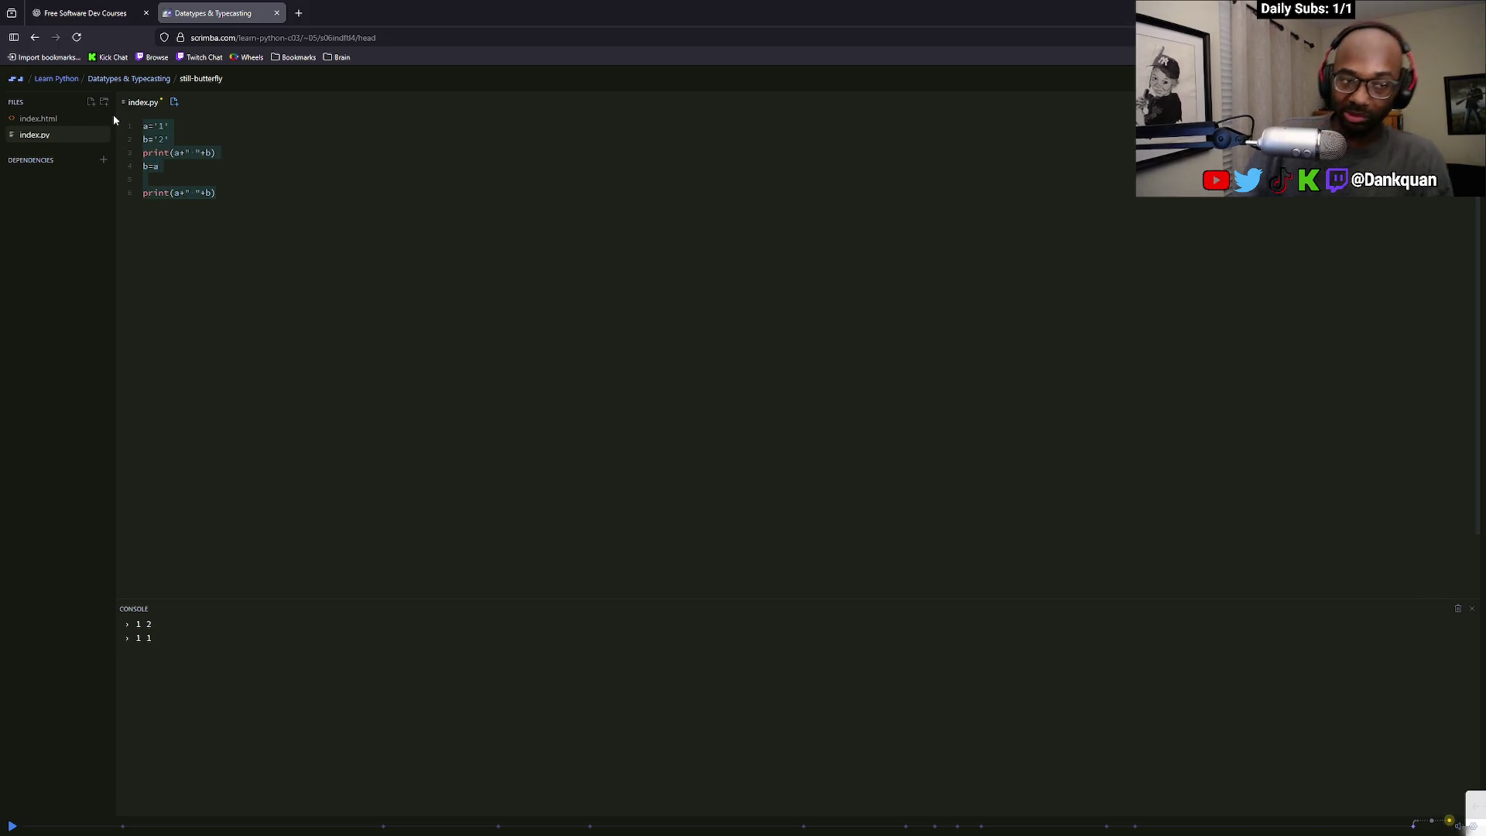
mouse_move(216, 192)
left_mouse_down()
mouse_move(155, 193)
mouse_move(143, 153)
mouse_move(120, 155)
left_mouse_up()
mouse_move(221, 193)
left_mouse_down()
mouse_move(236, 191)
mouse_move(143, 126)
left_mouse_up()
left_click_drag(219, 645, 153, 632)
left_click(130, 617)
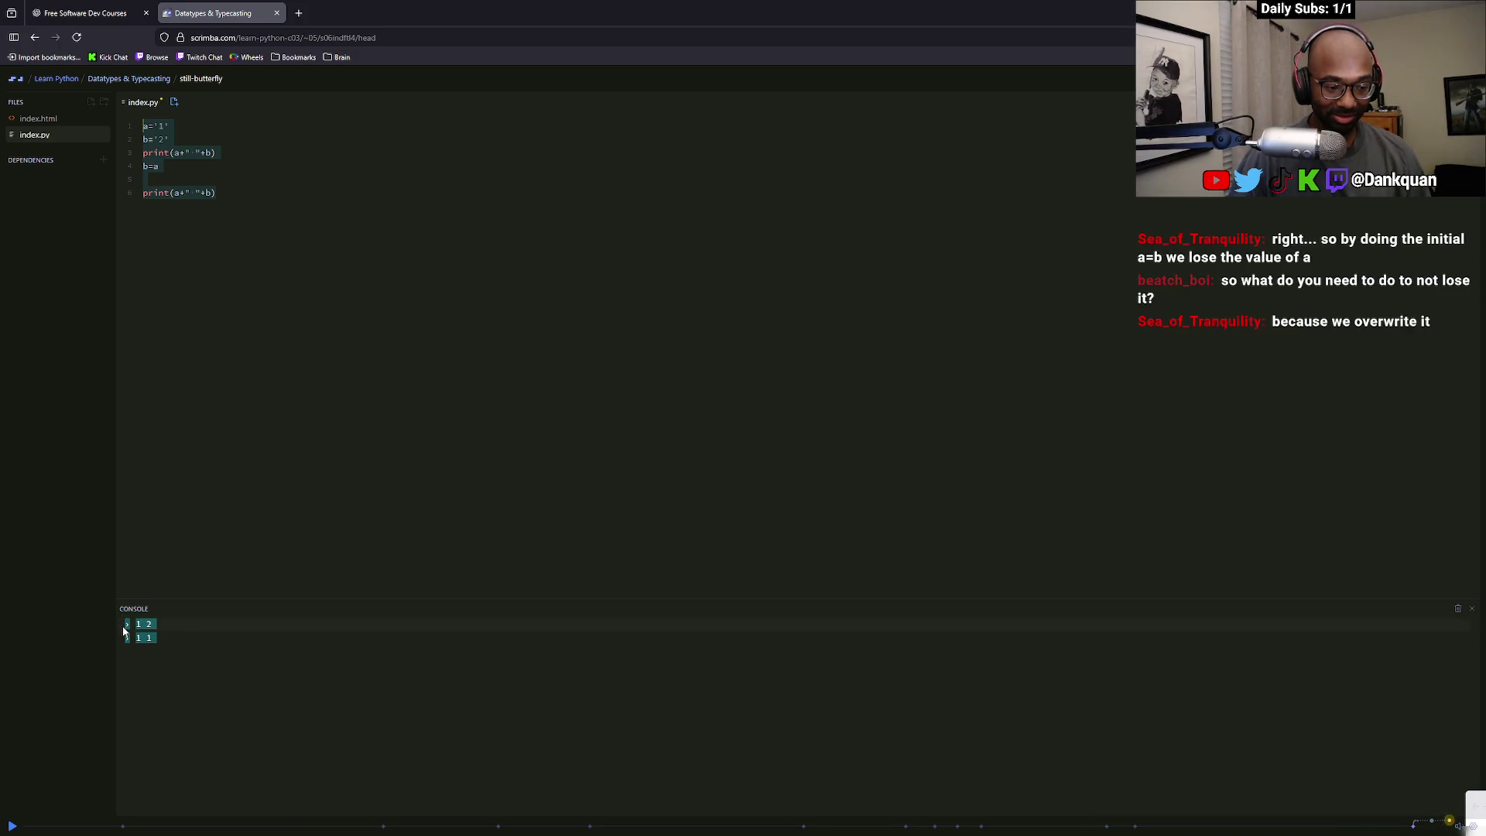
left_click(248, 334)
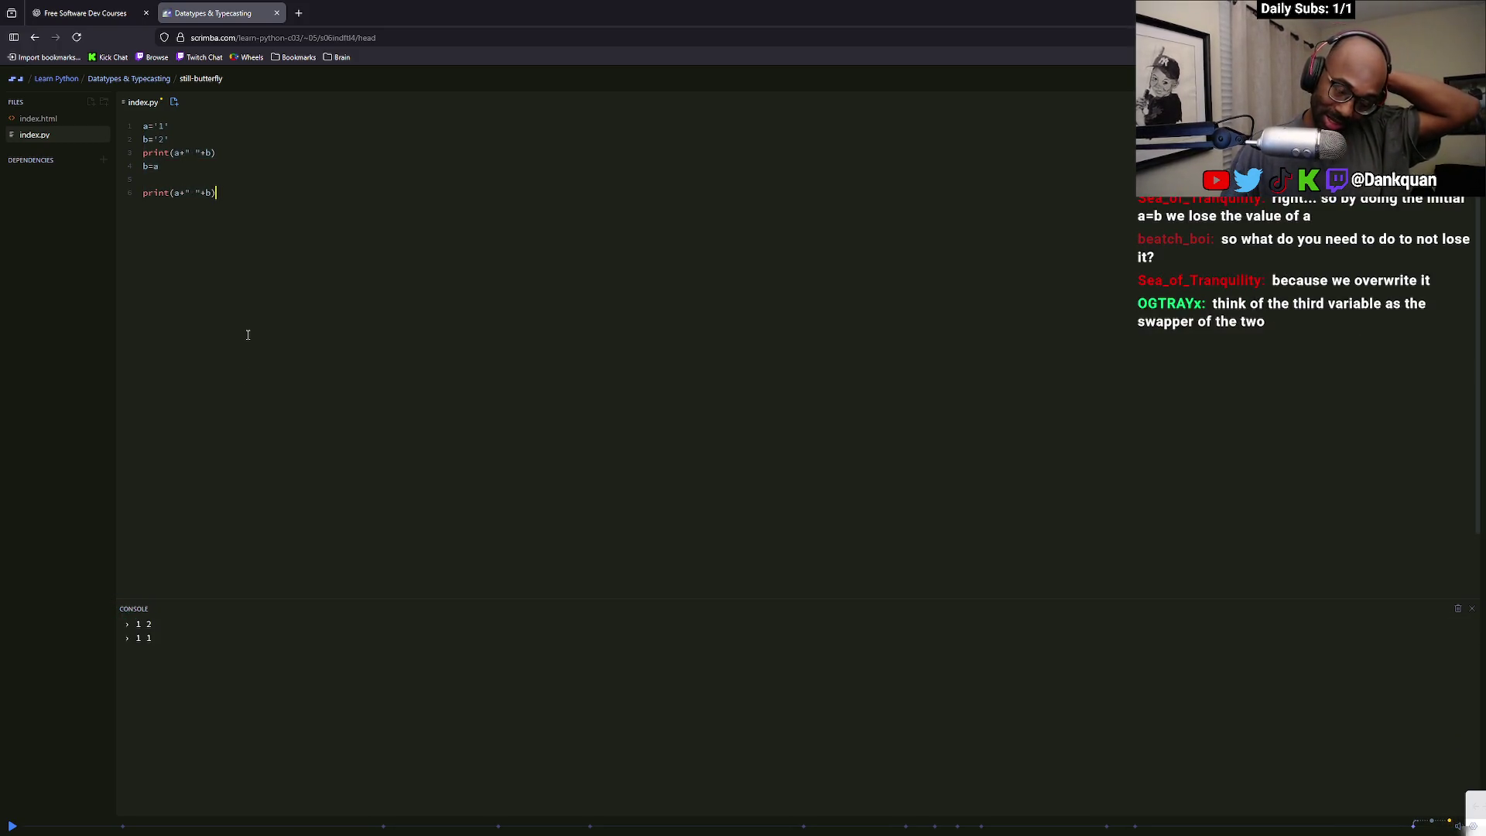
Delete the first print statement and the b=a line from index.py
key("alt+Tab")
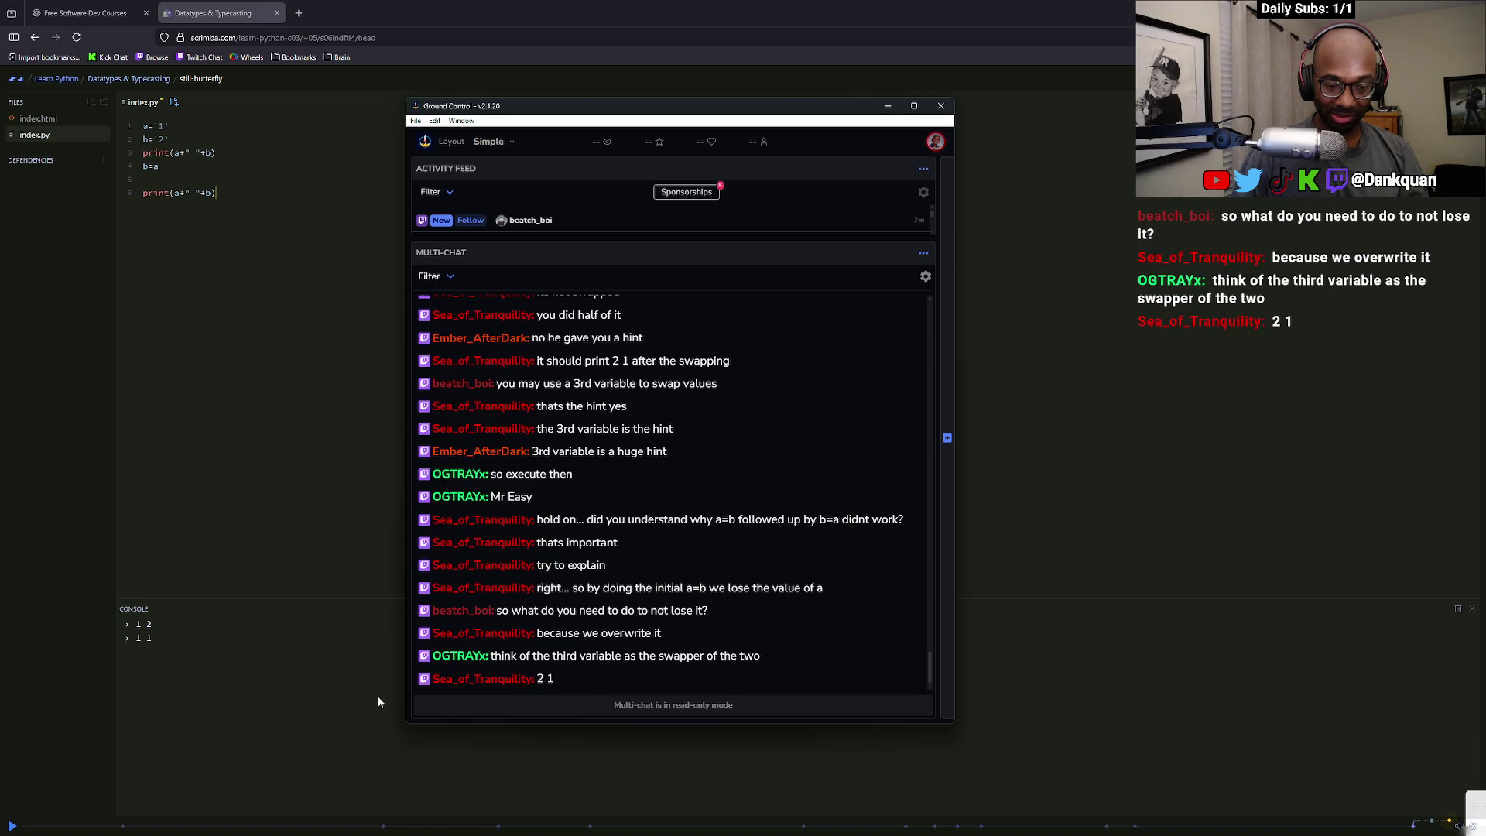
key("alt+Tab")
left_click_drag(221, 193, 128, 161)
left_click(213, 152)
key("shift+Home")
key("BackSpace")
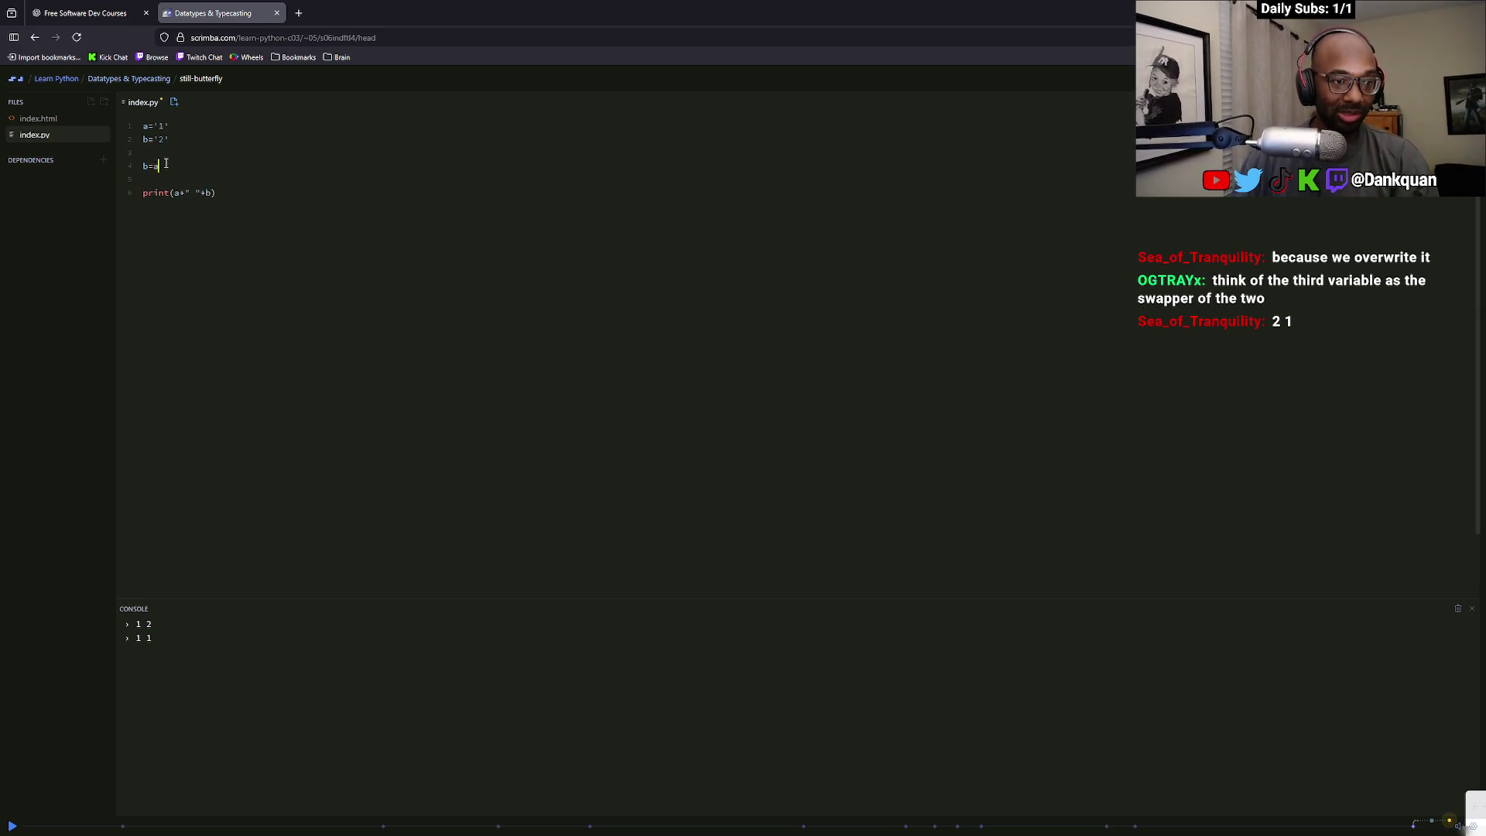
left_click_drag(109, 163, 116, 179)
key("BackSpace")
Clear the leftover blank lines so only a='1', b='2' and the print remain
left_click_drag(217, 179, 129, 172)
left_click(149, 152)
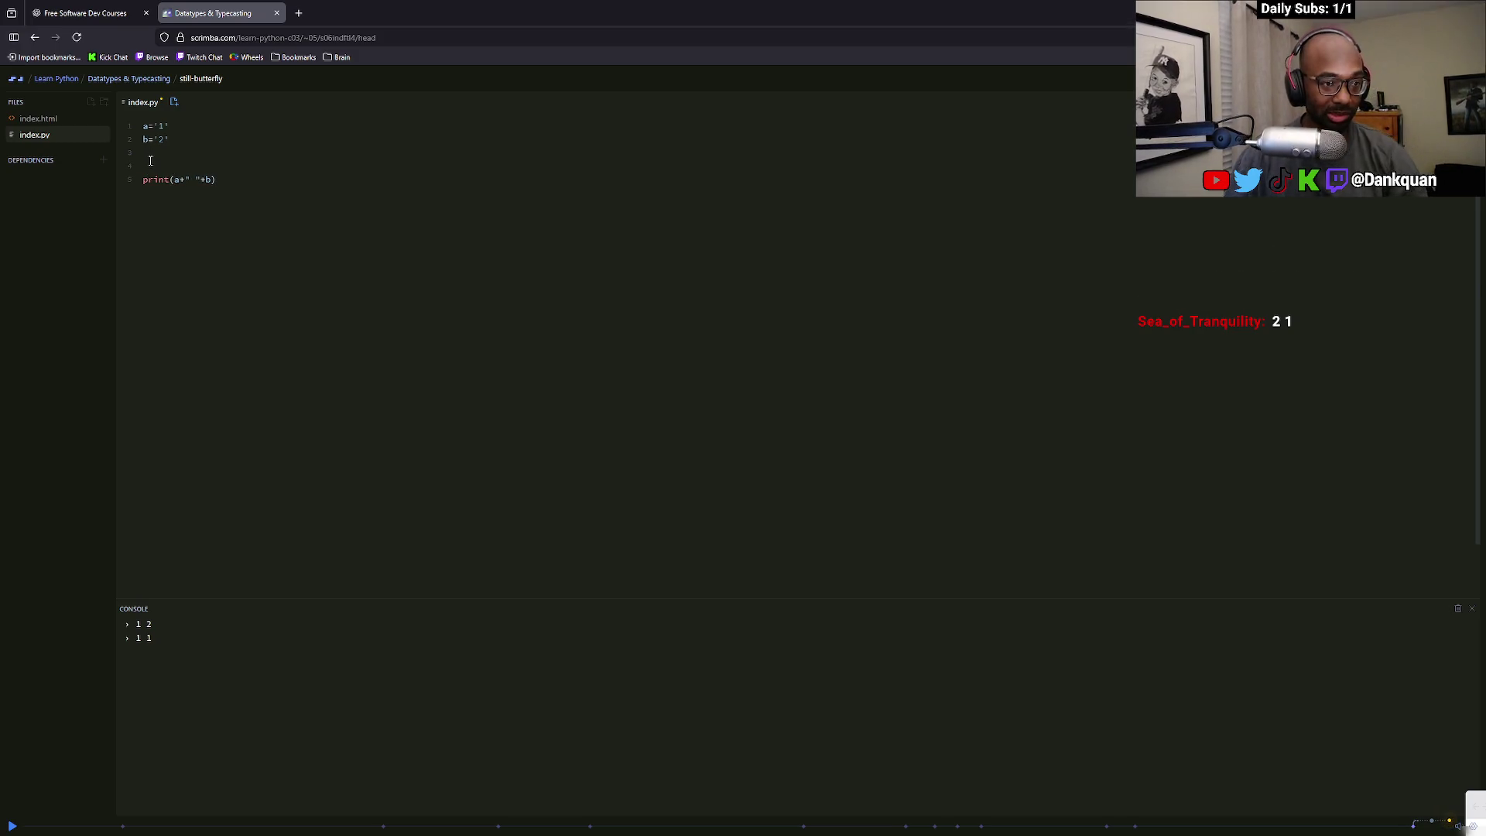
type("b=a")
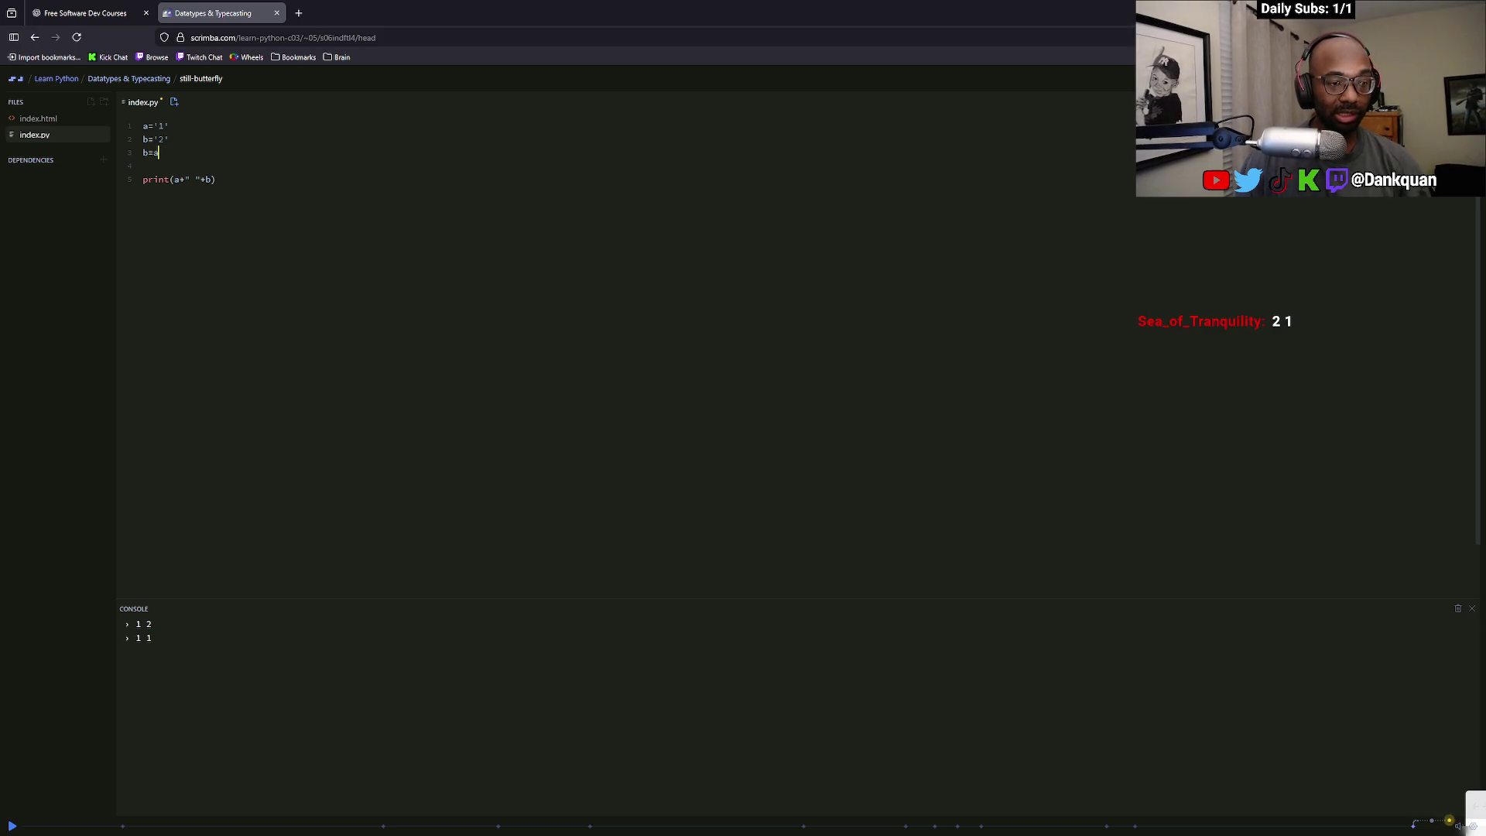
key("BackSpace")
key("BackSpace")
key("BackSpace")
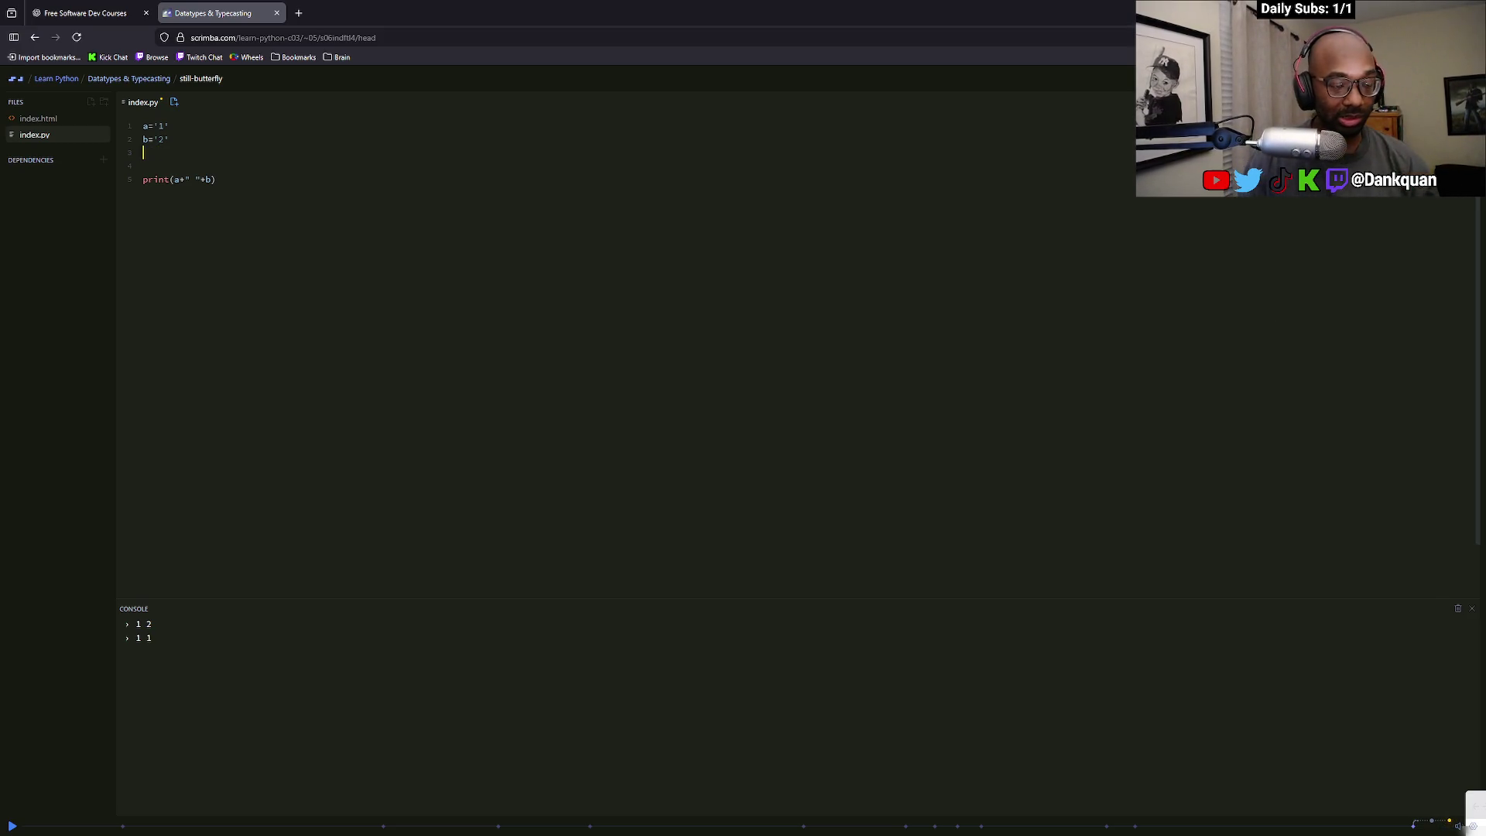
left_click(179, 122)
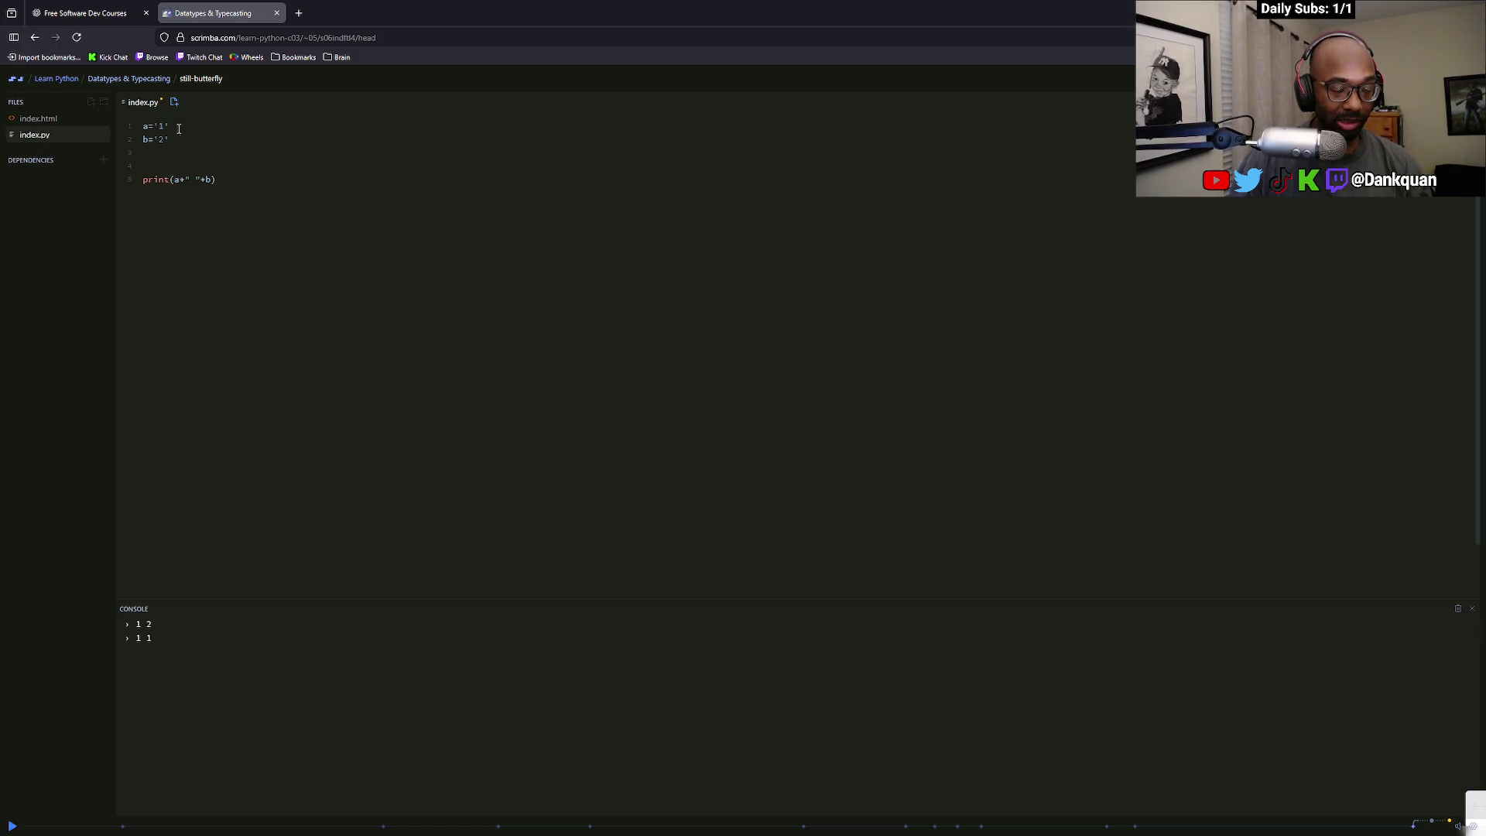
left_click(175, 142)
type("a")
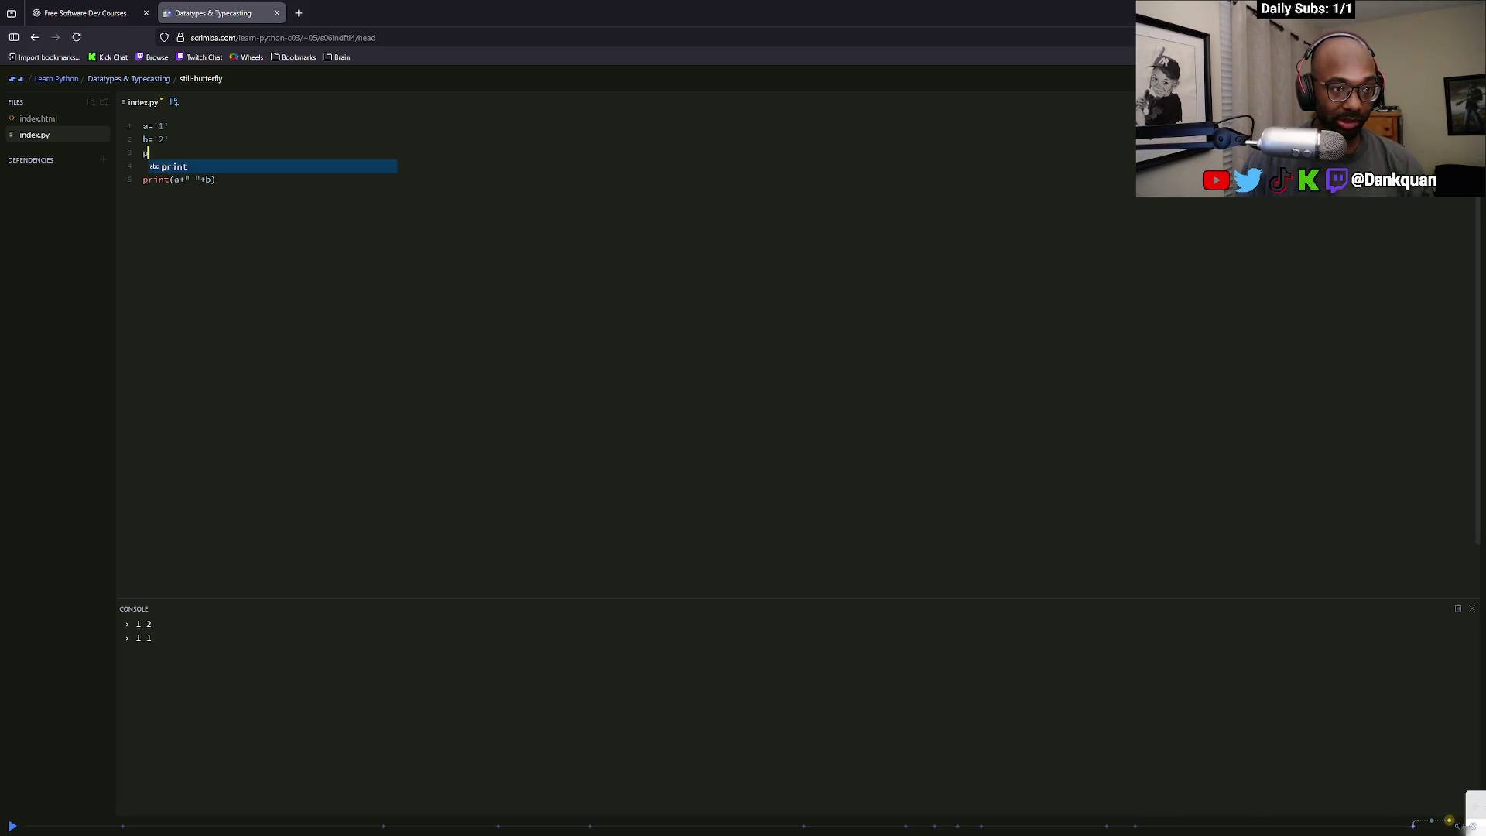
key("BackSpace")
key("BackSpace")
key("Return")
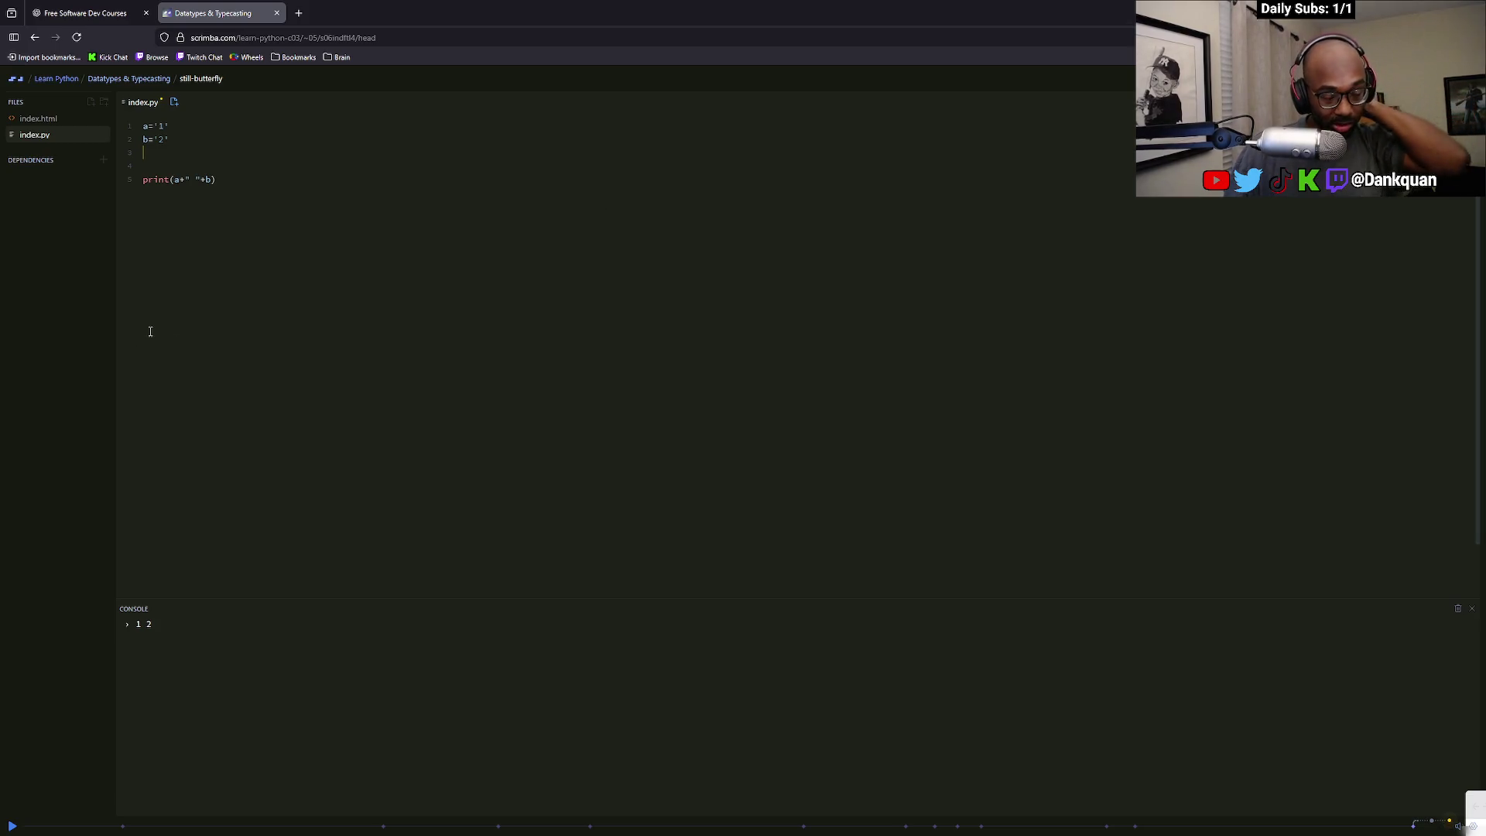
left_click(157, 167)
key("BackSpace")
key("BackSpace")
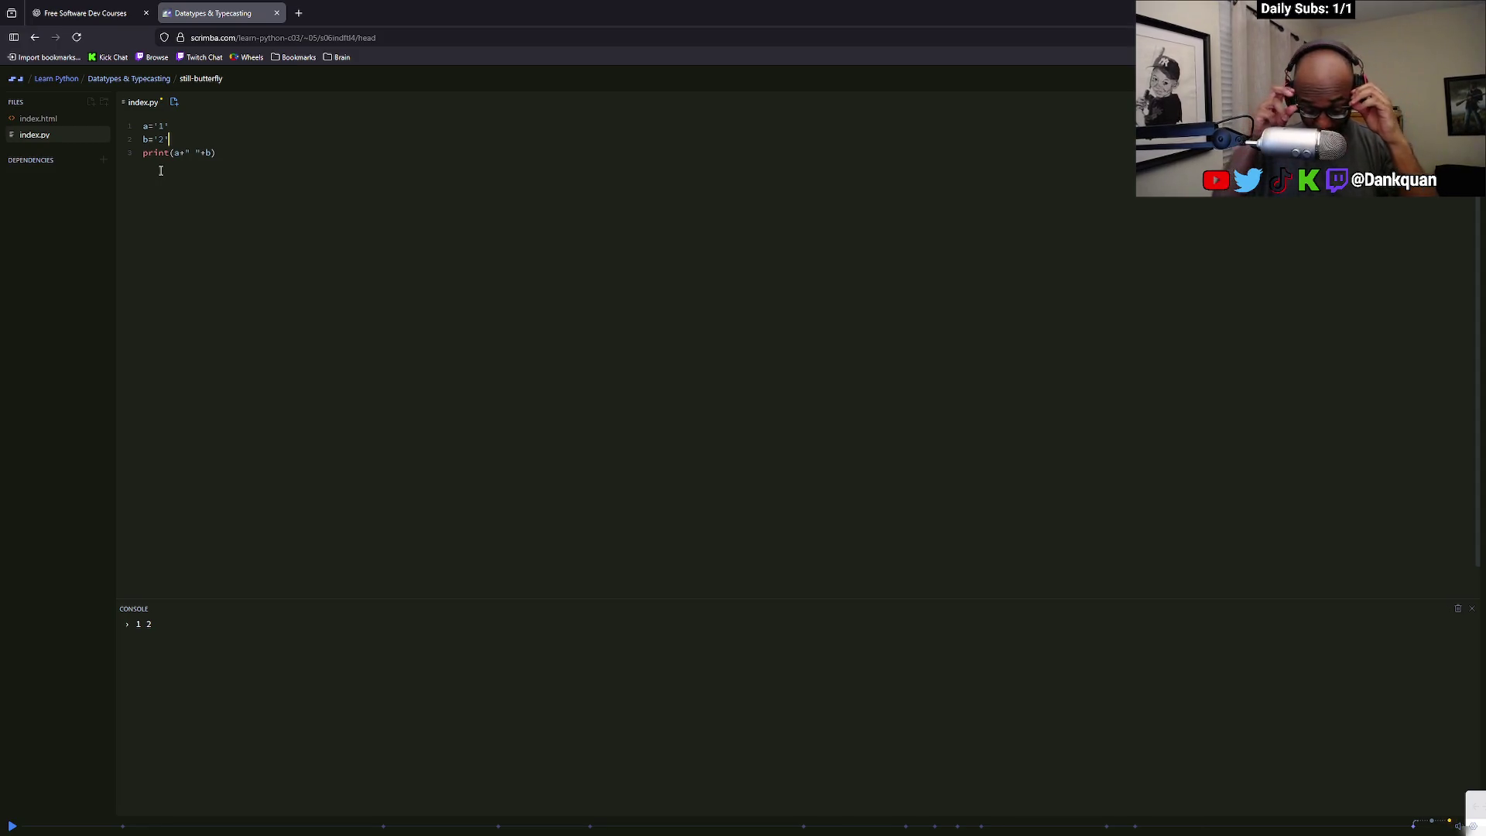
key("alt+Tab")
scroll(575, 325, "down", 2)
key("alt+Tab")
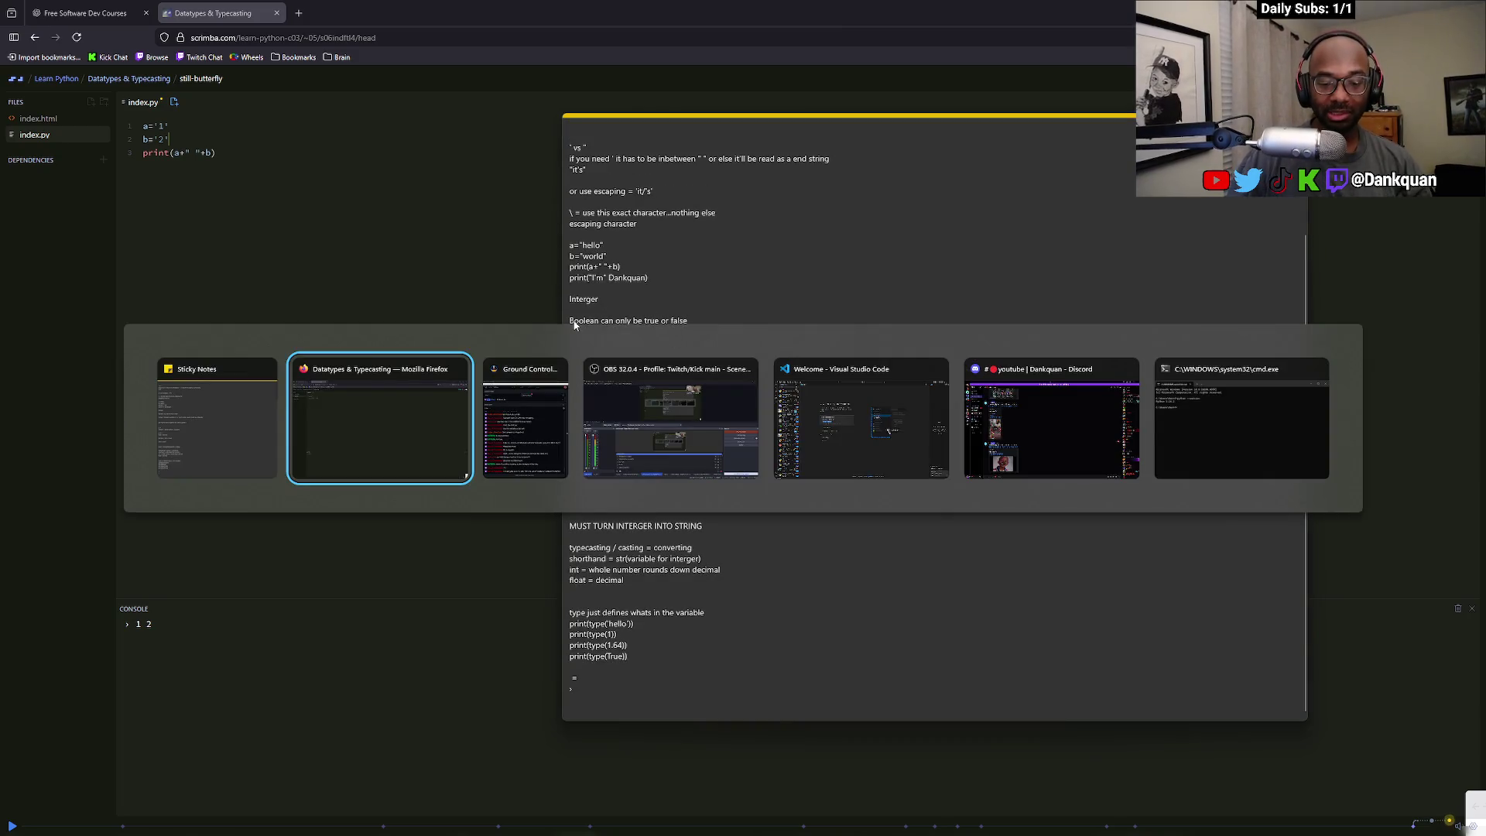
scroll(626, 561, "down", 1)
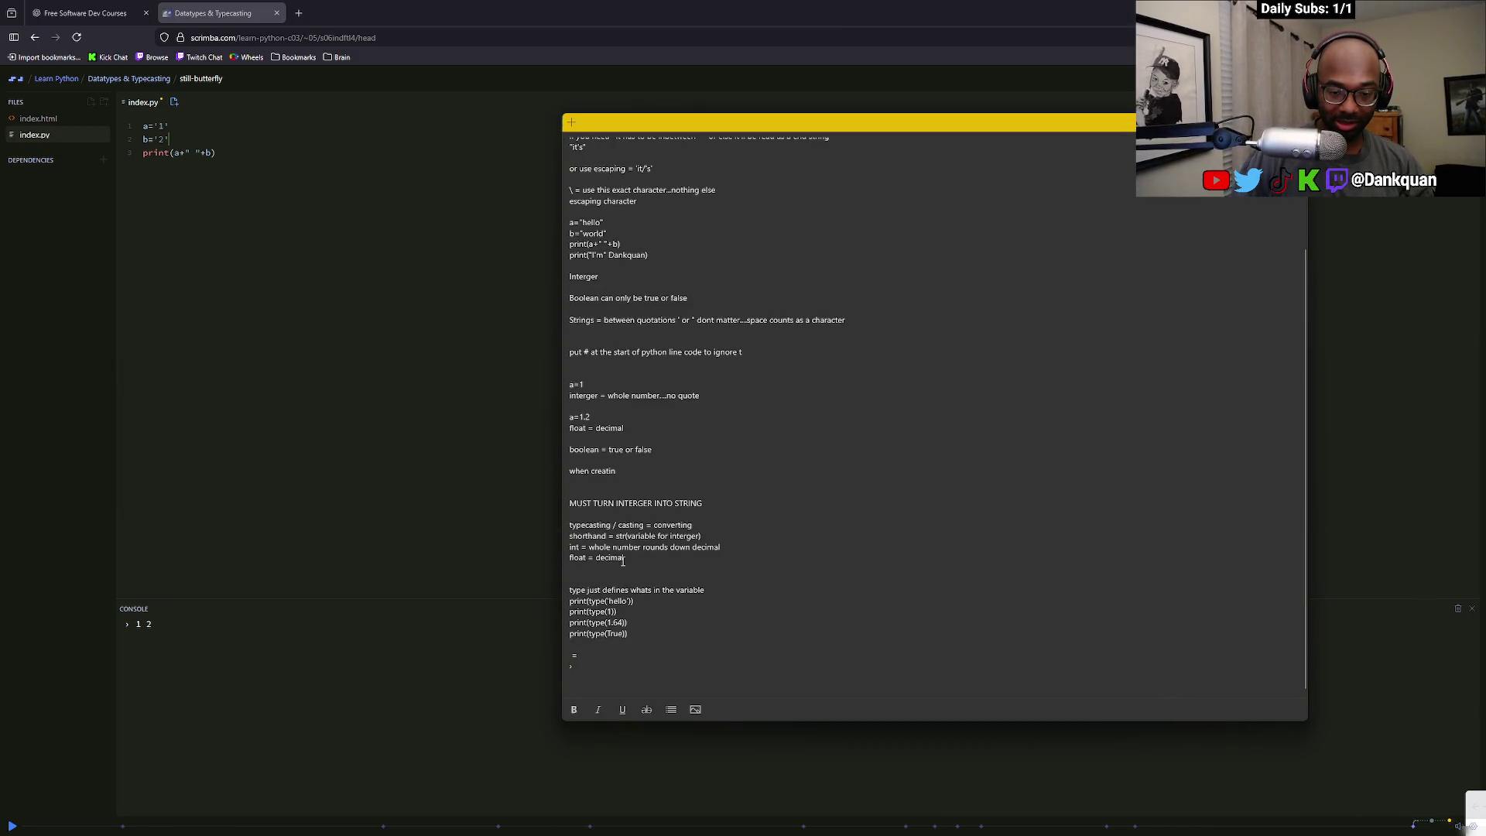
mouse_move(626, 559)
left_mouse_down()
mouse_move(571, 536)
mouse_move(620, 526)
mouse_move(567, 525)
mouse_move(573, 547)
mouse_move(723, 548)
mouse_move(571, 547)
mouse_move(579, 402)
mouse_move(594, 416)
left_mouse_up()
left_click(594, 416)
scroll(697, 402, "up", 3)
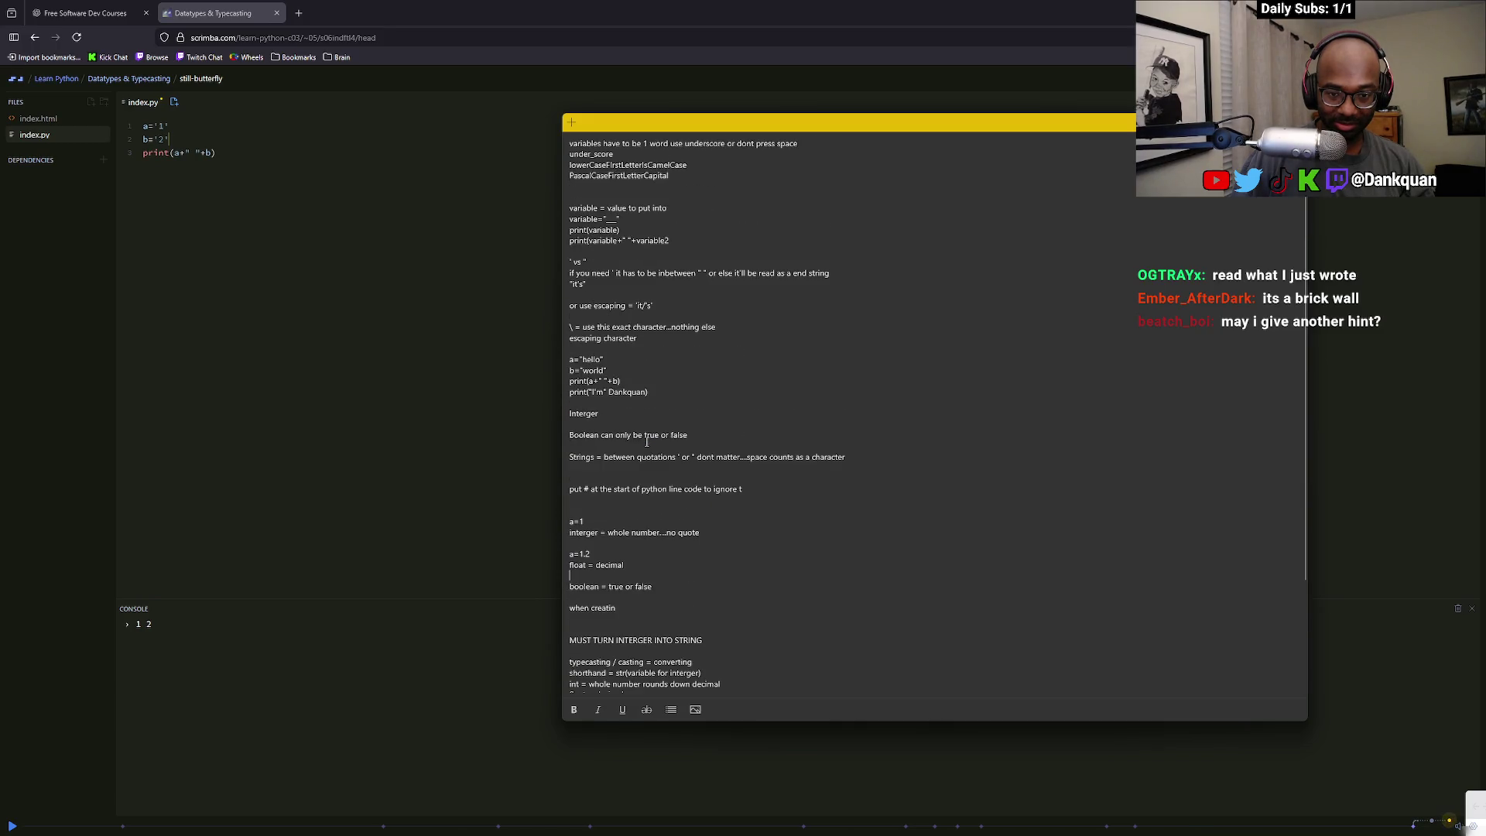
left_click(292, 261)
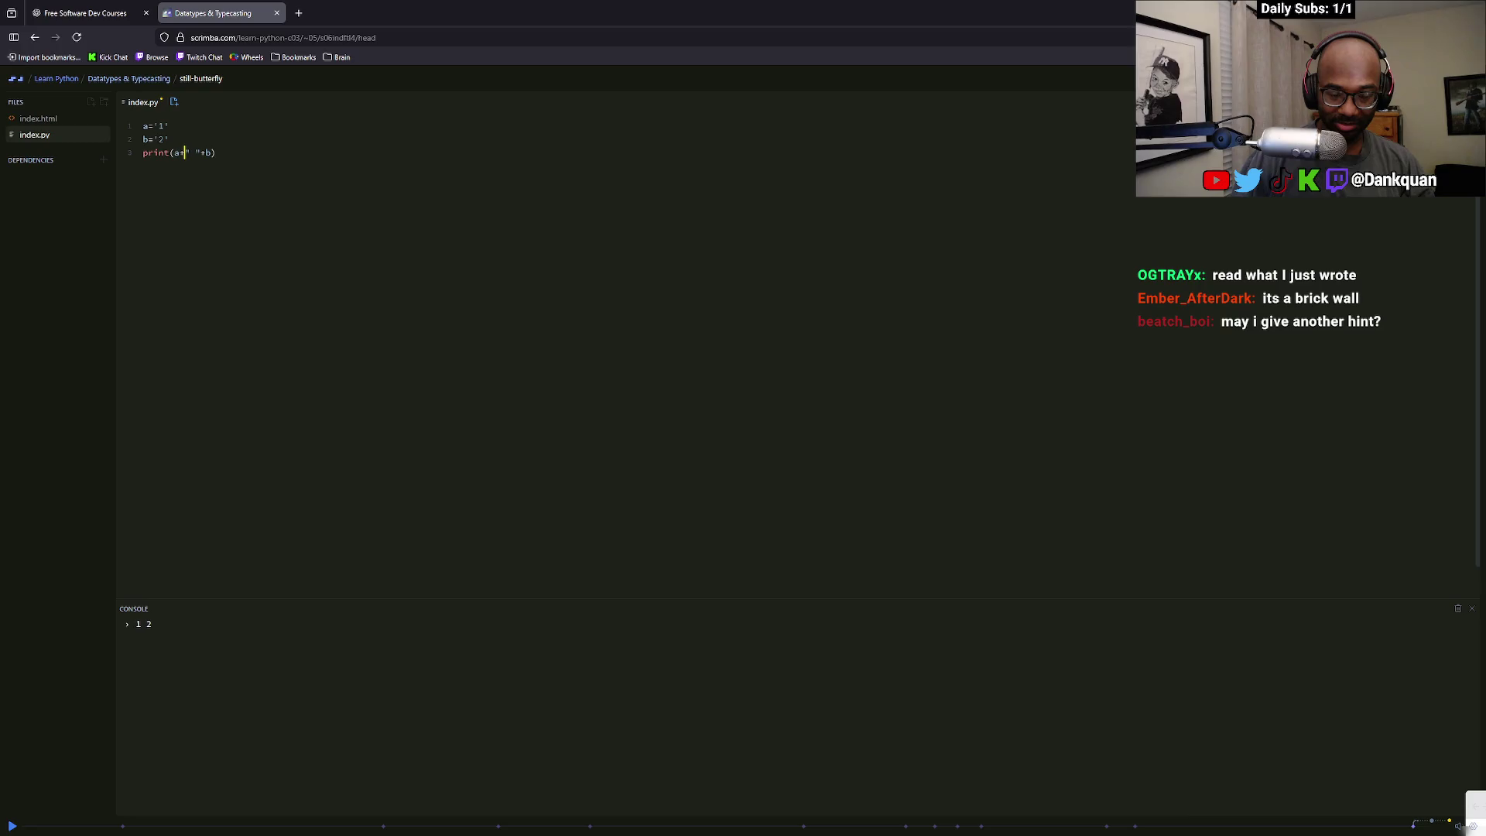
Try b=a, c= and a=b below the print, then erase them, leaving line 4 blank
left_click(224, 152)
key("Return")
type("b=a")
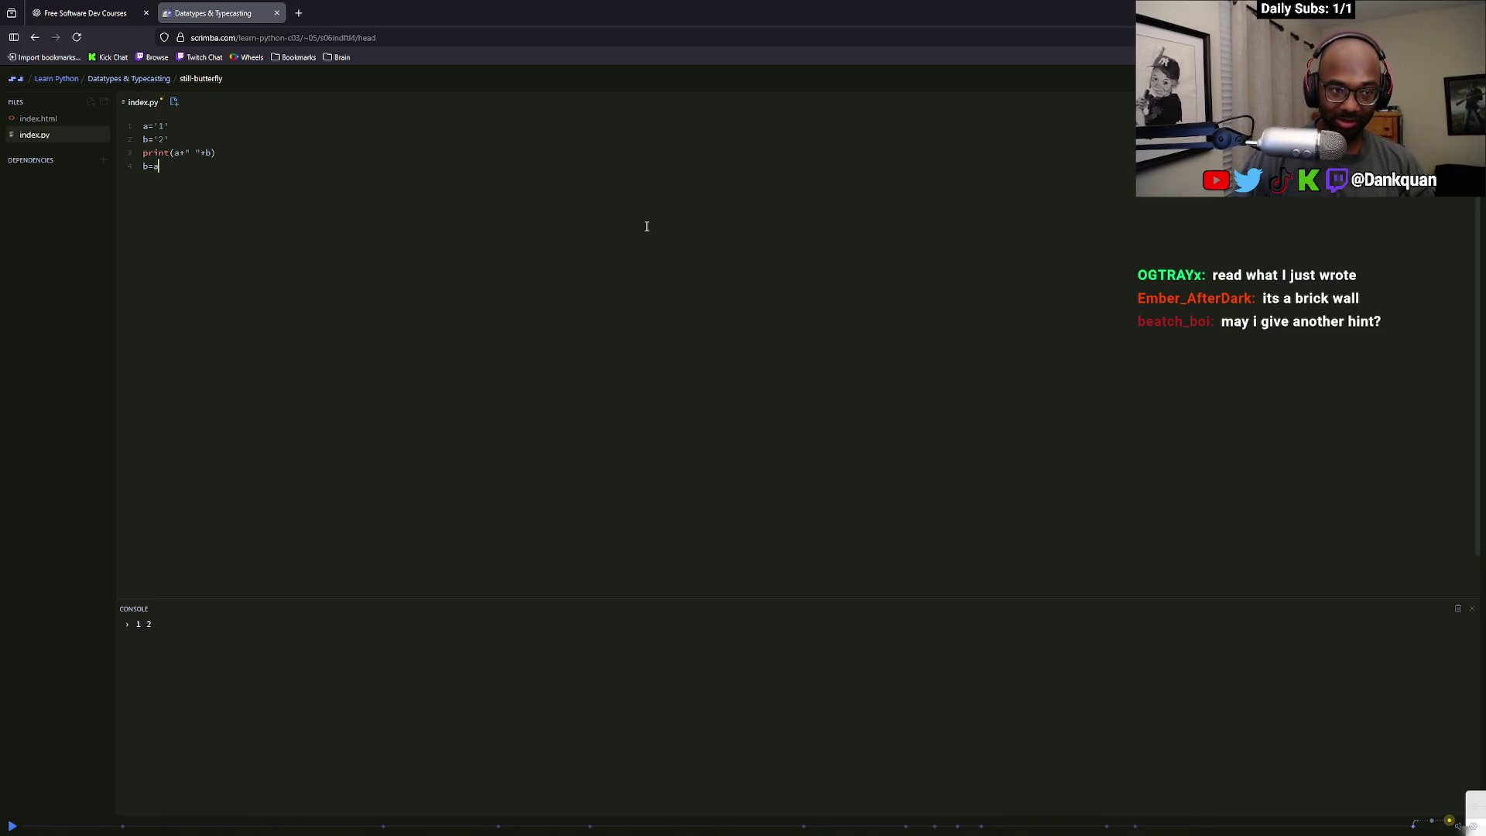
key("Return")
type("c=")
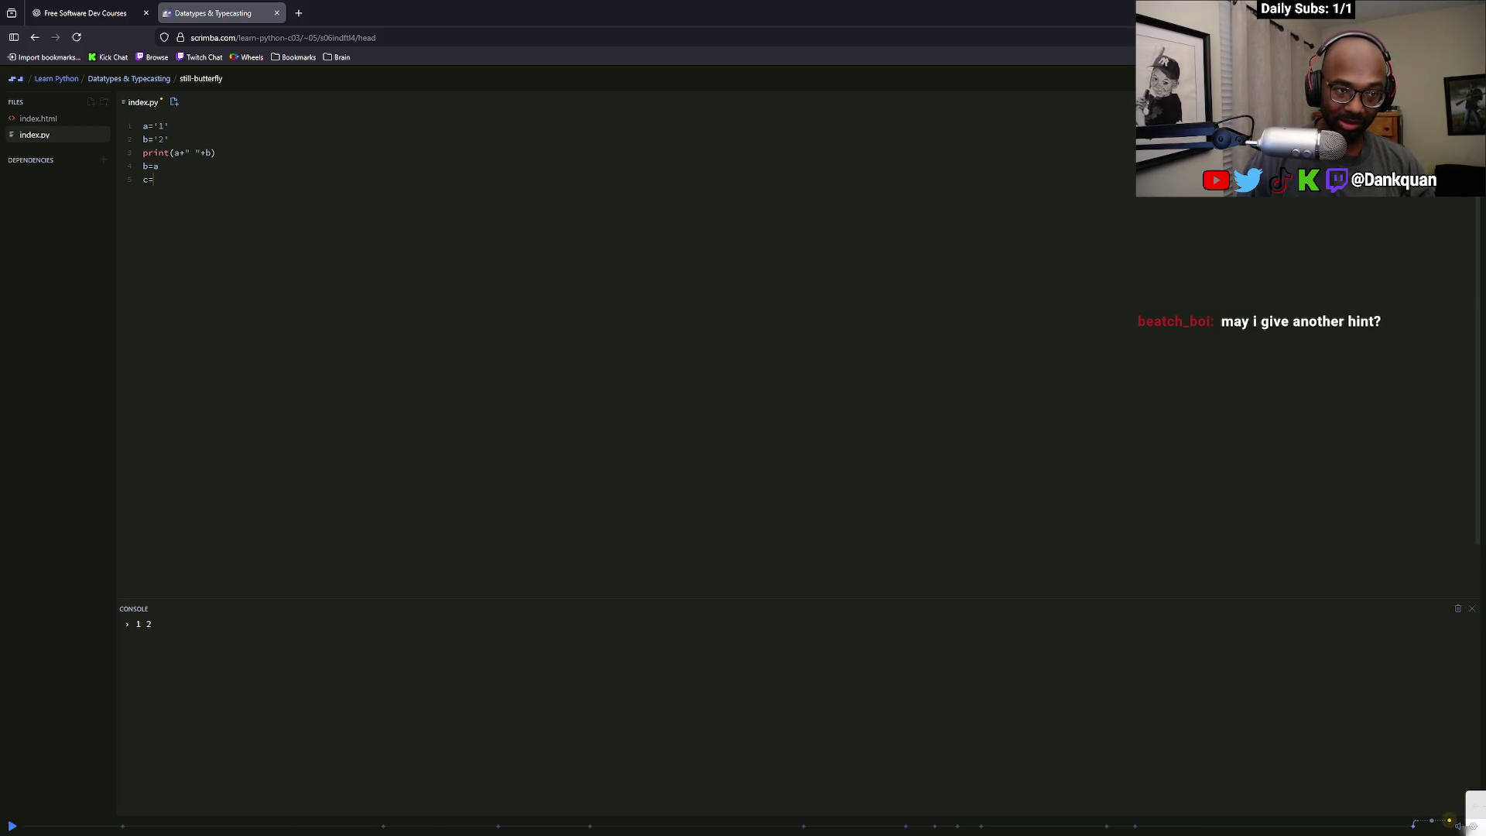
key("BackSpace")
key("BackSpace")
key("BackSpace")
key("BackSpace")
key("BackSpace")
key("BackSpace")
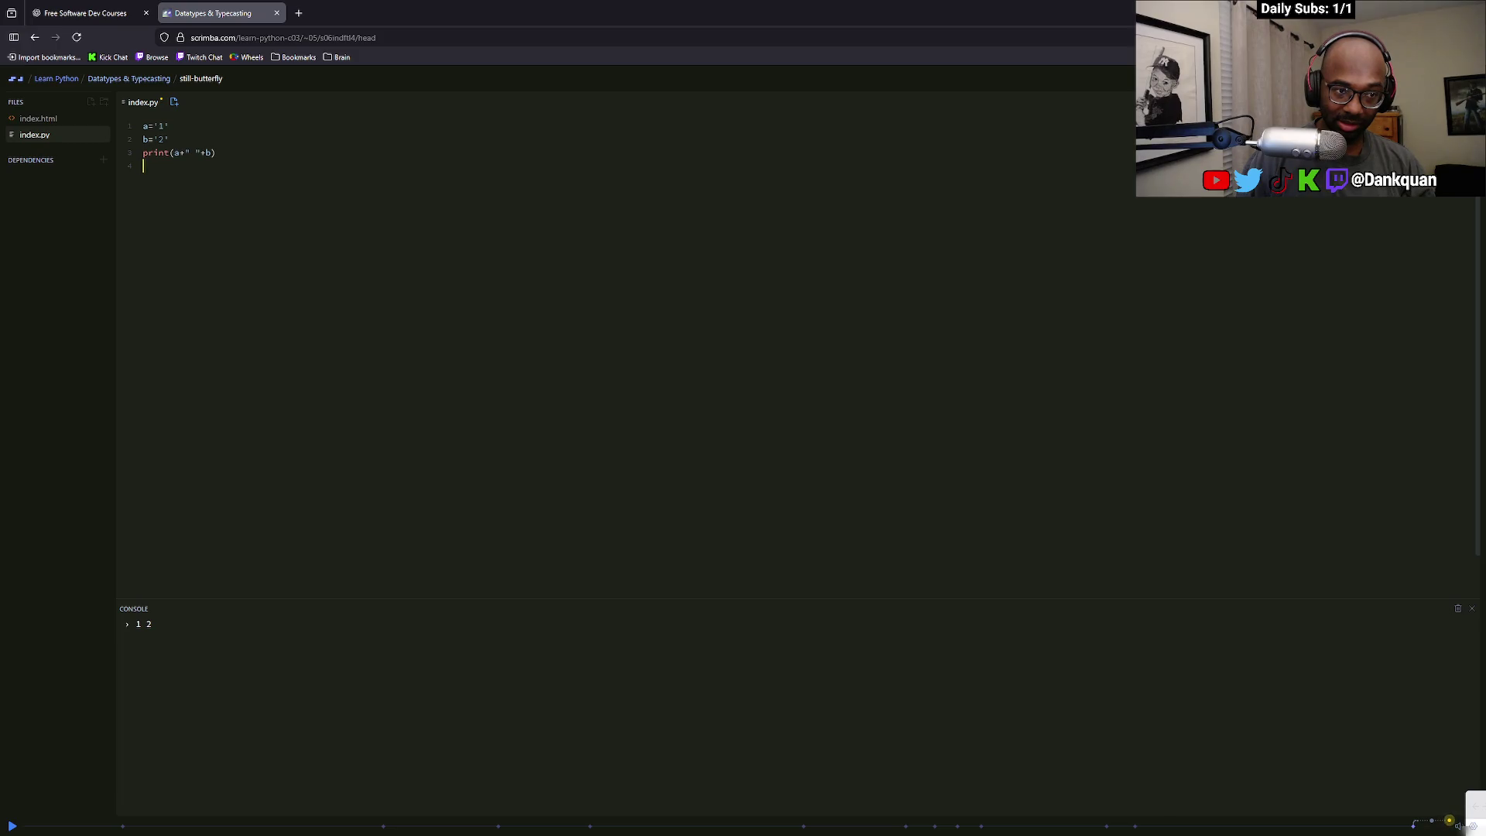
type("b=")
key("BackSpace")
key("BackSpace")
type("a=b")
key("BackSpace")
key("BackSpace")
key("BackSpace")
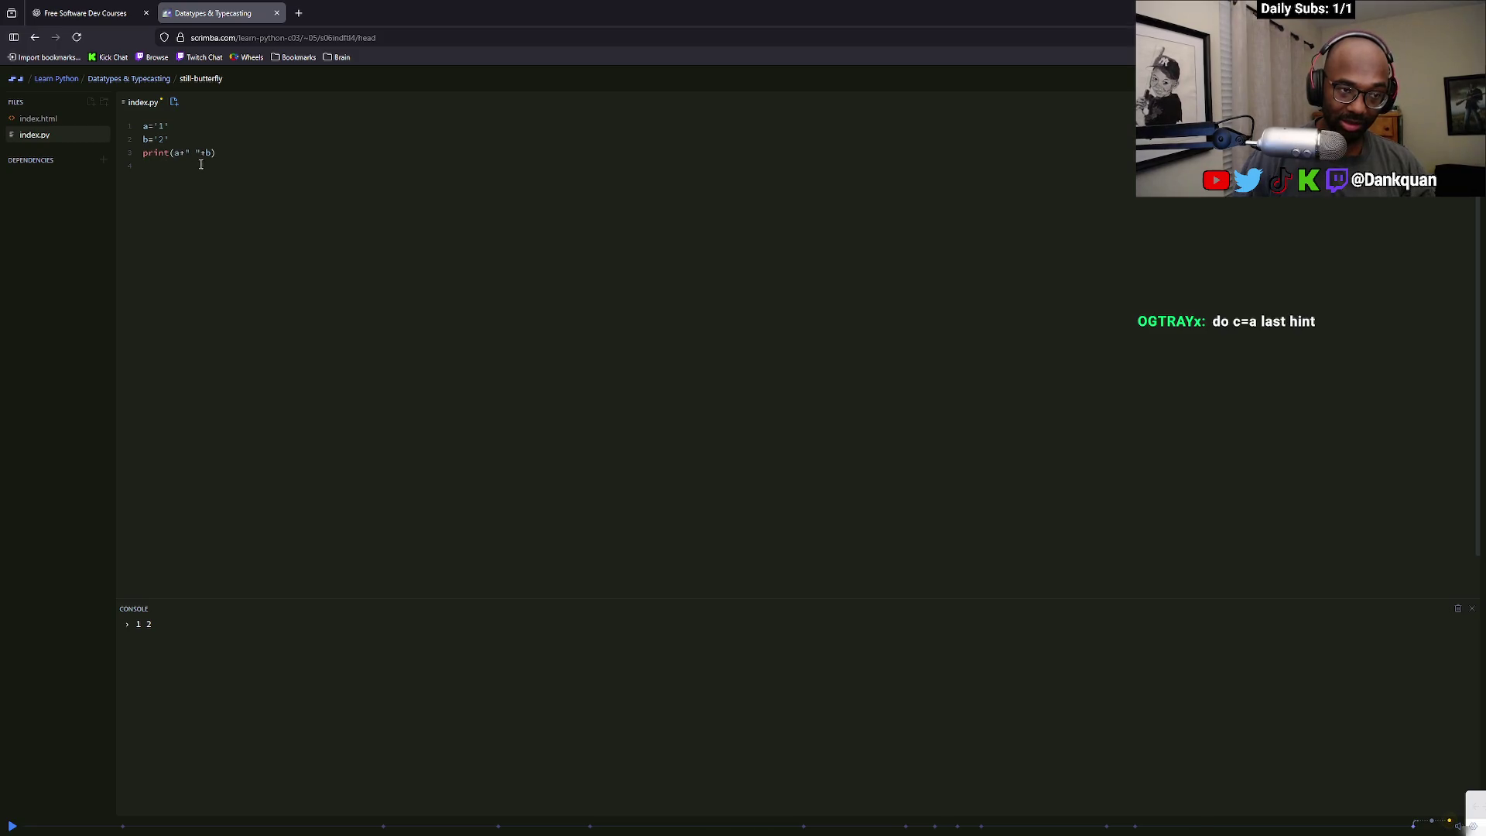
key("alt+Tab")
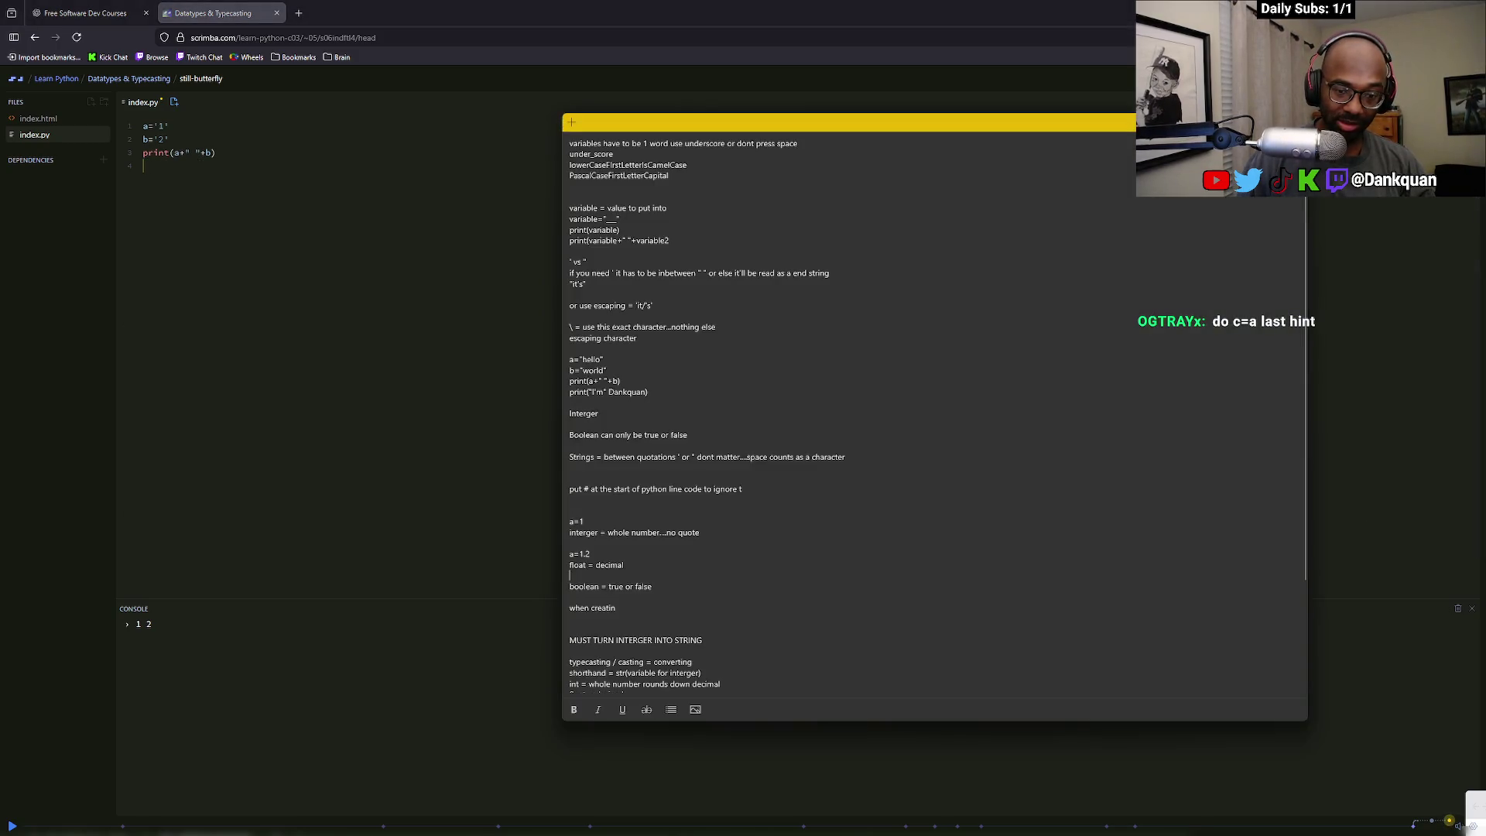
Add b=a and c='1' on the lines below the first print
left_click(202, 176)
type("c")
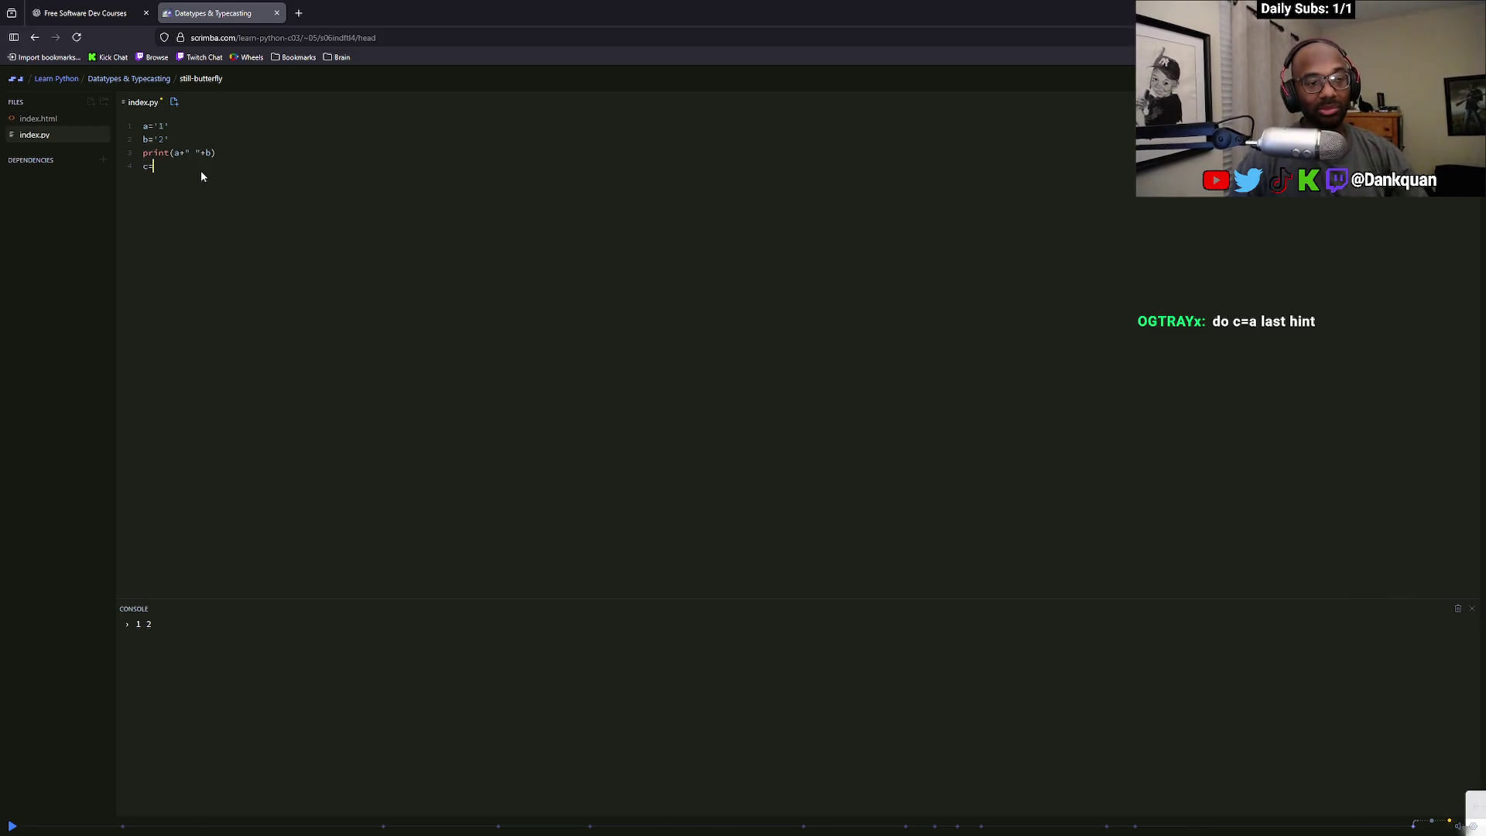
type("=1")
key("BackSpace")
key("BackSpace")
key("BackSpace")
type("b=a")
key("Return")
type("c=1")
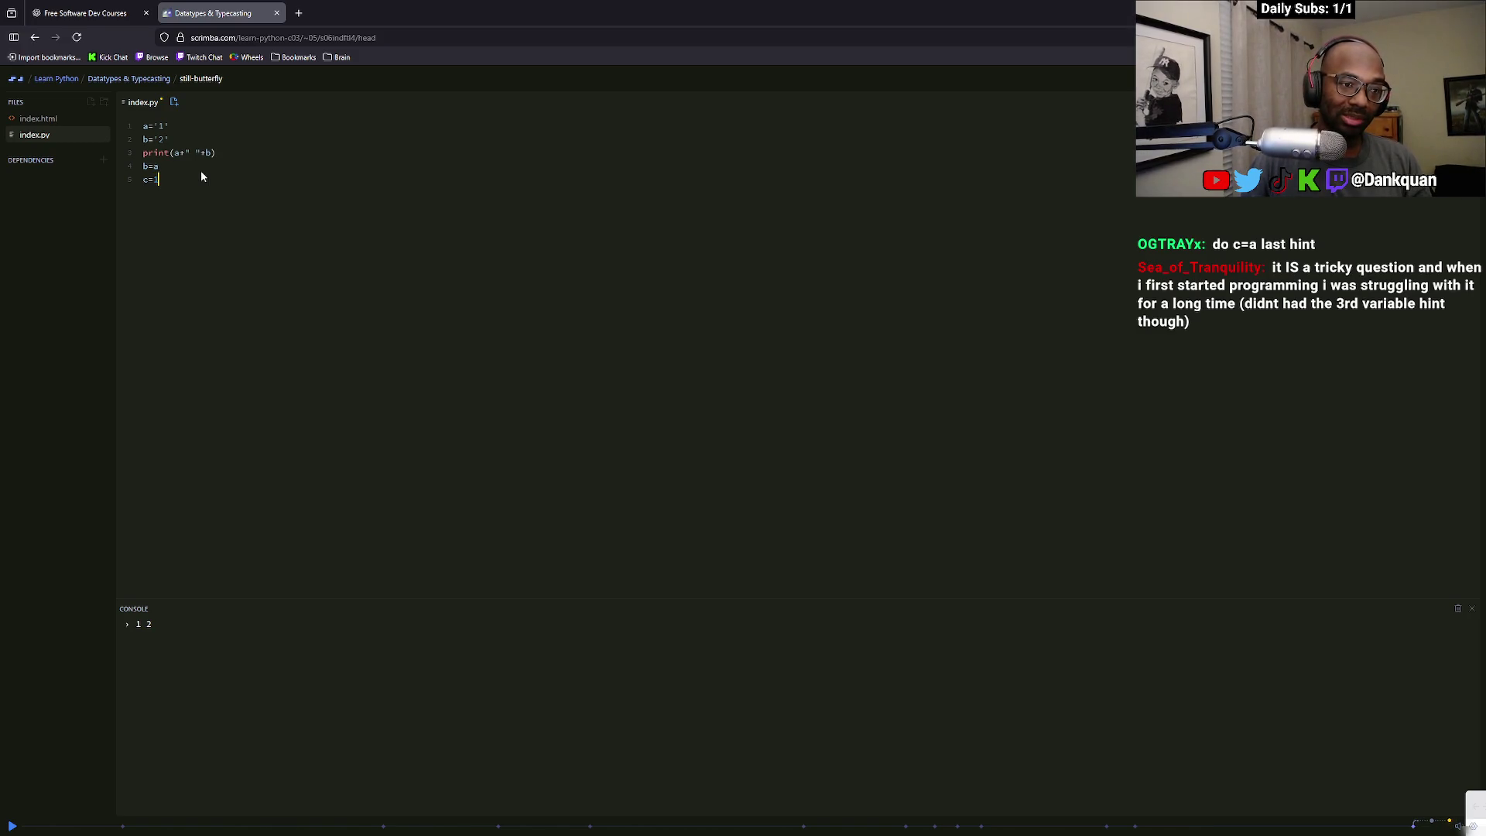
key("Return")
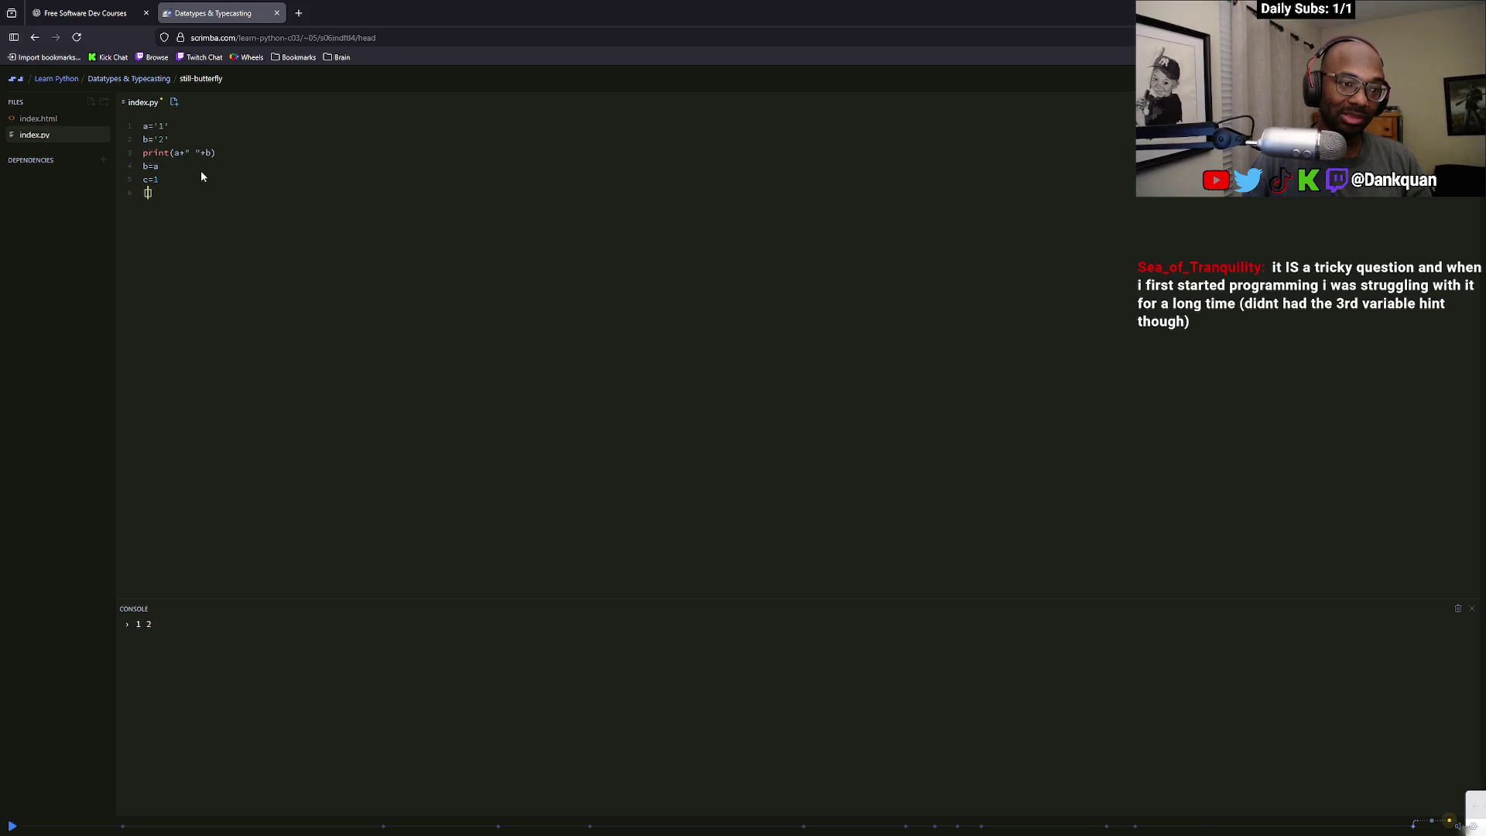
type("'1")
Add print(a+" "+c) on line 6 and change c's value to '2'
left_click(158, 178)
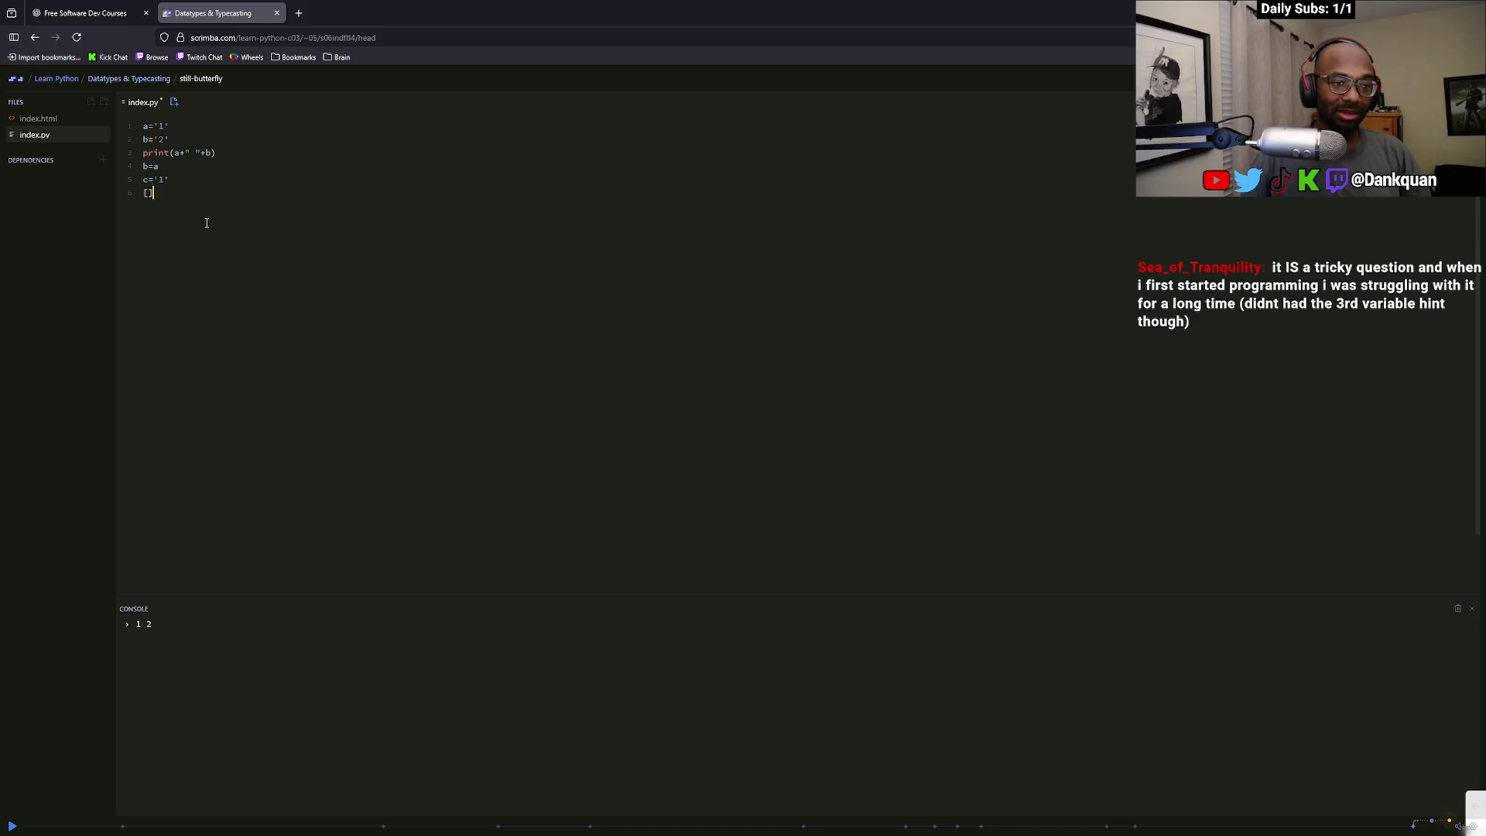
type("print(a+\"")
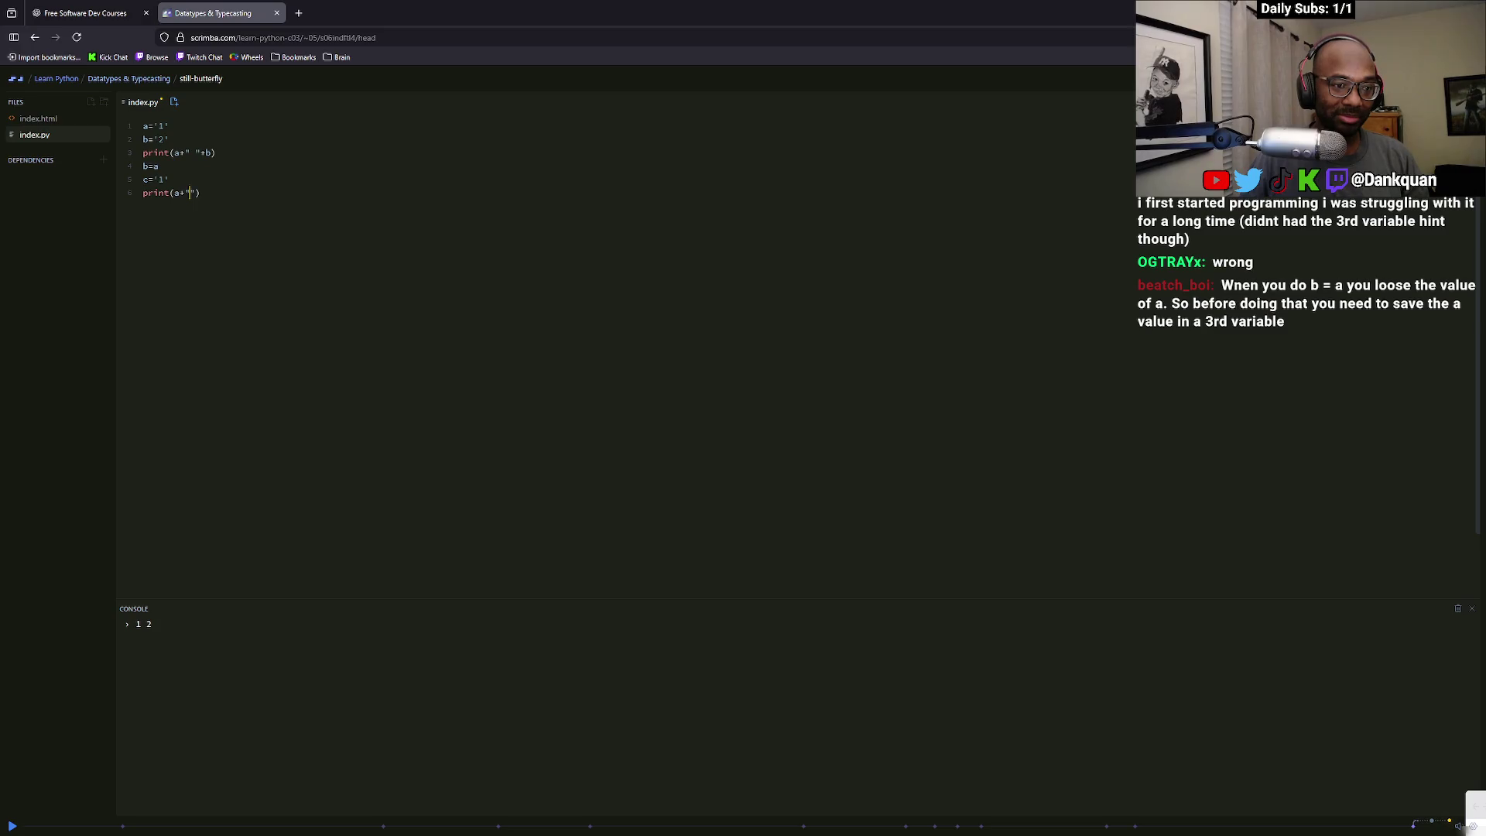
key("End")
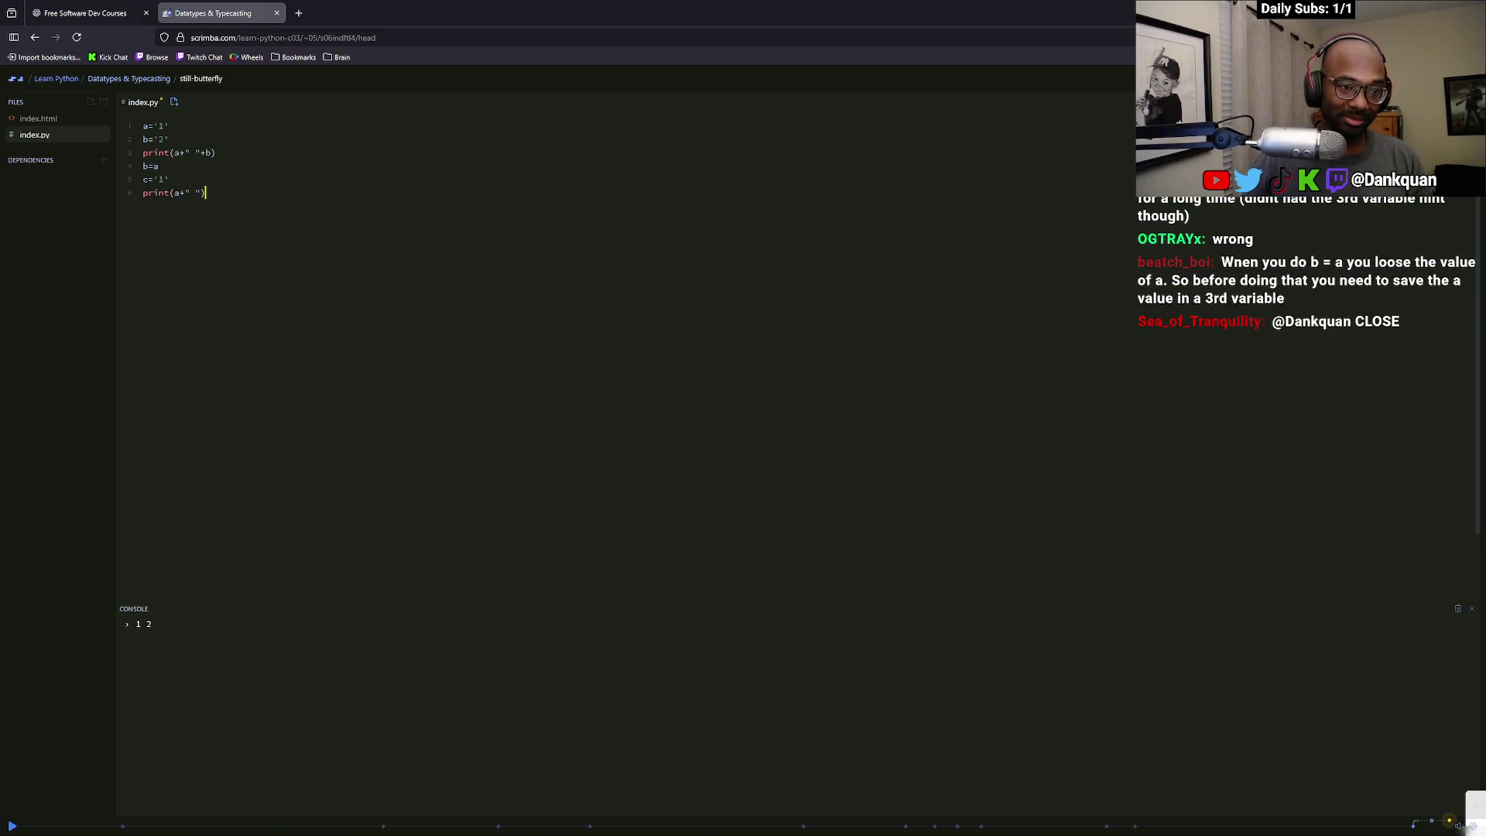
key("Left")
type("+c")
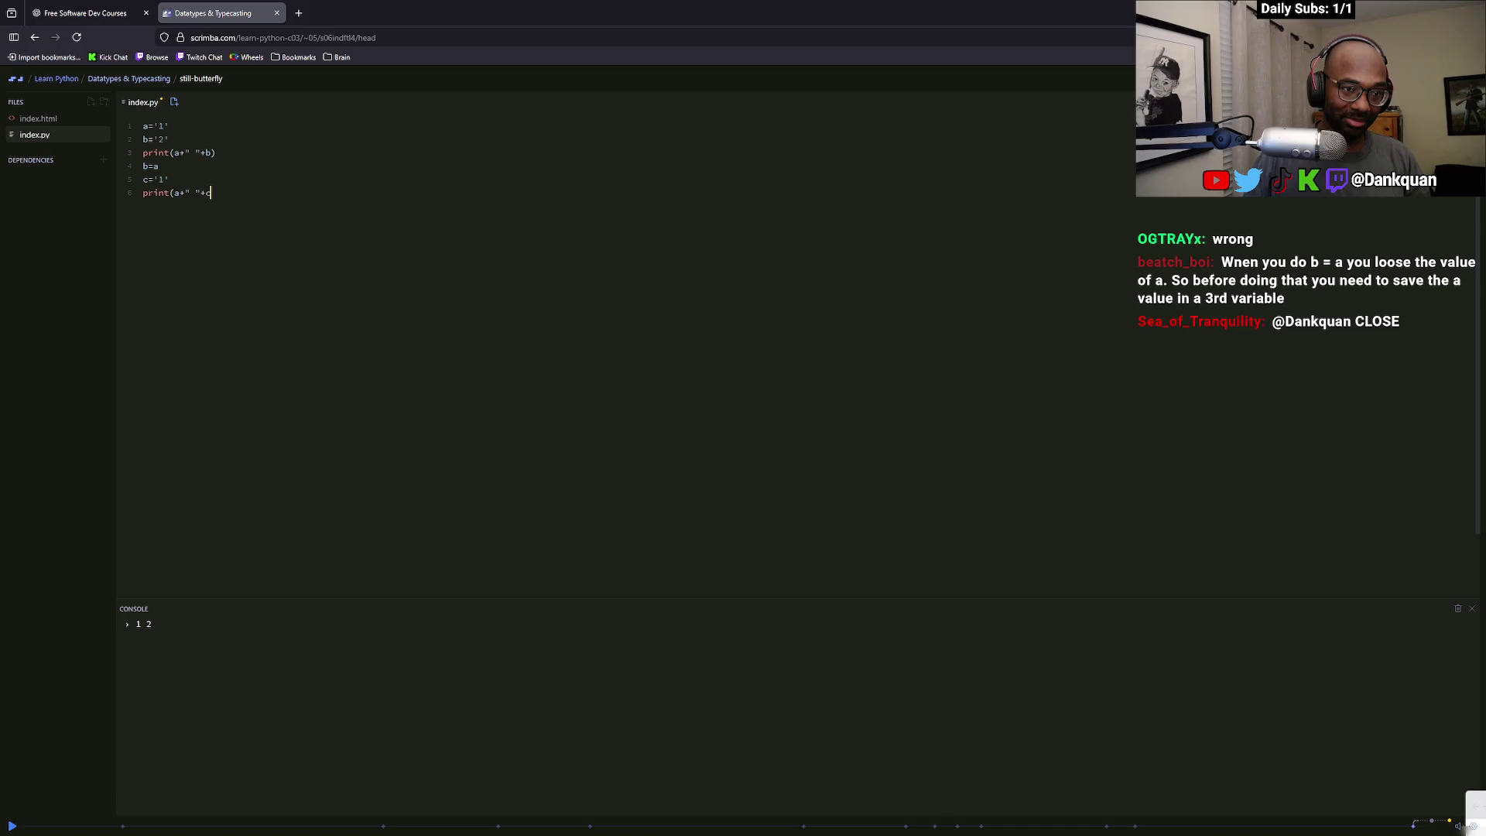
key("Right")
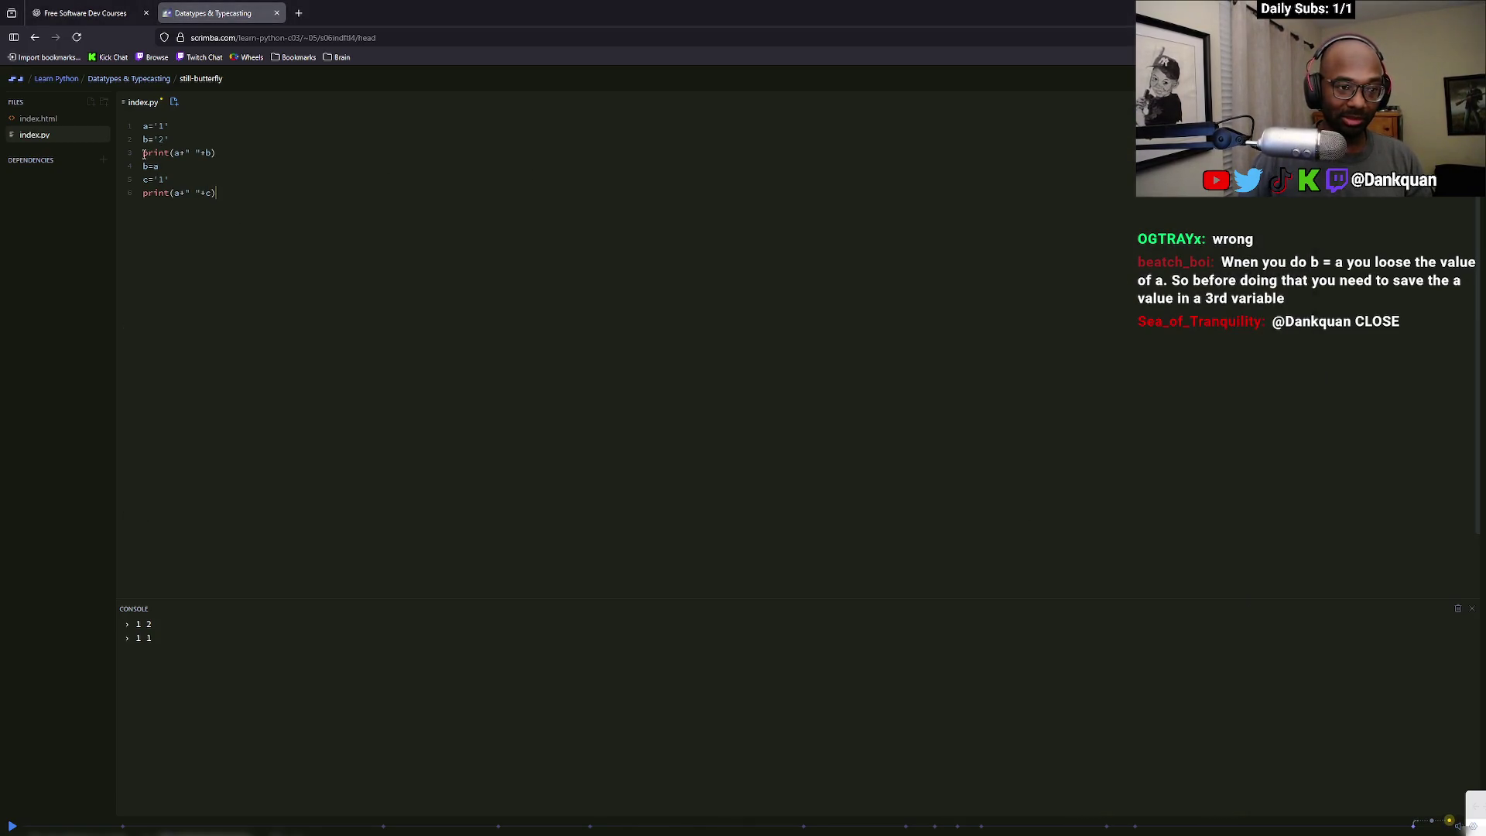
left_click(164, 178)
type("2")
Glance at the stream chat, then select the c='2' line
left_click(217, 153)
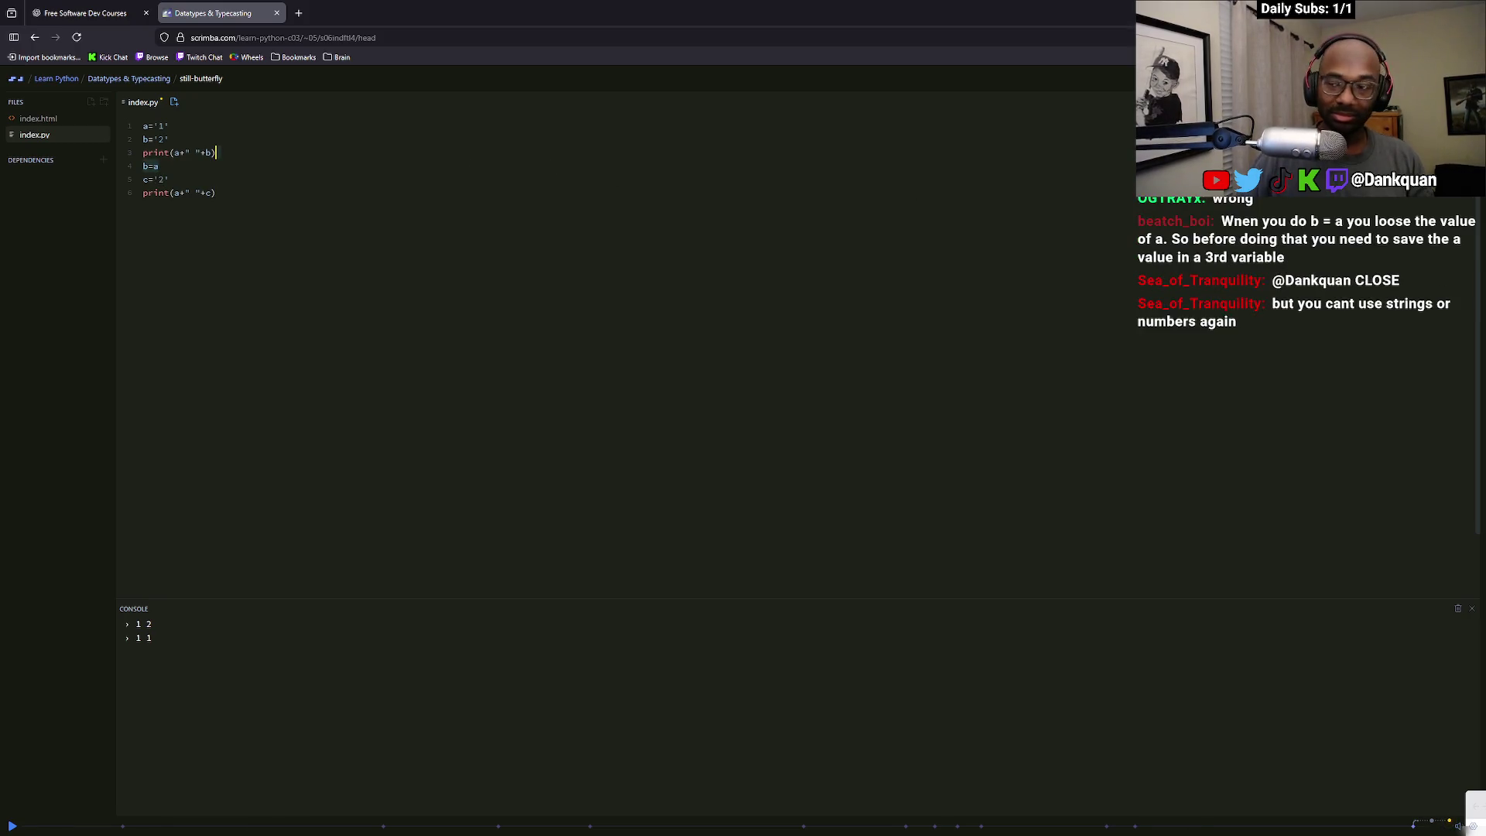
key("alt+Tab")
key("alt+Tab")
key("Tab")
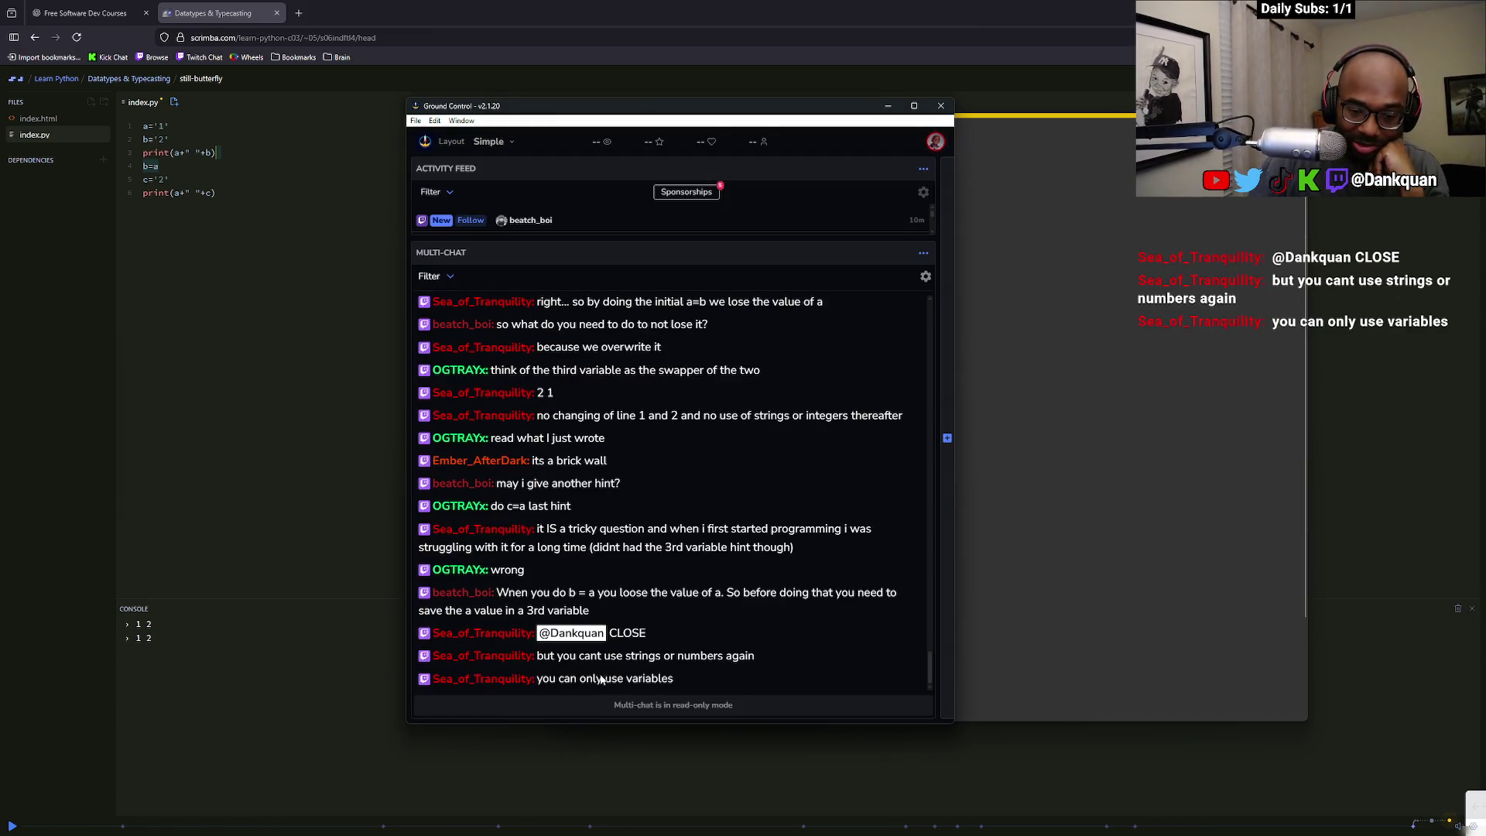
key("alt+Tab")
left_click_drag(168, 180, 114, 181)
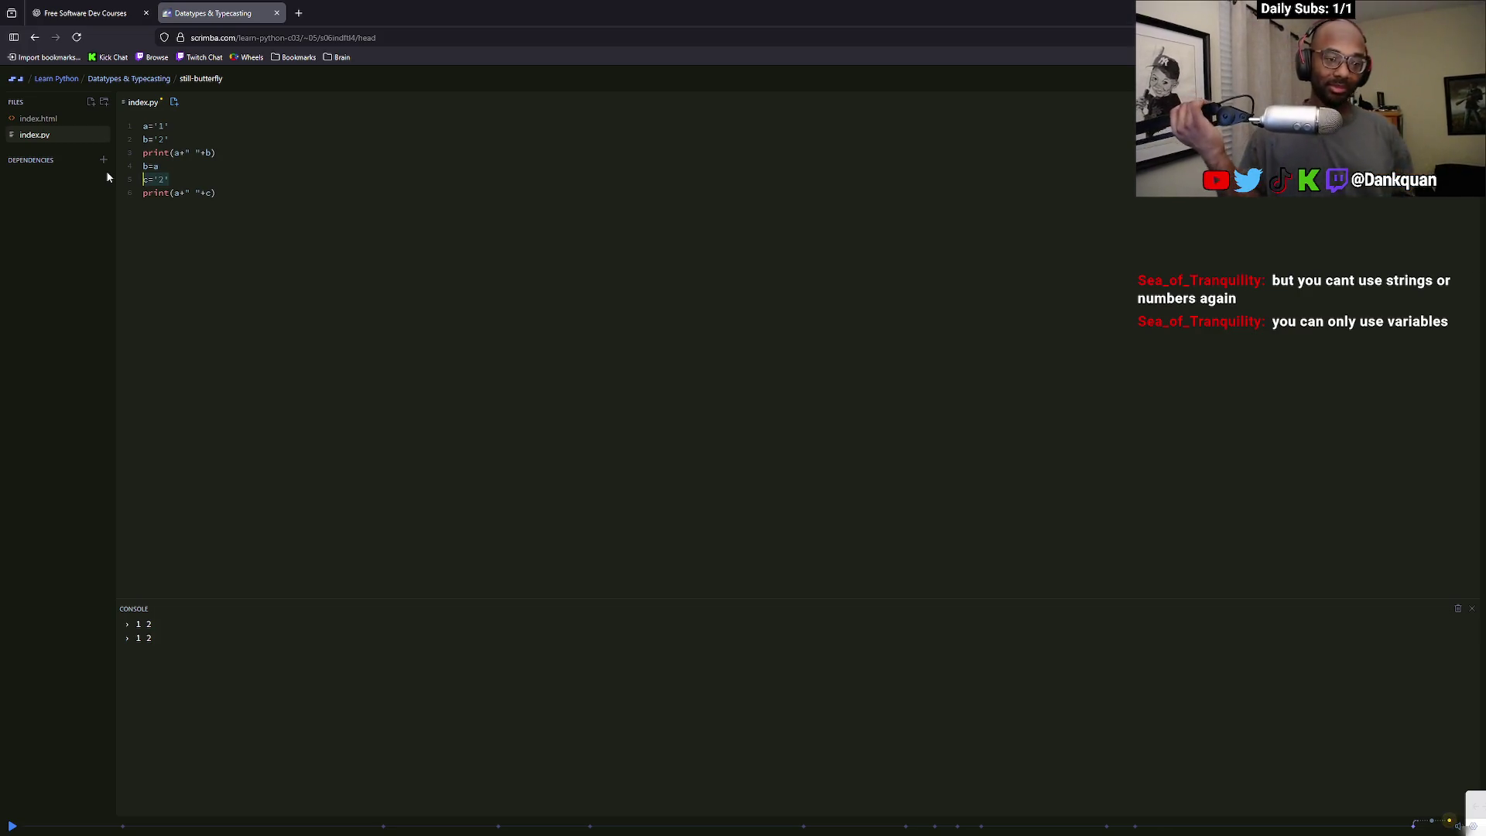
Clear the '2' value from line 5 and insert c=b after the first print
left_click(165, 179)
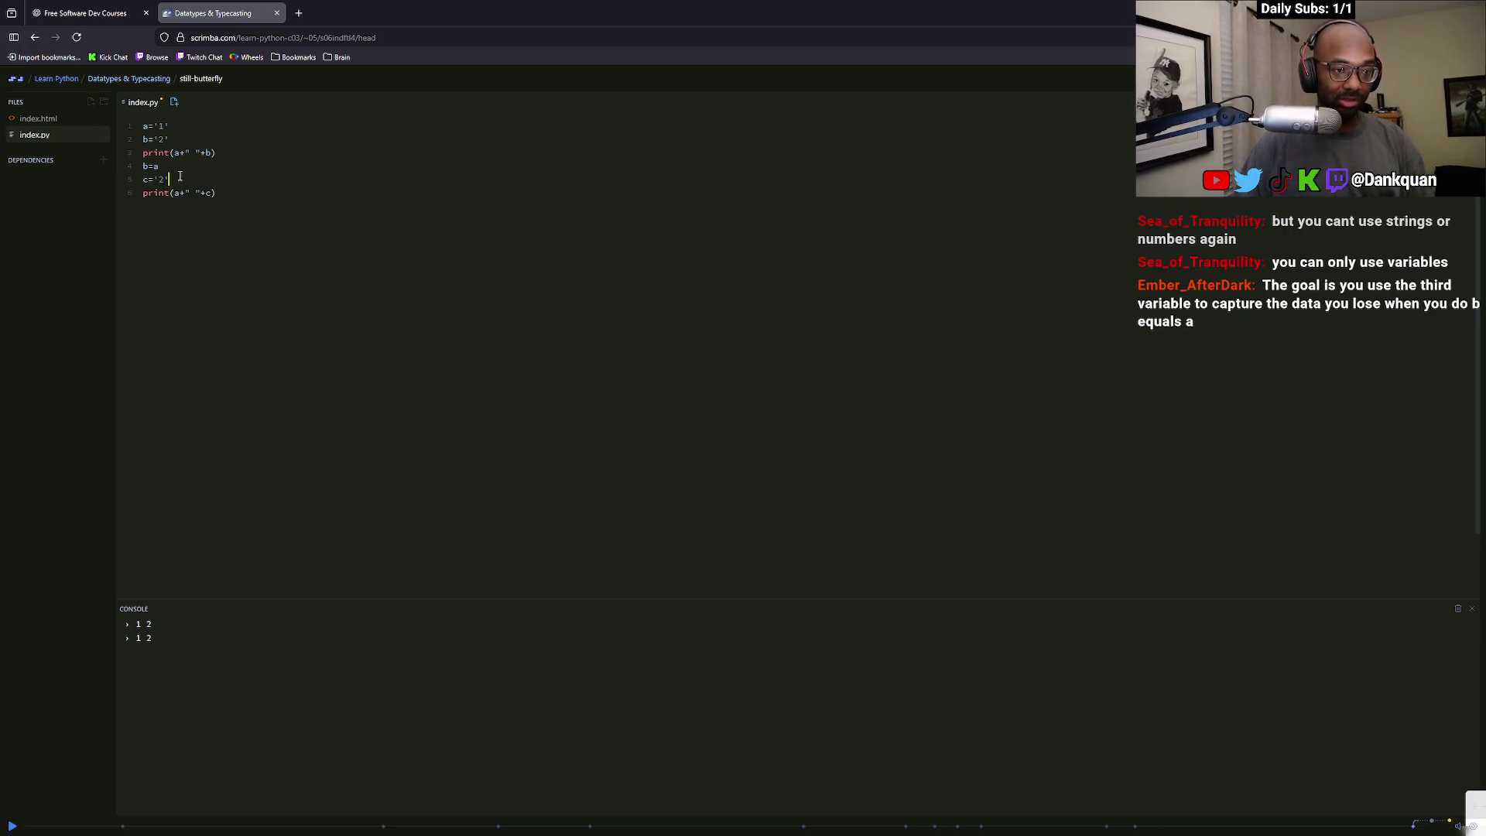
left_click_drag(165, 178, 158, 178)
key("BackSpace")
key("BackSpace")
key("BackSpace")
key("BackSpace")
key("BackSpace")
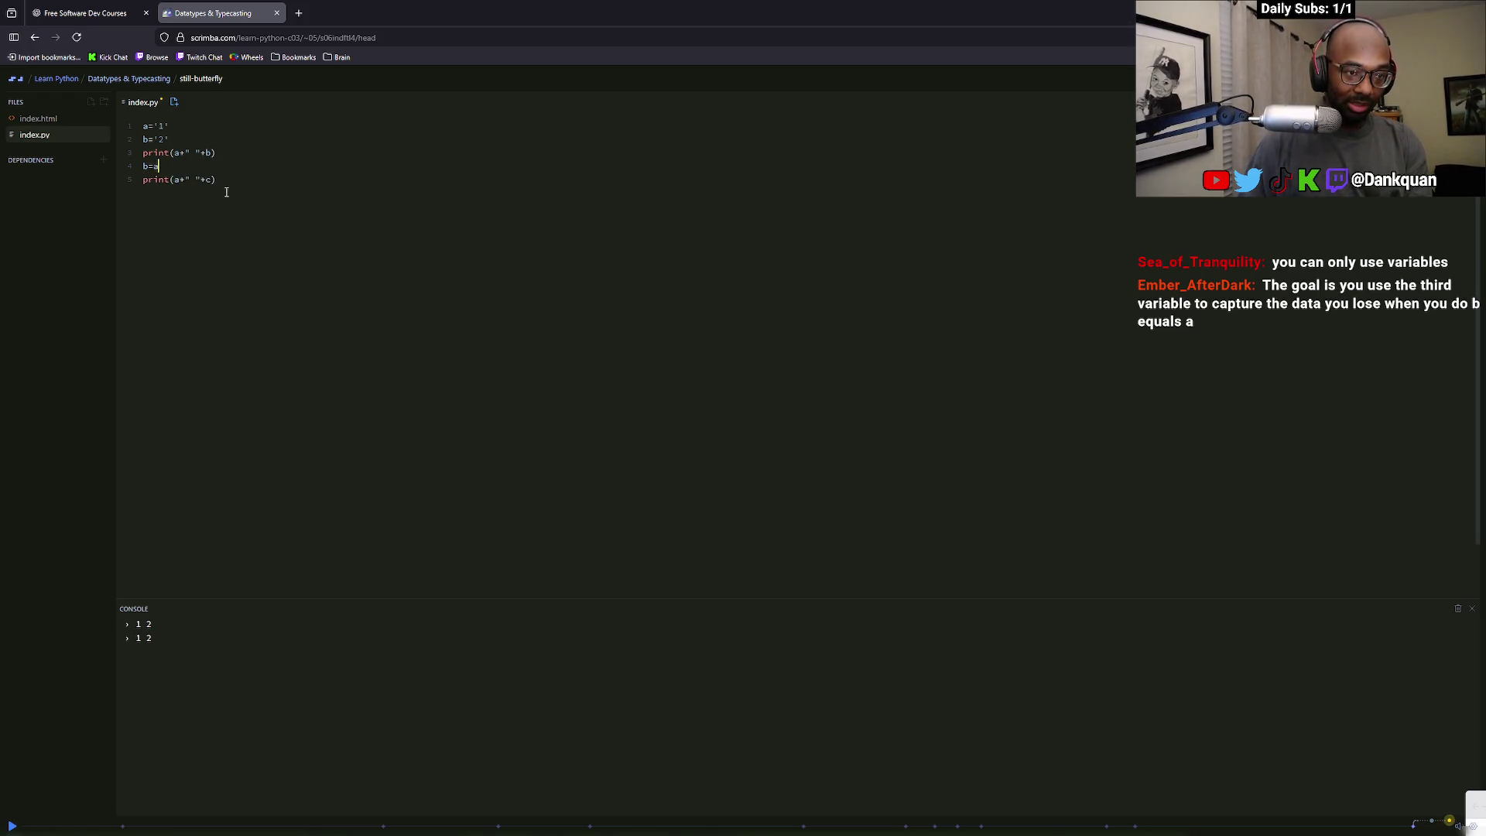
left_click(229, 152)
key("Return")
type("c=a")
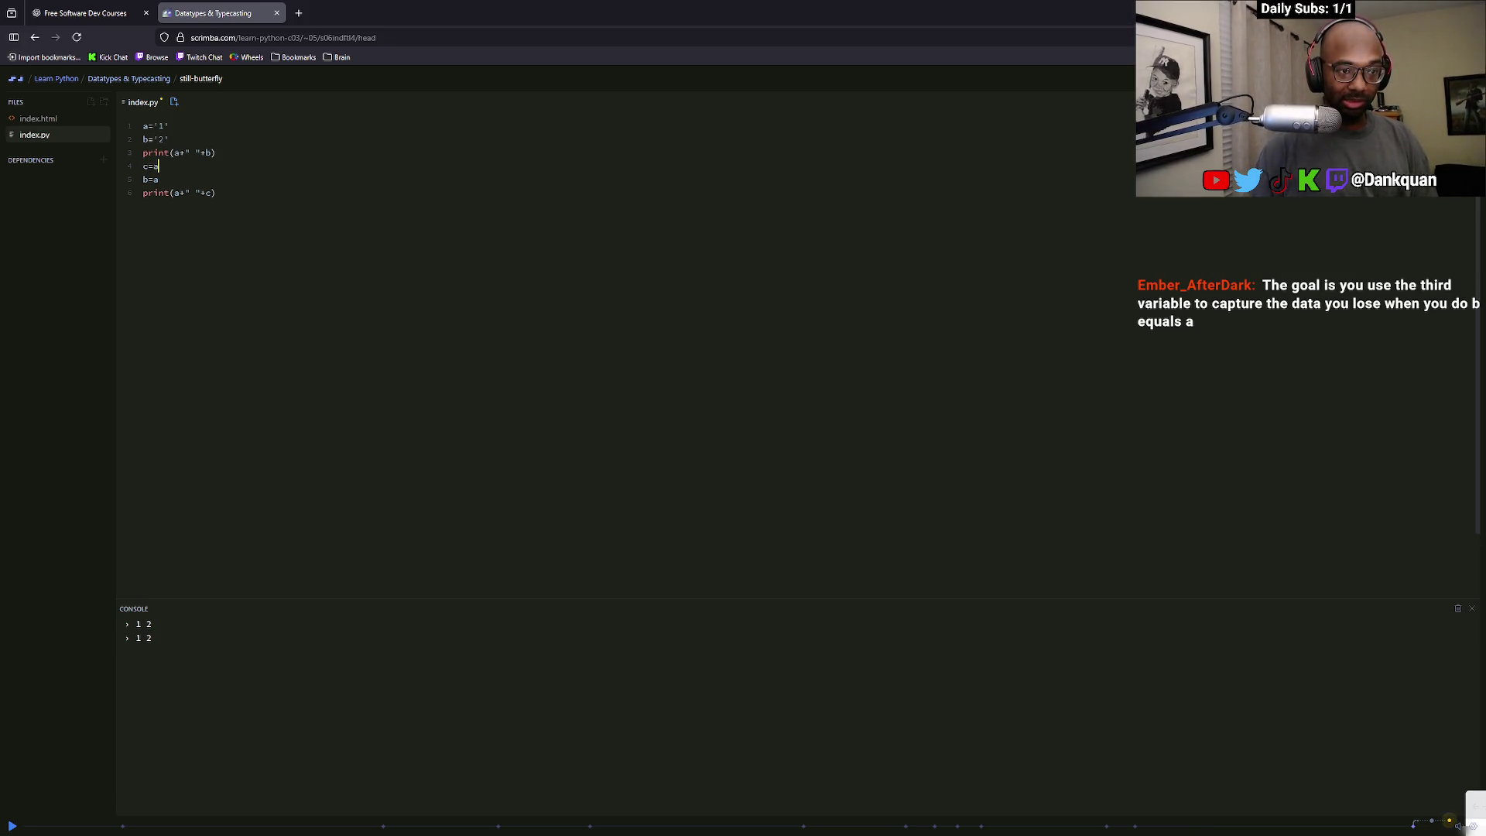
key("BackSpace")
type("=b")
Change the variables in the final print statement to c and b
left_click(280, 334)
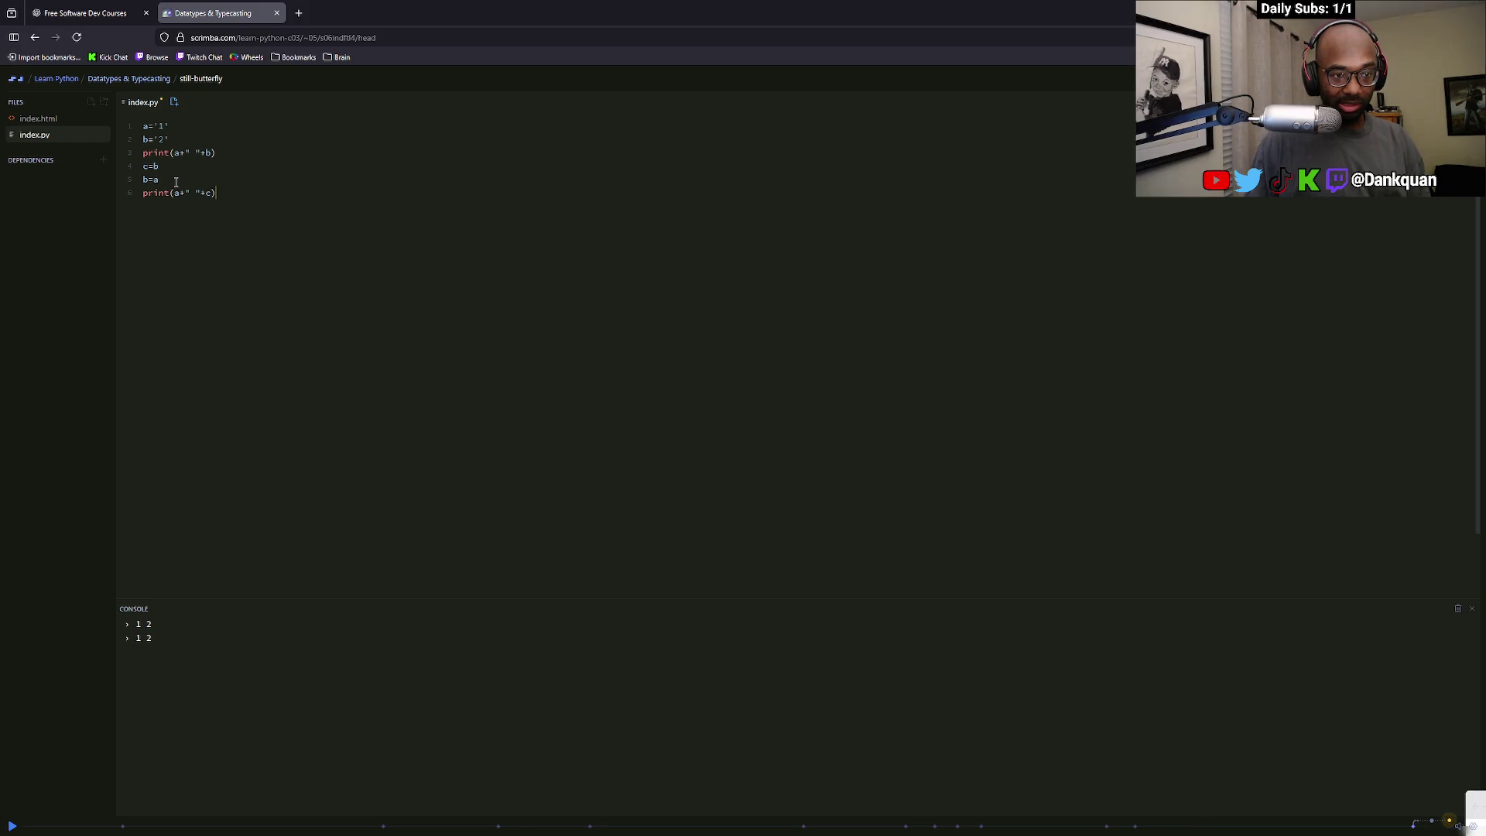
double_click(179, 193)
type("b")
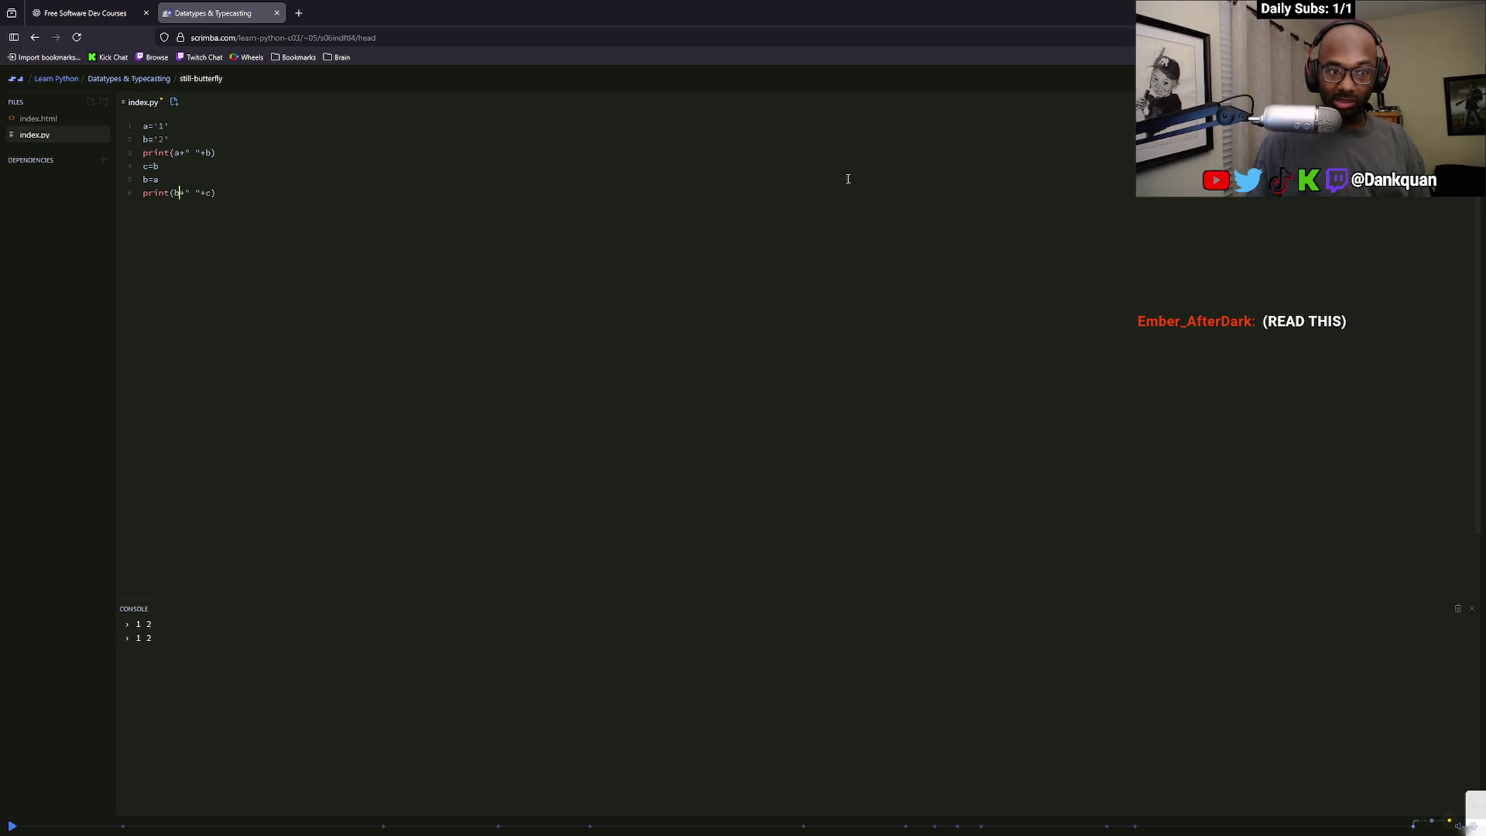
key("BackSpace")
type("c")
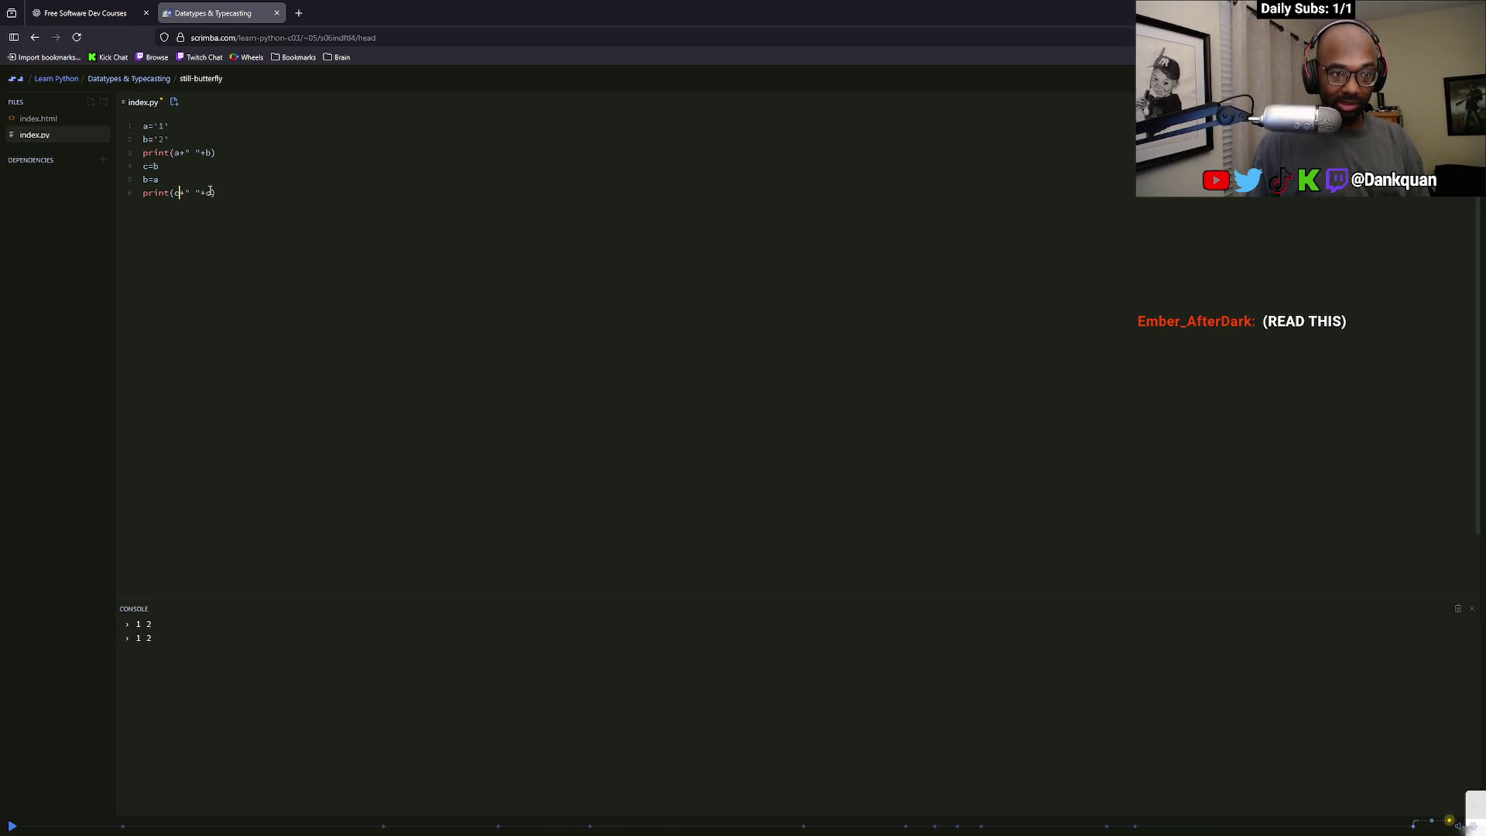
double_click(207, 193)
type("b")
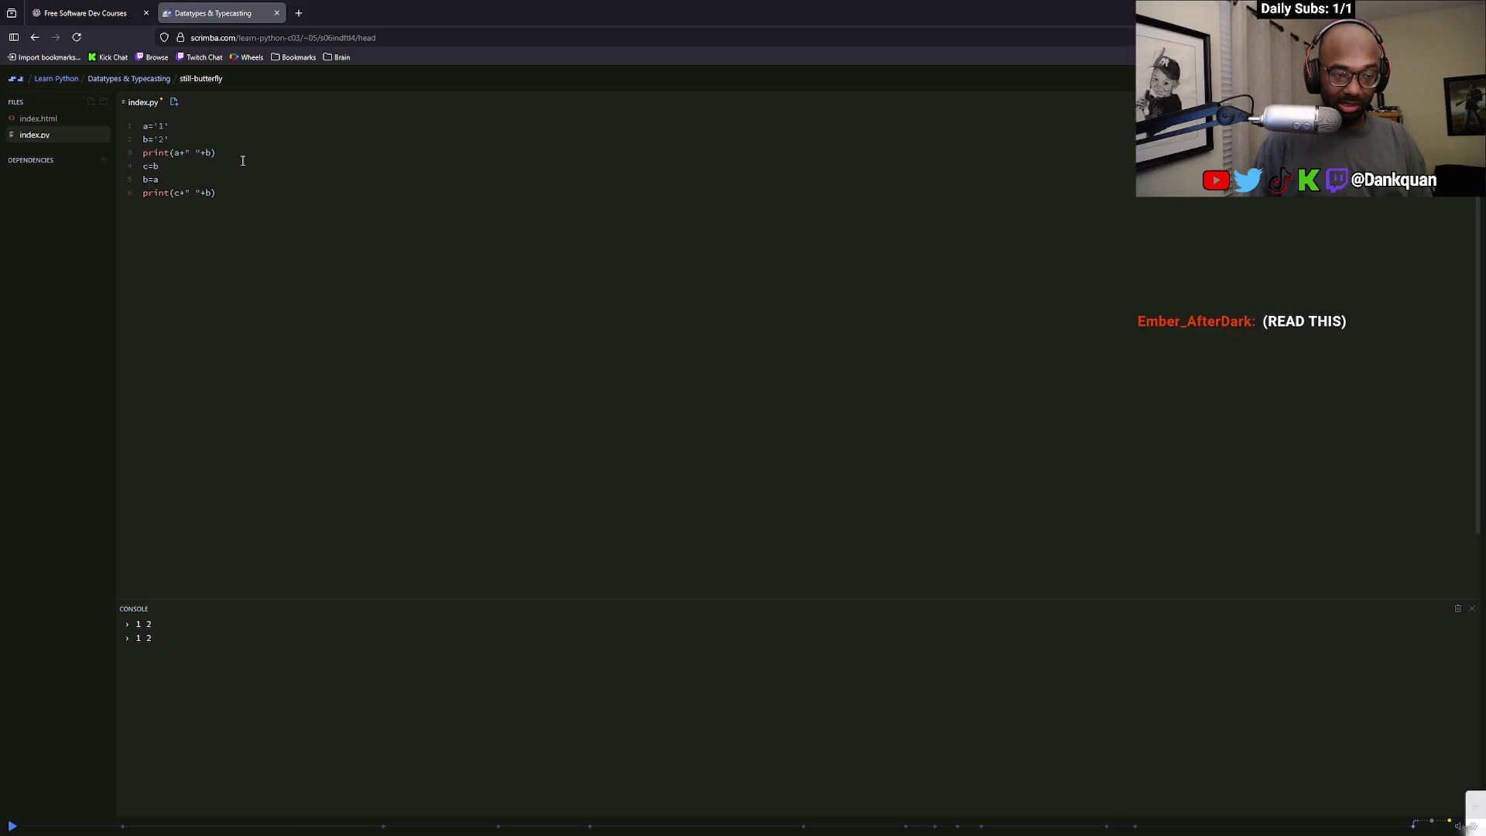
Add a=c above the final print and make it print a and b, giving 2 1
key("Up")
key("Return")
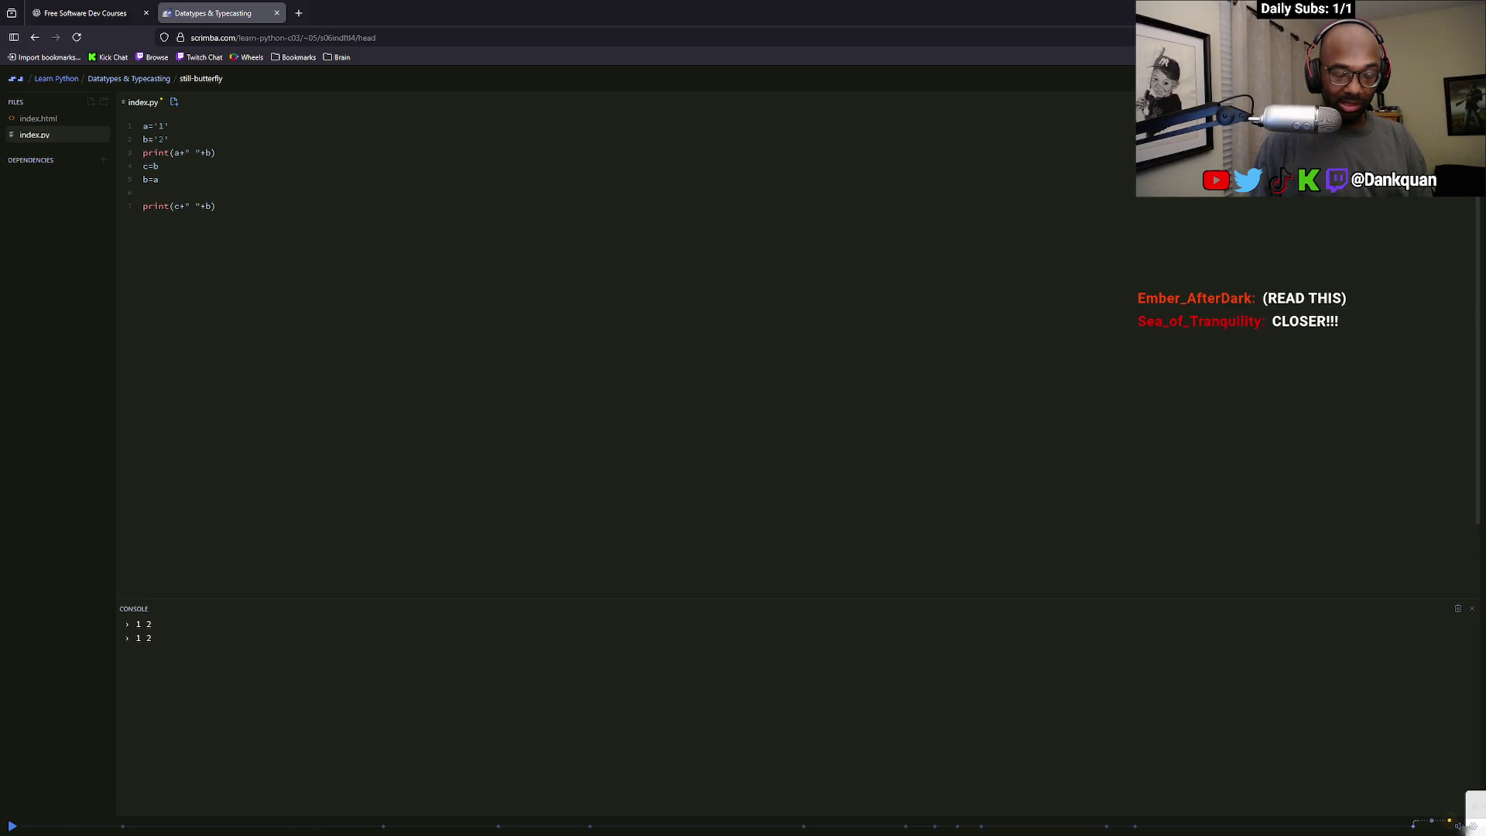
type("a=")
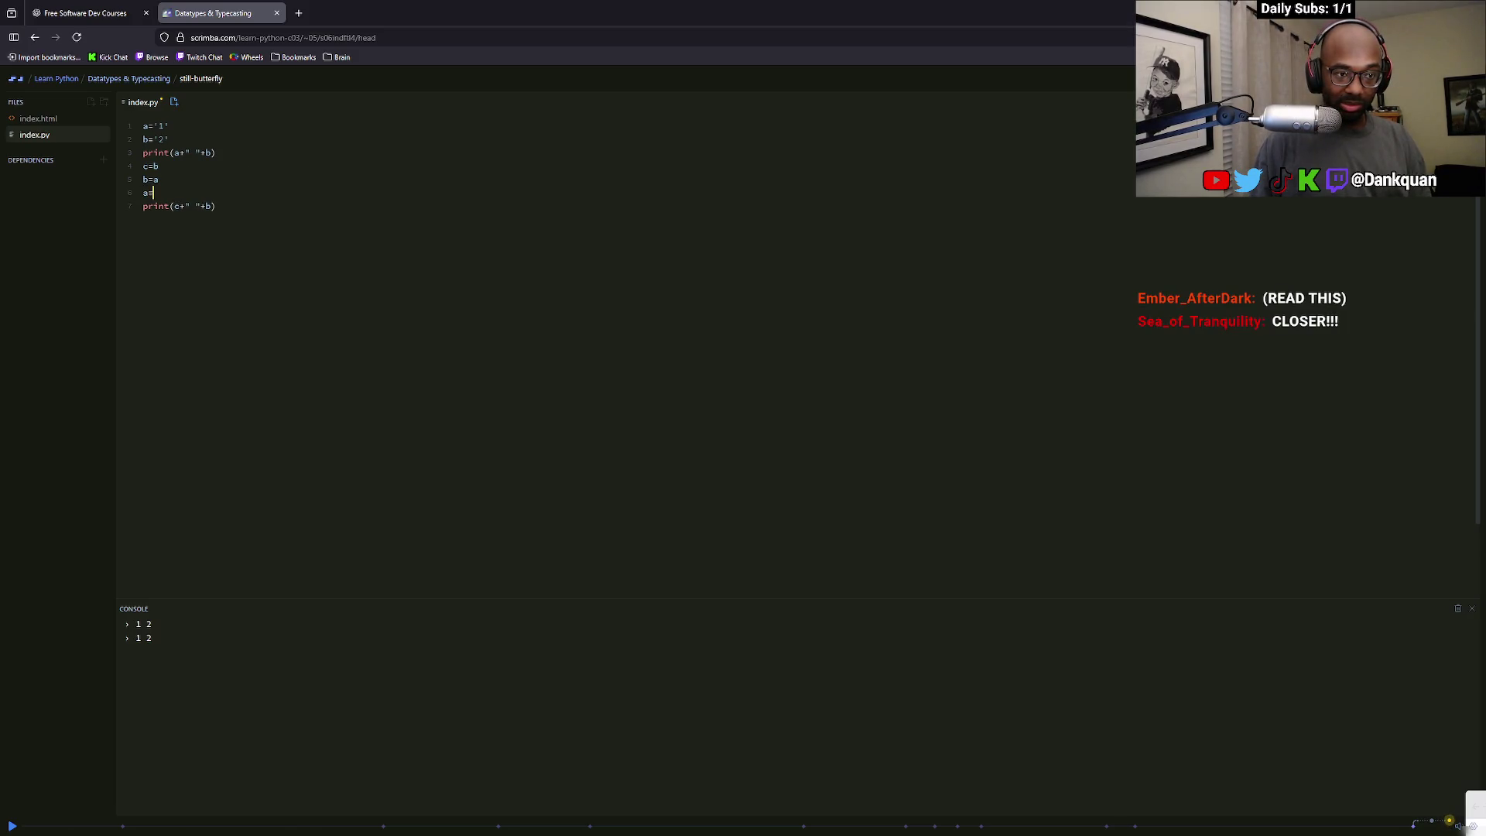
type("c")
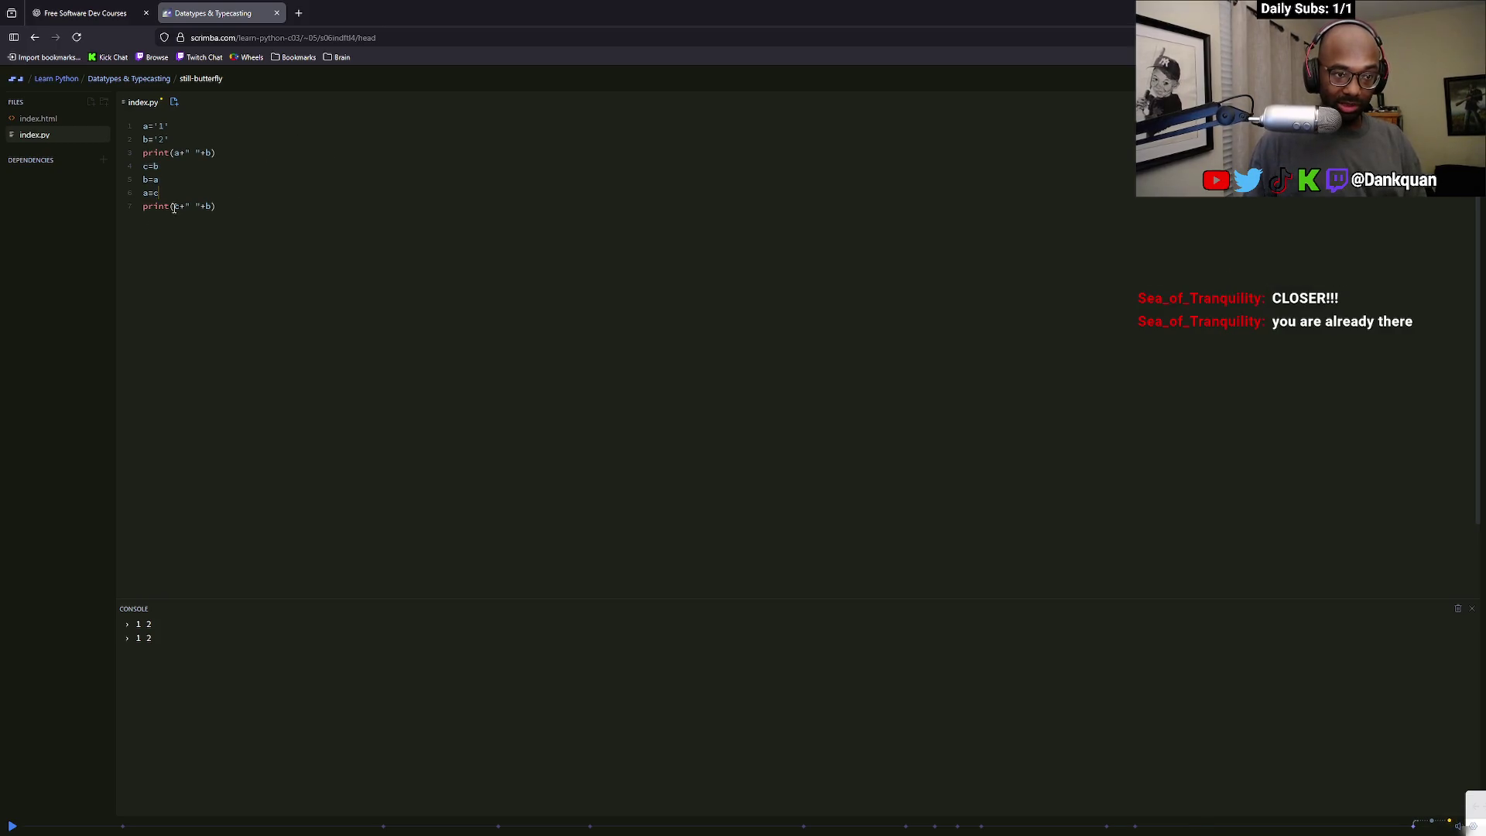
left_click(179, 206)
key("BackSpace")
type("a")
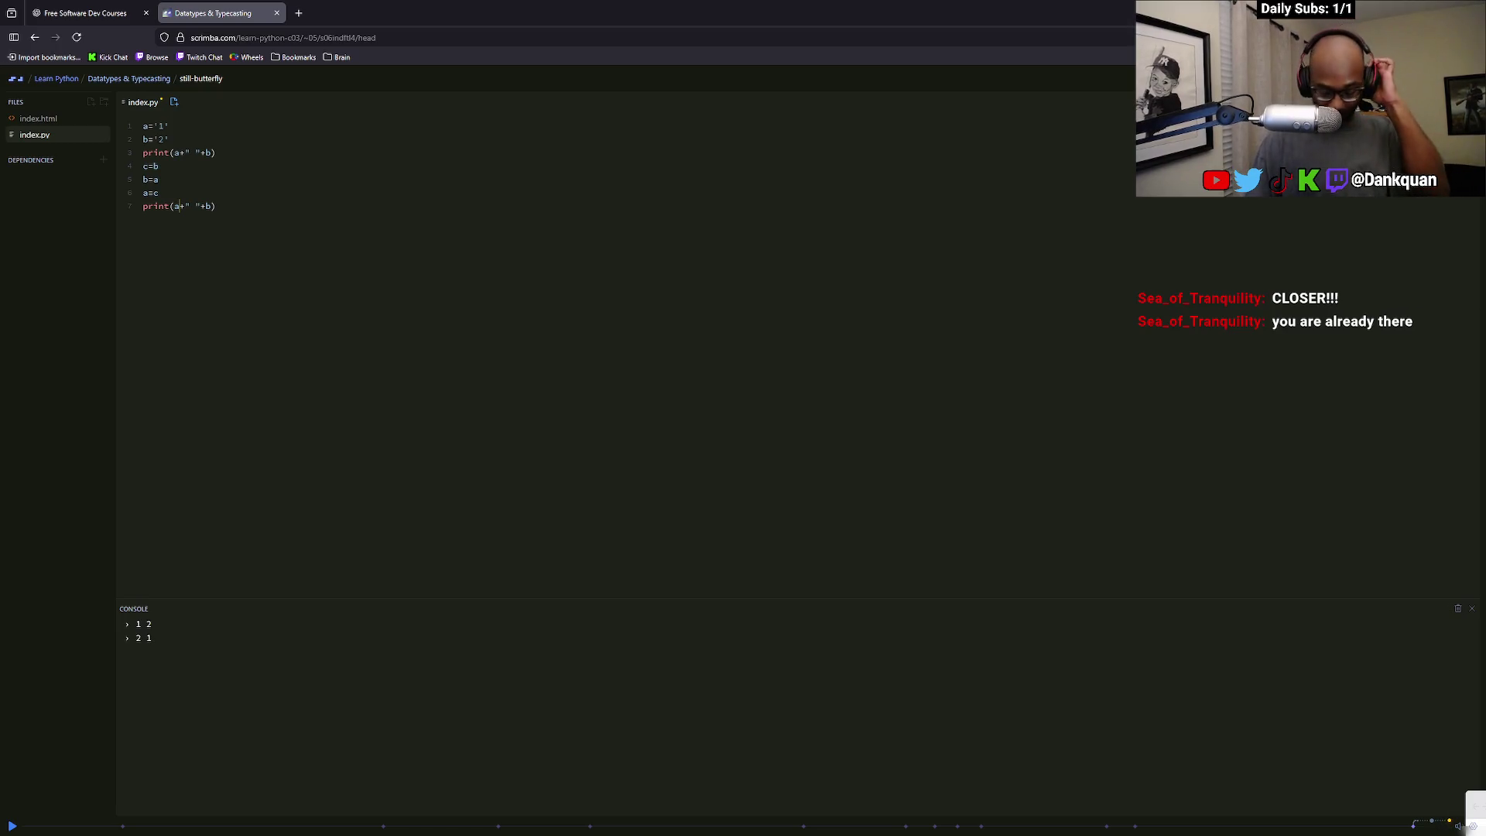
mouse_move(674, 832)
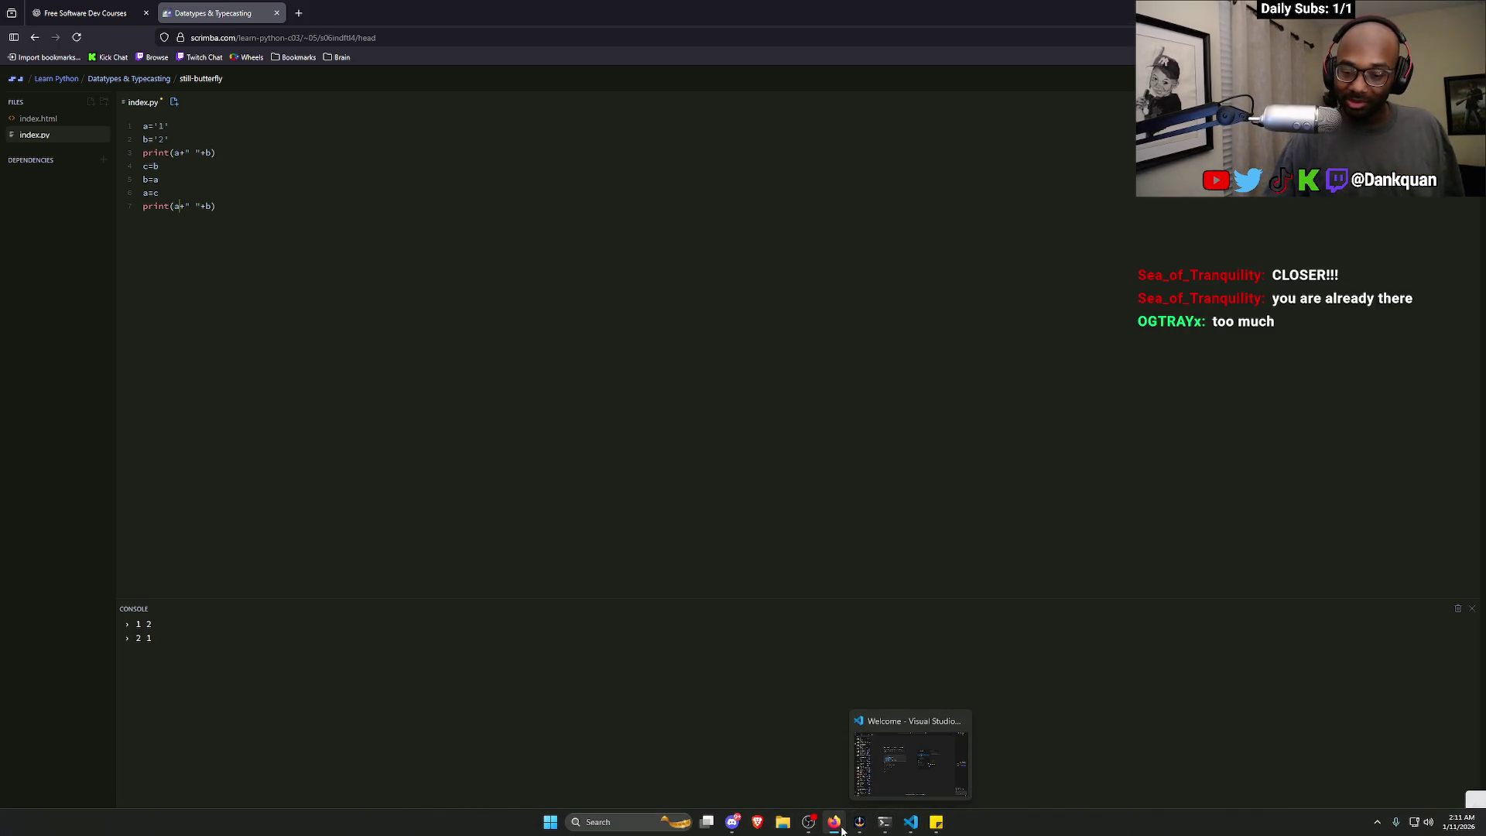
left_click(859, 828)
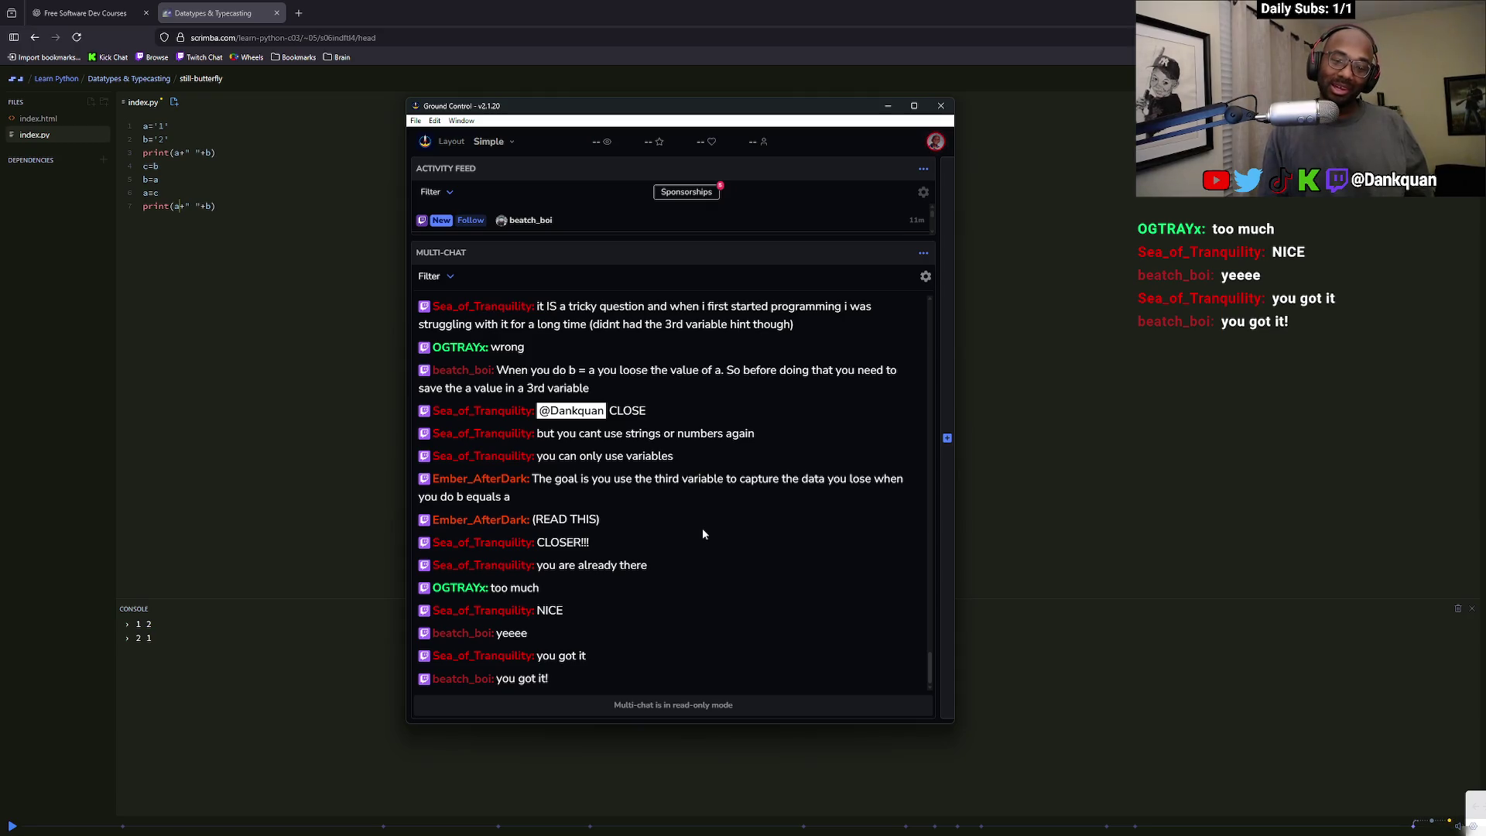
scroll(726, 474, "up", 10)
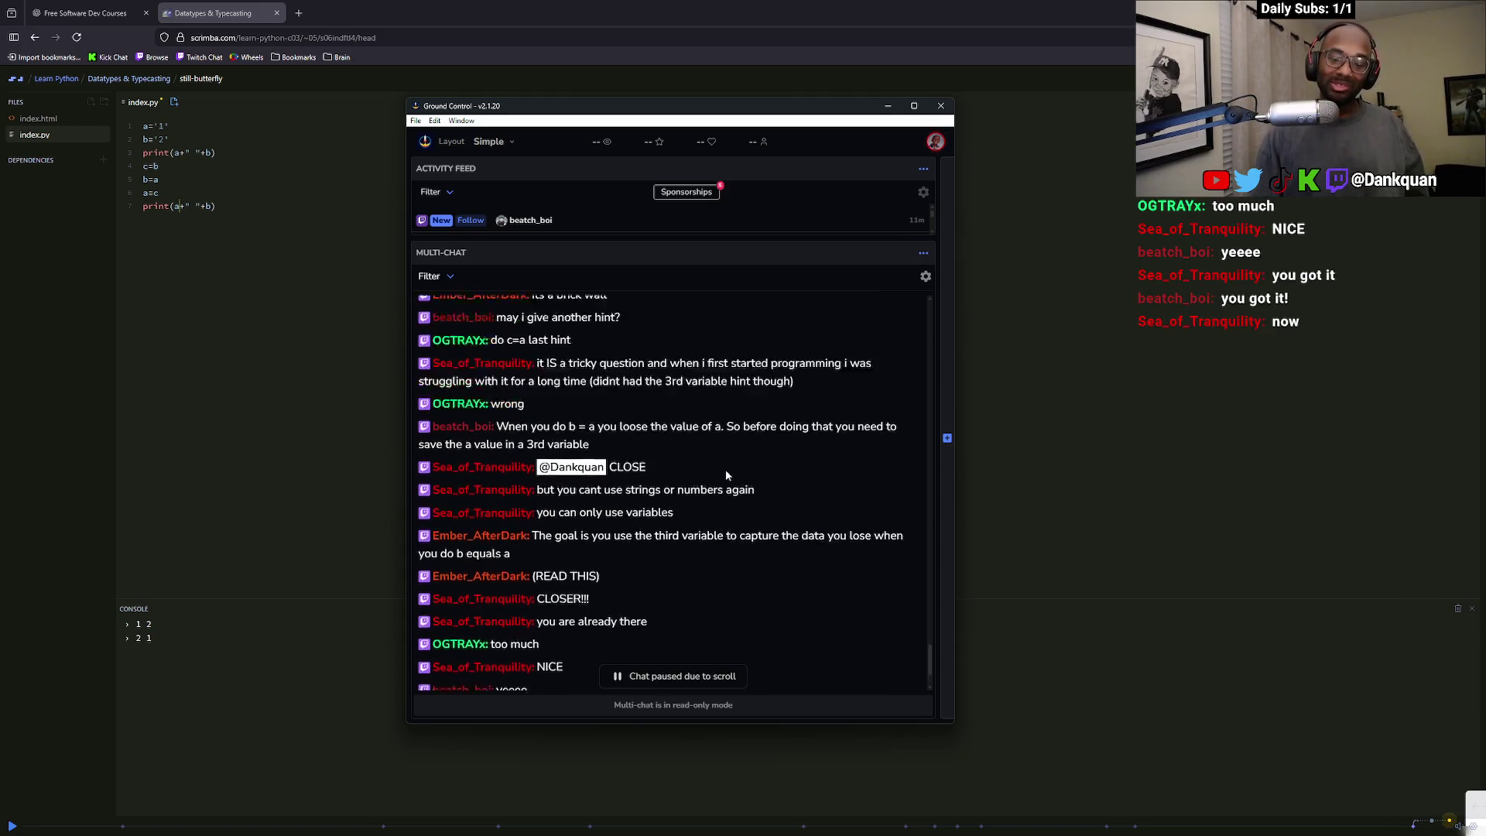
scroll(726, 482, "up", 15)
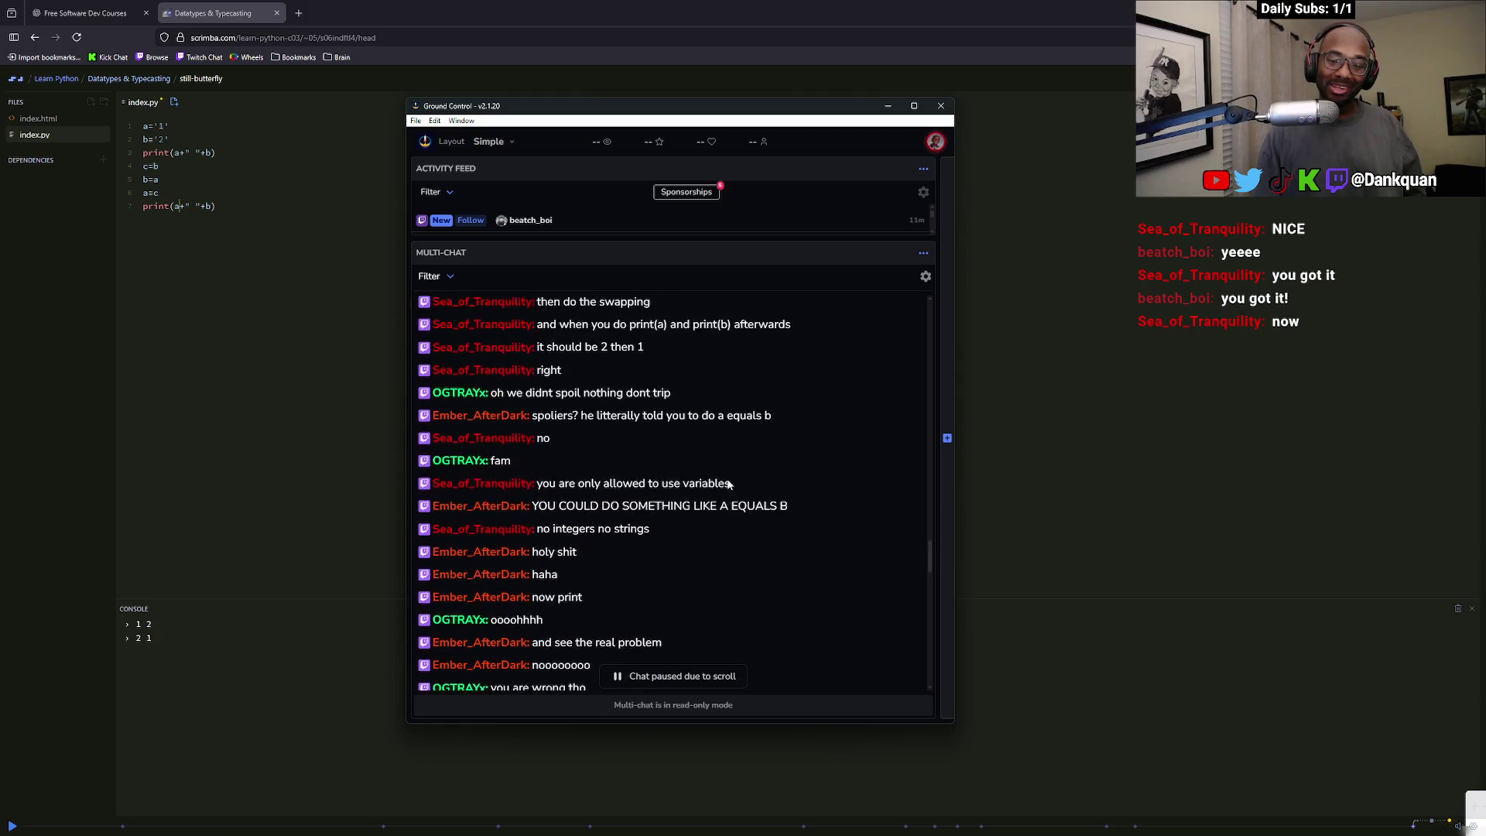
scroll(727, 487, "up", 5)
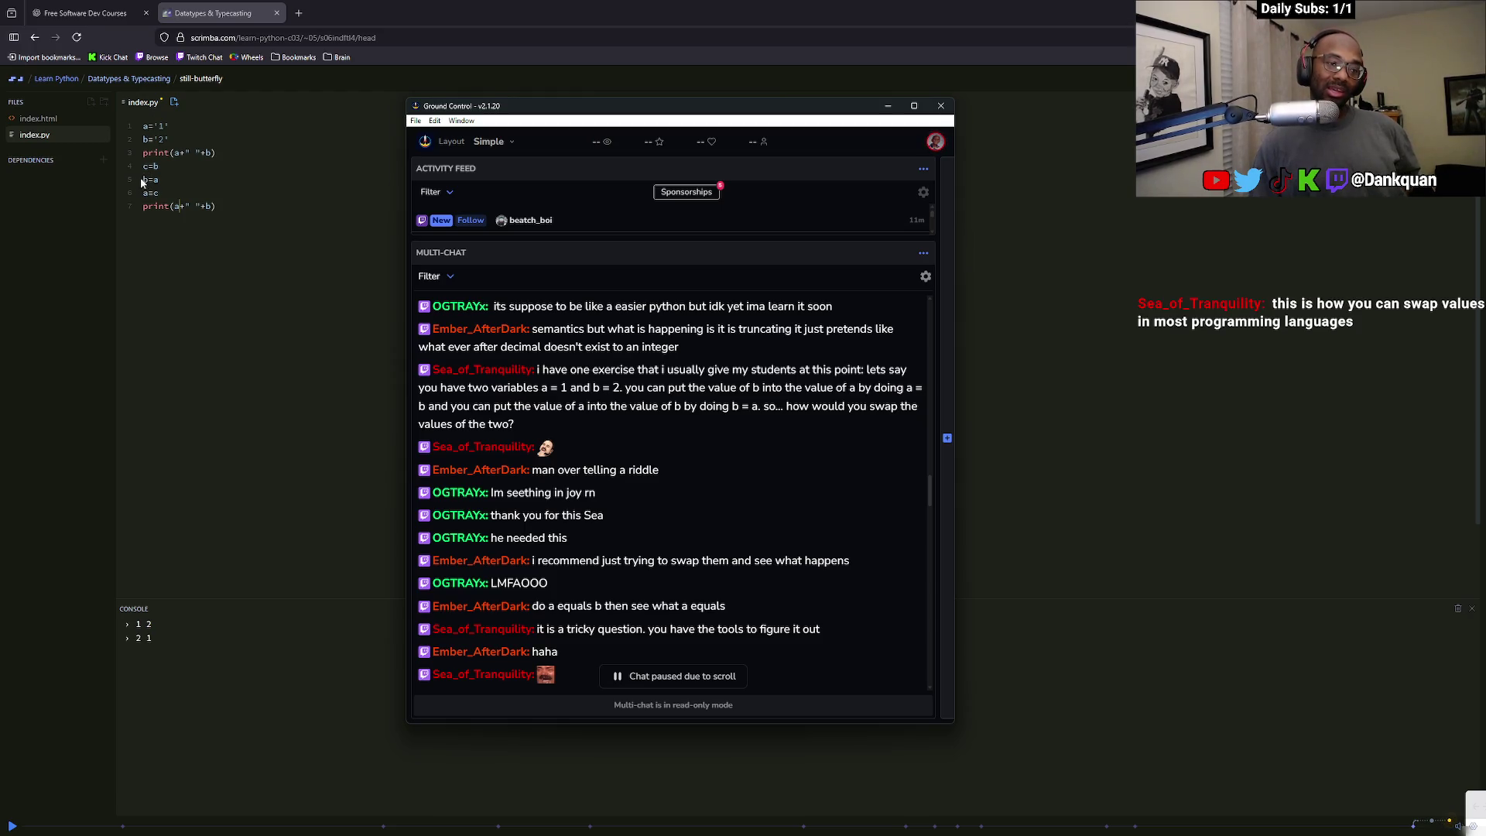
left_click(144, 180)
type("#")
key("BackSpace")
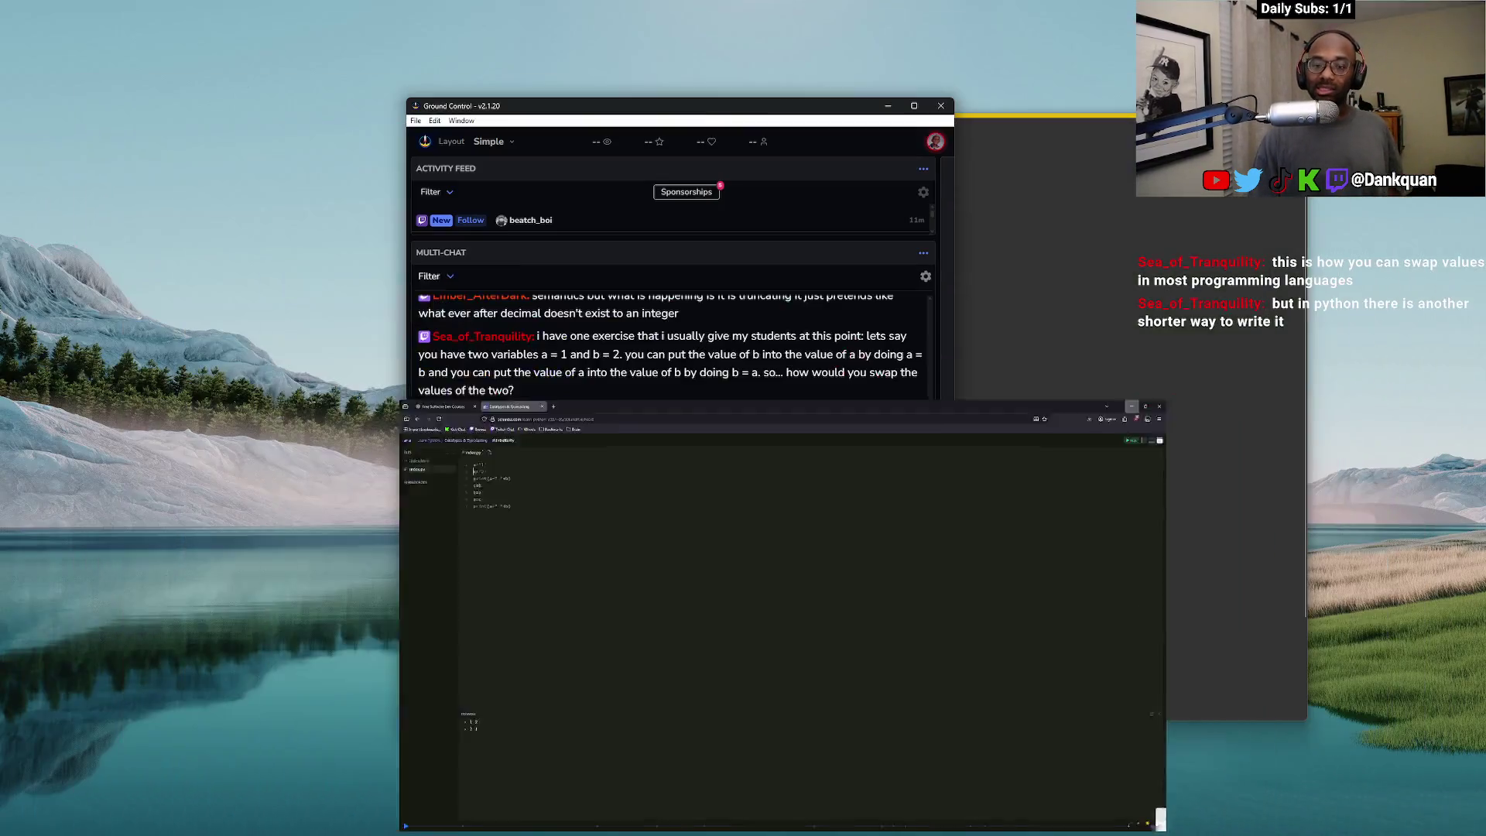
scroll(813, 547, "down", 1)
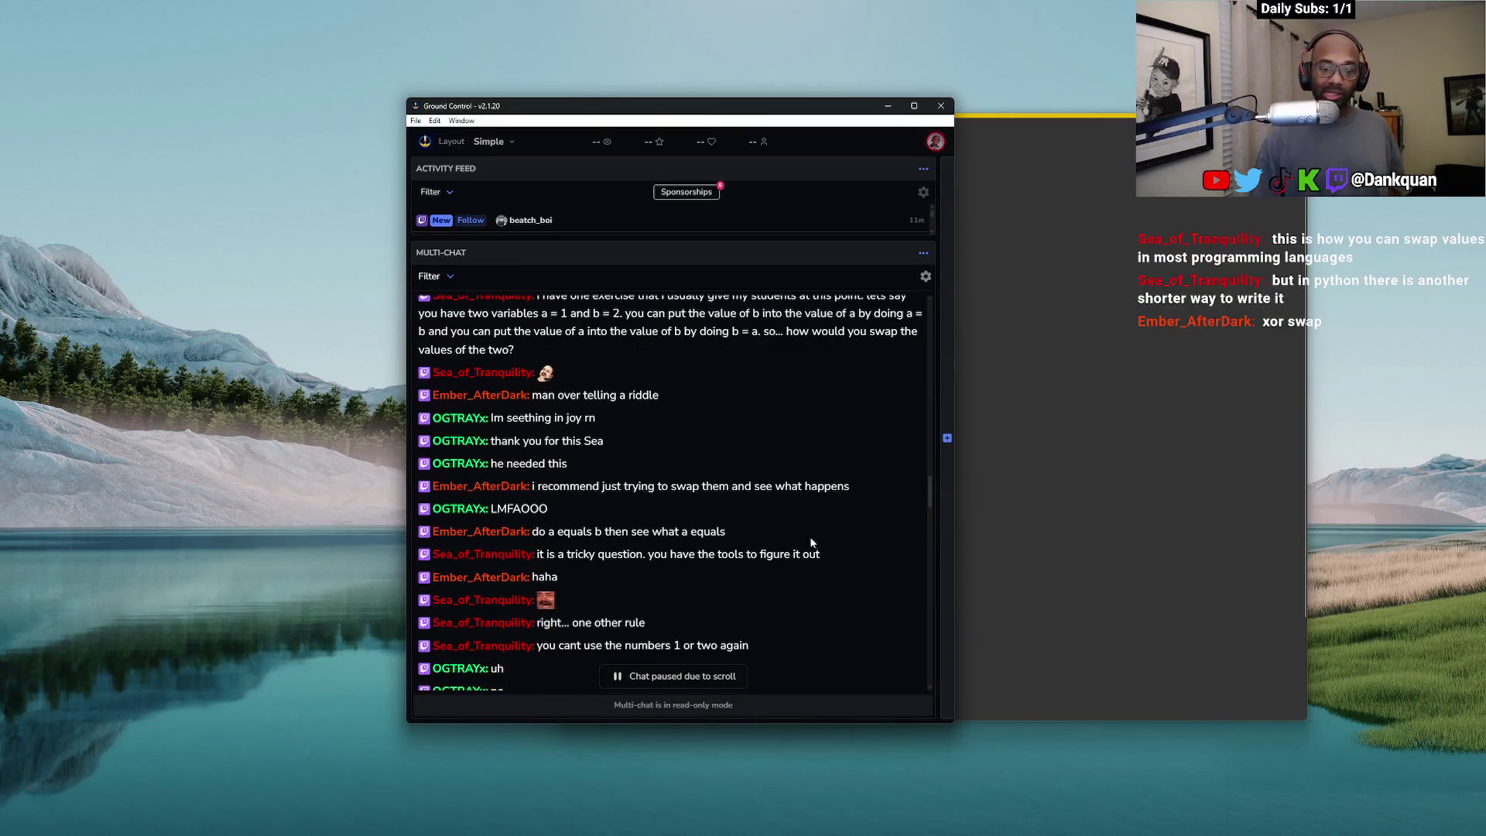
left_click(914, 105)
scroll(748, 378, "down", 10)
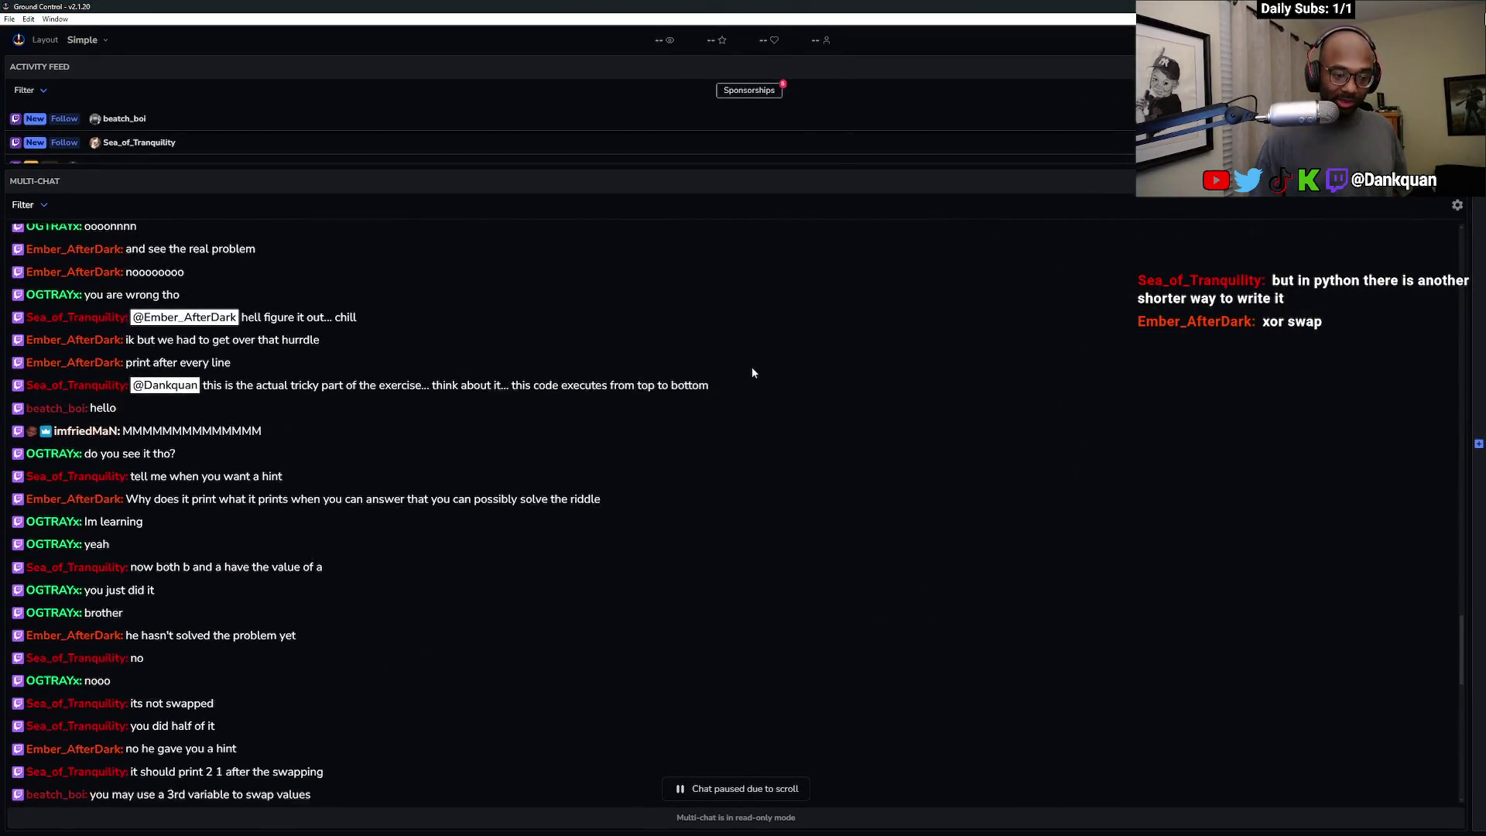
scroll(754, 358, "down", 3)
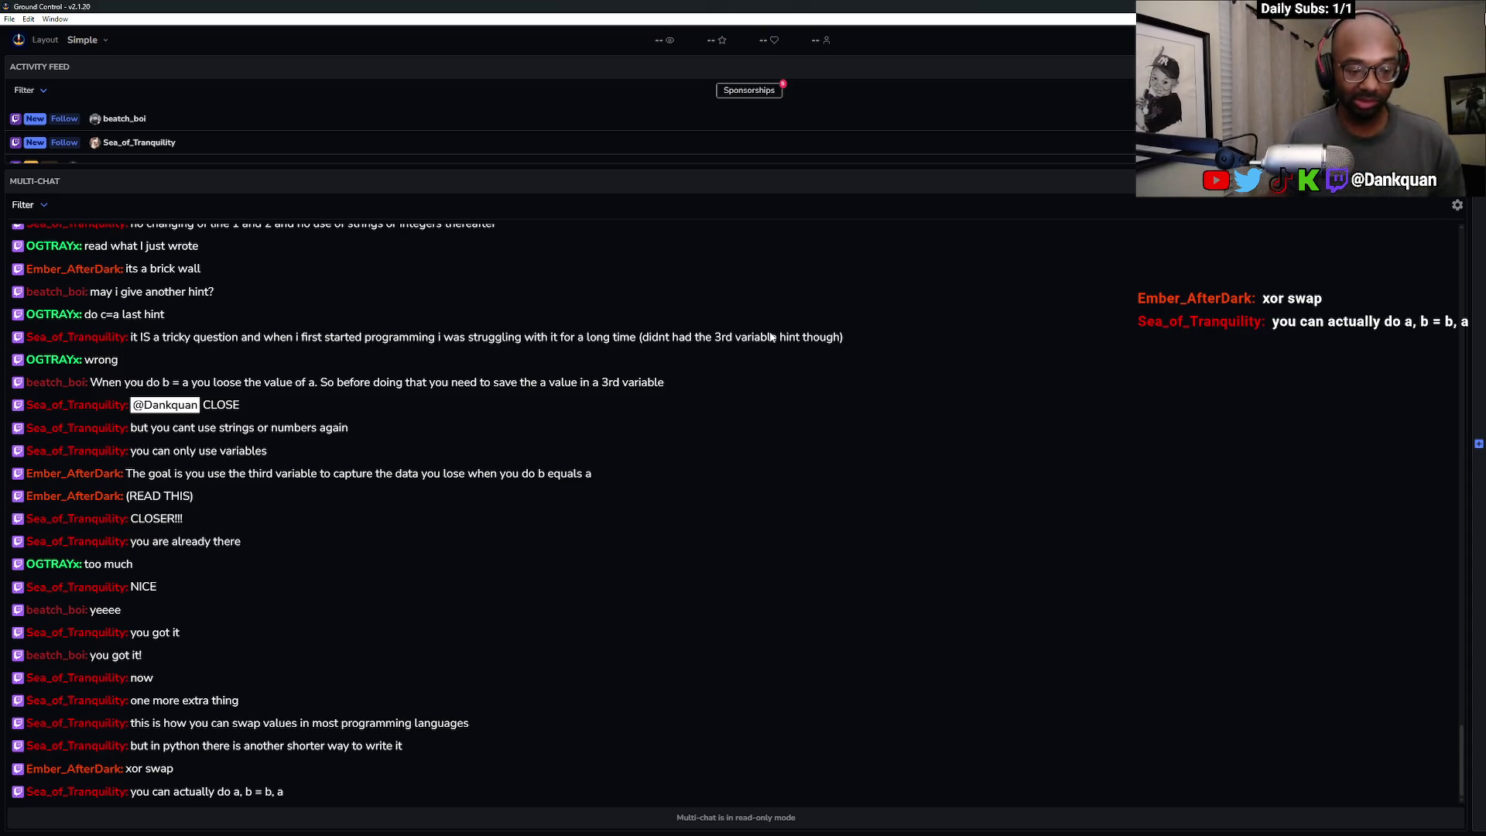
key("alt+Tab")
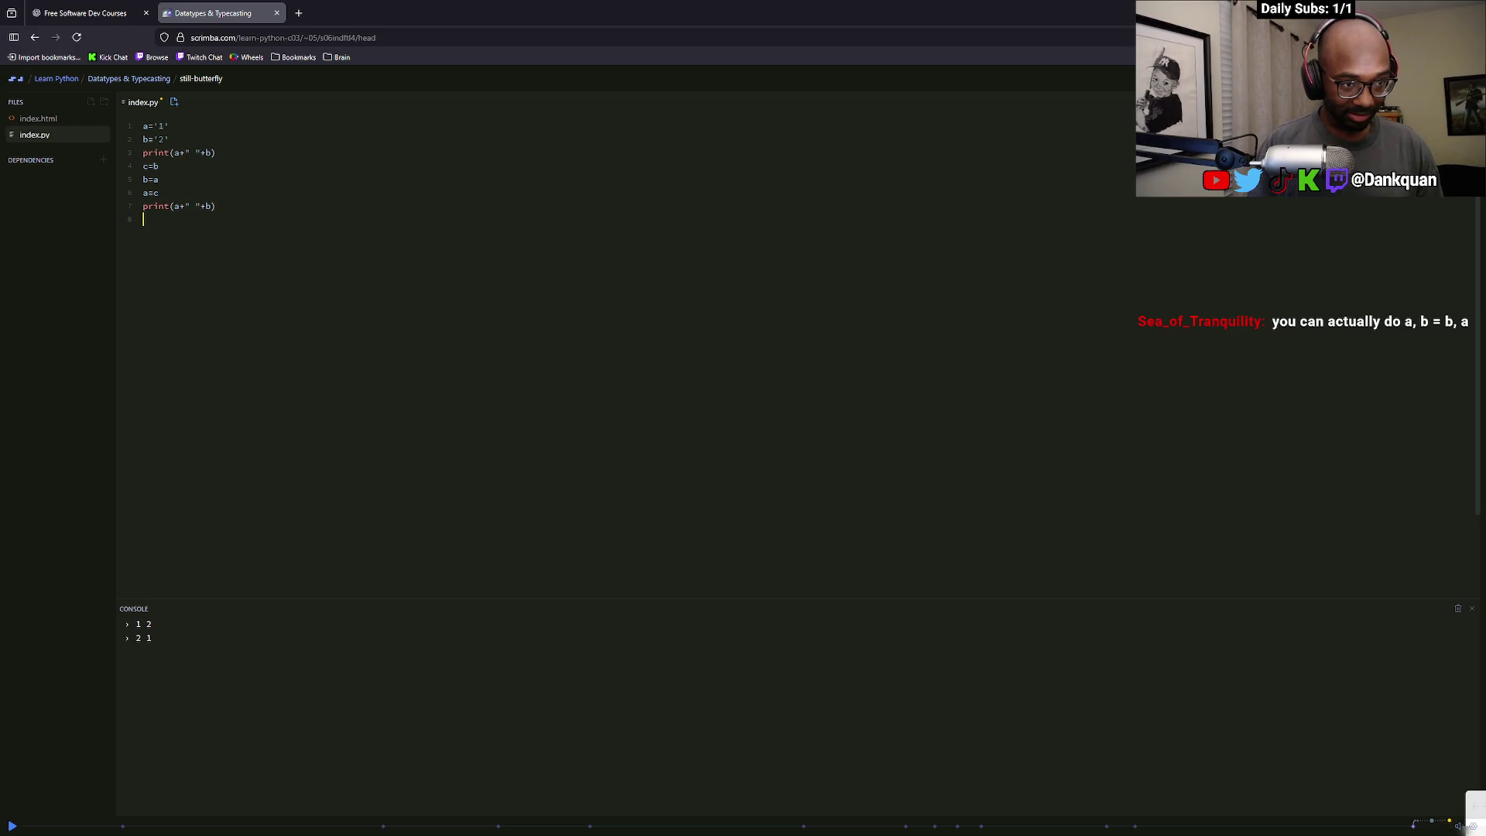
Type the tuple swap line a, b=b, a below the last print
key("alt+Tab")
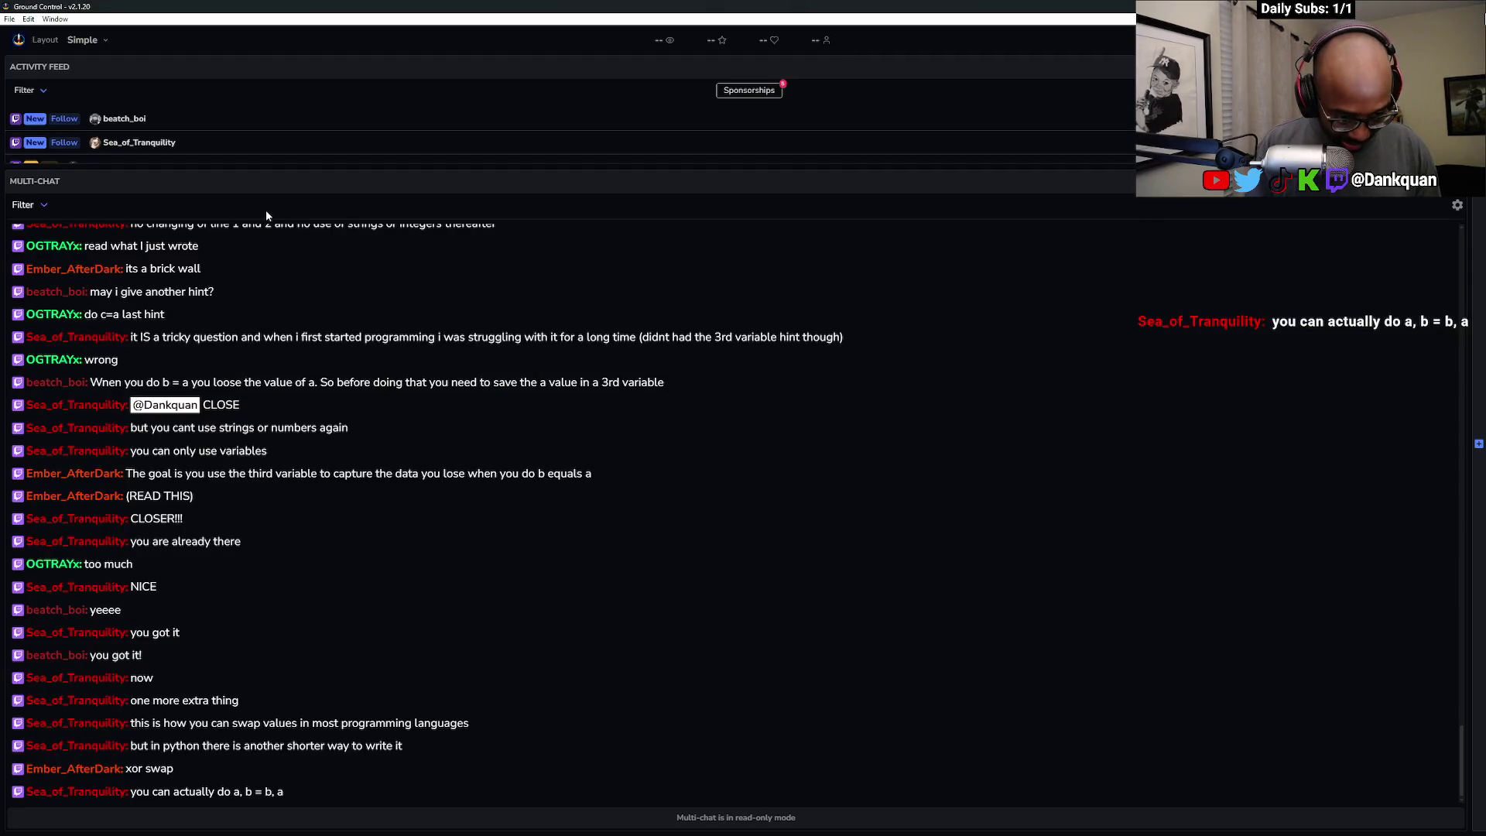
key("alt+Tab")
key("alt+Tab")
key("alt+Tab")
type("a, b=b")
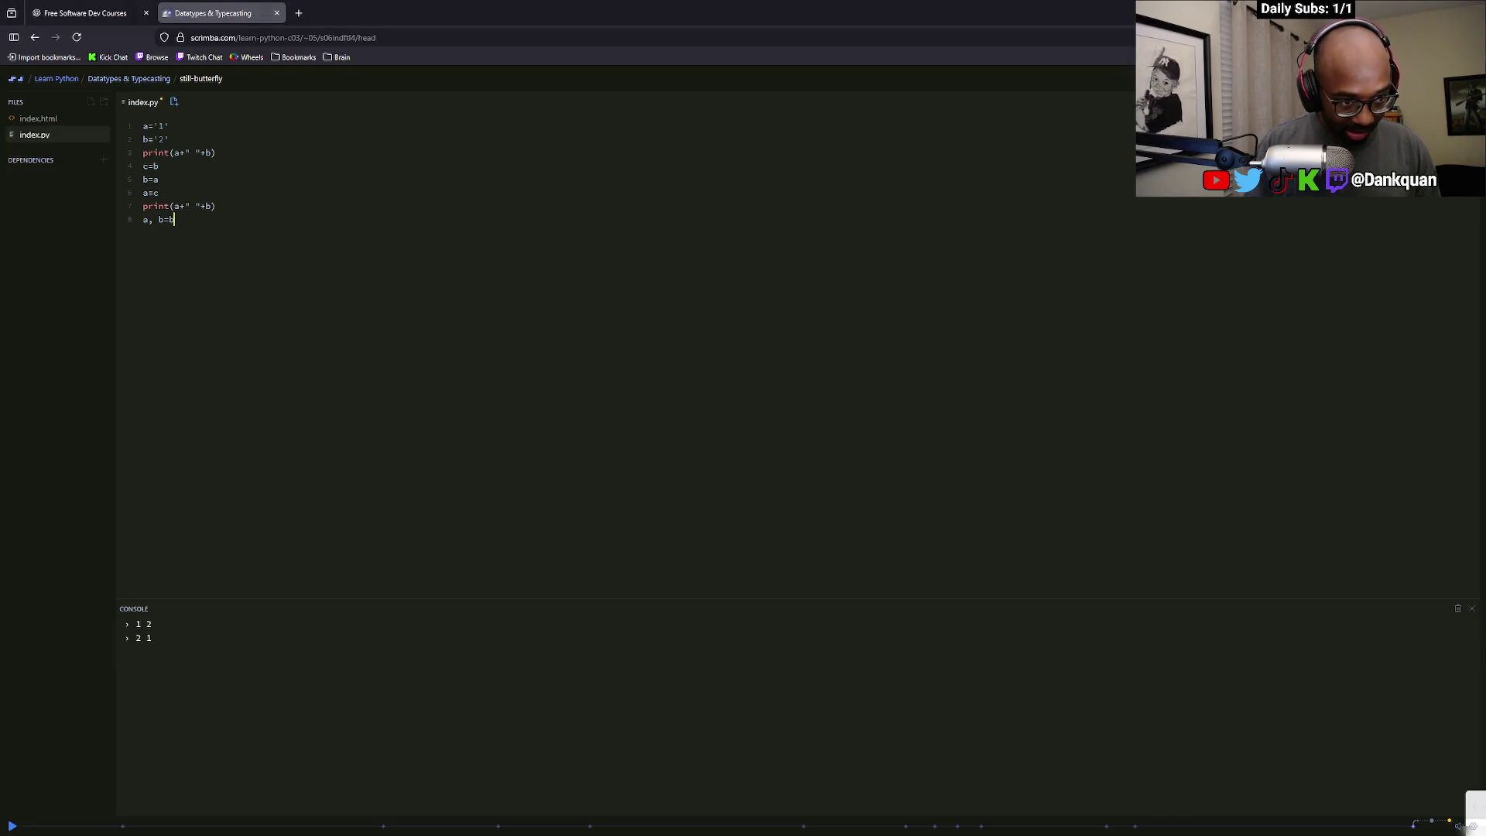
key("alt+Tab")
key("alt+Tab")
type(", a")
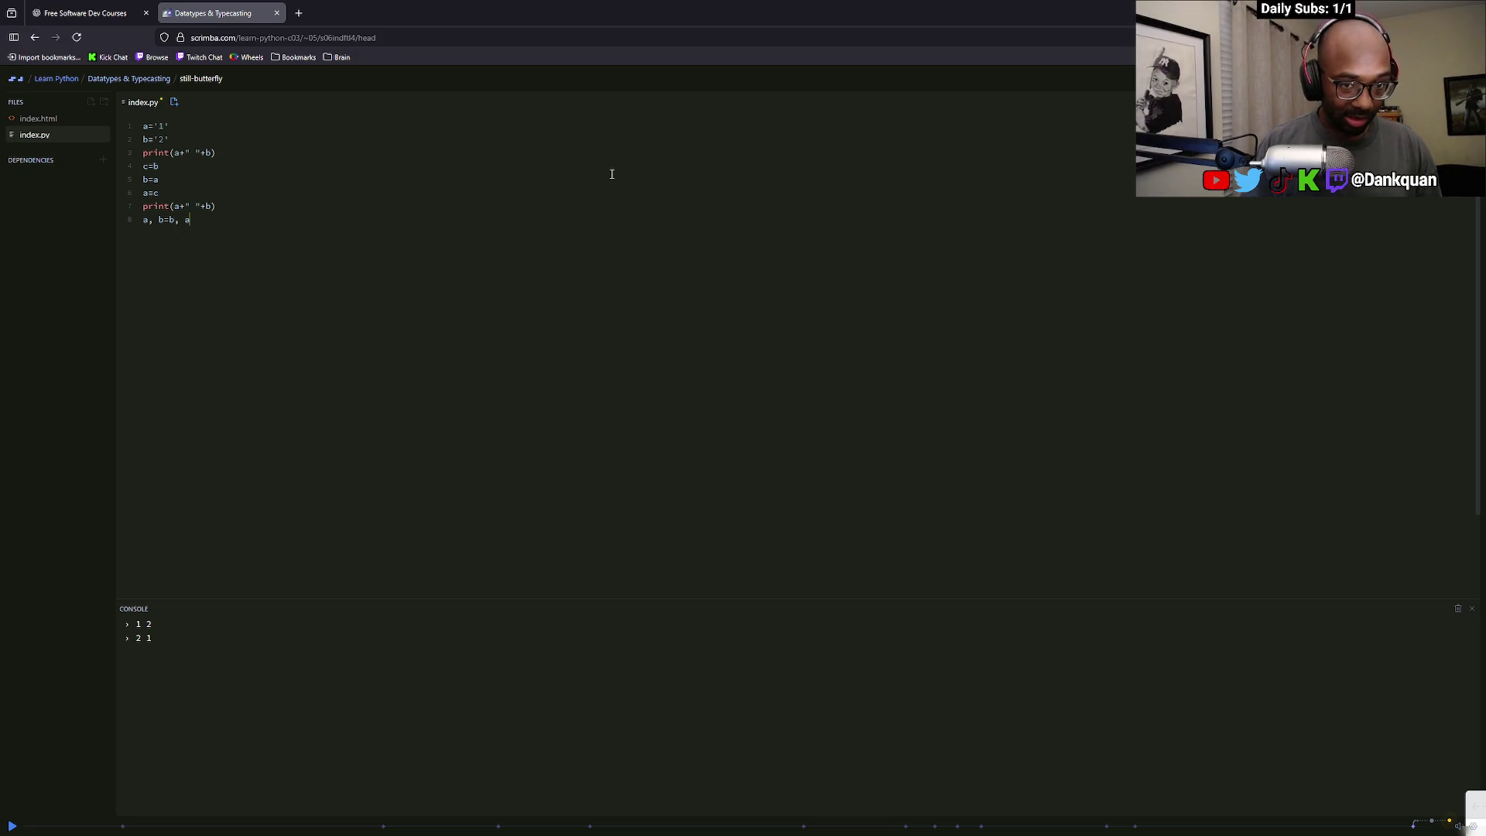
key("Return")
Add print(a+" "+b) beneath the swap, fixing the spacing inside the quotes
type("print)")
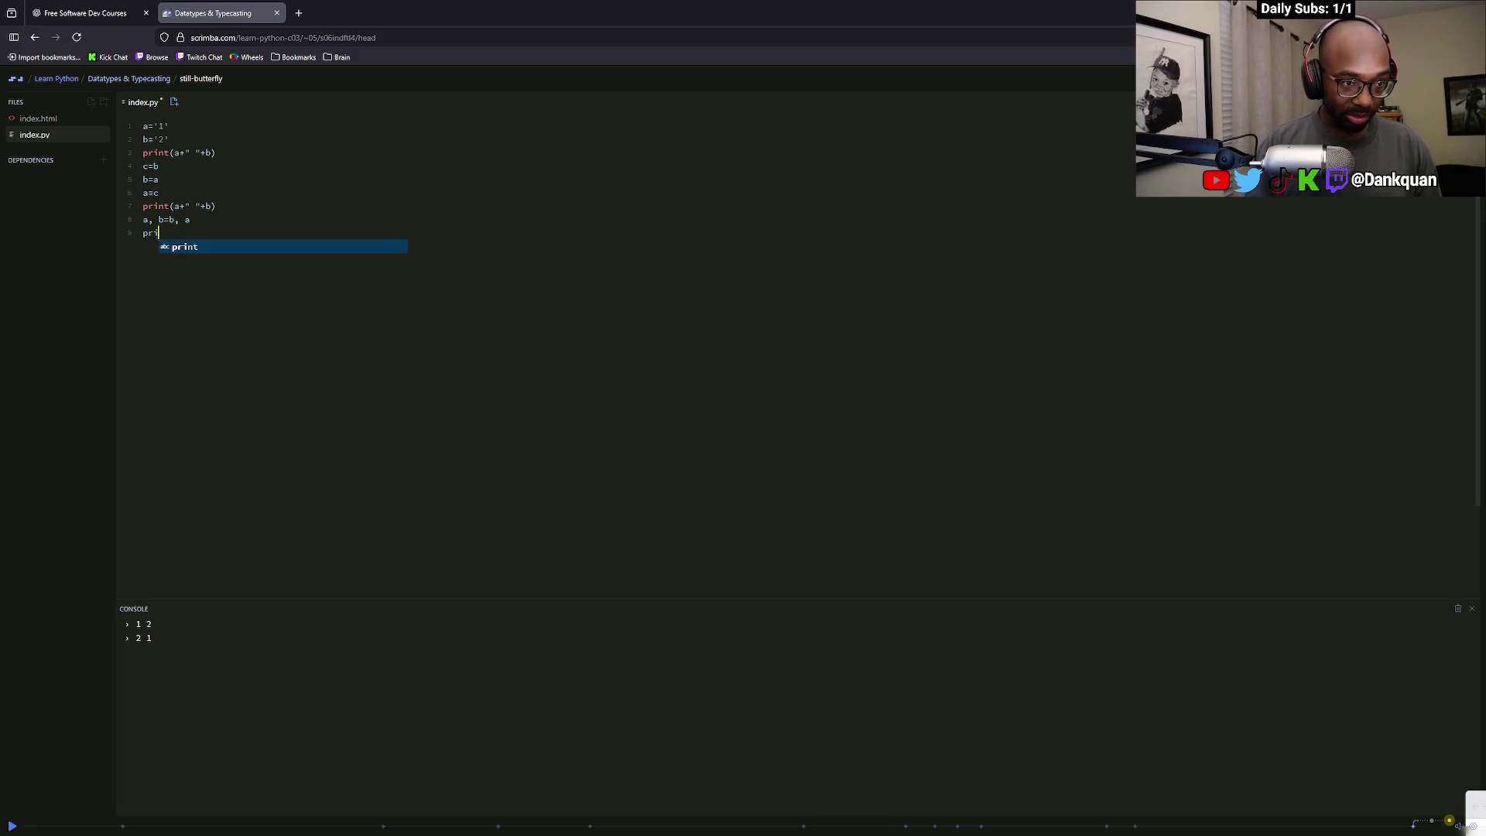
key("BackSpace")
type("(a +\"")
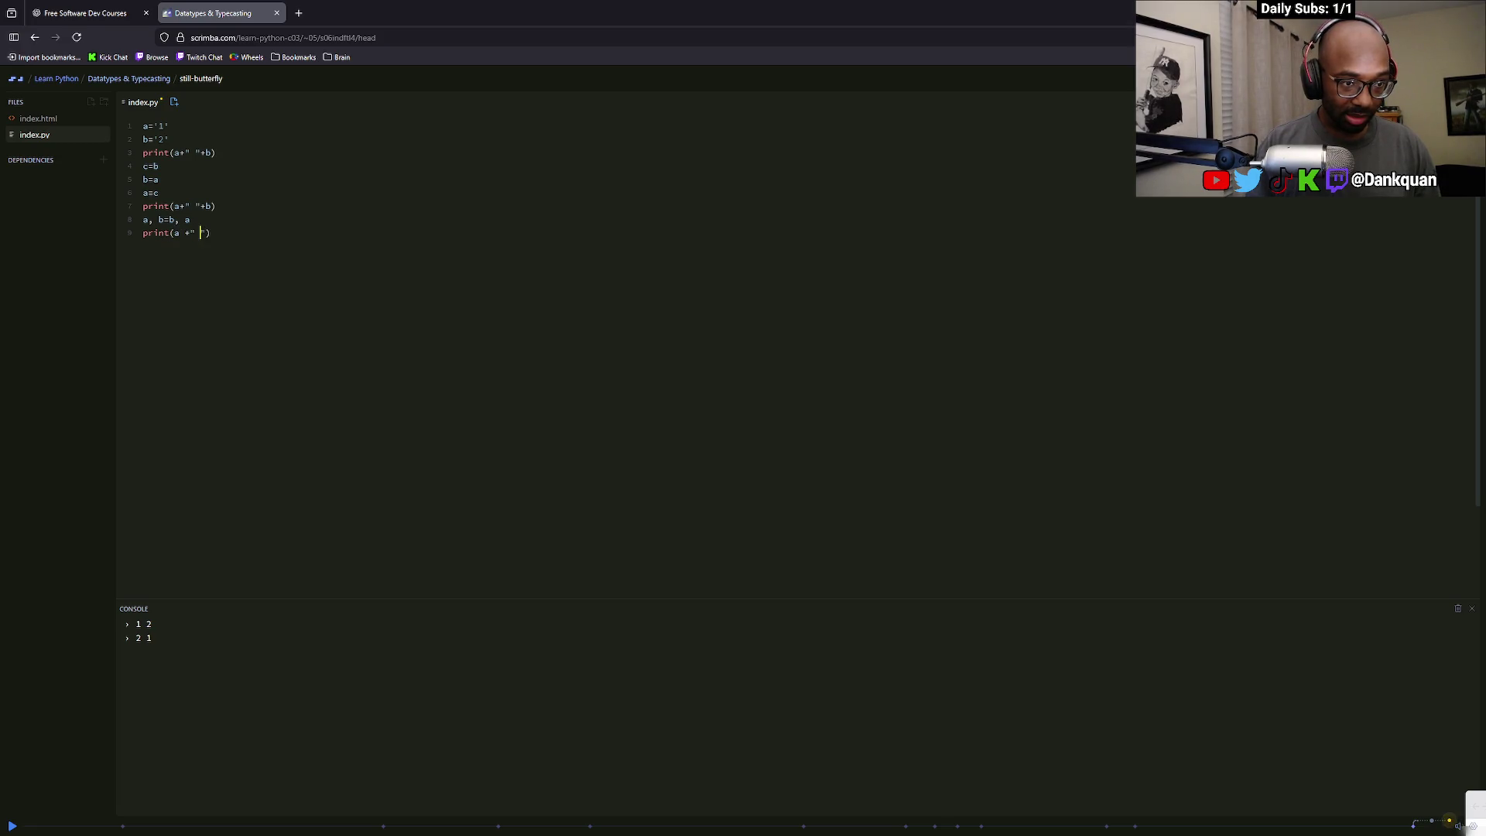
key("BackSpace")
key("Left")
key("Left")
key("BackSpace")
key("Right")
key("Right")
key("Left")
key("BackSpace")
key("Right")
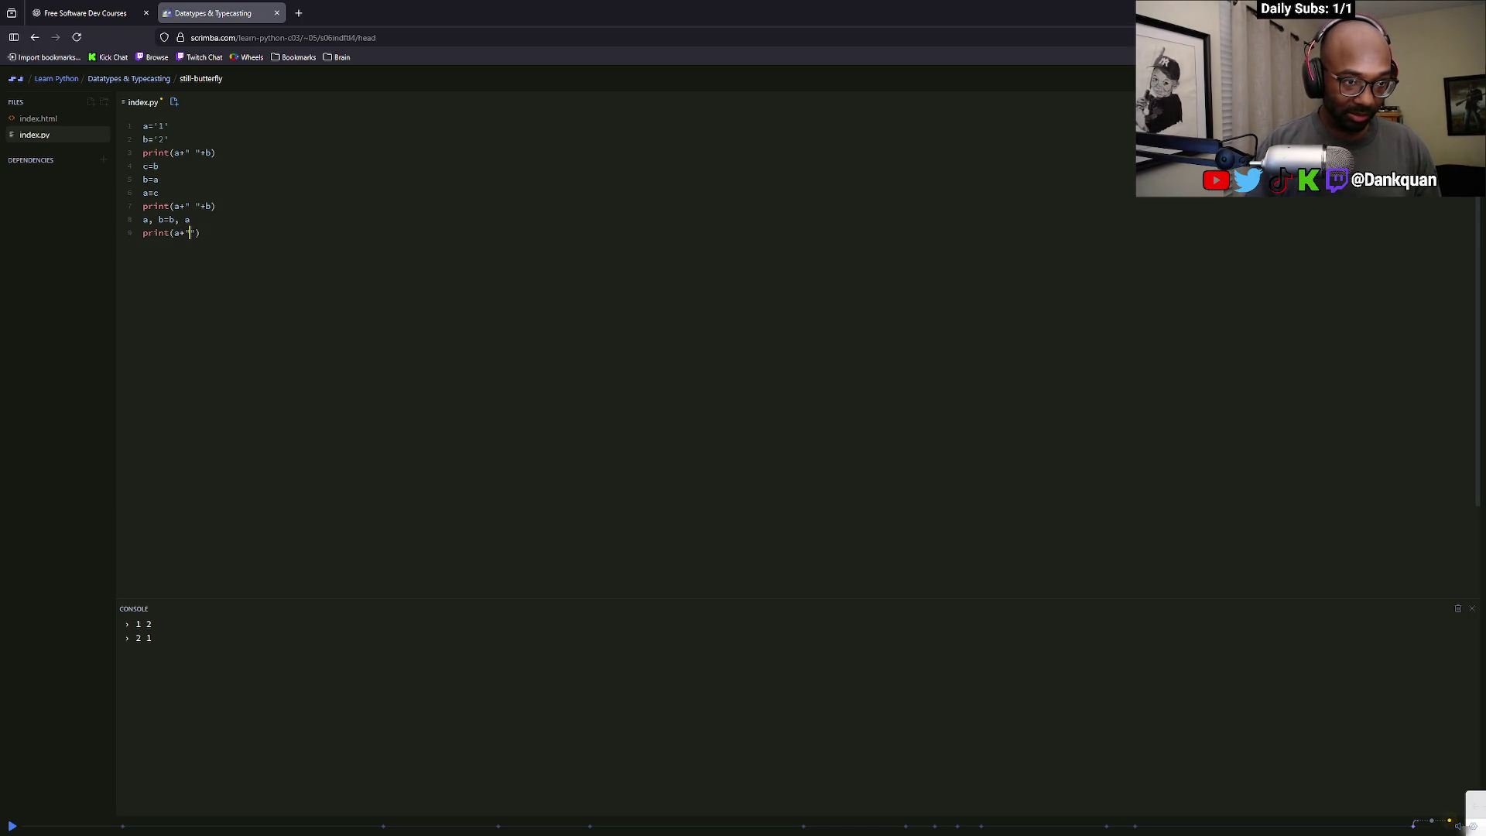
type("\"+b")
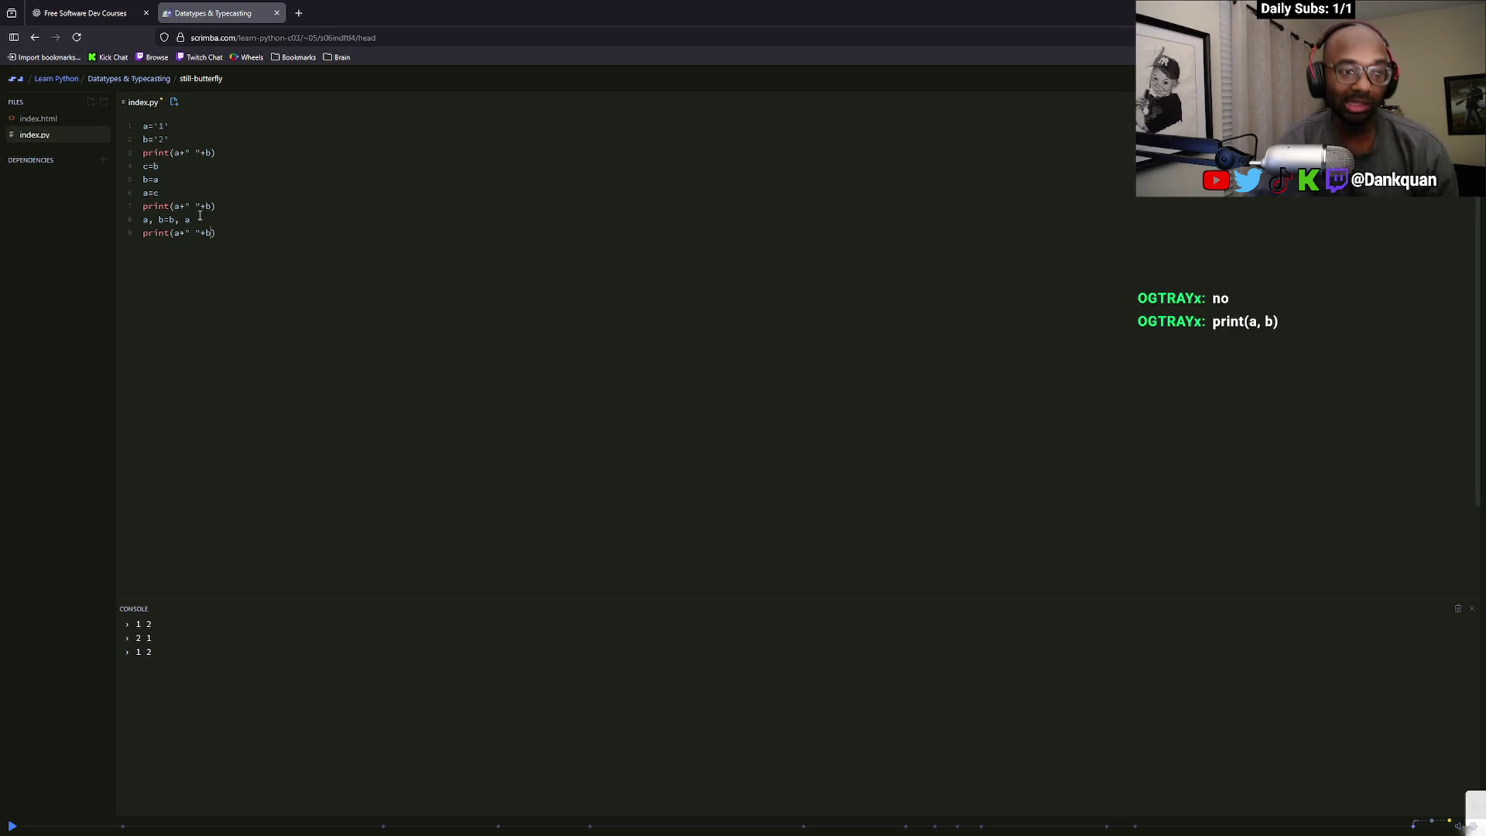
mouse_move(196, 219)
left_mouse_down()
mouse_move(142, 219)
mouse_move(150, 190)
mouse_move(131, 168)
left_mouse_up()
Delete the c=b, b=a, a=c lines plus the duplicate swap and print lines
key("BackSpace")
left_click_drag(218, 206, 134, 193)
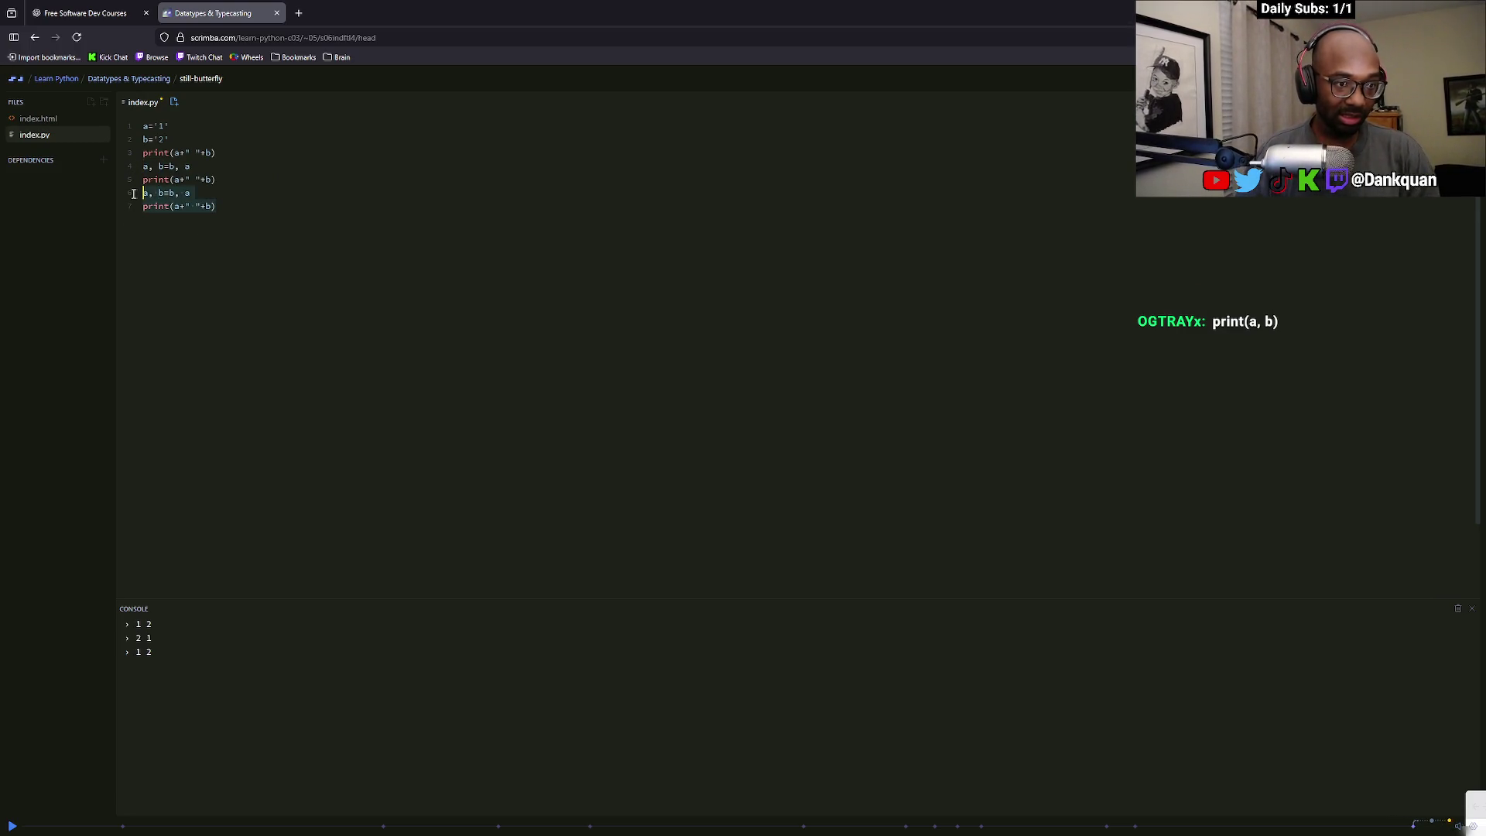
key("BackSpace")
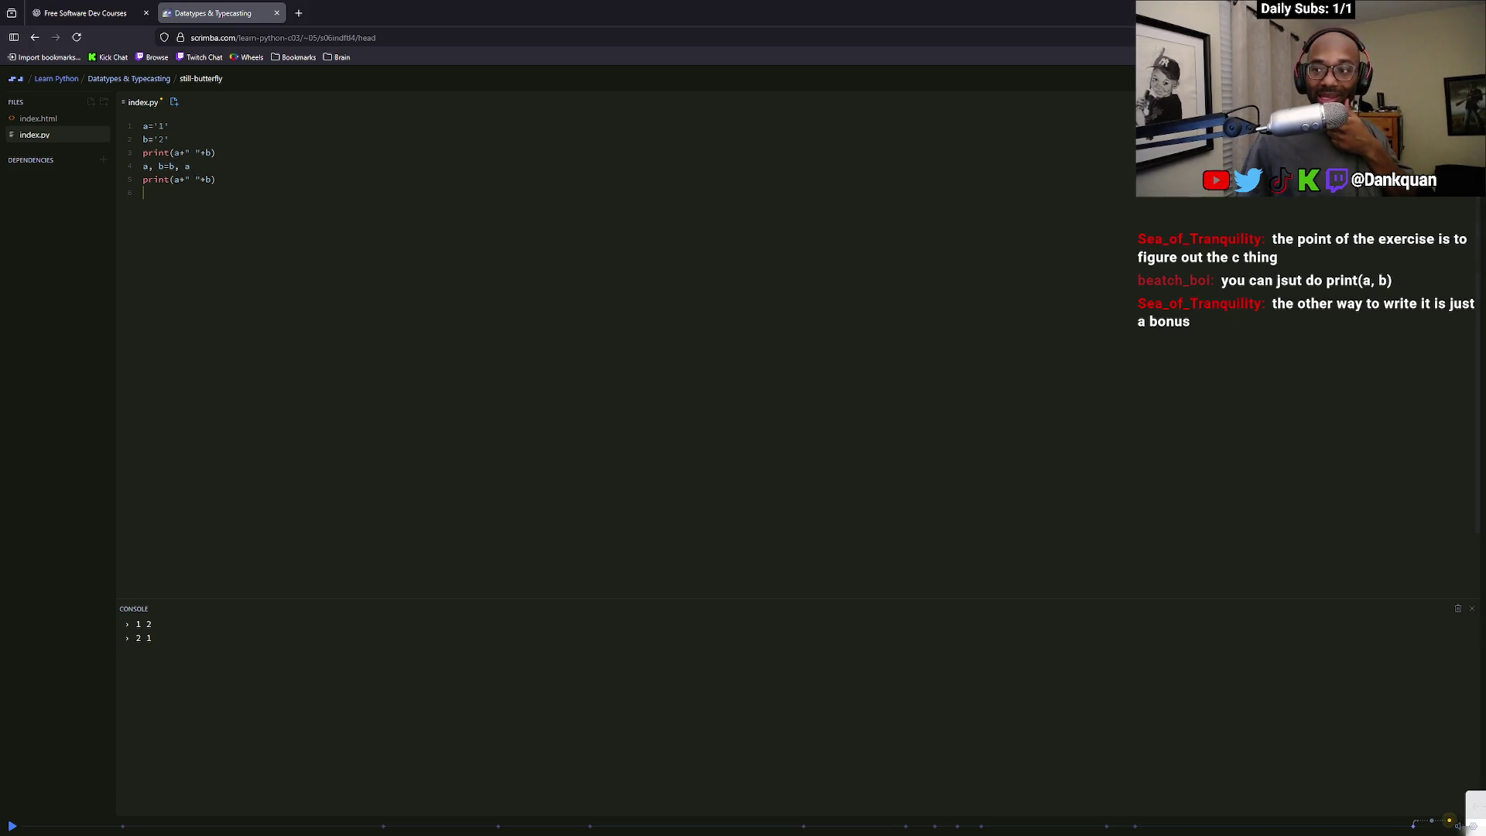
key("alt+Tab")
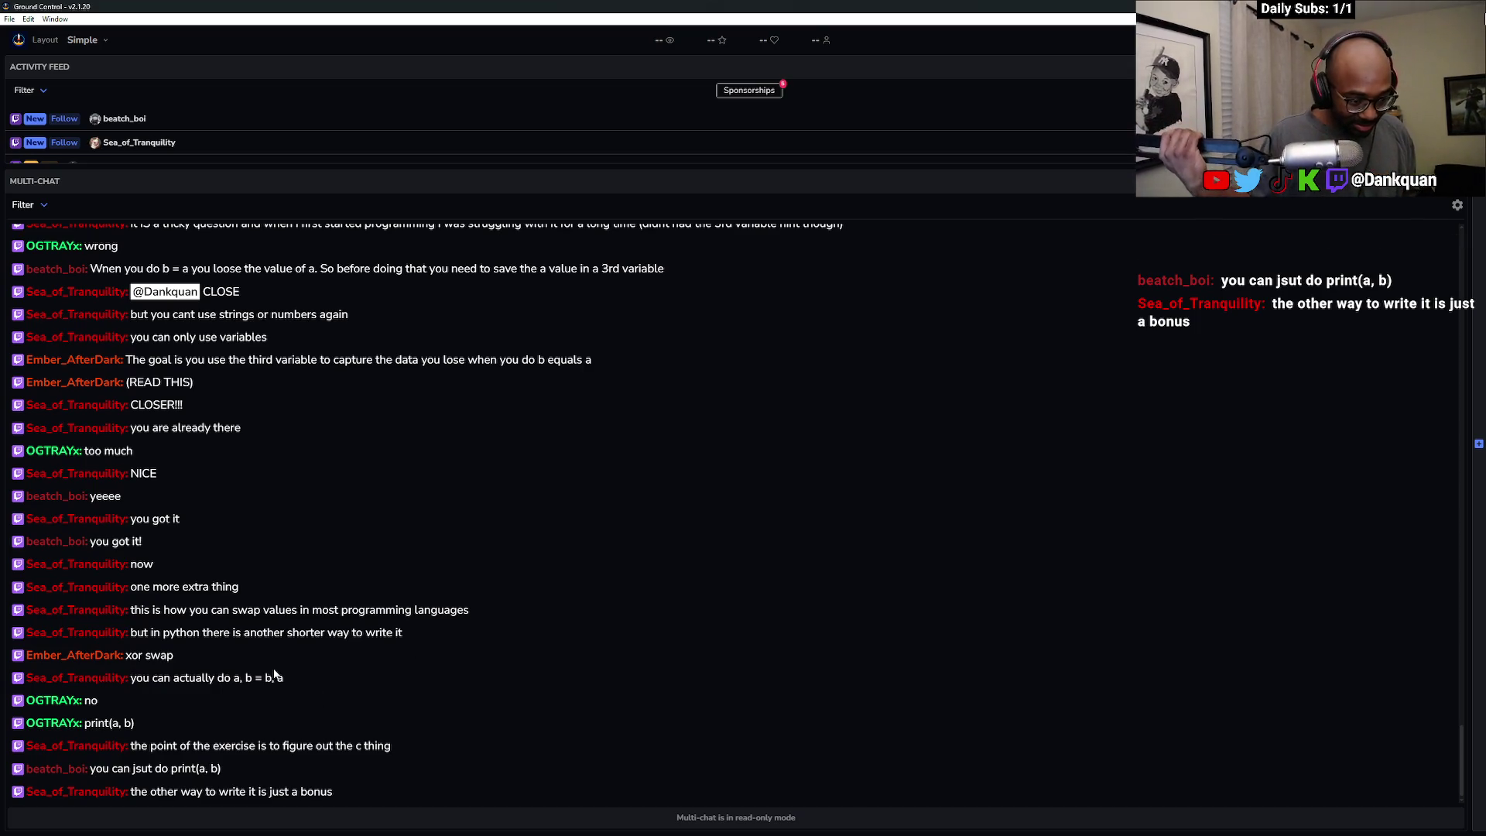
Replace the final line's +" "+b concatenation so it reads print(a, b)
key("alt+Tab")
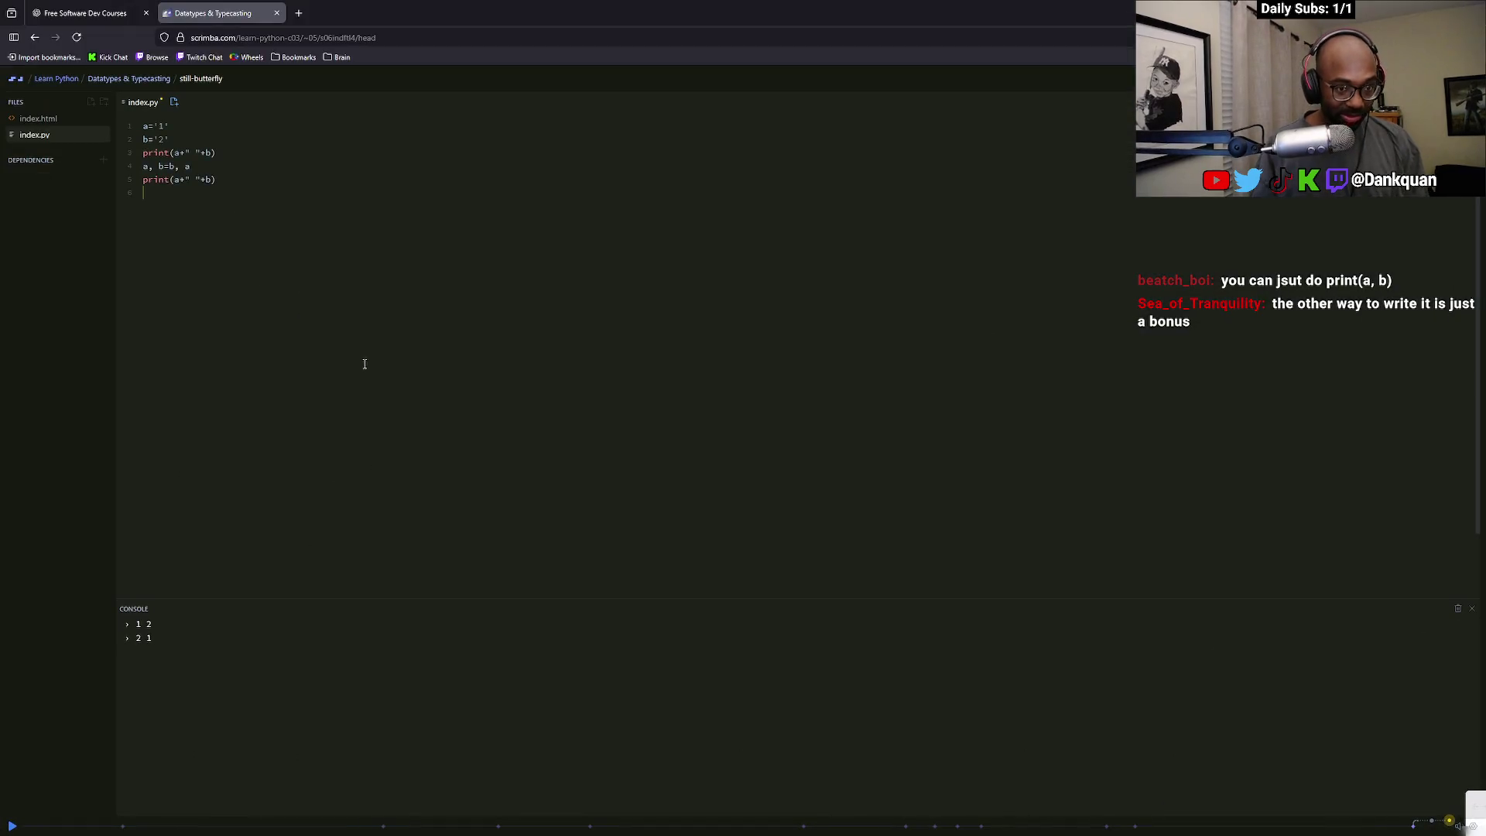
left_click_drag(218, 179, 178, 180)
key("BackSpace")
key("alt+Tab")
key("alt+Tab")
type(",")
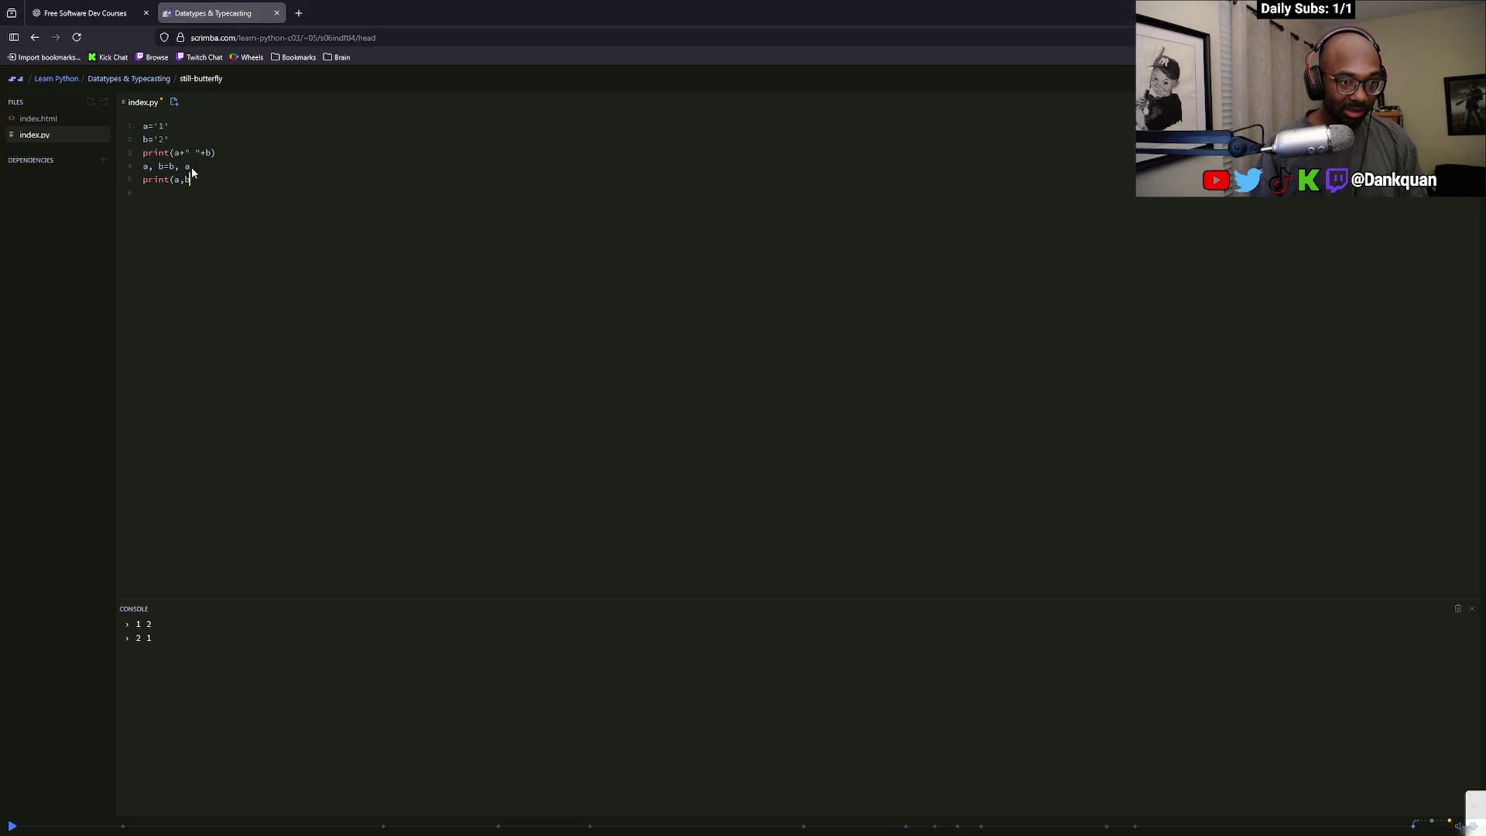
type(" b)")
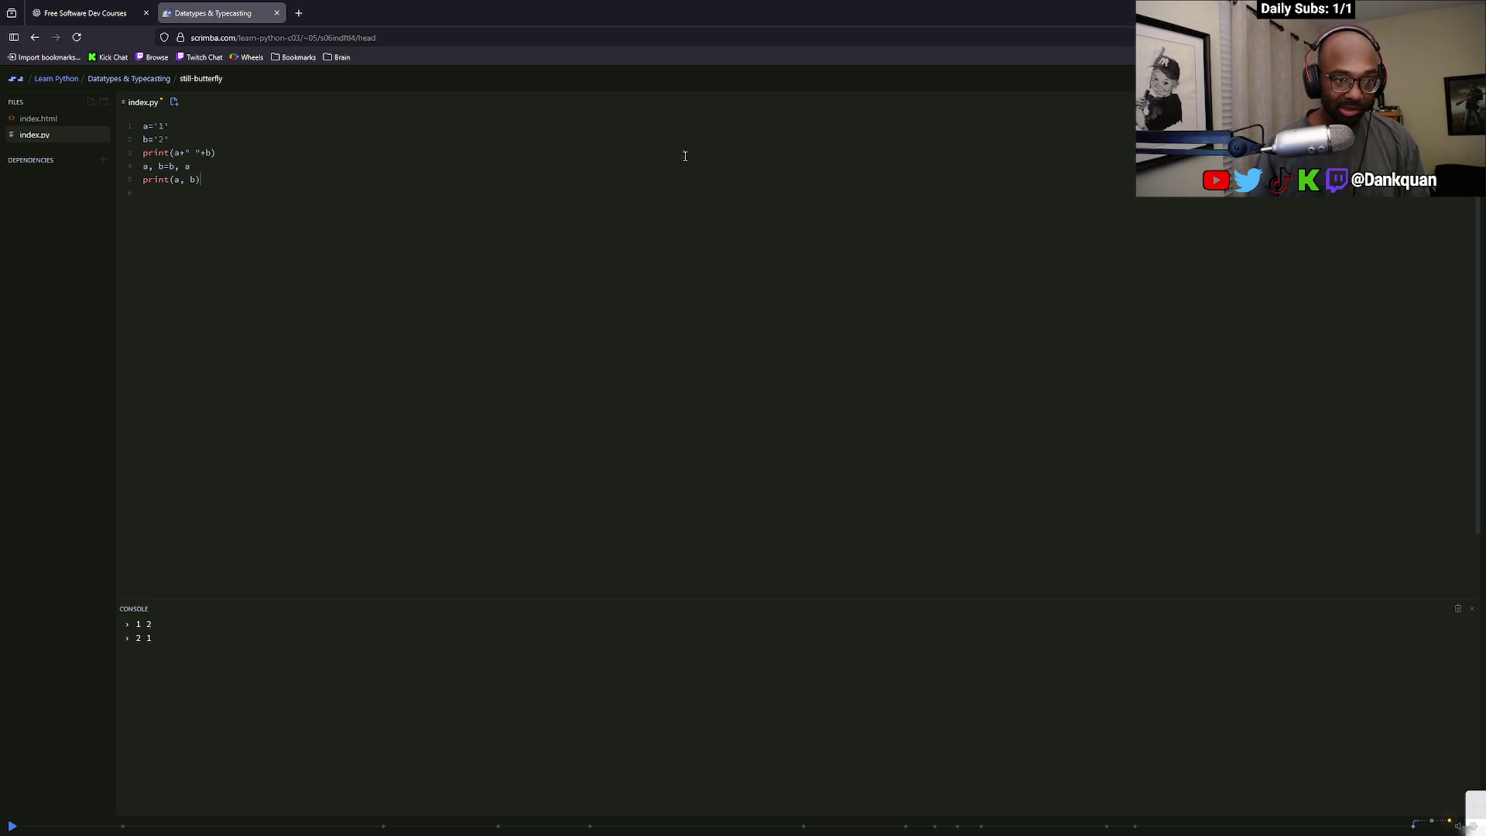
key("alt+Tab")
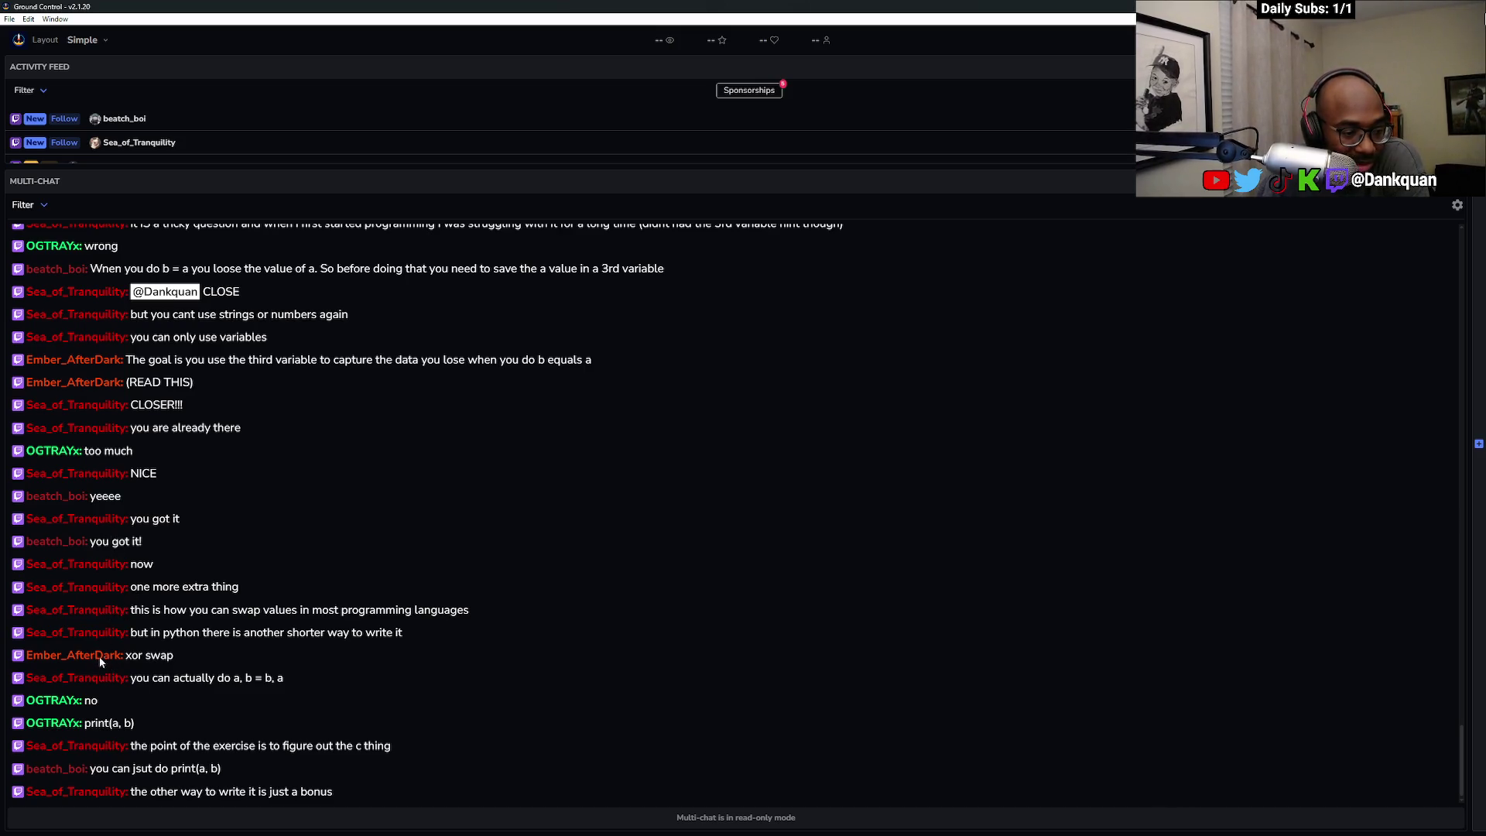
Search Google for 'xor swap' in a new tab, glance at images, then return to web results
double_click(494, 5)
left_click(484, 10)
key("ctrl+t")
type("xor swap")
key("Return")
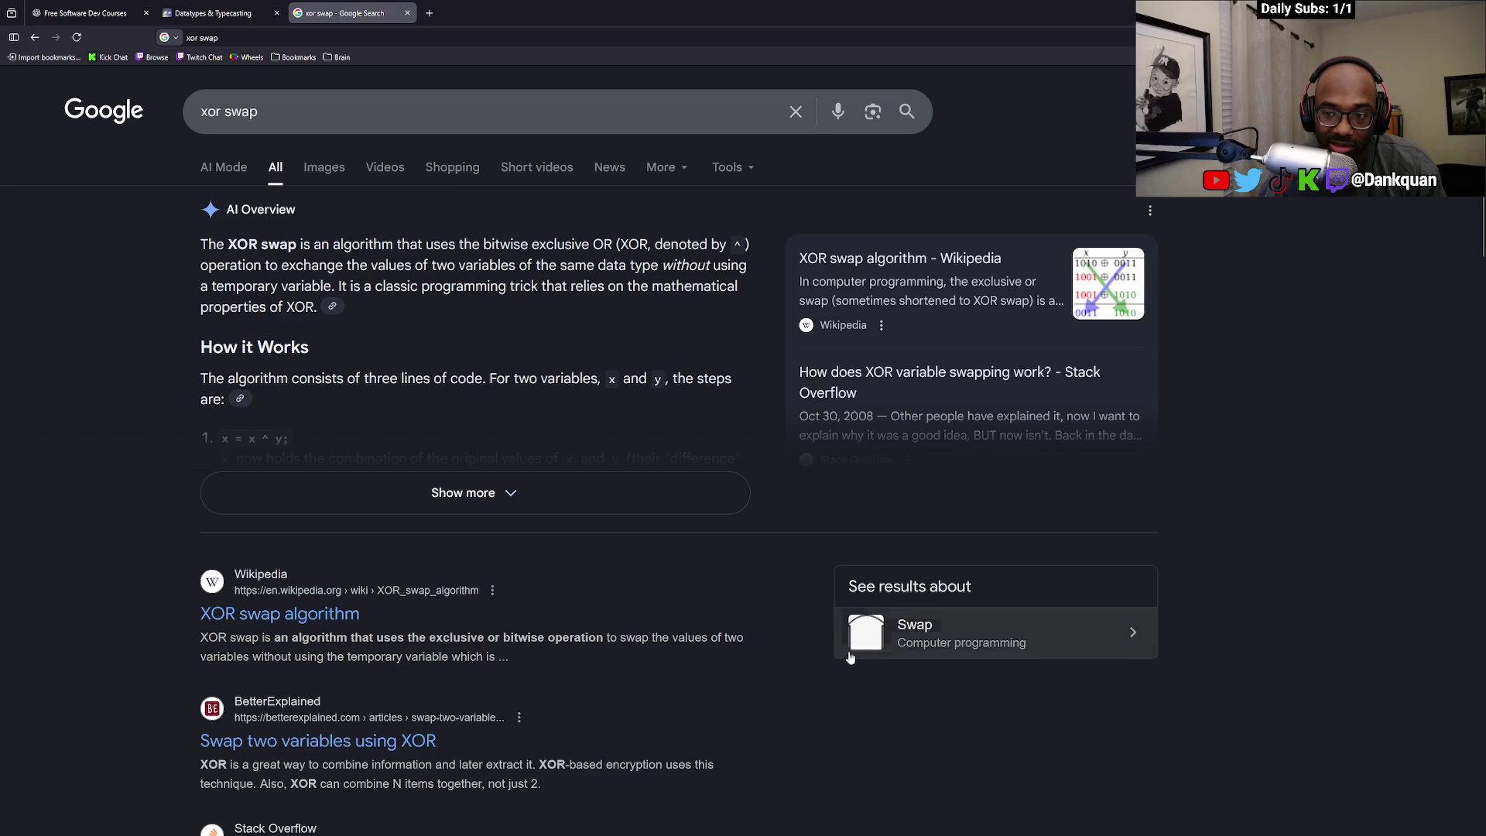
left_click(325, 166)
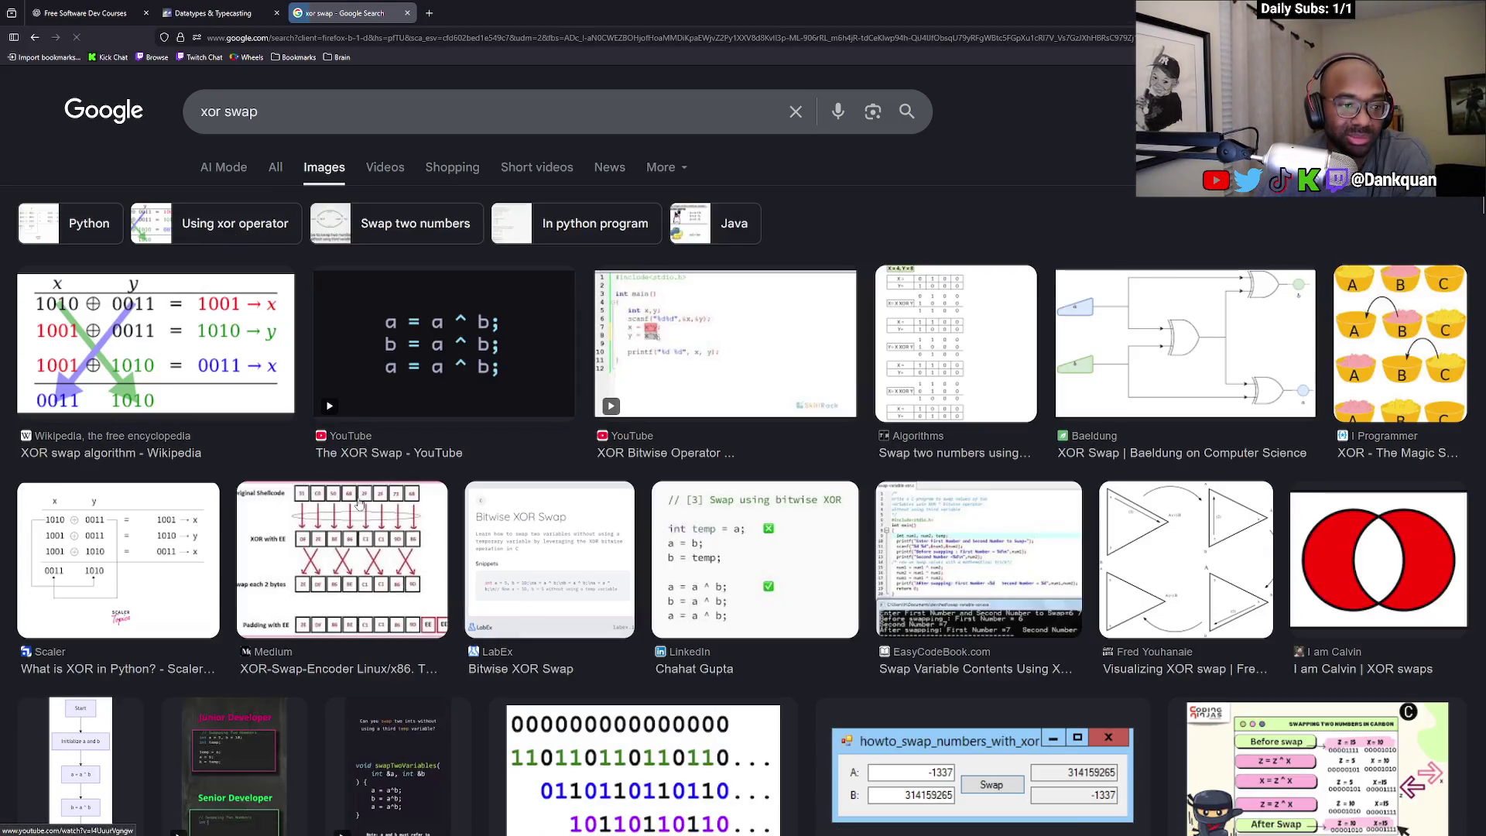
key("alt+Left")
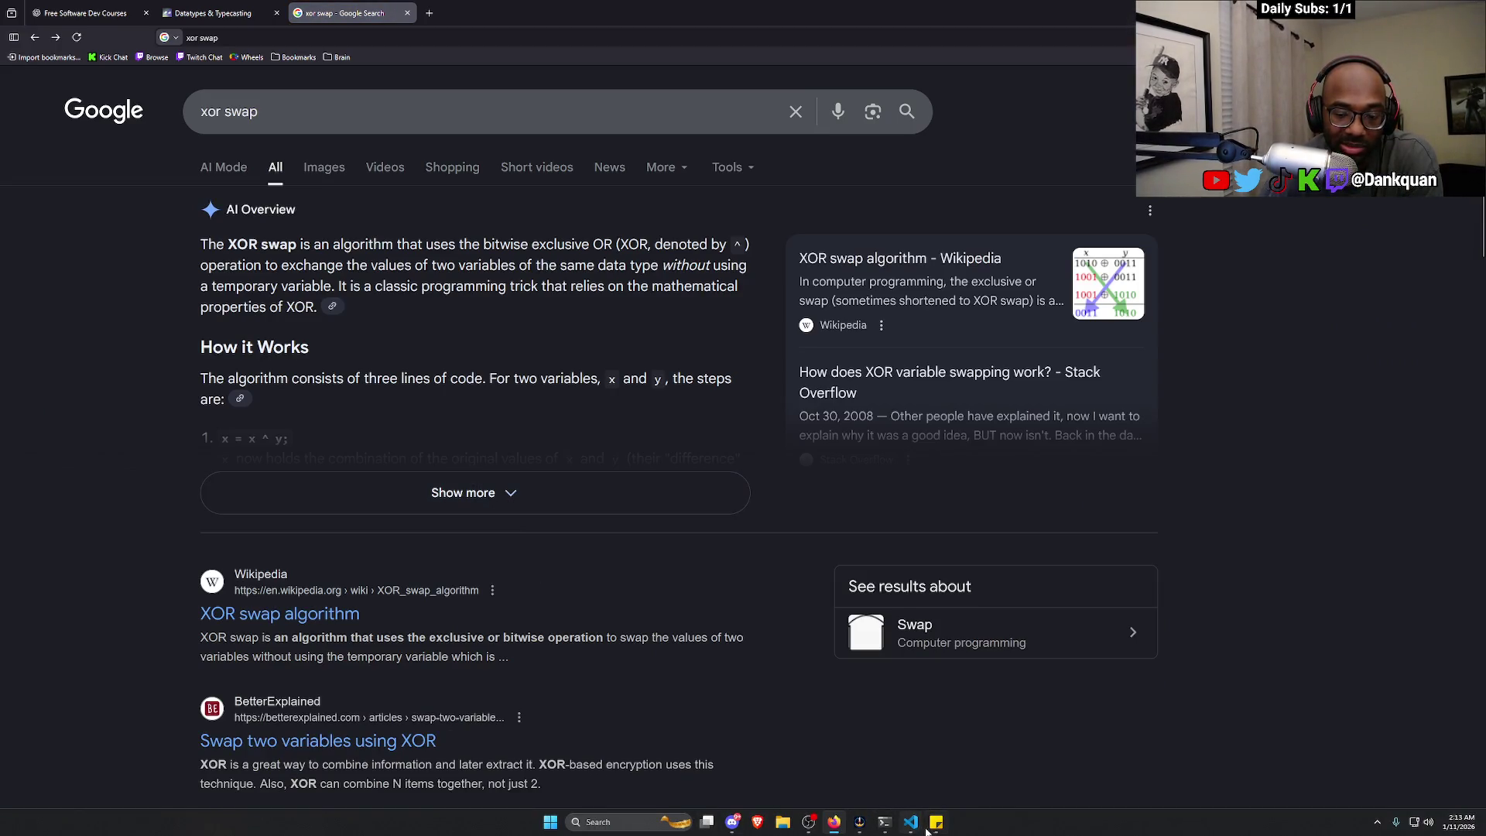
left_click(931, 830)
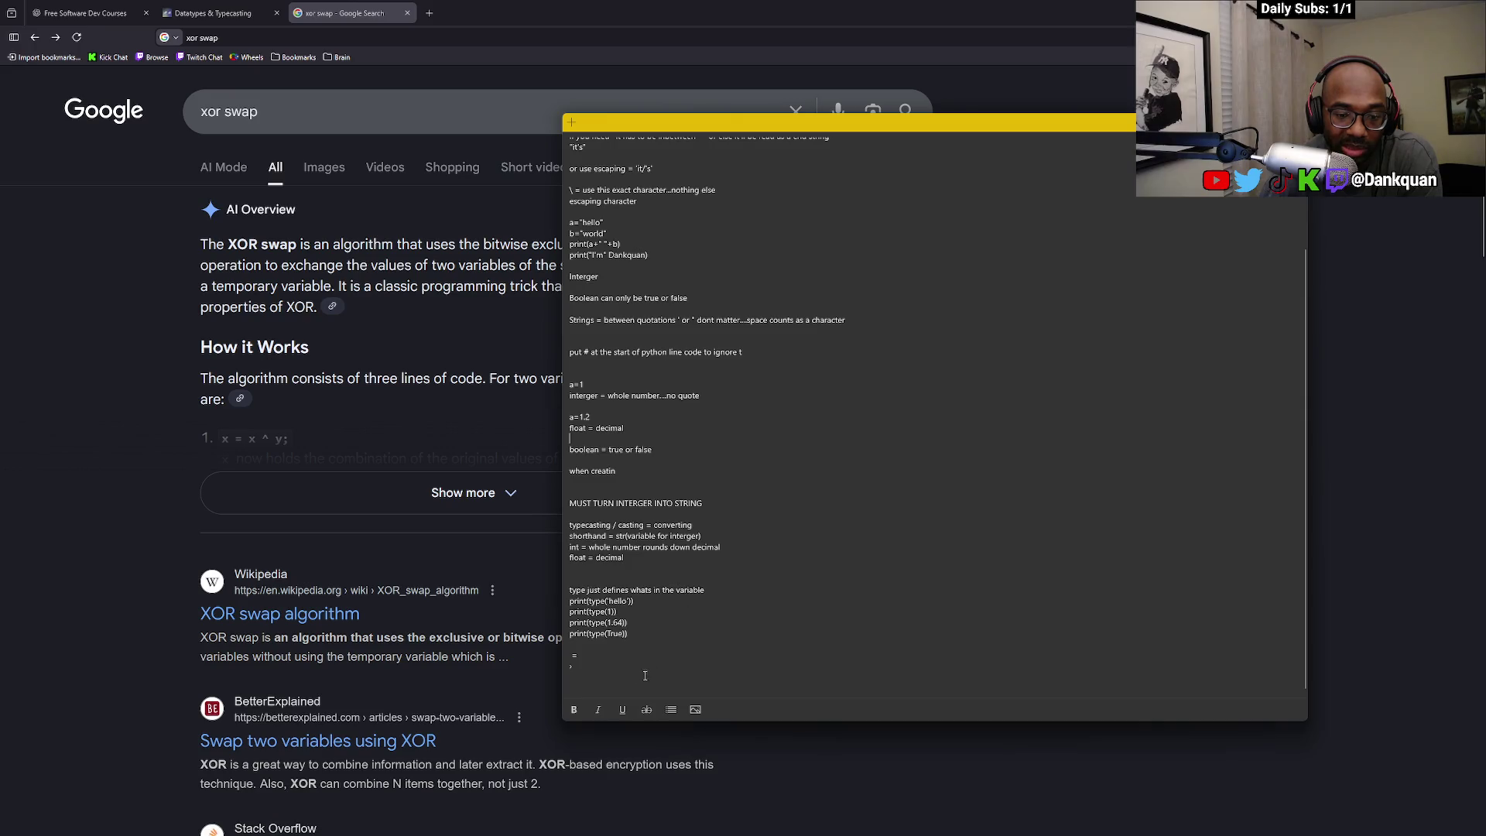
Type the heading 'xor swap' in the sticky note
type("xor saw")
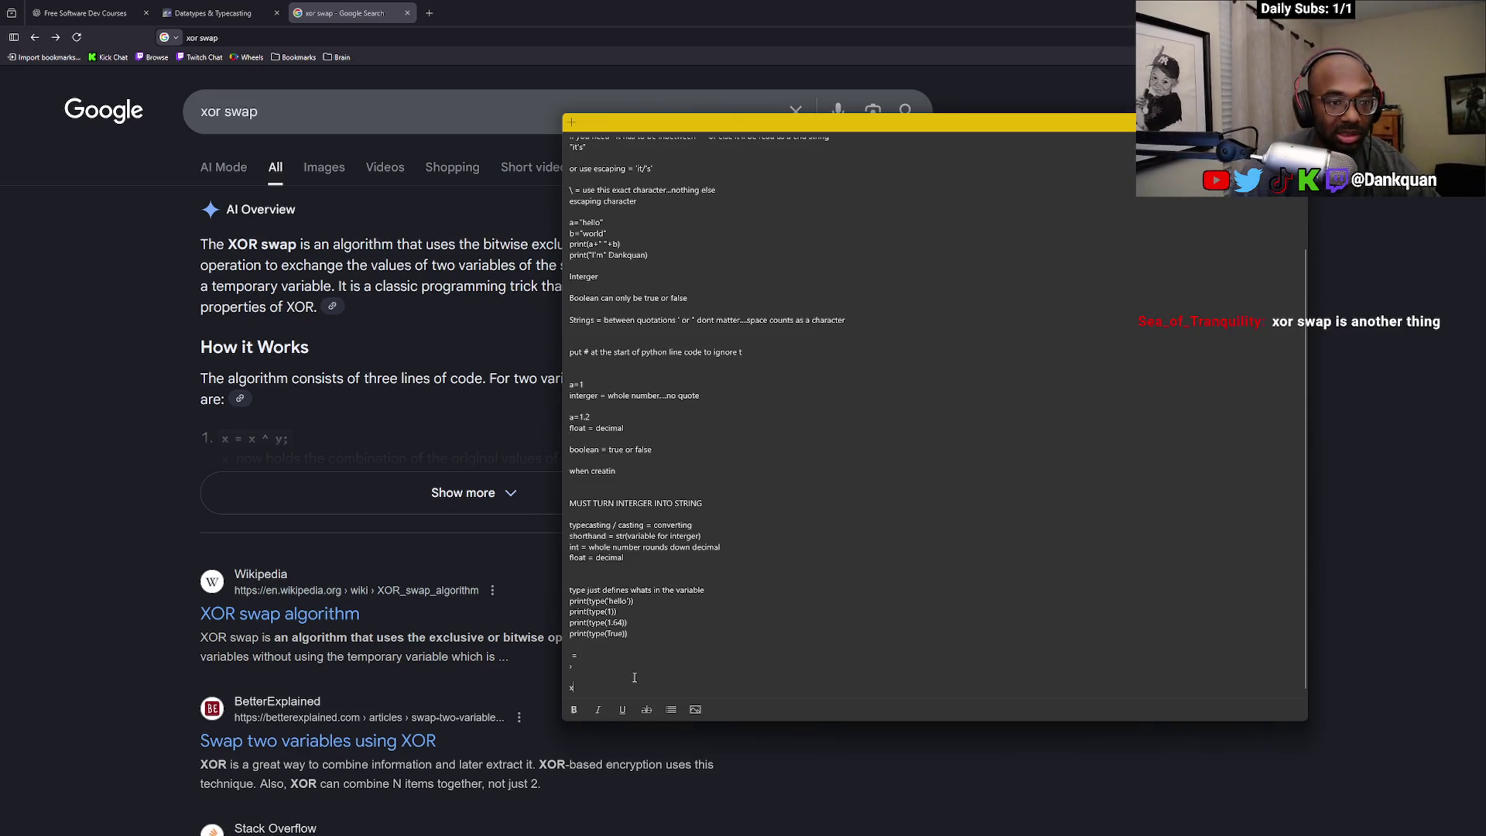
key("BackSpace")
key("BackSpace")
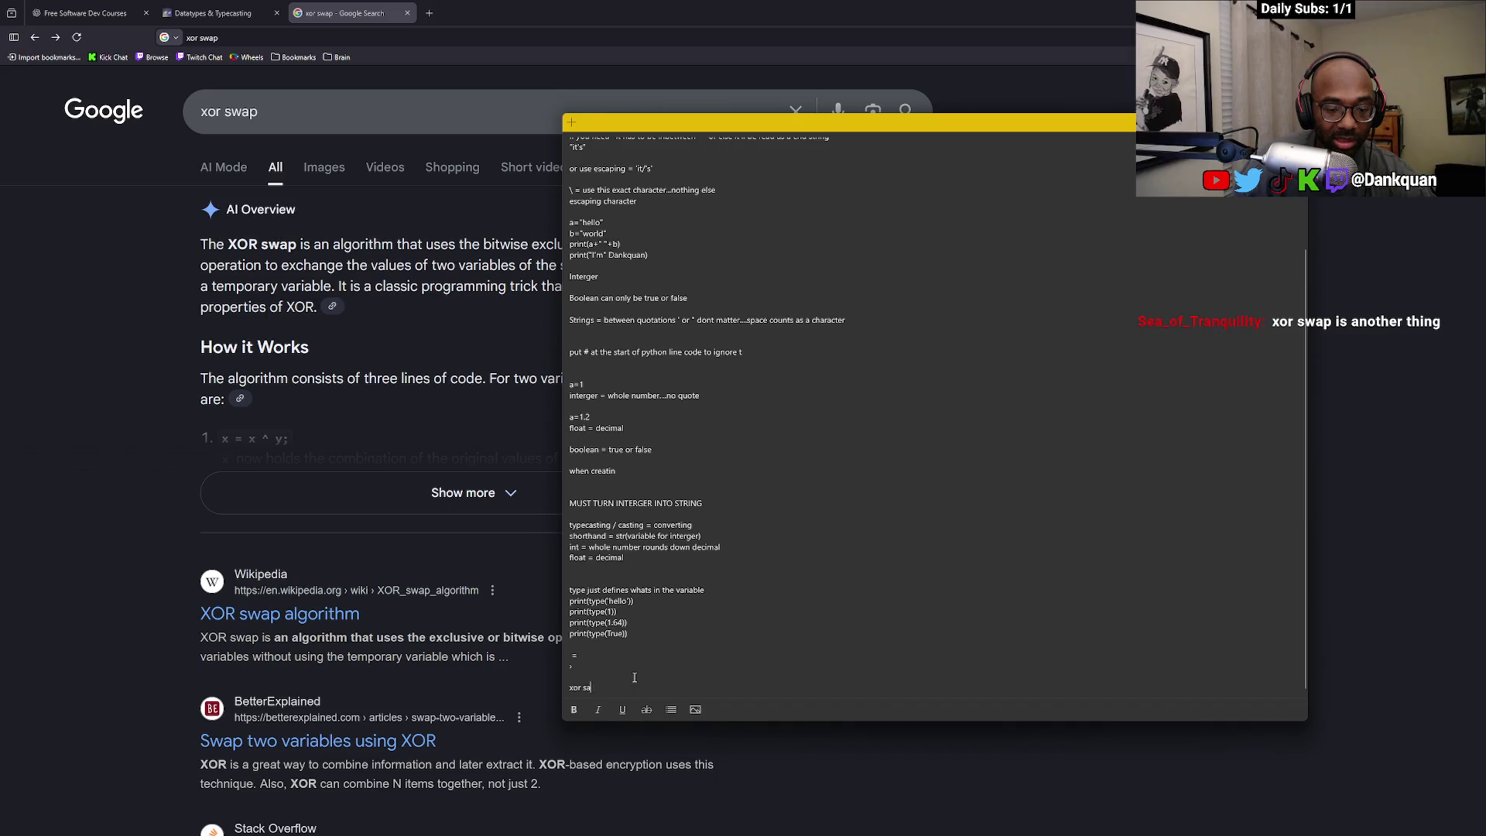
type("wap")
key("Return")
Copy the tuple-swap code from index.py and paste it under the heading
left_click(207, 13)
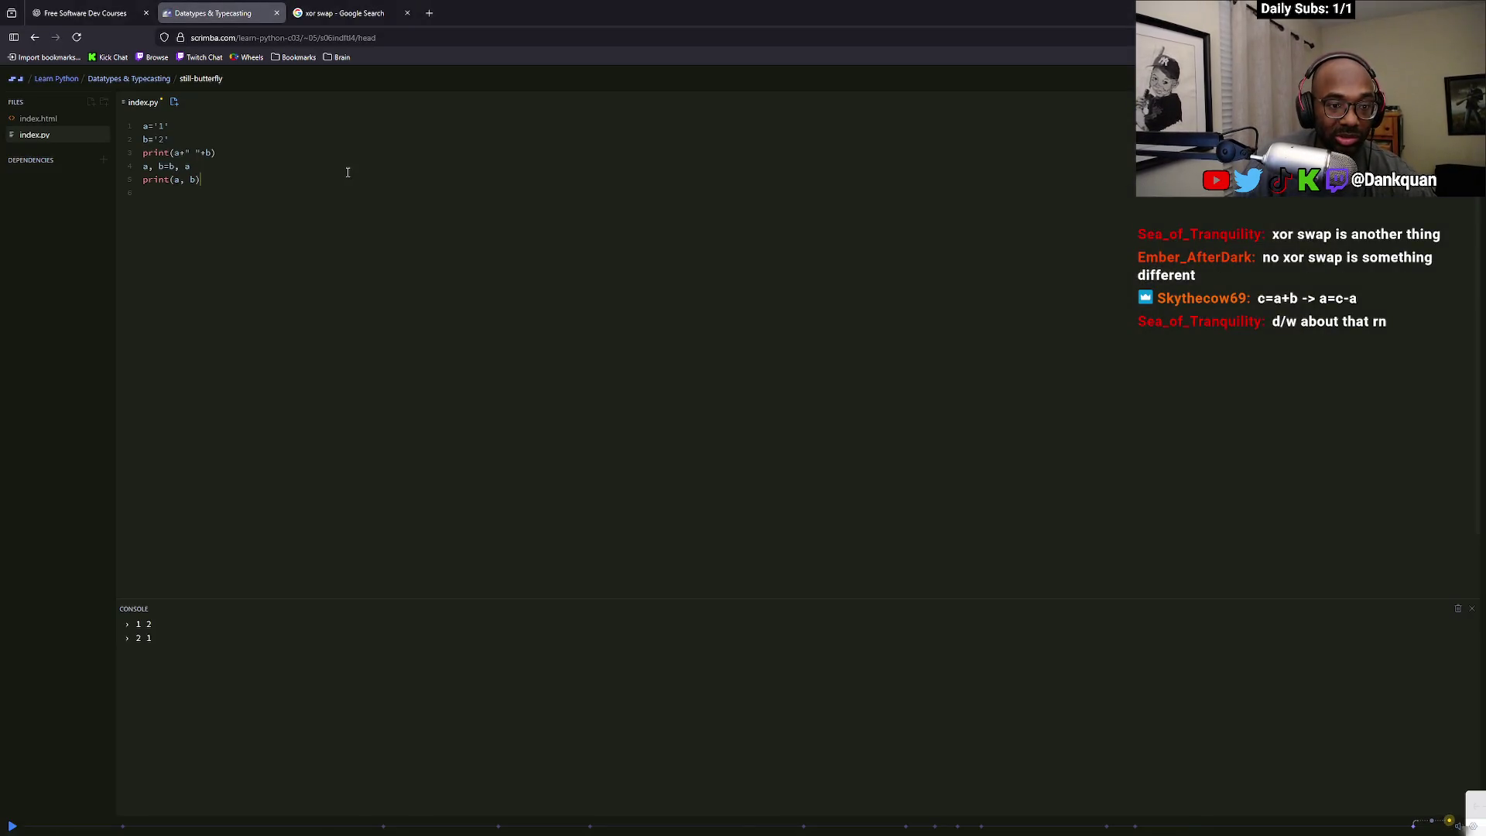
key("ctrl+c")
key("alt+Tab")
key("ctrl+v")
left_click_drag(634, 667, 566, 633)
left_click(605, 678)
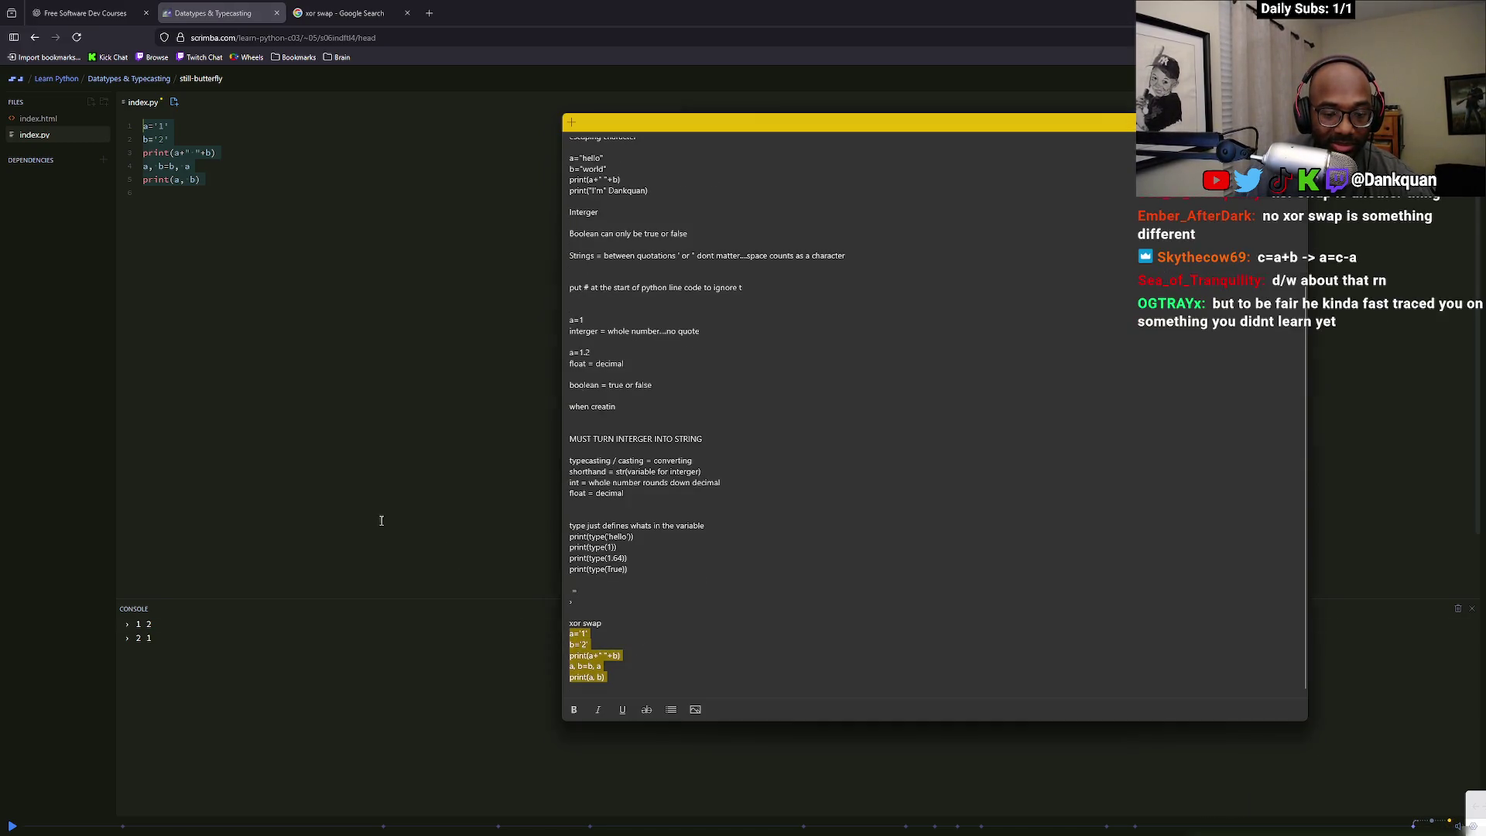
left_click(310, 348)
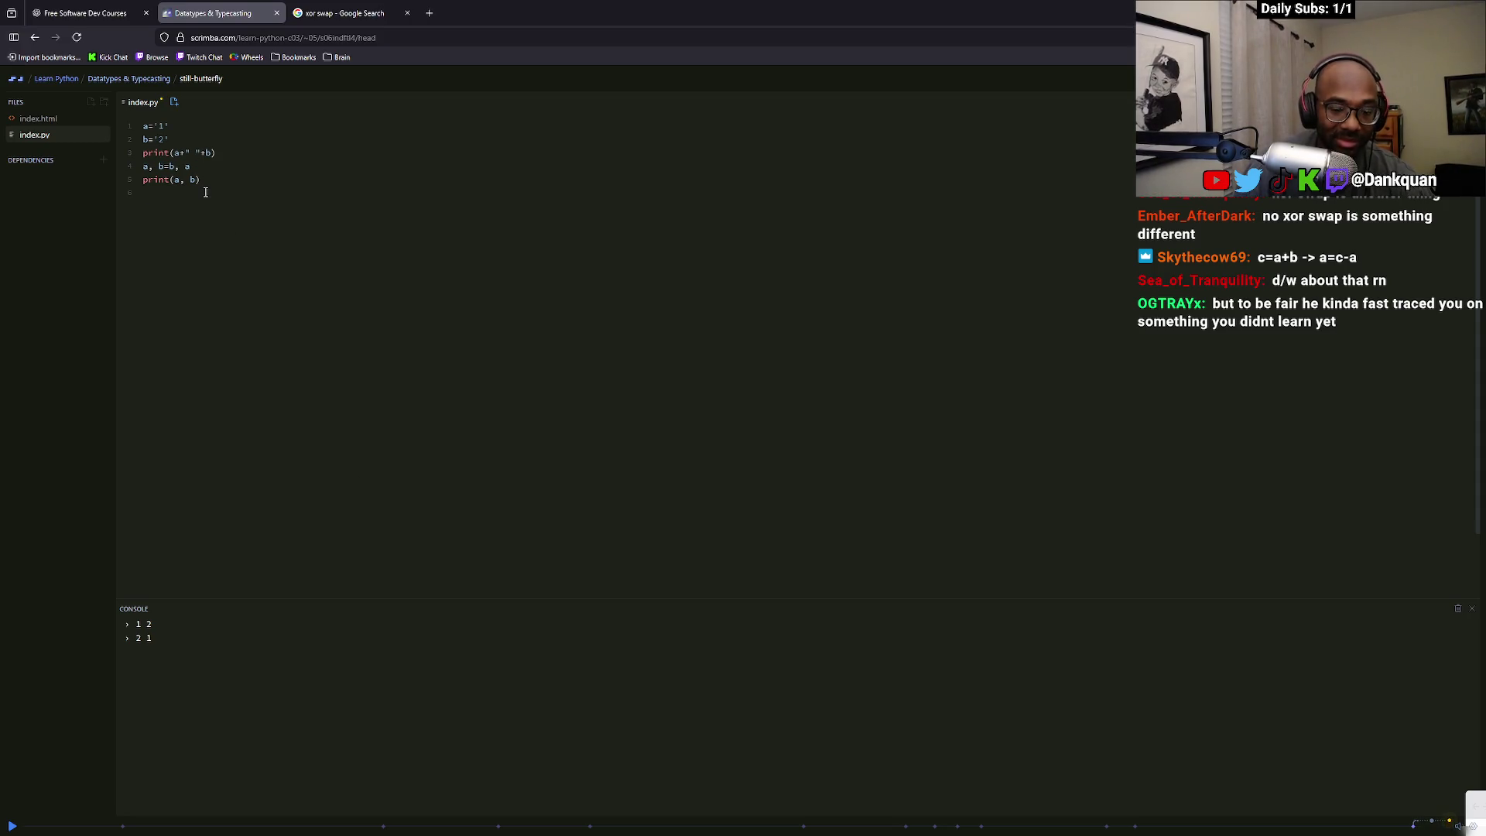
Bring the Ground Control chat window to the front and start a new browser tab
key("alt+Tab")
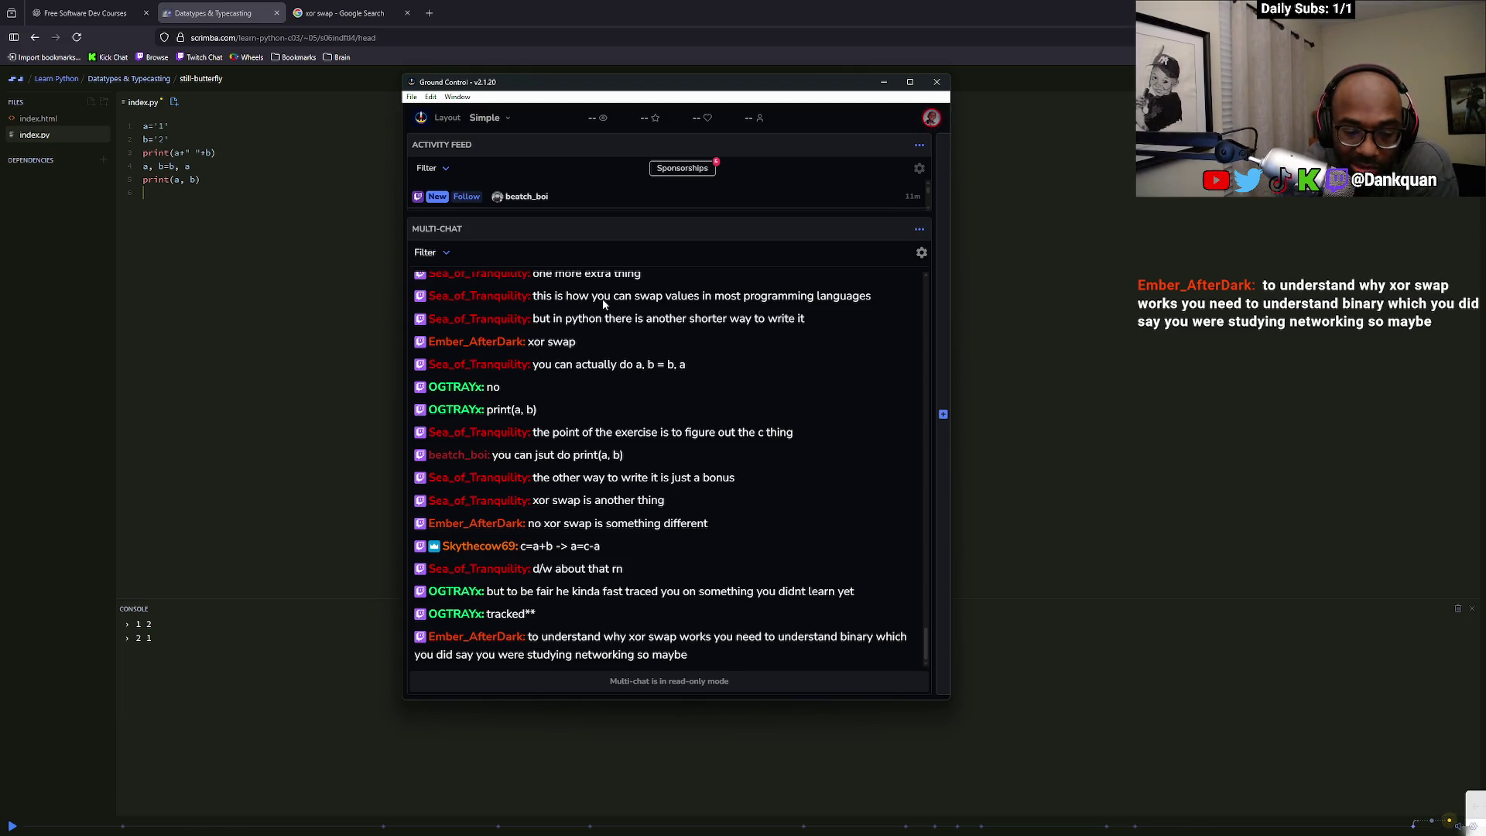
left_click(429, 13)
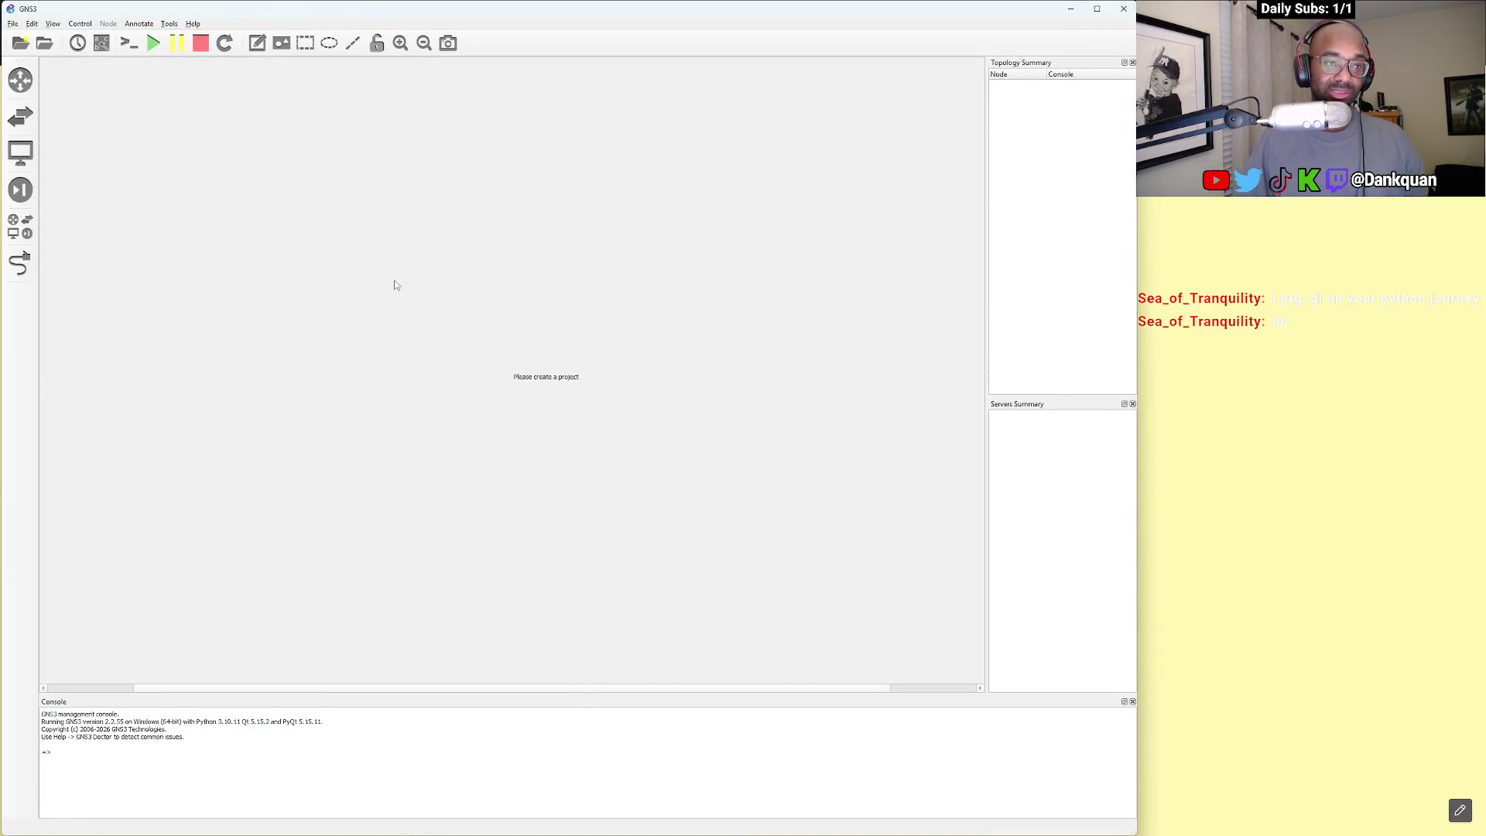
Restore the GNS3 window to a smaller, narrower size and move it out of view
mouse_move(243, 15)
left_mouse_down()
mouse_move(391, 39)
mouse_move(369, 206)
mouse_move(362, 94)
left_mouse_up()
left_click_drag(135, 471, 352, 464)
mouse_move(1045, 80)
left_mouse_down()
mouse_move(935, 94)
mouse_move(769, 150)
left_mouse_up()
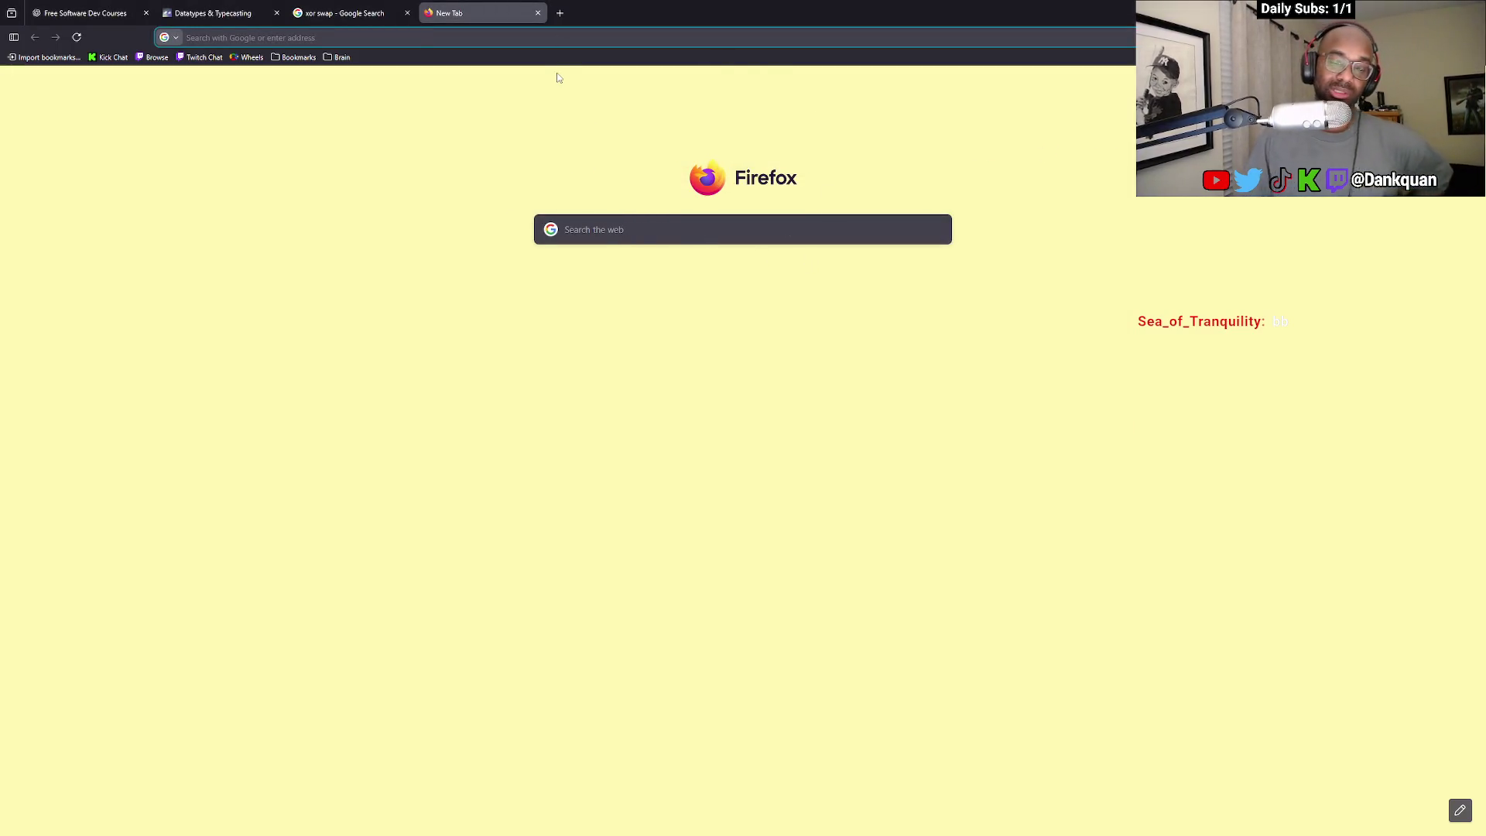
Move the chat window off-screen, glance at Twitch chat, then switch to the YouTube Music window
key("alt+Tab")
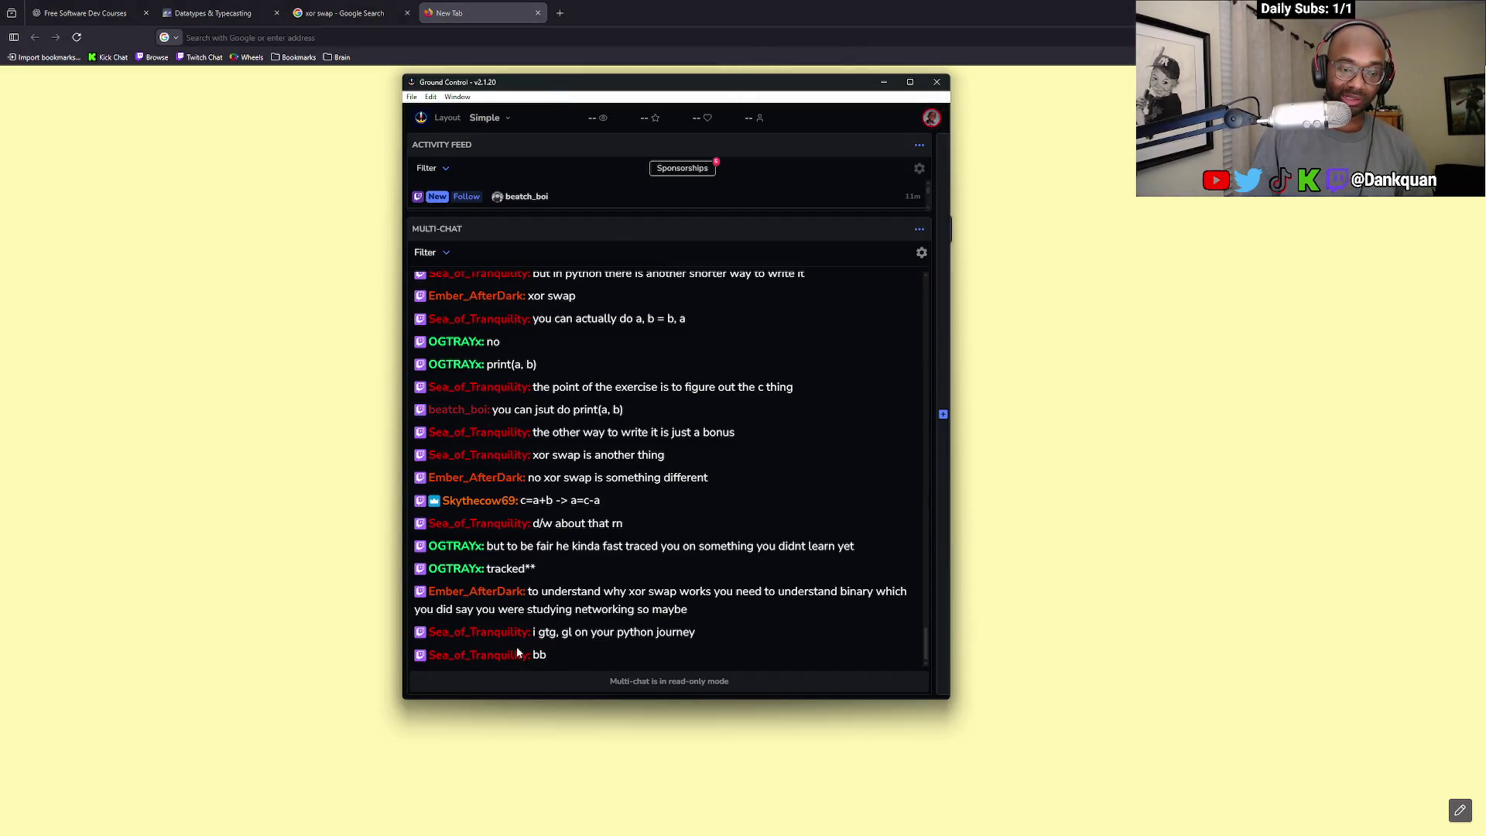
left_click_drag(668, 74, 1485, 232)
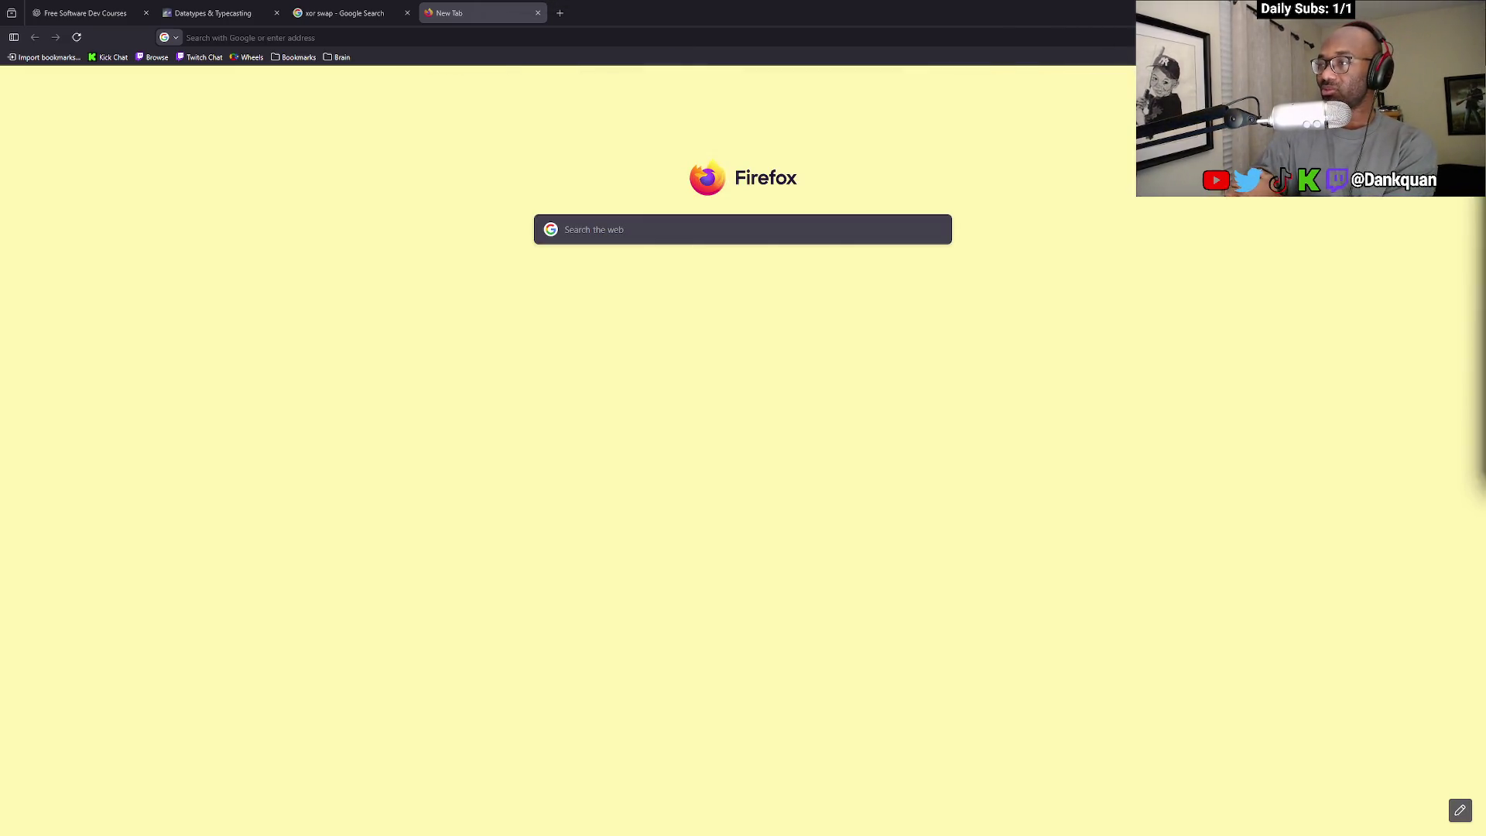
middle_click(203, 57)
key("ctrl+w")
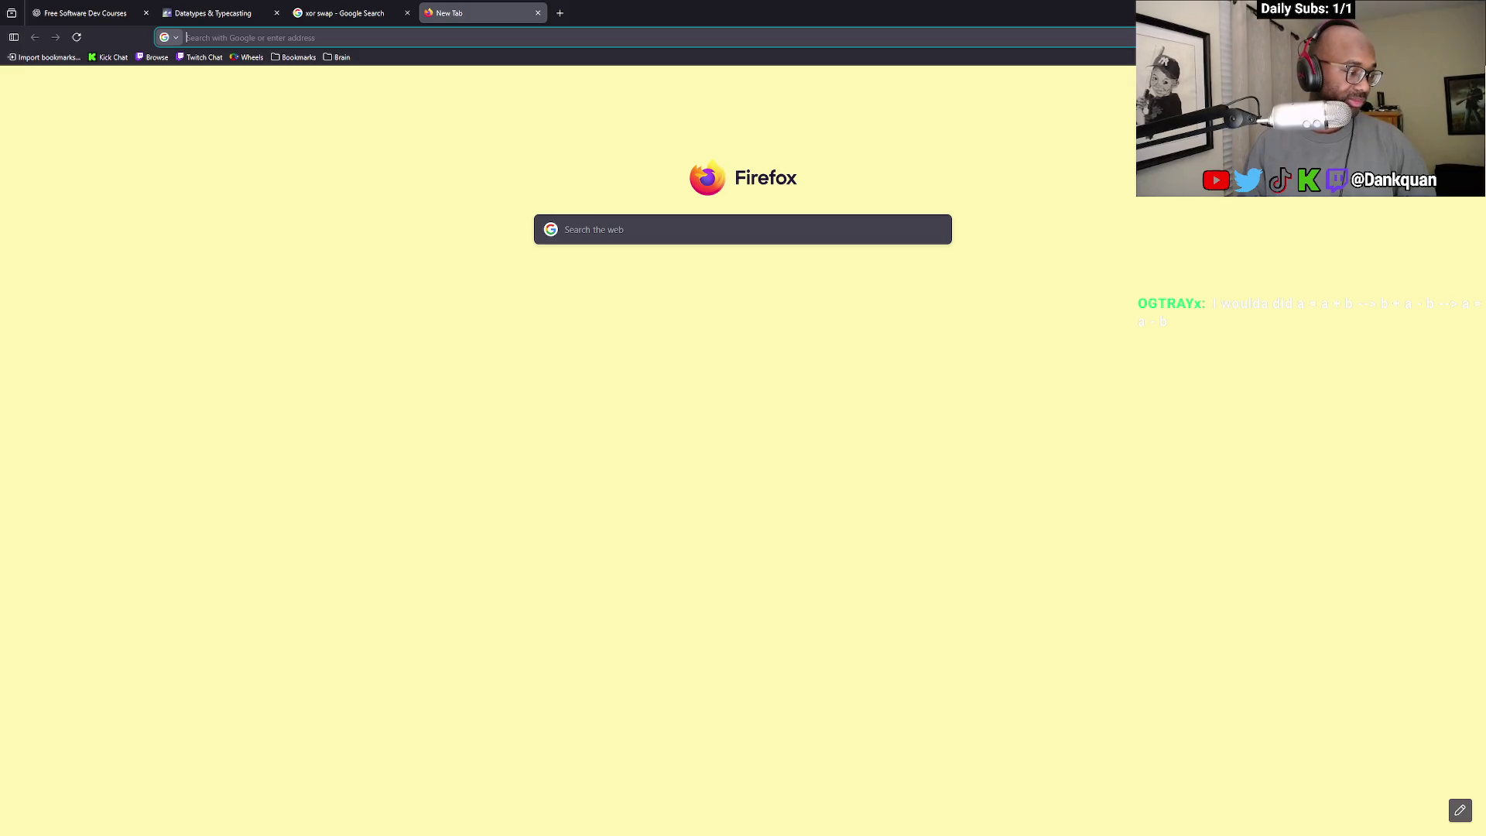
key("alt+Tab")
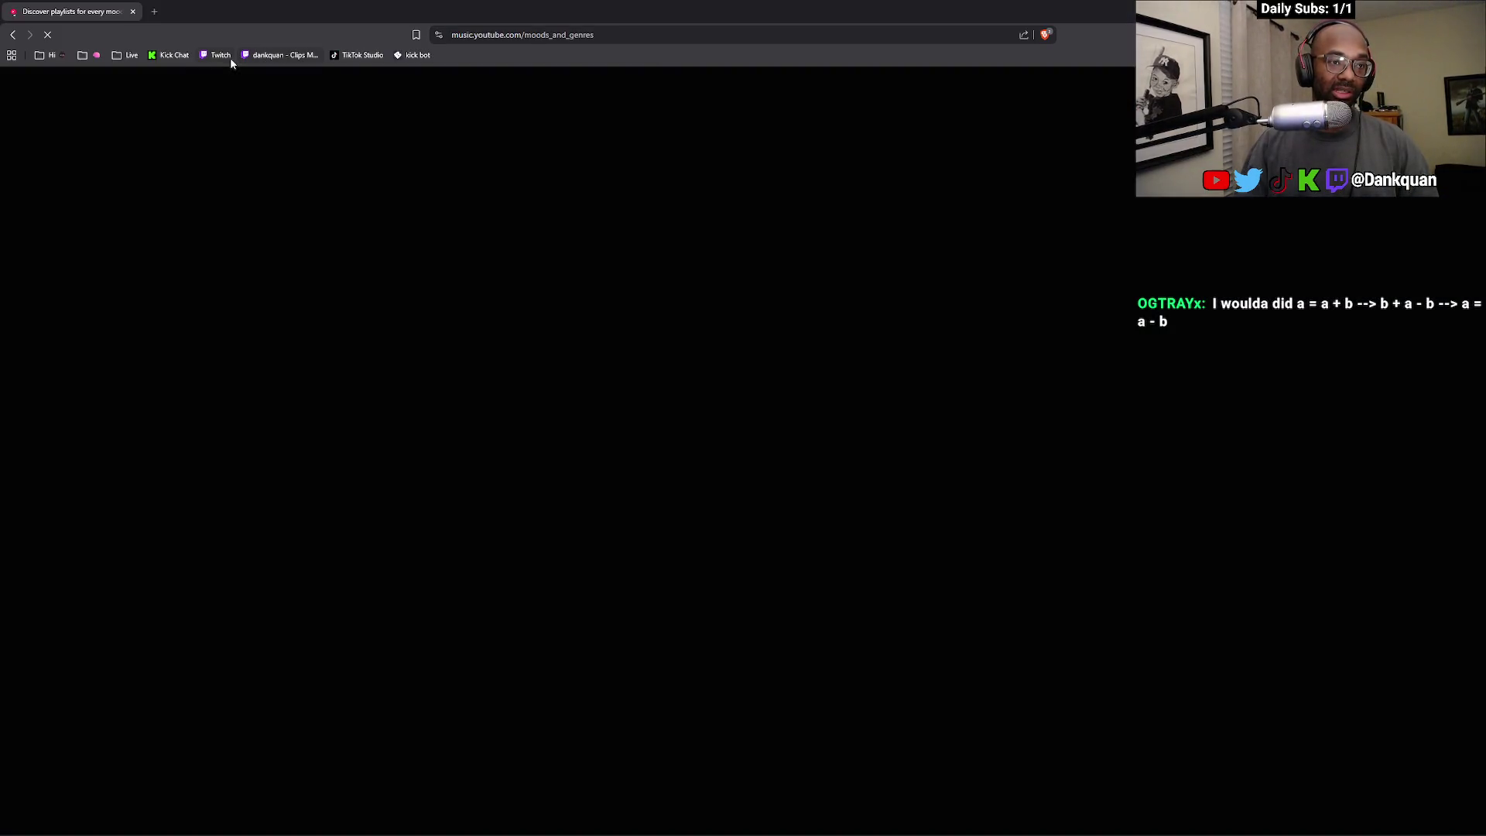
Send !discord in the Twitch stream chat, close the chat tab and return to Firefox
middle_click(228, 56)
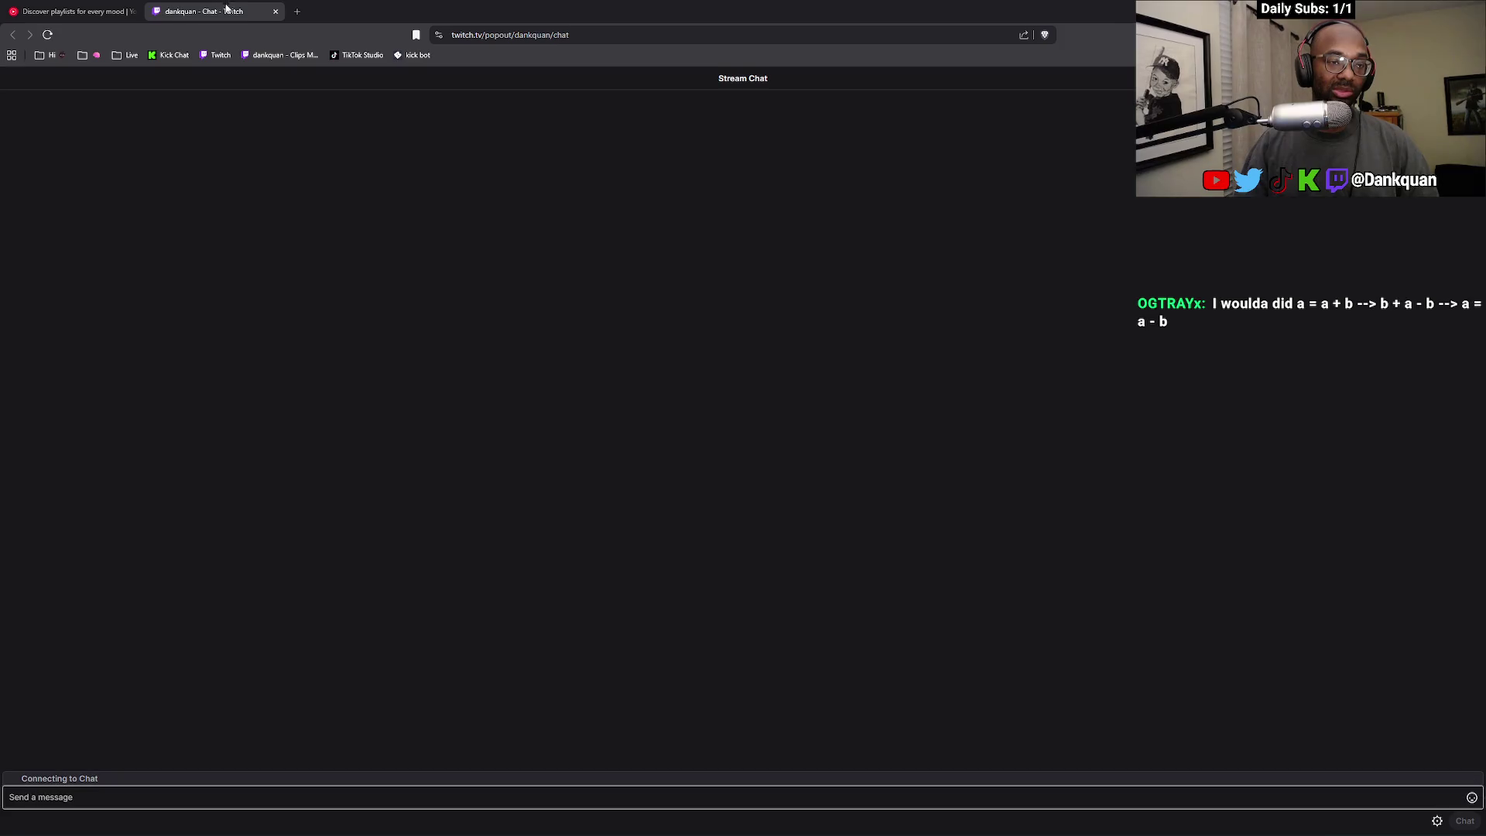
left_click(129, 788)
type("ord")
key("Return")
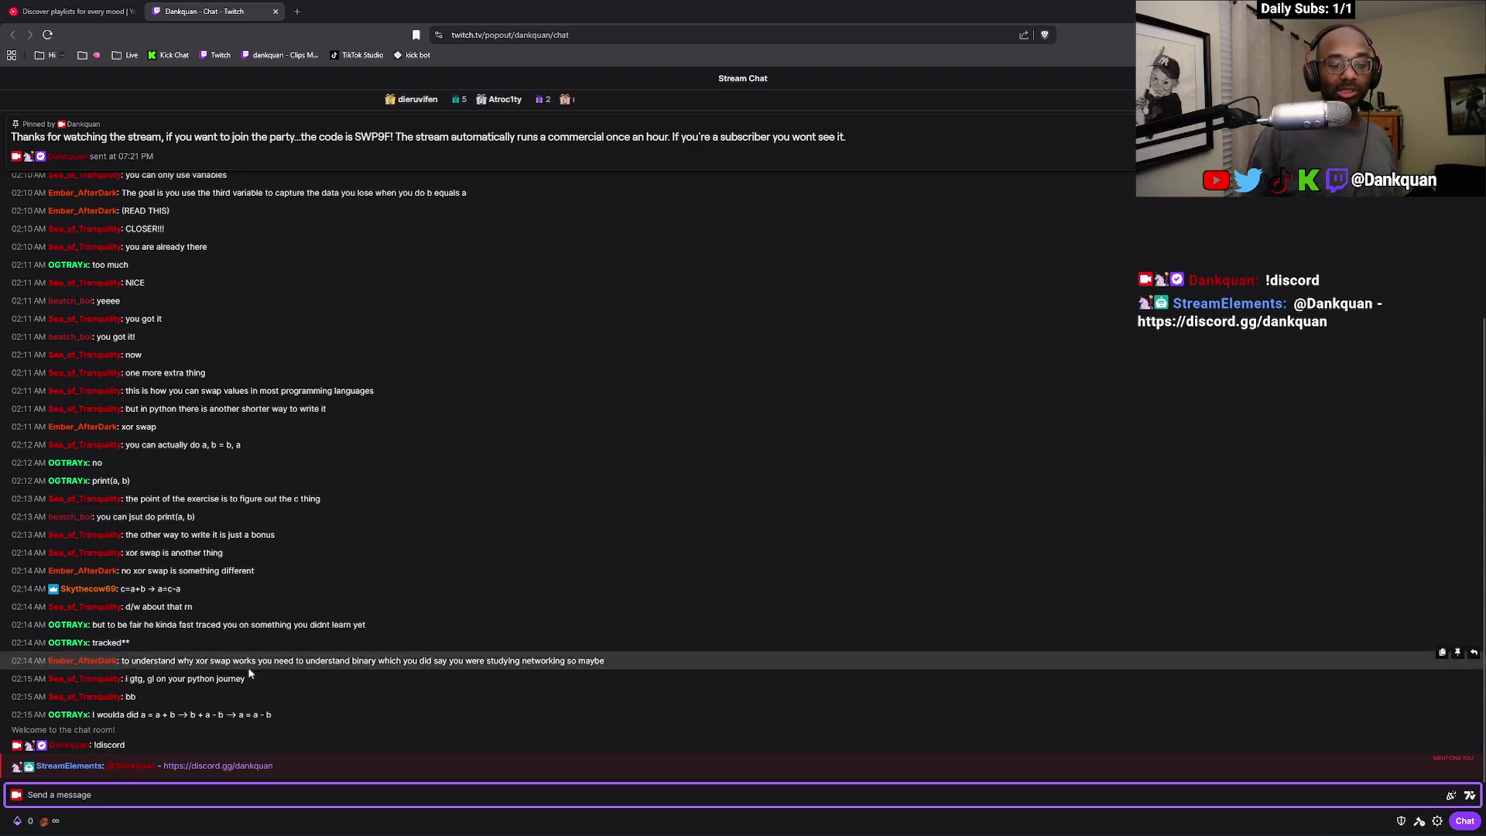
left_click(275, 11)
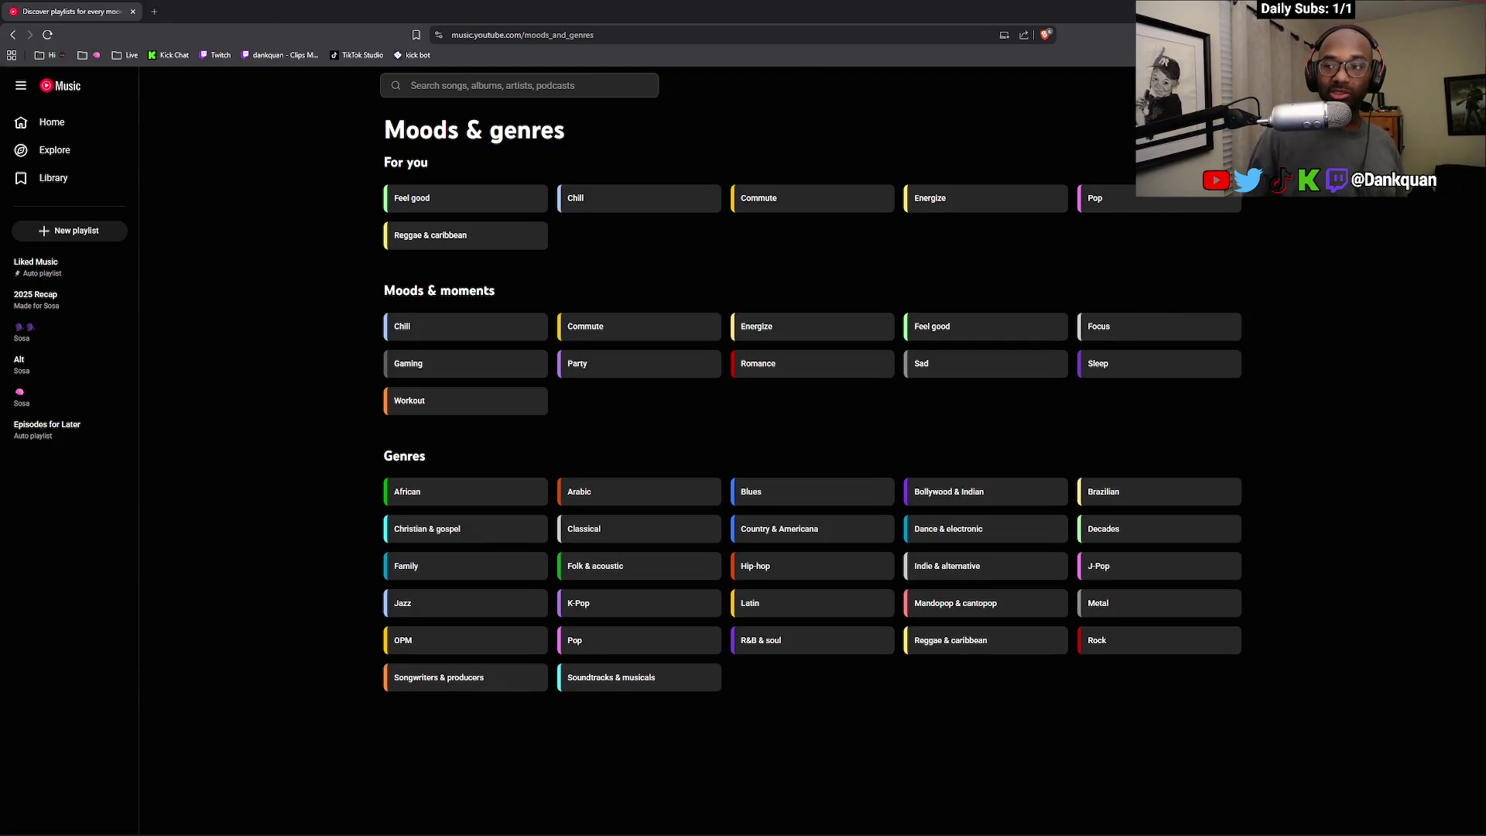
key("alt+Tab")
Close the empty and xor swap tabs, then scrub the lesson timeline back to where type() appears
left_click(537, 13)
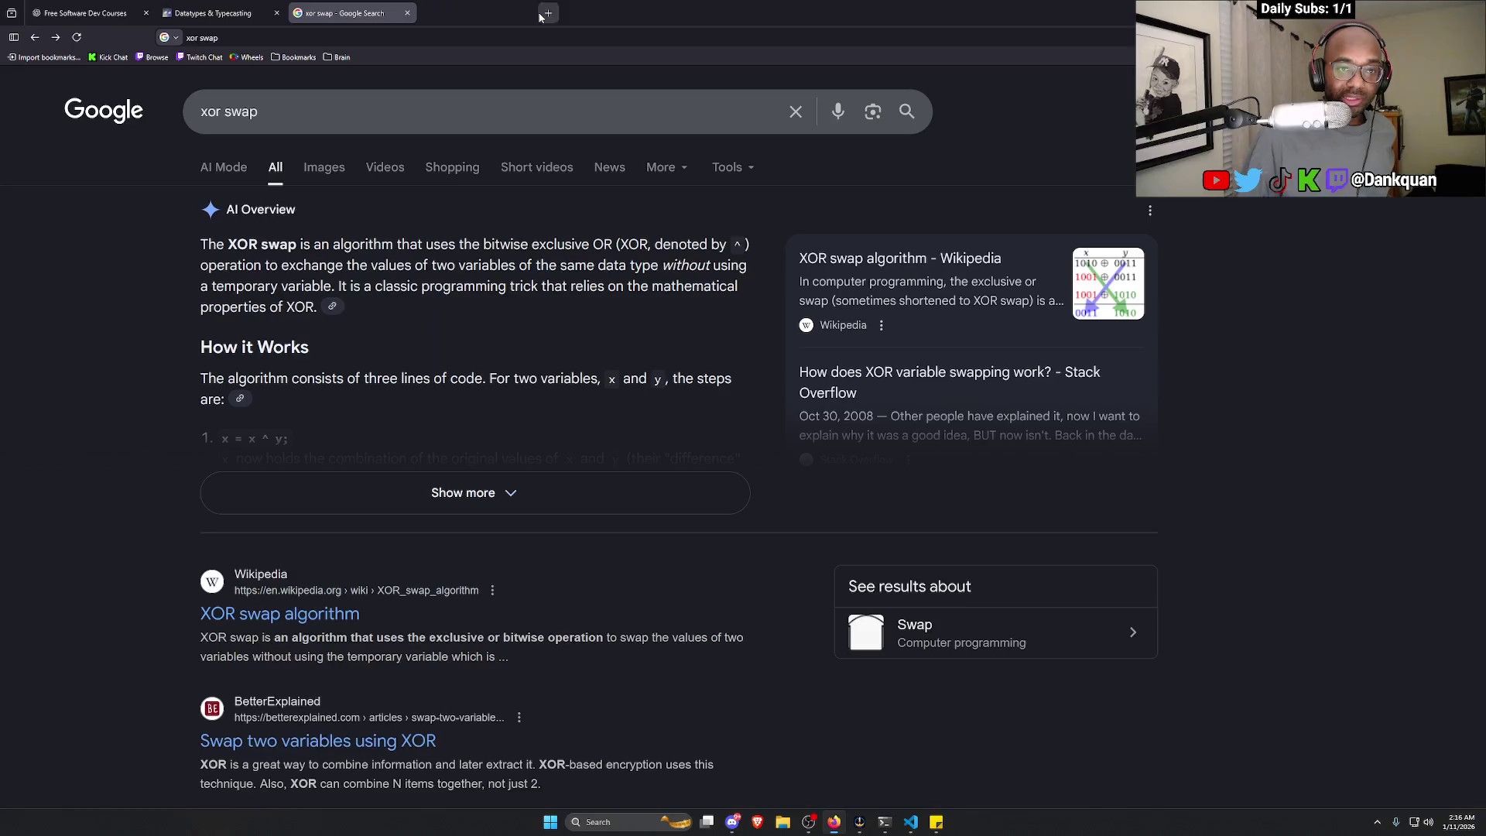
left_click(407, 13)
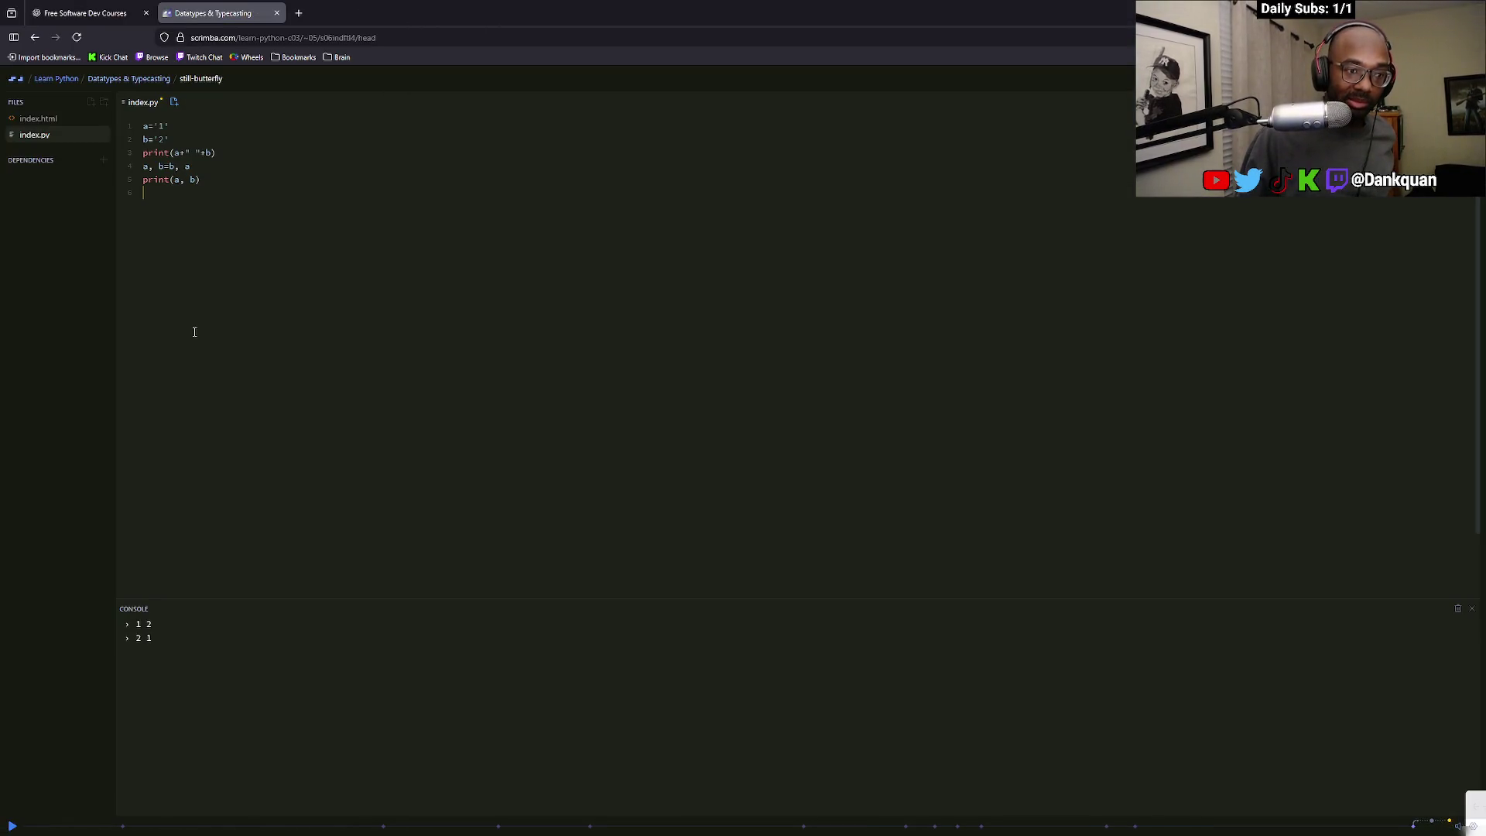
left_click(823, 824)
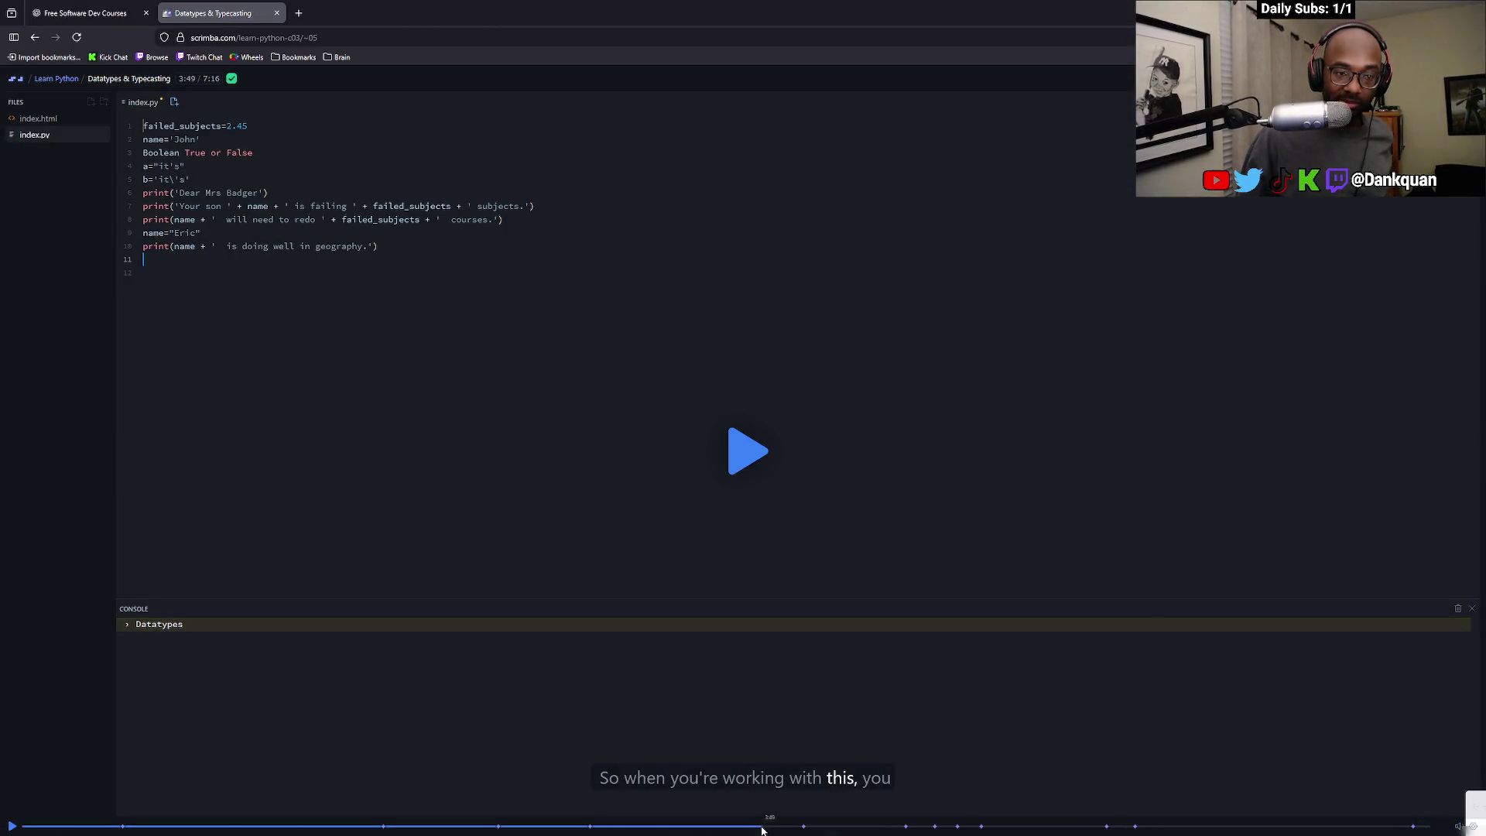
left_click(785, 824)
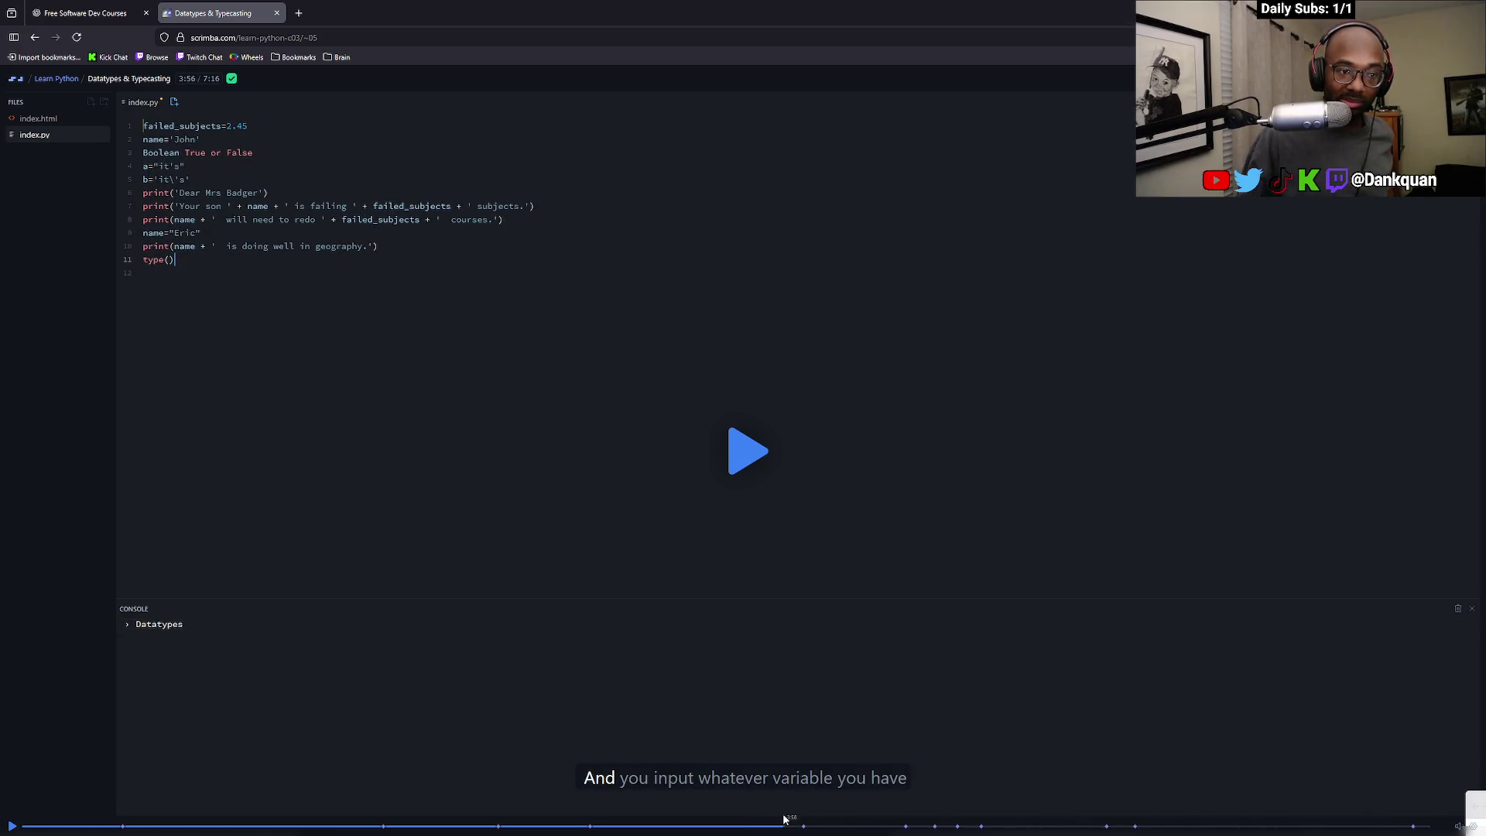
Rewind the Datatypes & Typecasting lesson near its start and play it through the strings-in-quotes explanation
left_click(980, 822)
left_click(511, 823)
left_click(64, 827)
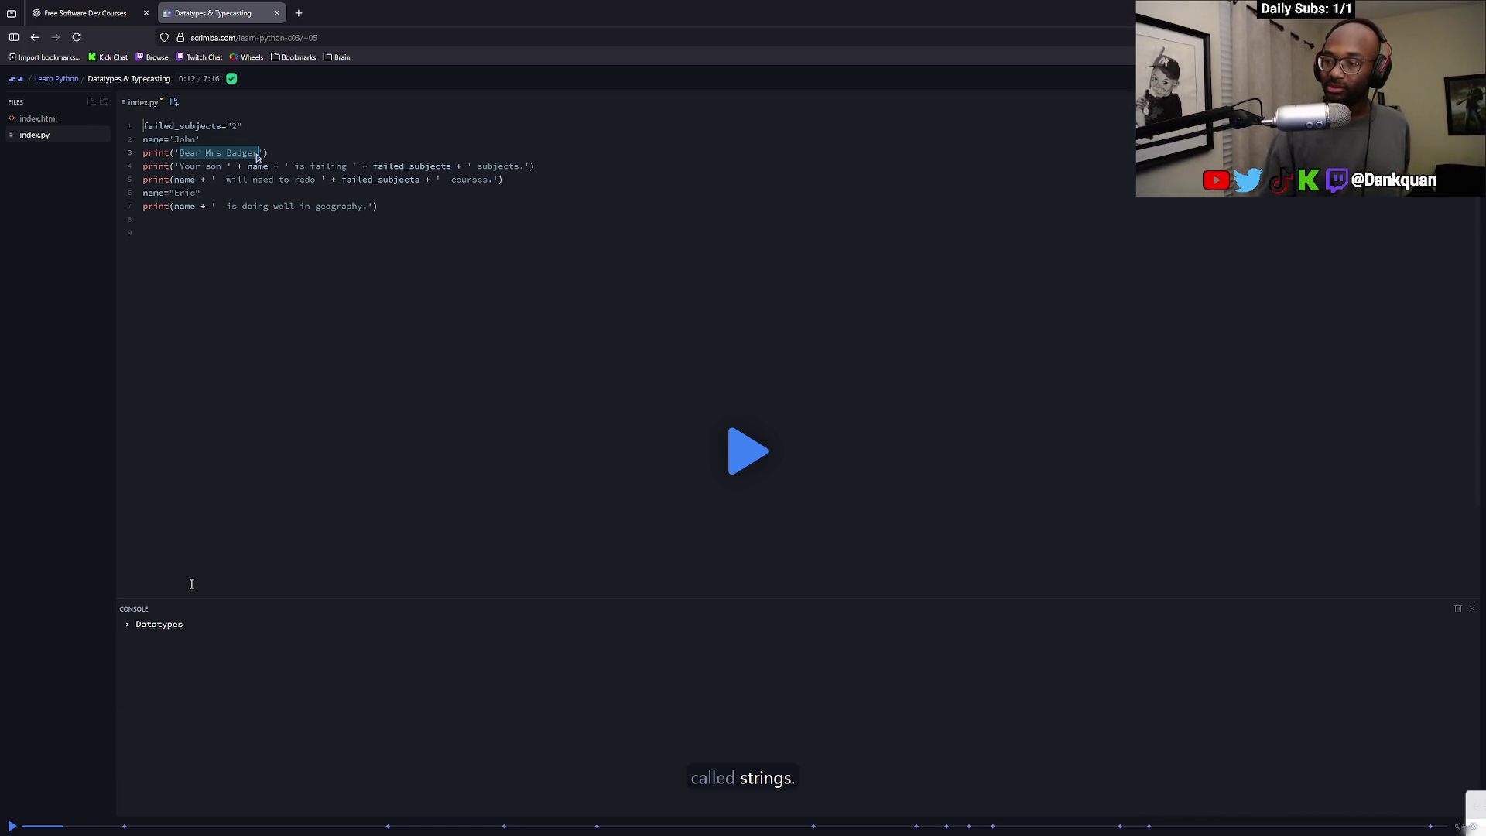
left_click(778, 441)
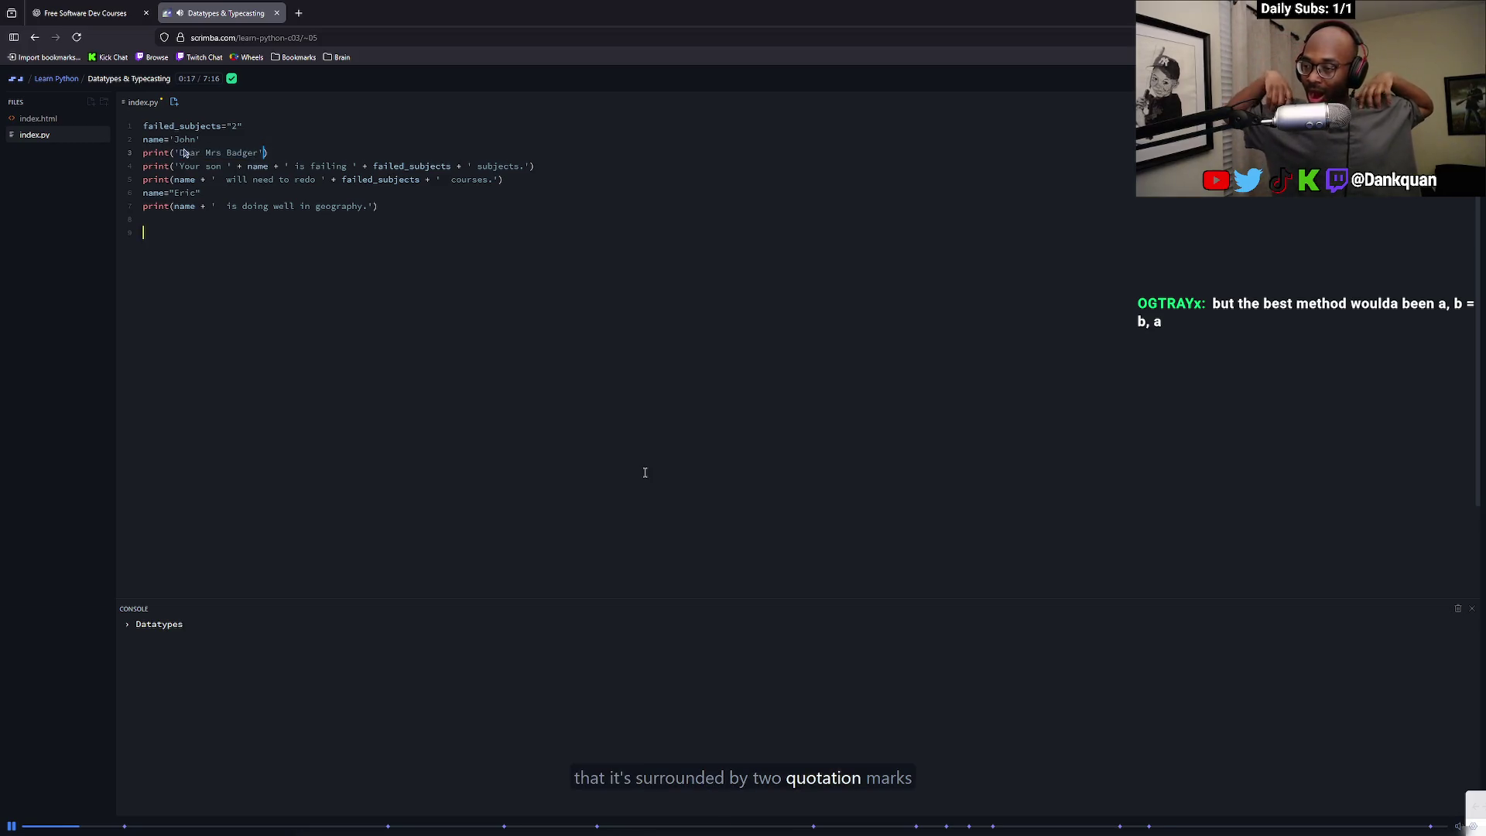
left_click(721, 392)
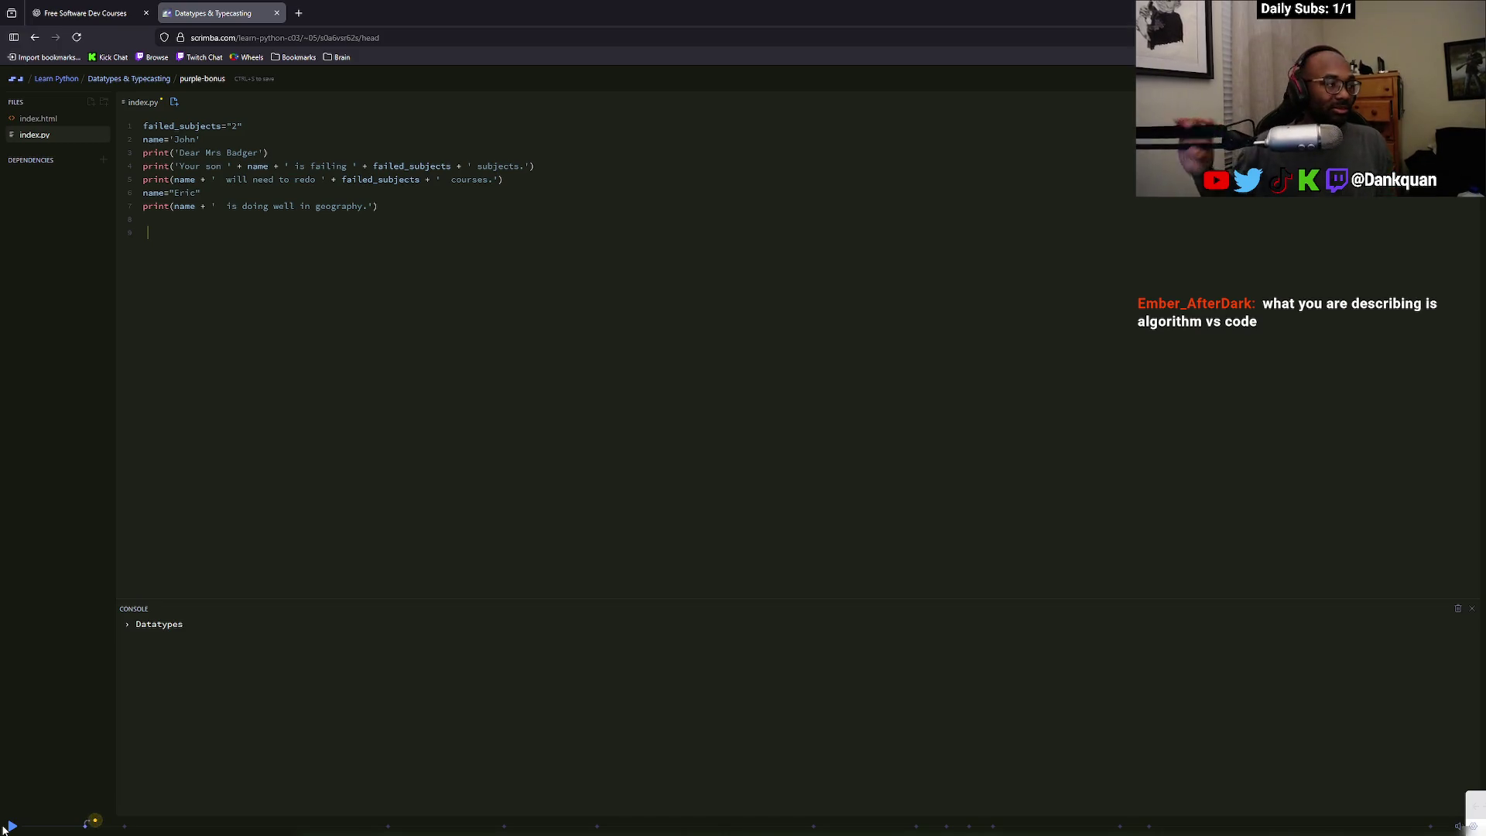
Resume the Datatypes & Typecasting lesson from the paused Eric geography example
left_click(14, 825)
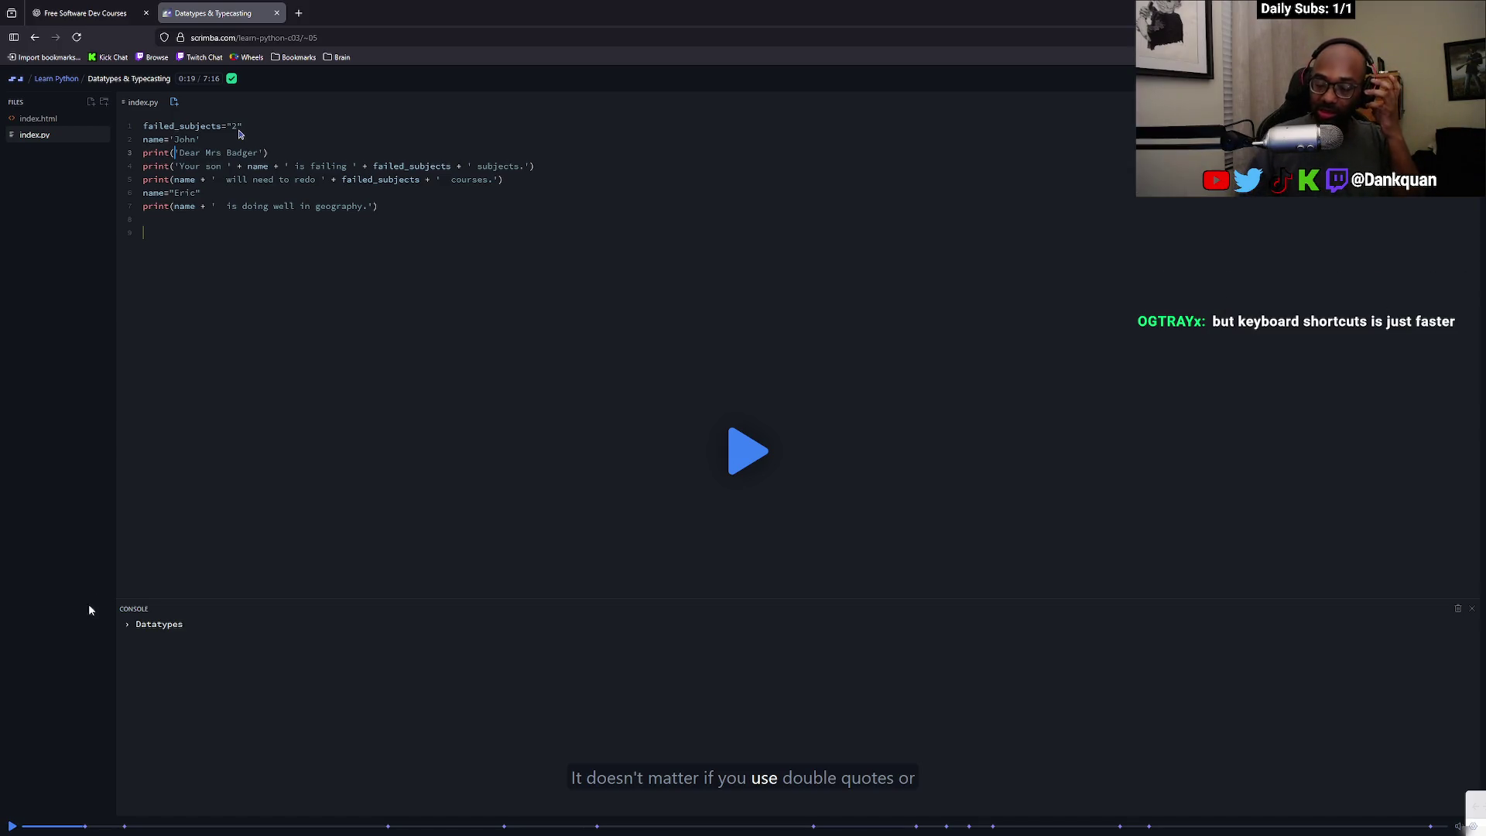
Play and pause the lesson, skip ahead to 3:08, then replay it from the start
left_click(749, 451)
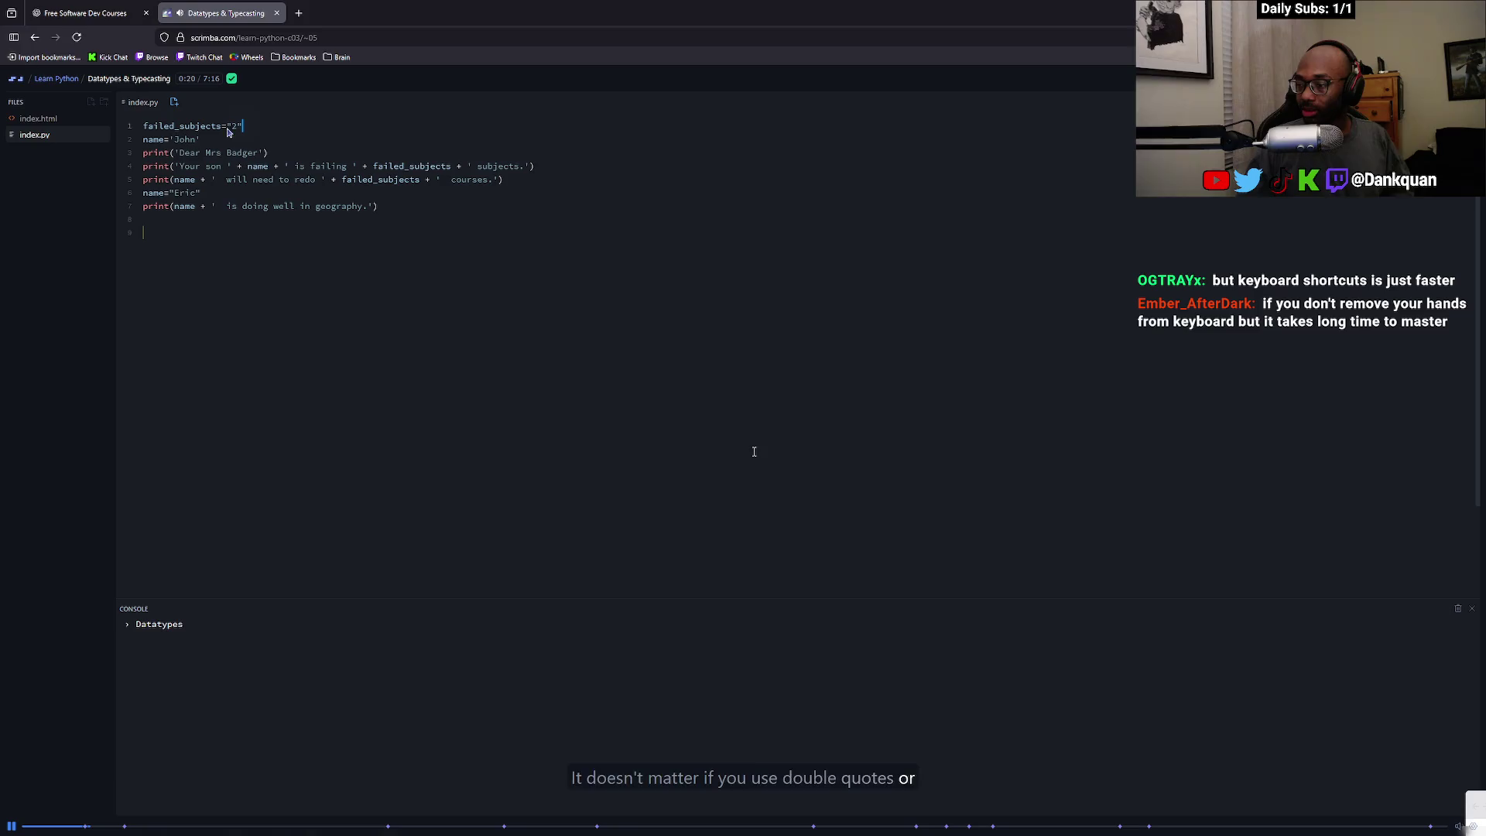
left_click(751, 453)
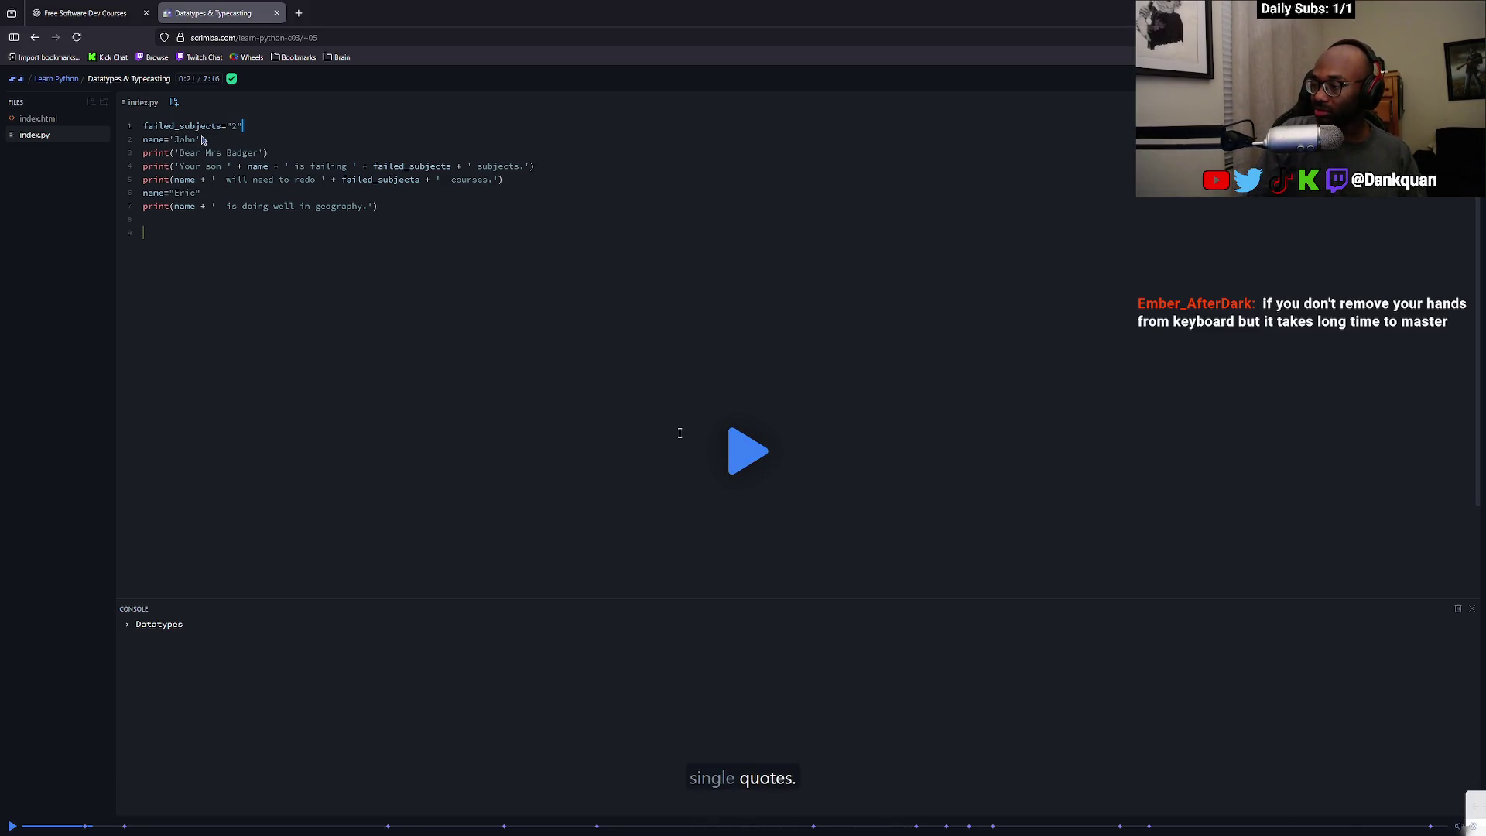
key("space")
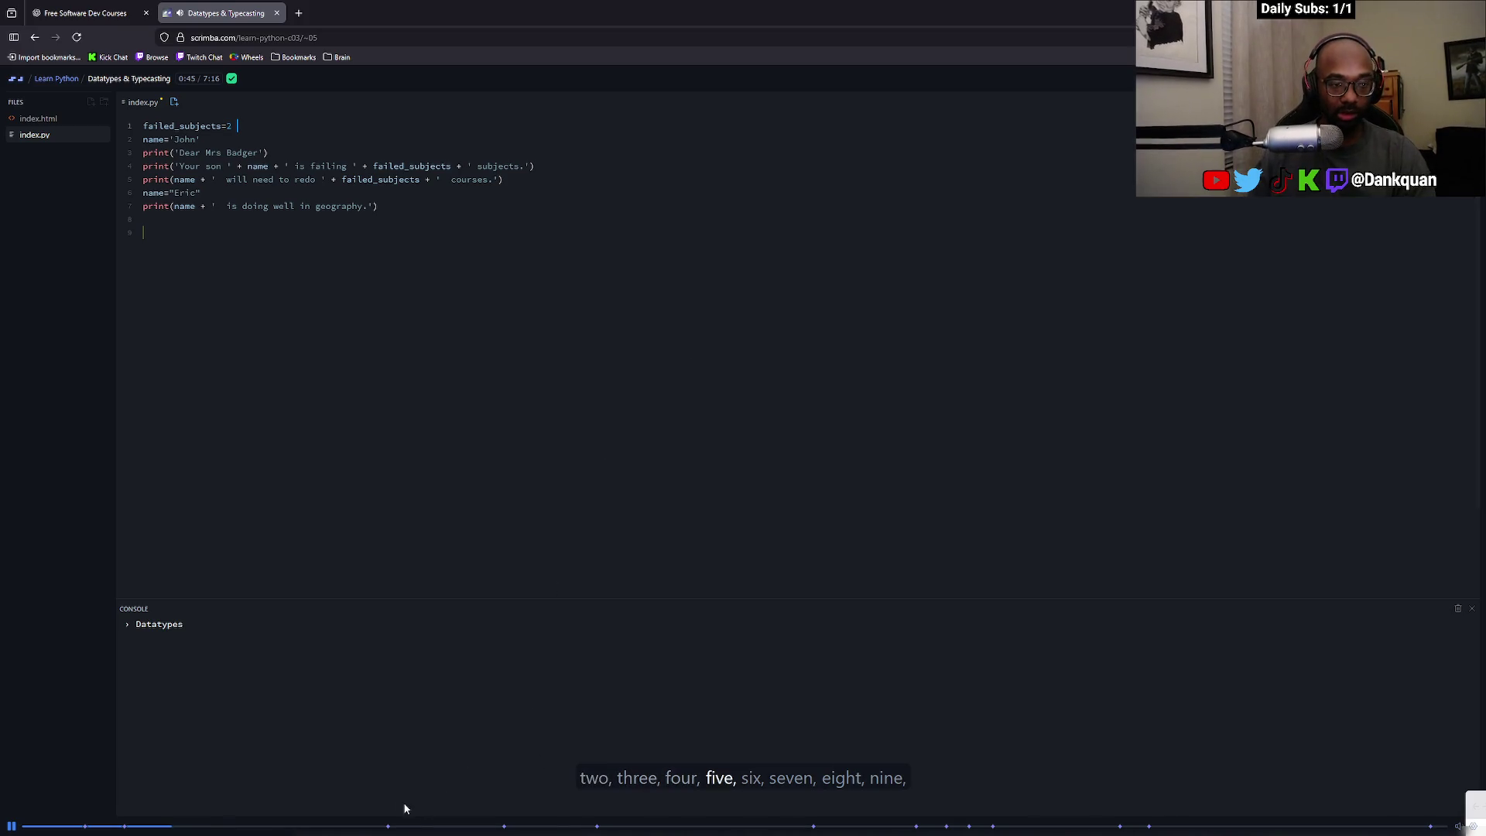
left_click_drag(367, 819, 1437, 827)
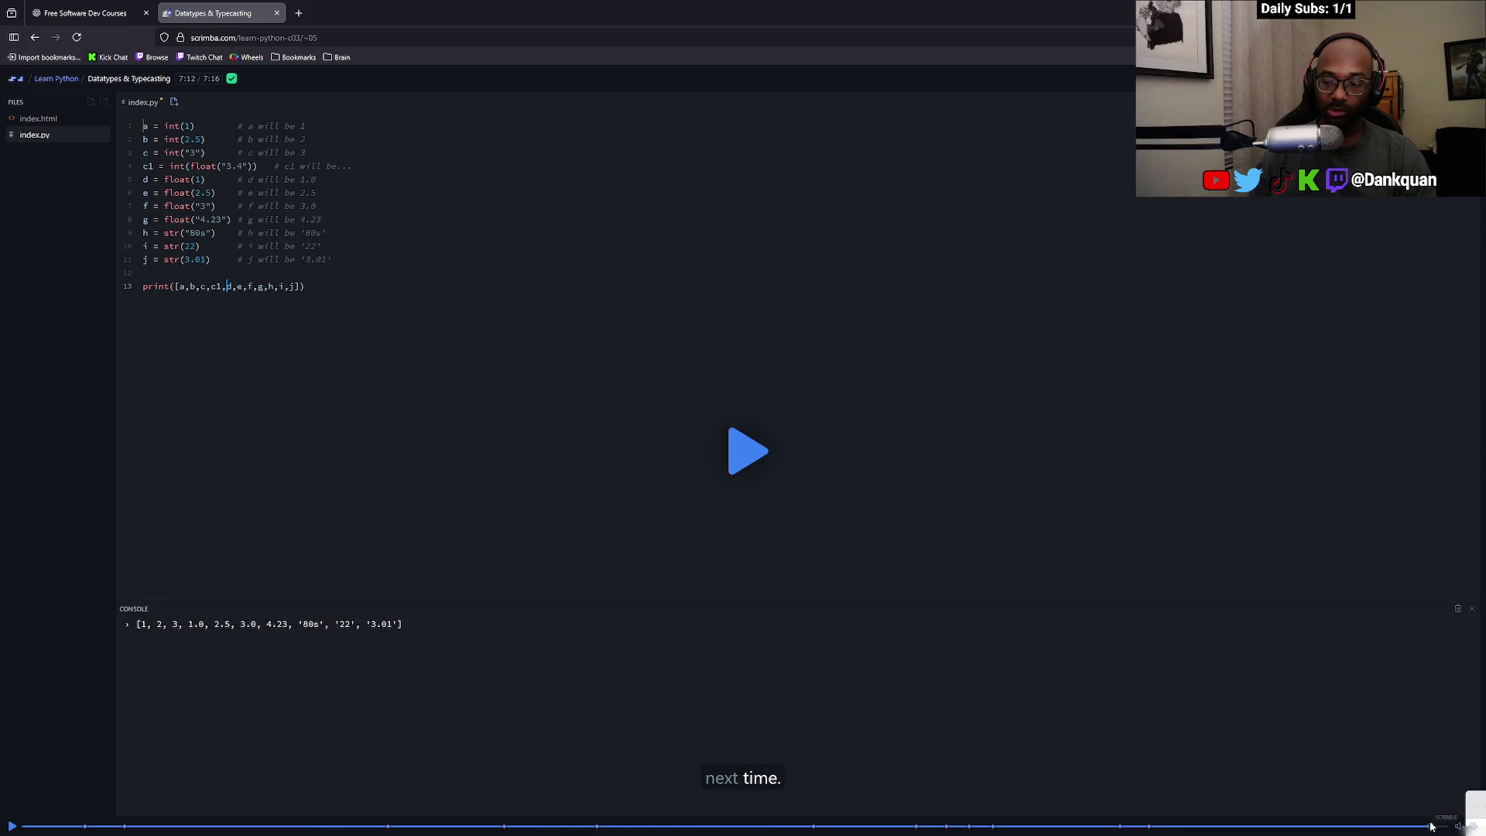
left_click(711, 460)
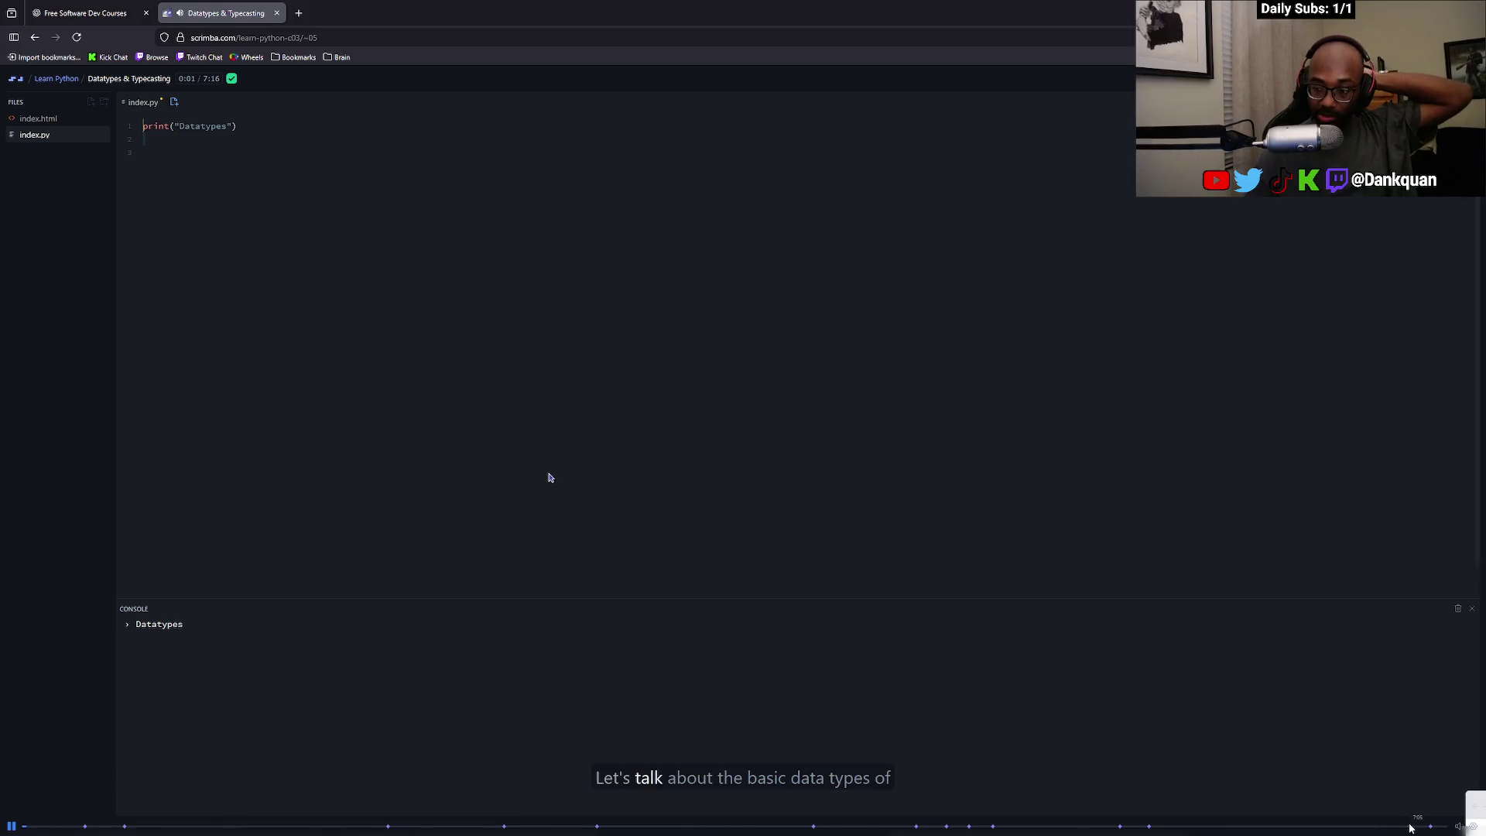
Jump to the lesson's end, then switch to Variables & Datatypes - Exercise and play it
left_click(1432, 826)
left_click(144, 78)
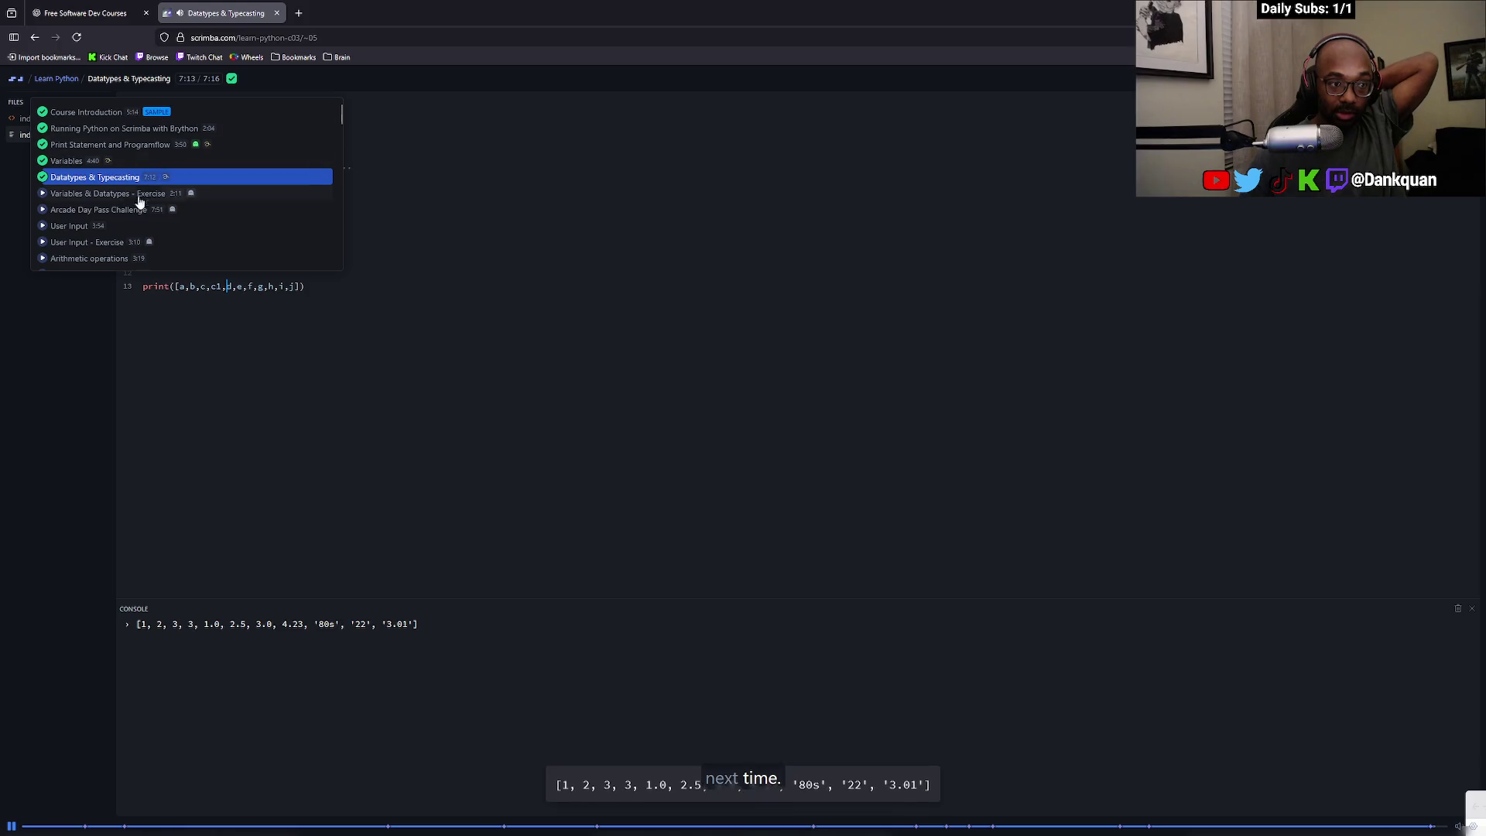
left_click(145, 194)
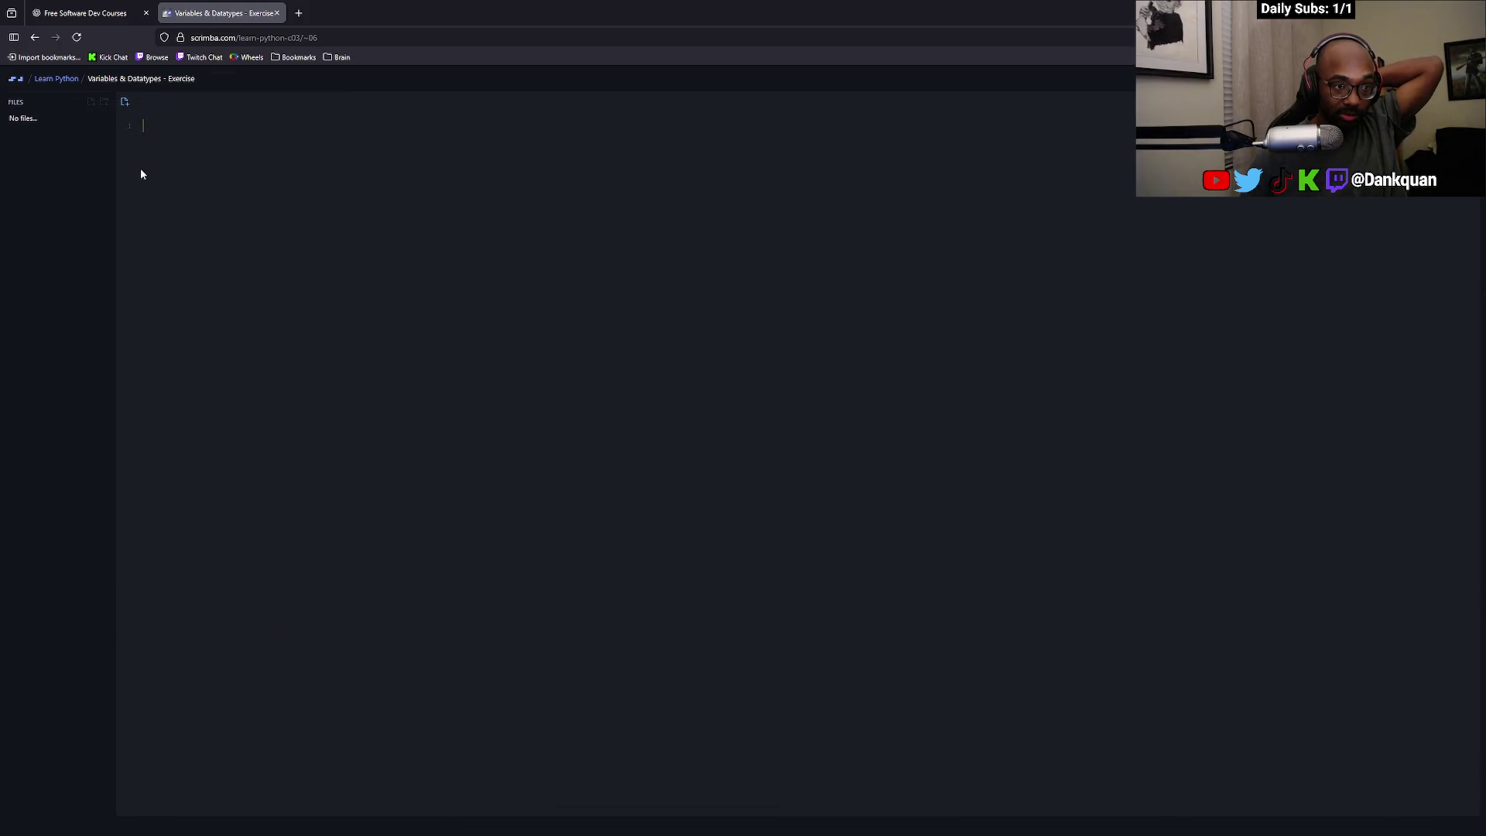
left_click(770, 460)
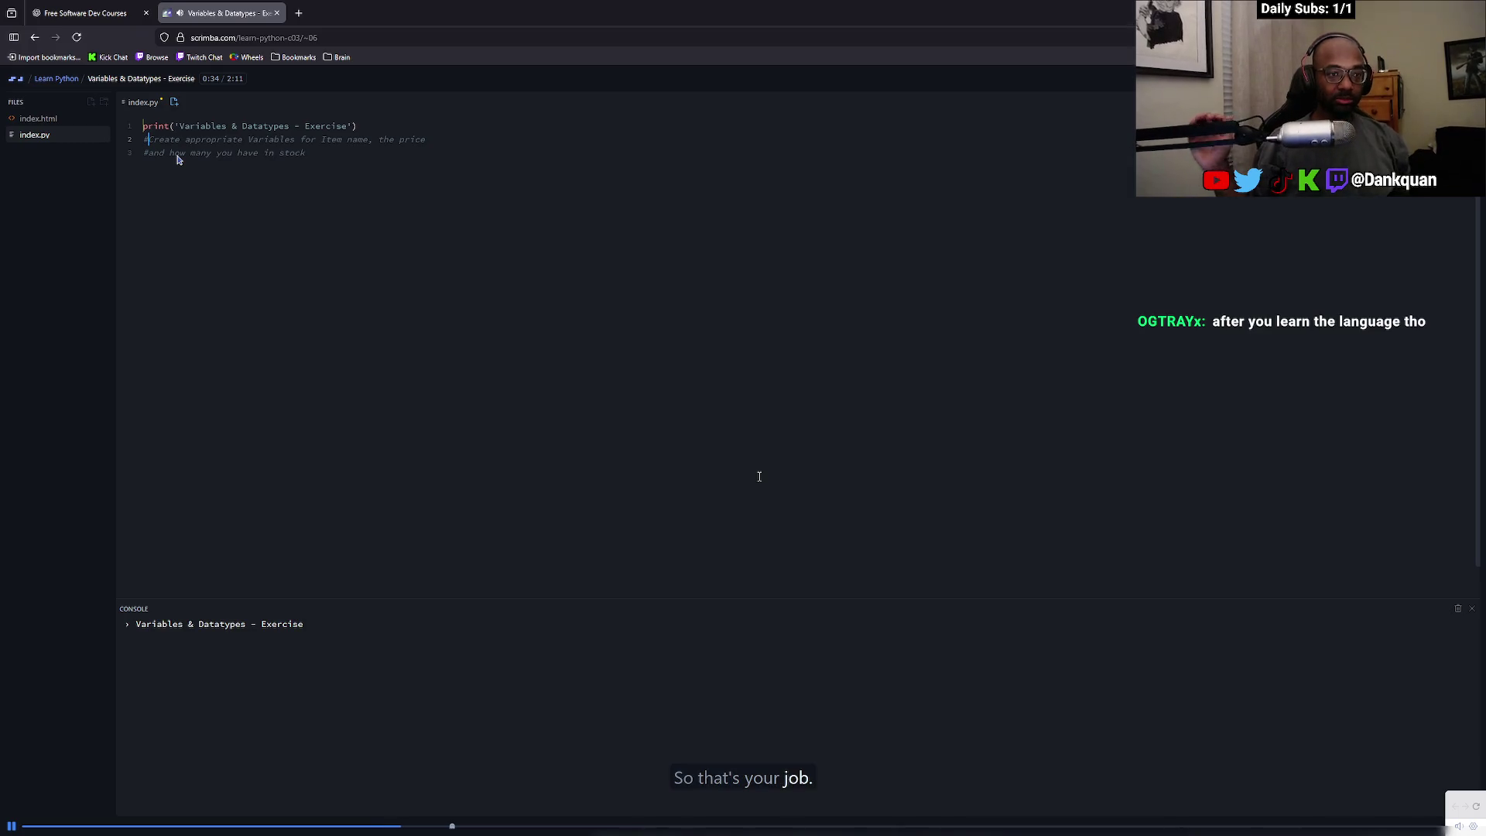
Rewind the exercise to 0:20, watch the item name, price and stock challenge, then open the lesson list
left_click(242, 822)
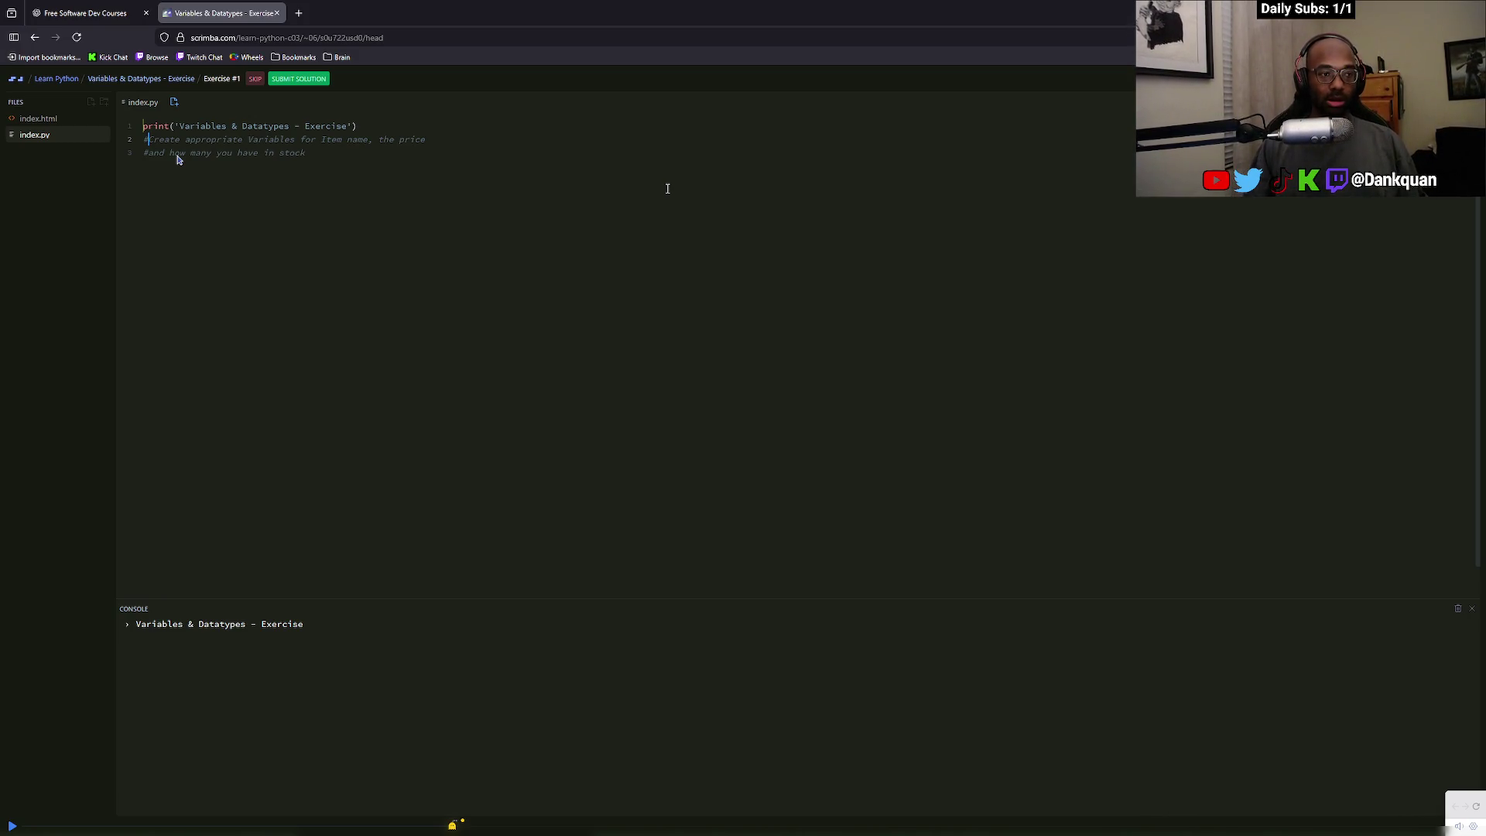
left_click(140, 79)
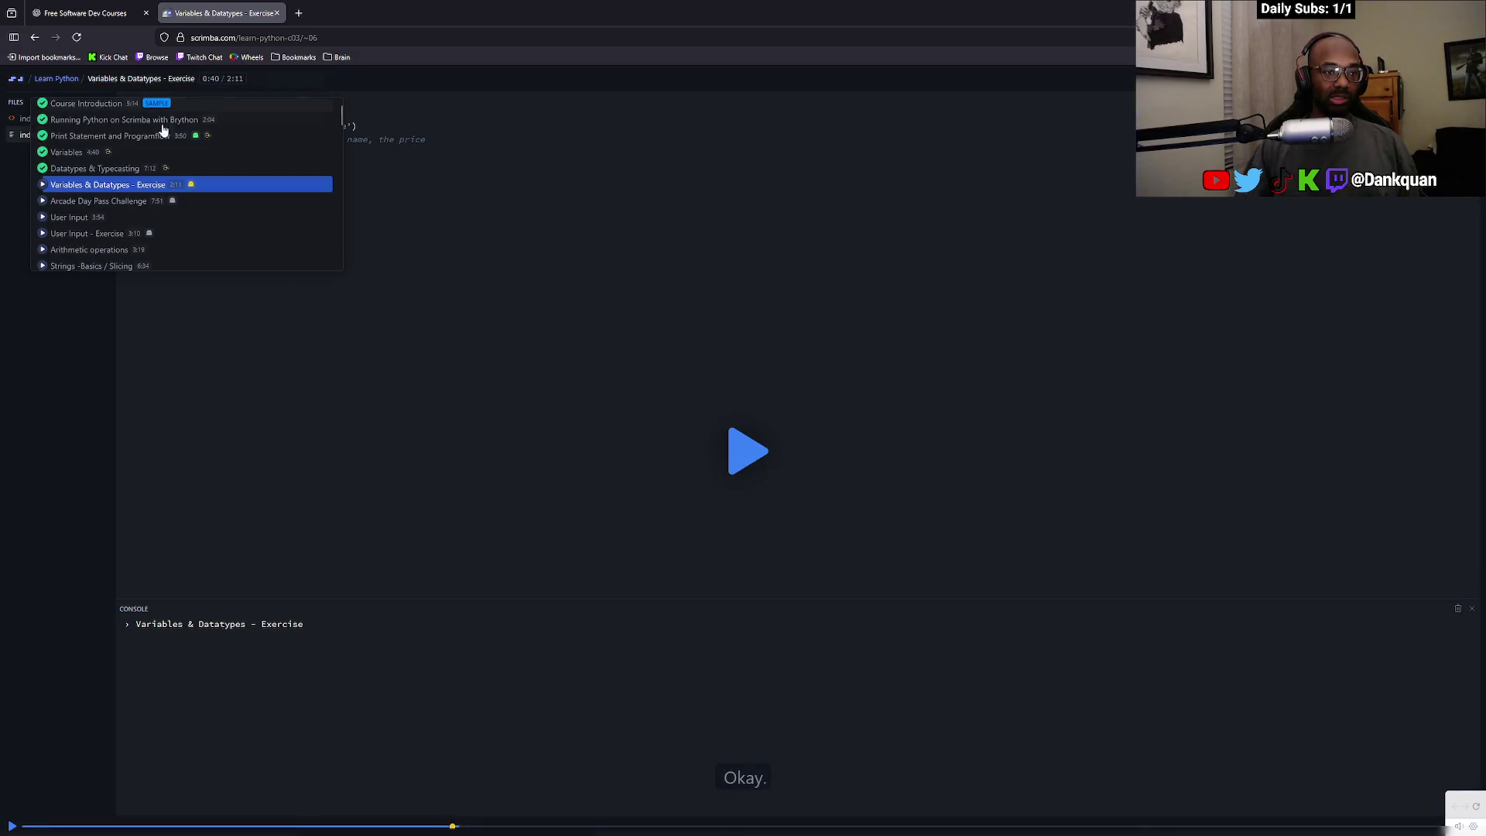
Return to Datatypes & Typecasting at 6:49 and copy its example lines 1–11 into the Python sticky note
left_click(139, 172)
left_click(1349, 827)
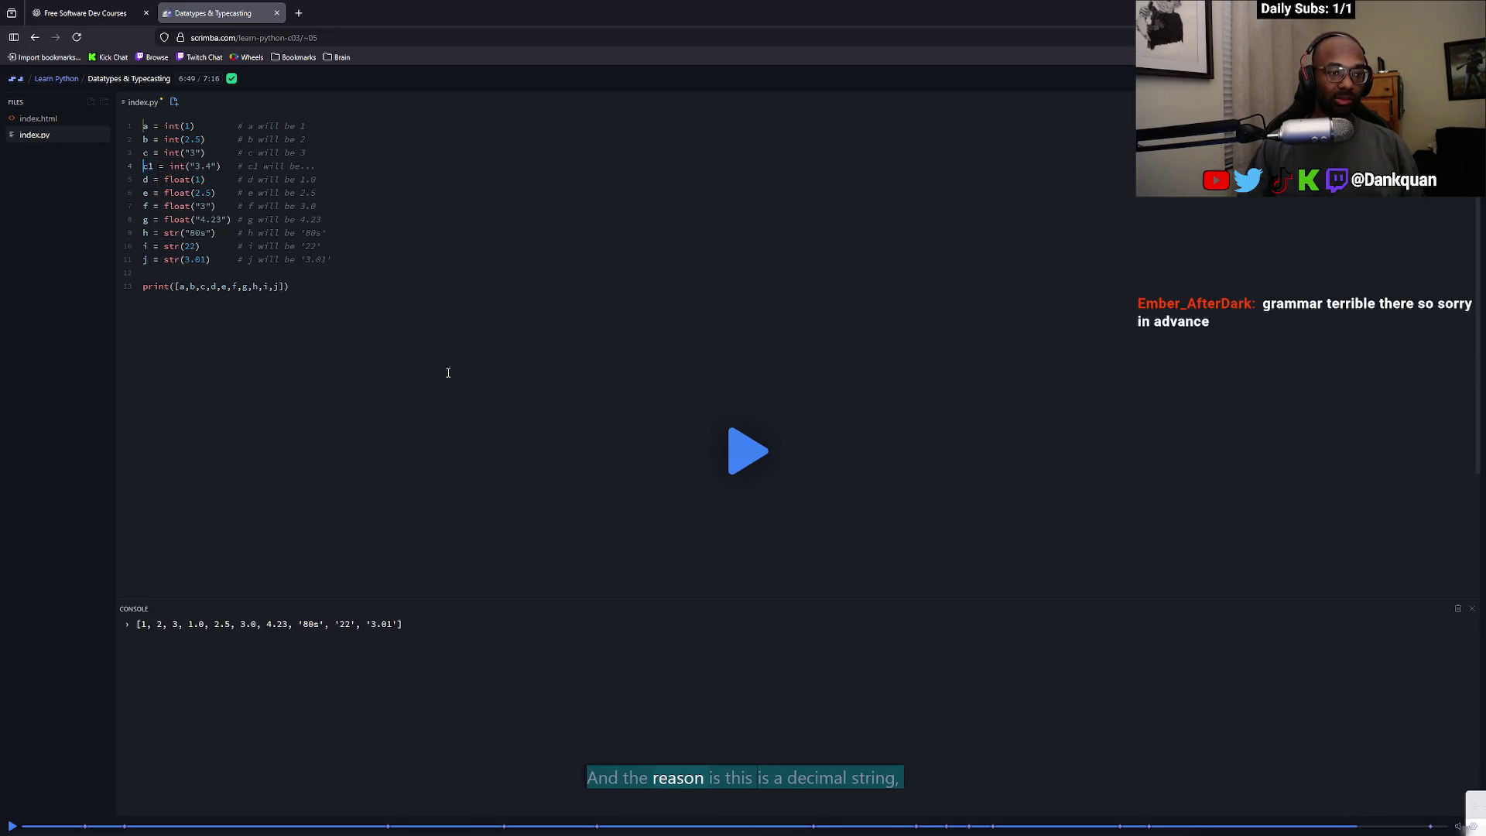
left_click_drag(369, 265, 120, 124)
key("ctrl+c")
key("alt+Tab")
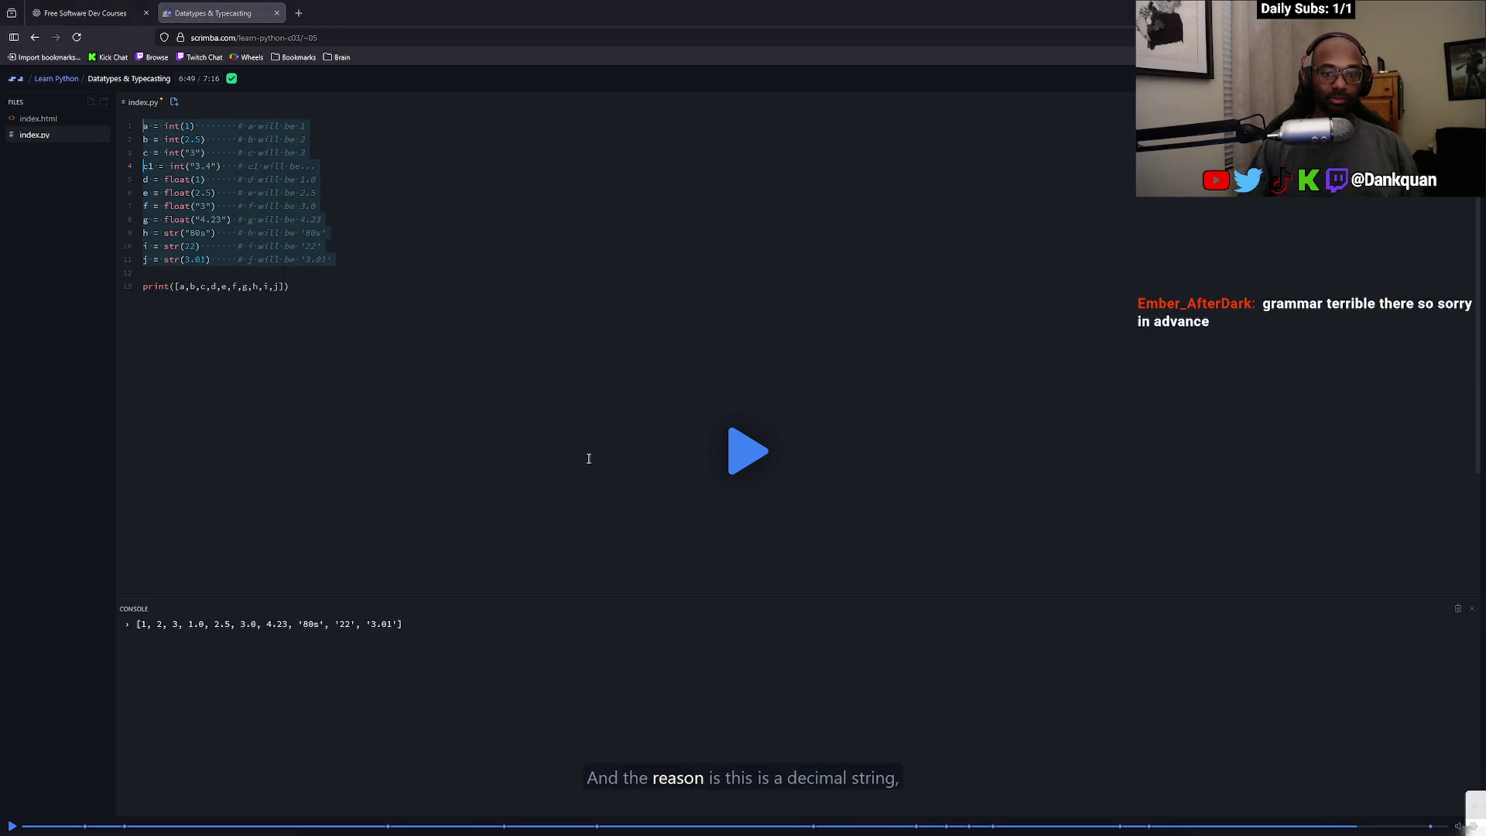
key("ctrl+v")
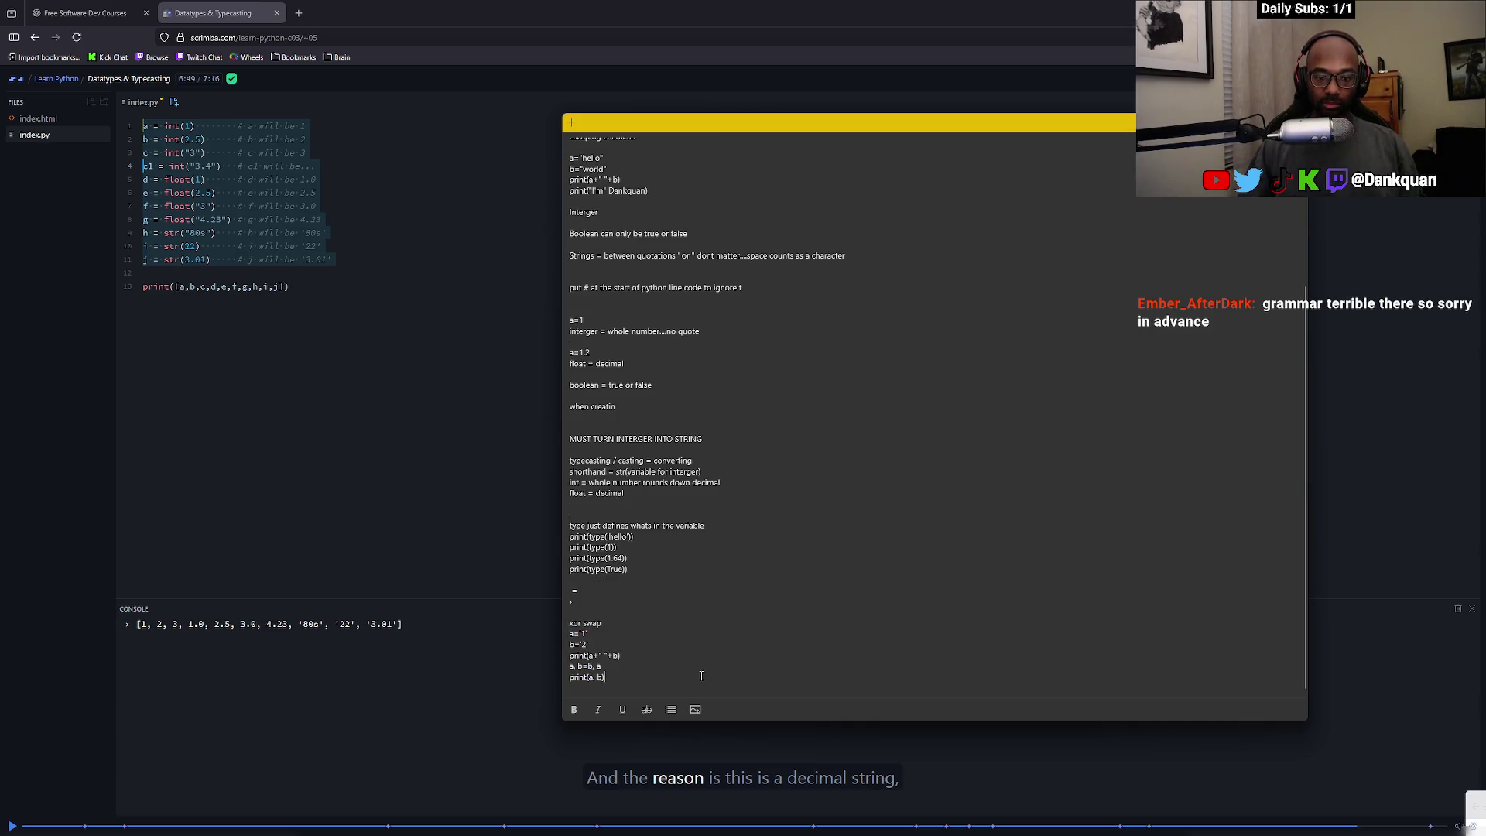
Paste the typecasting examples into the Python sticky note, then go to the Variables & Datatypes - Exercise lesson
key("ctrl+v")
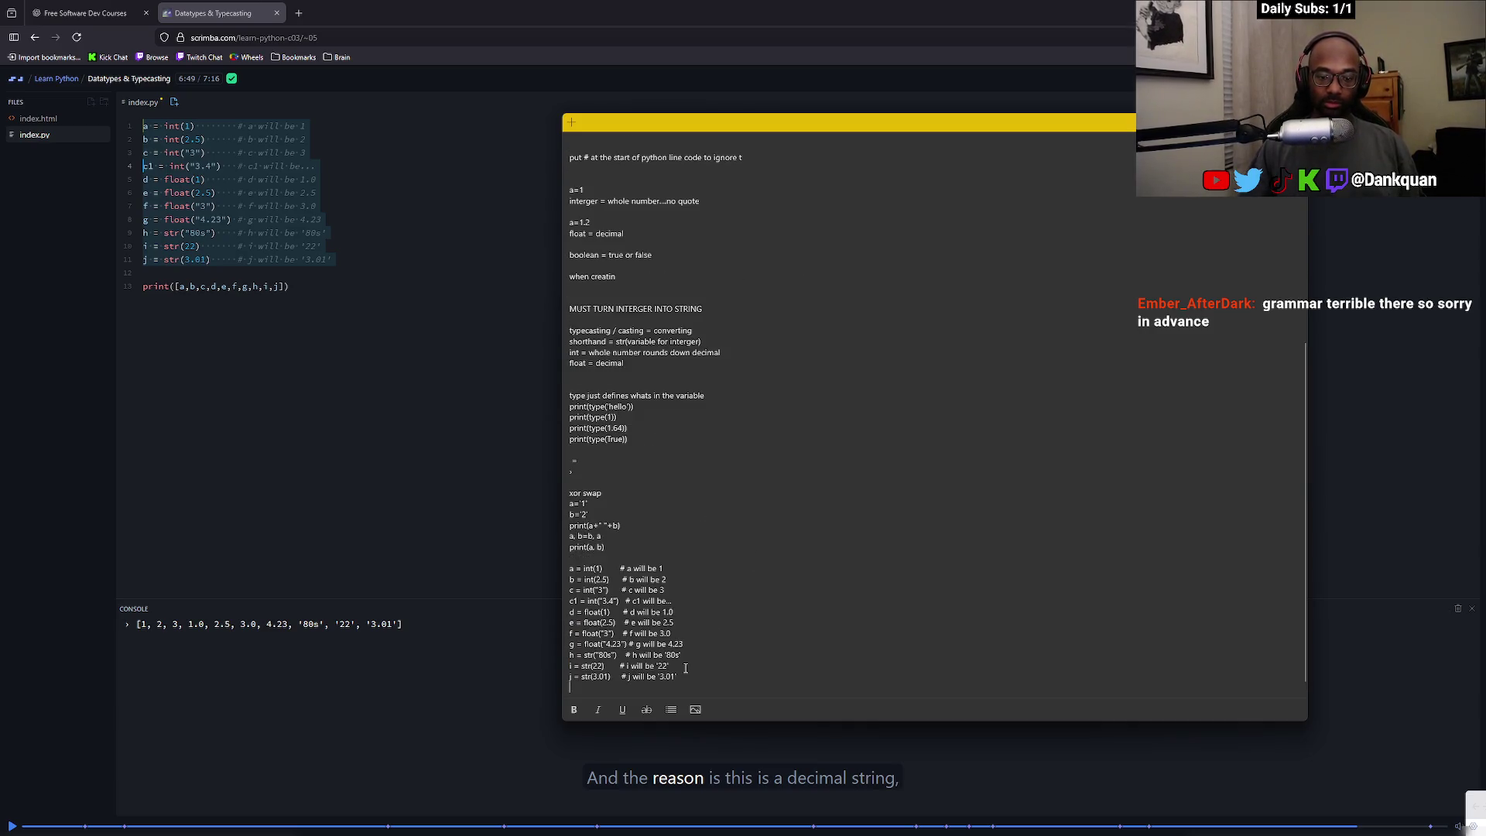
left_click(431, 425)
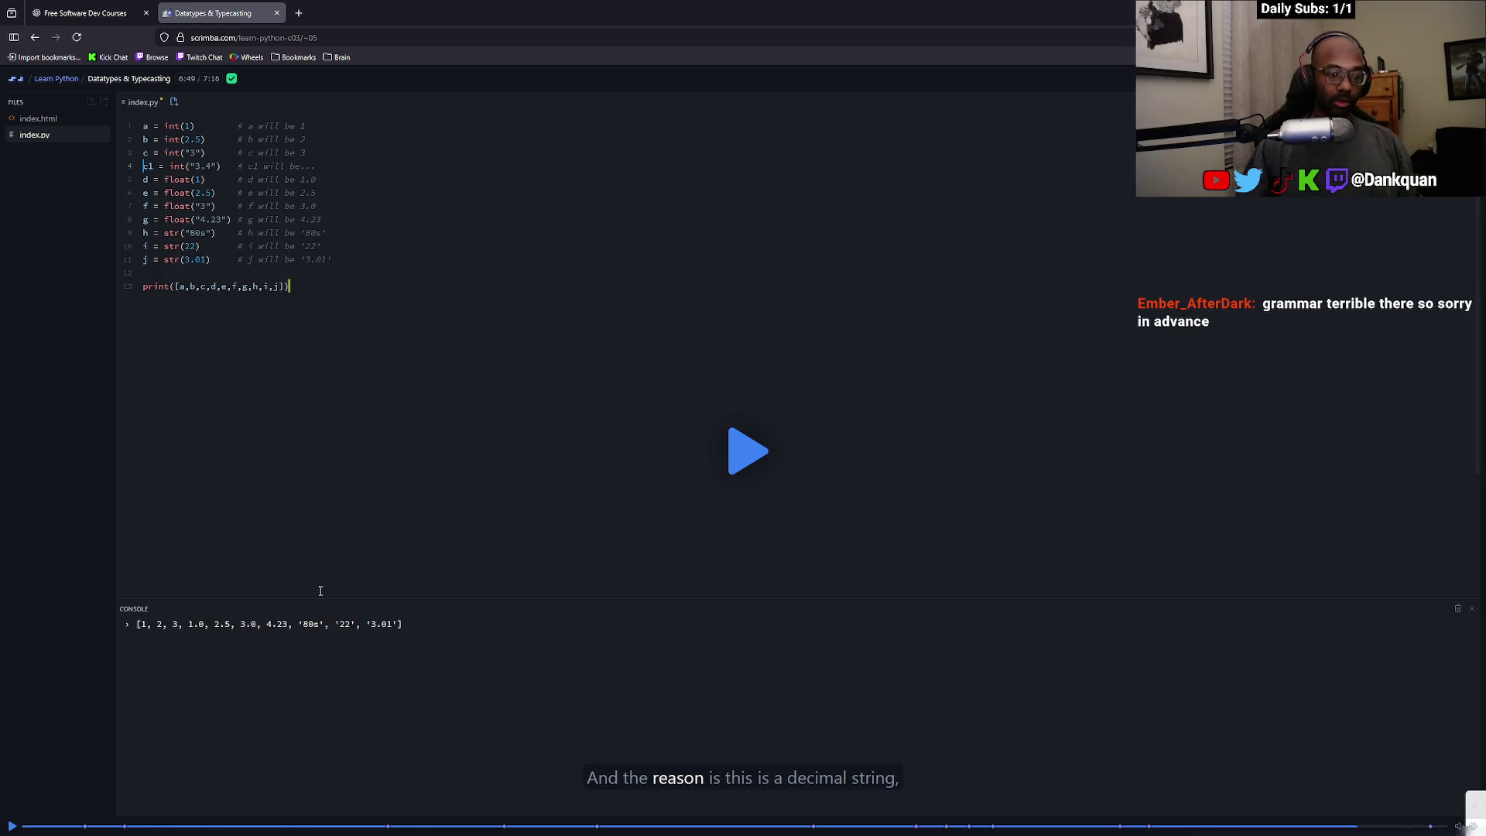
left_click(129, 78)
left_click(140, 199)
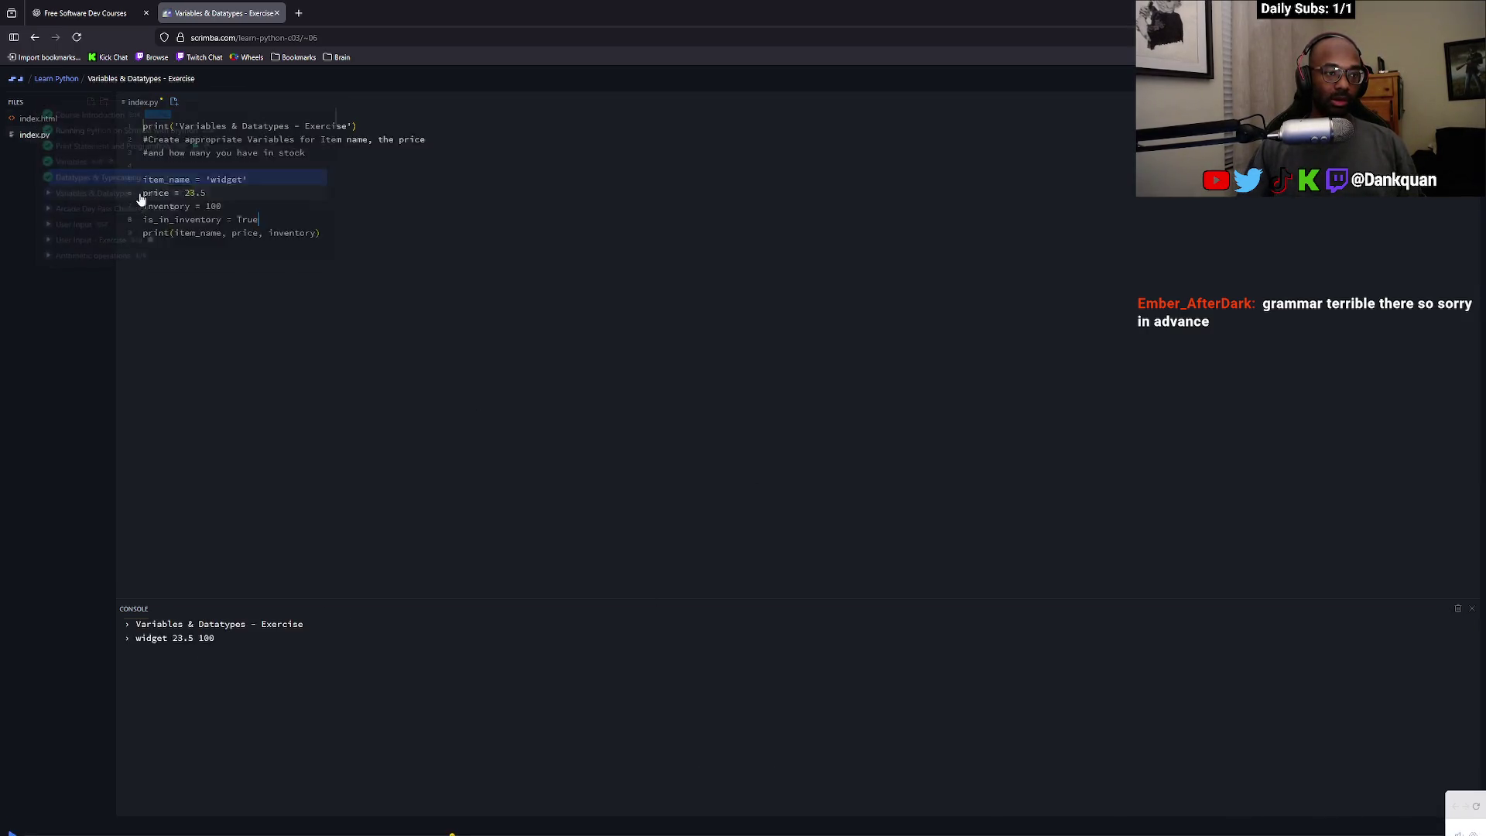
key("alt+Tab")
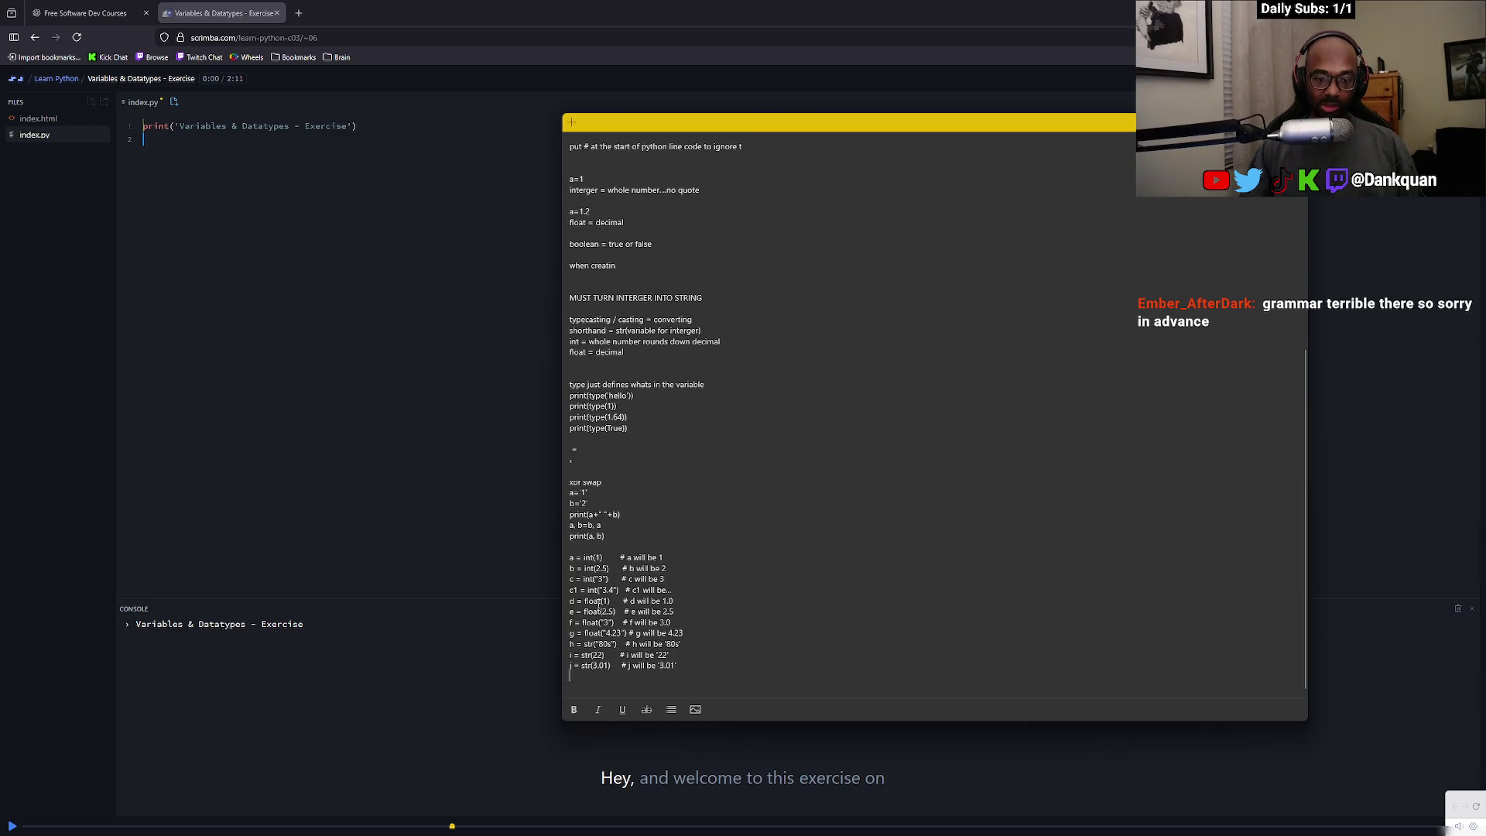
key("alt+Tab")
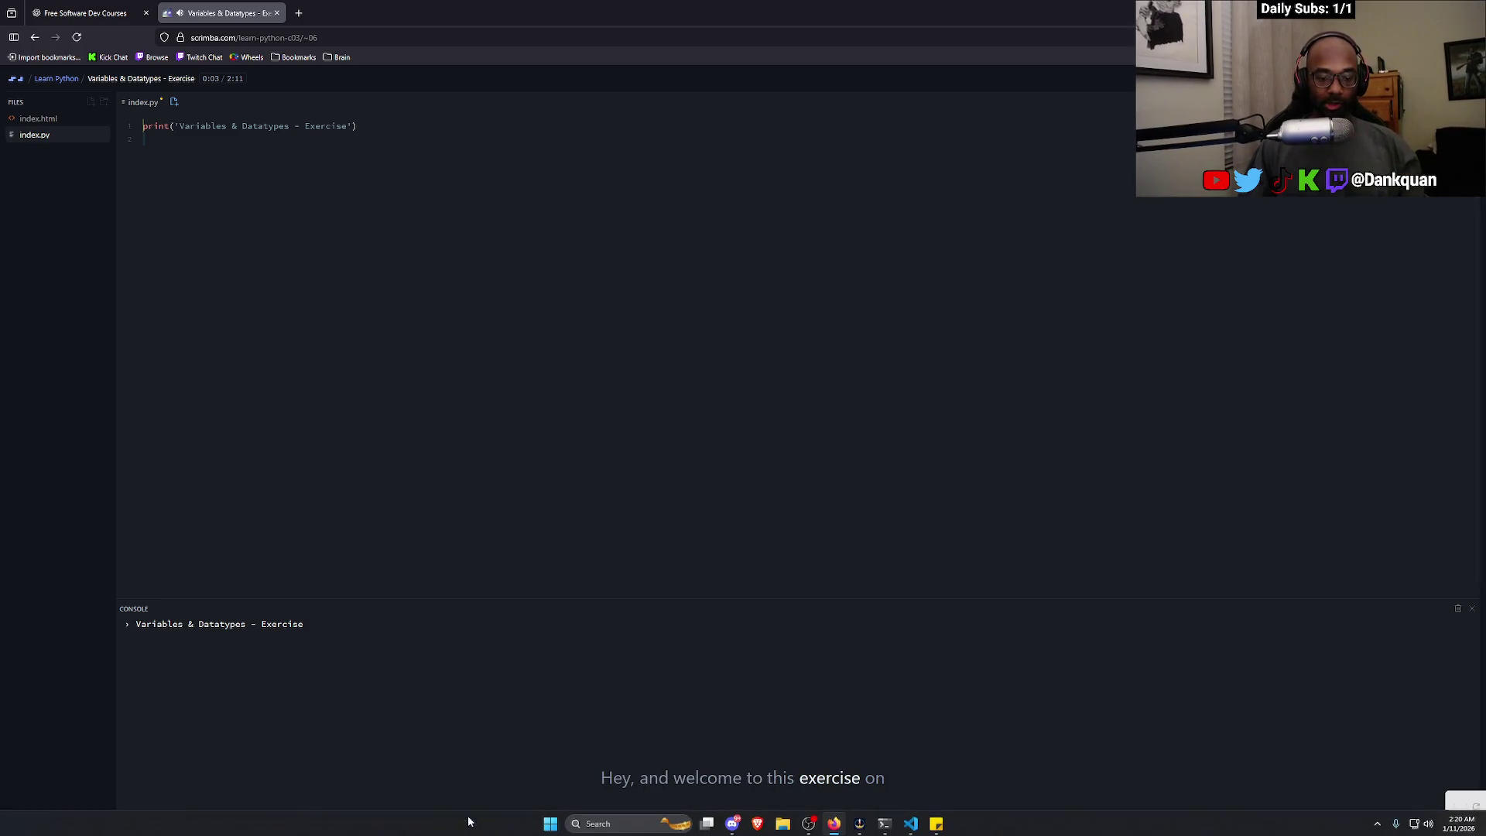
left_click(452, 826)
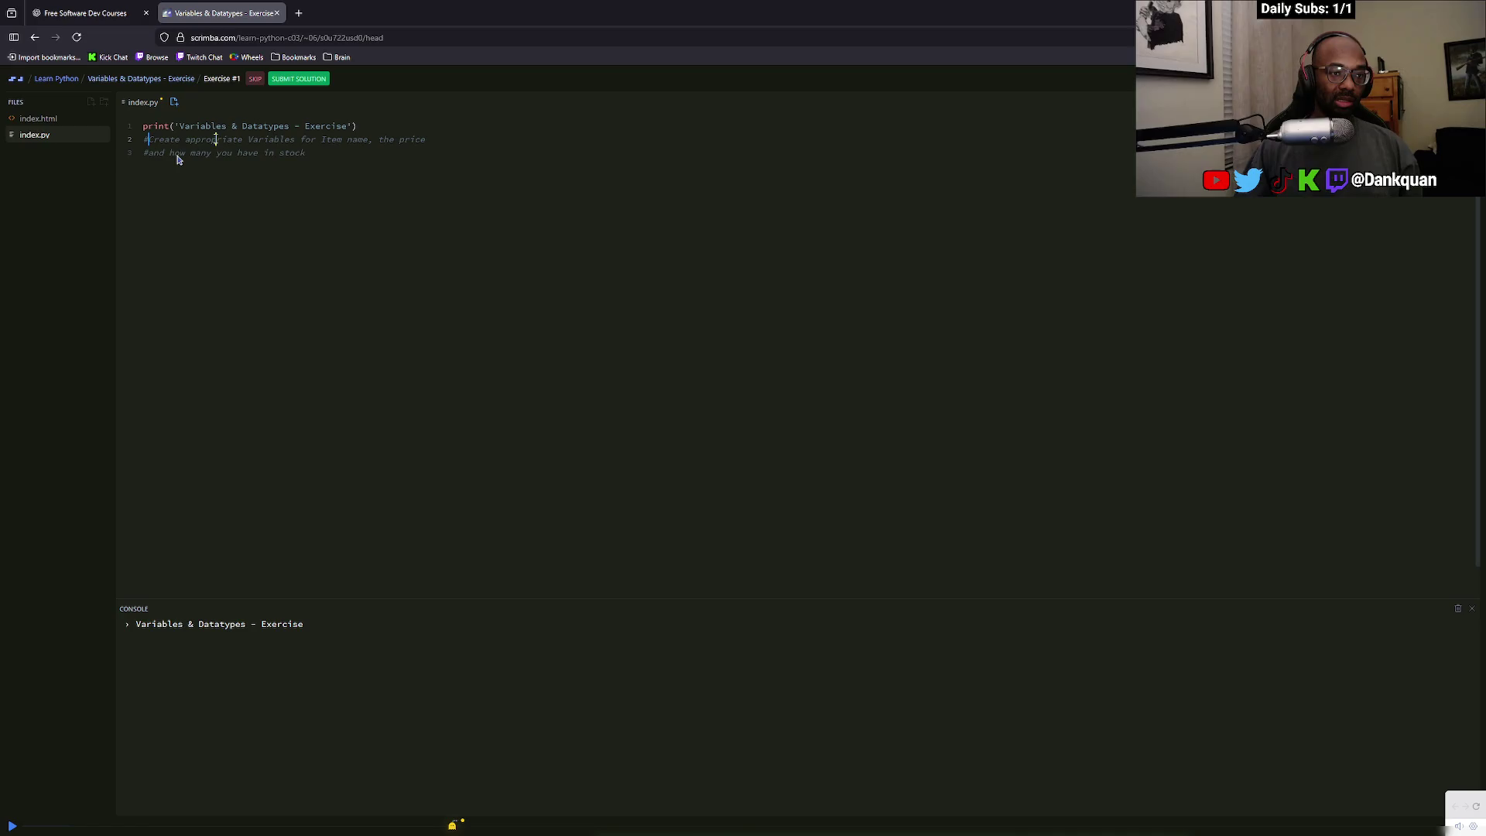
Finish the item_name='Cheerios' declaration in index.py
left_click(216, 139)
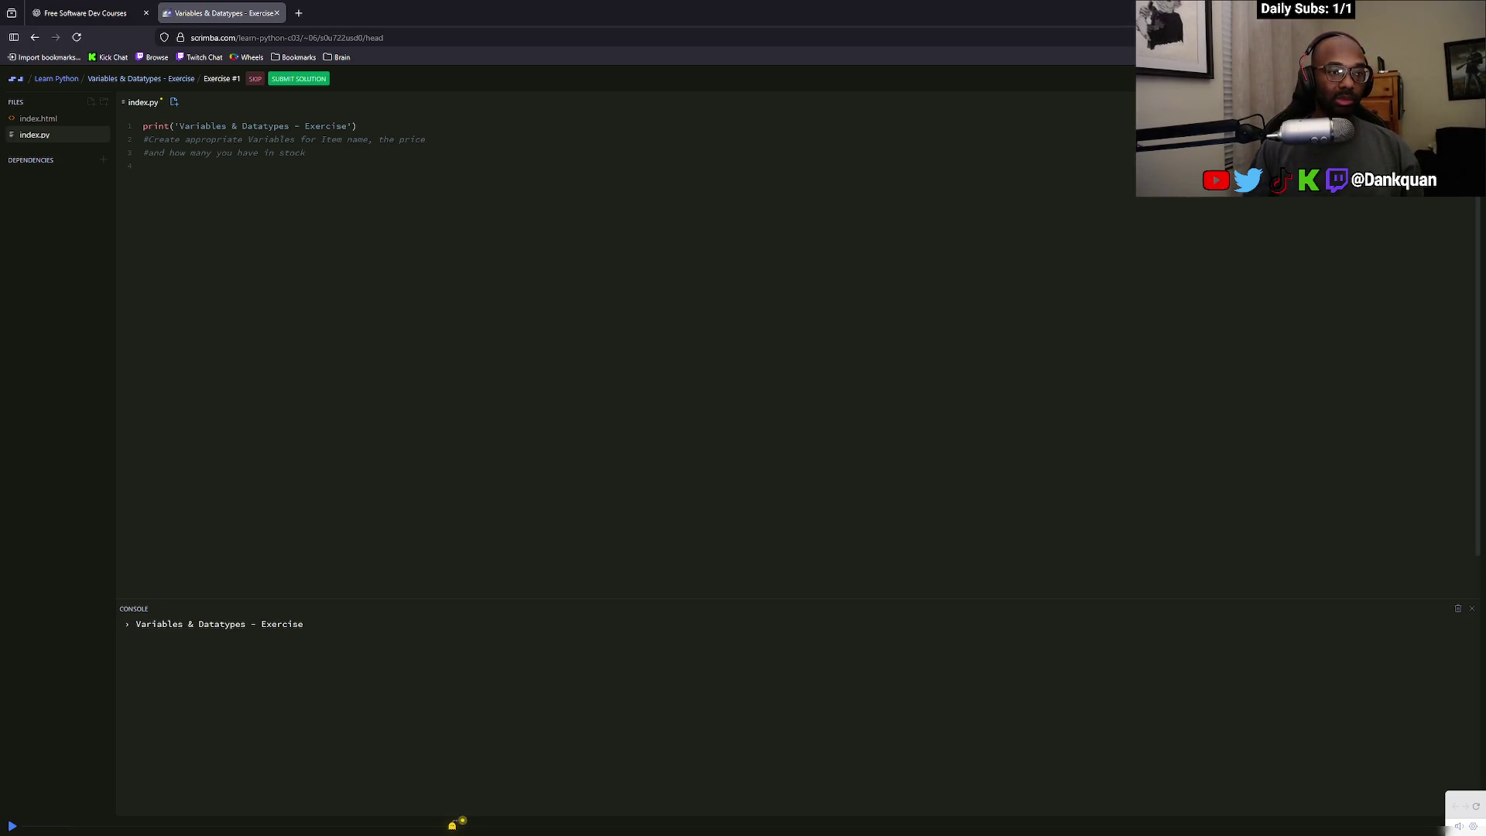
type("itemName")
type("=")
key("BackSpace")
key("BackSpace")
key("BackSpace")
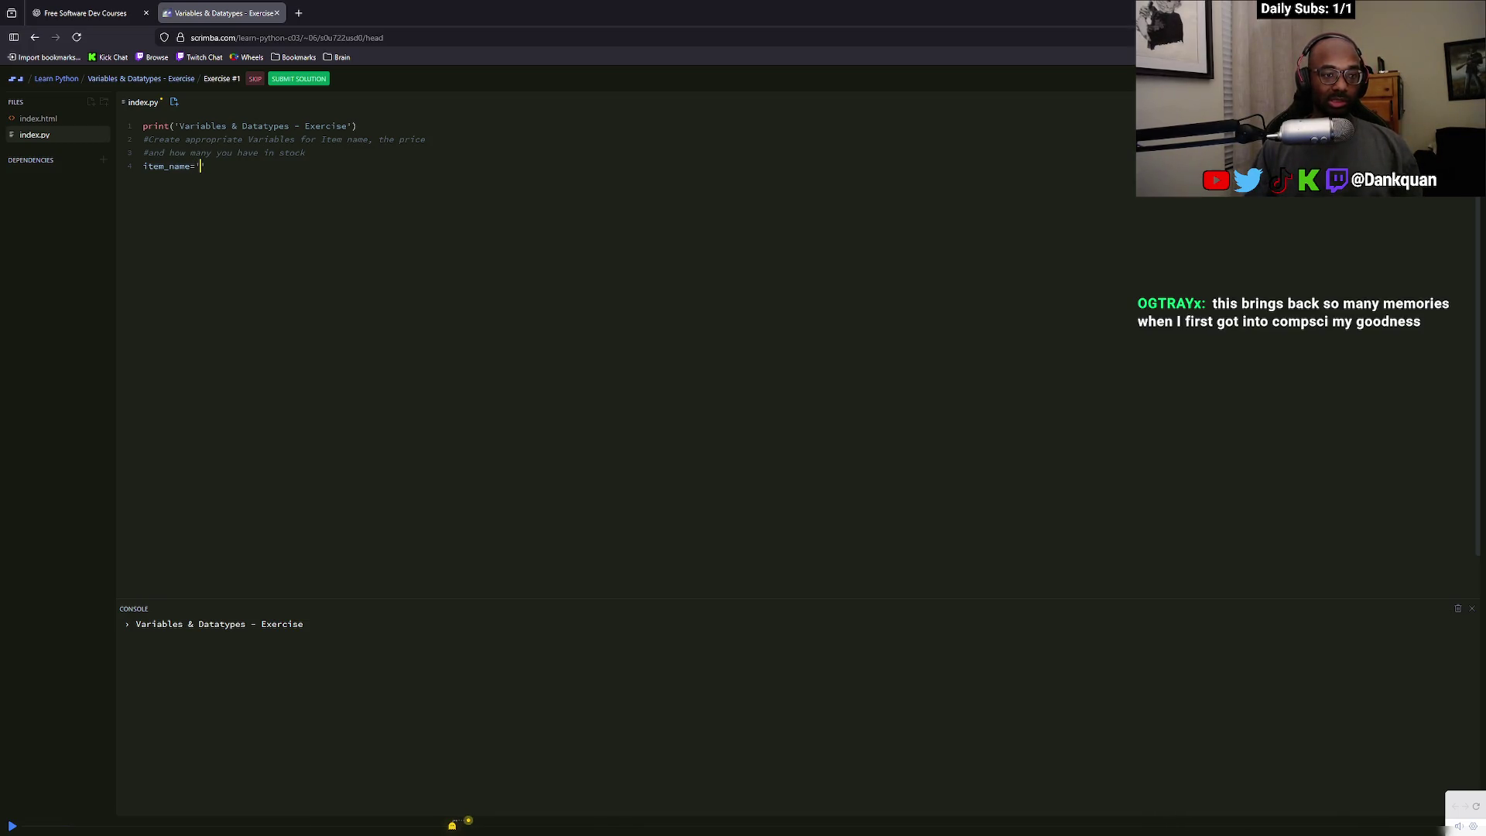
type("rios")
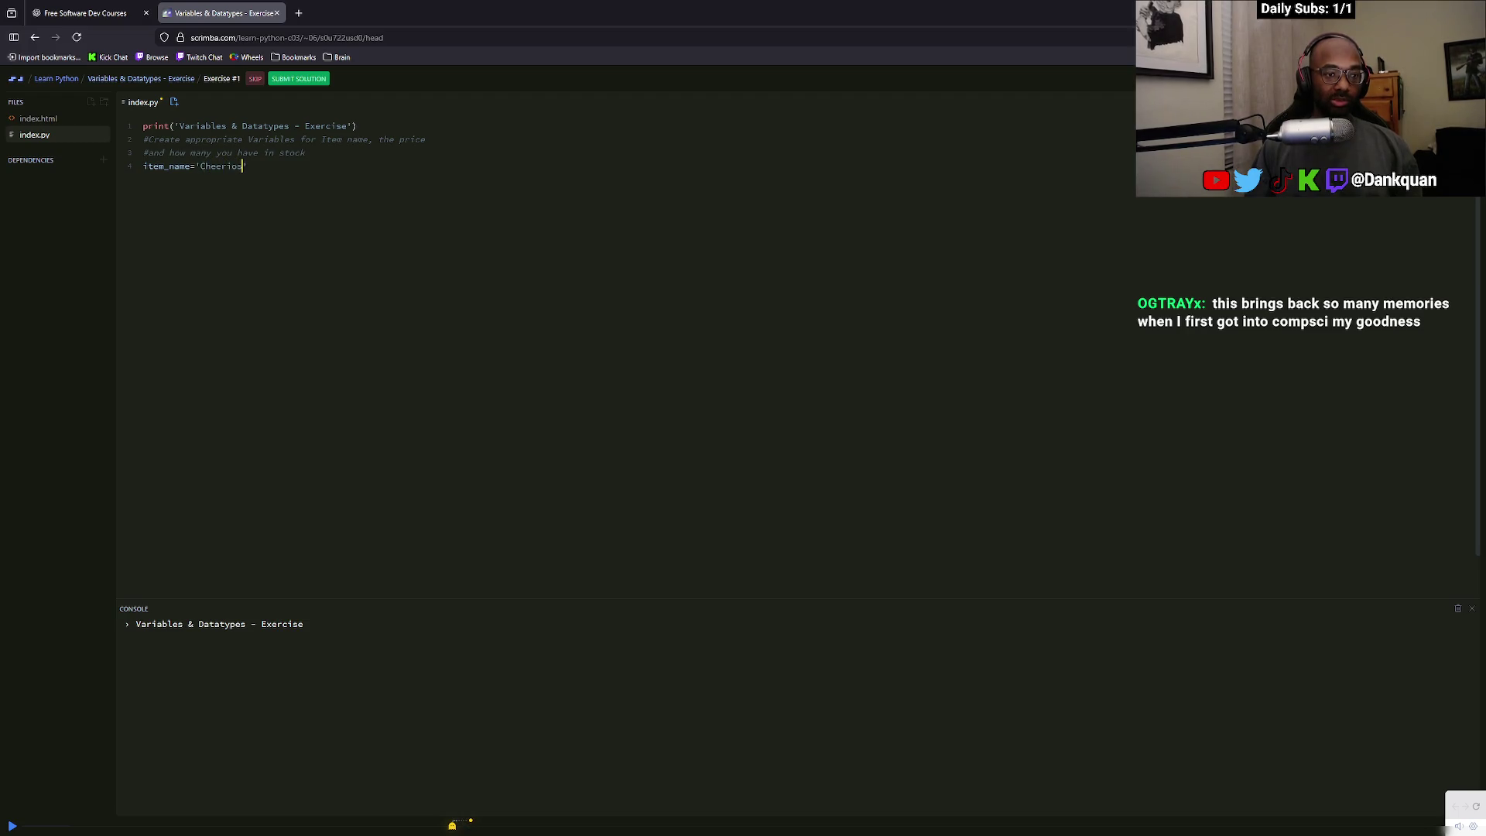
type("'")
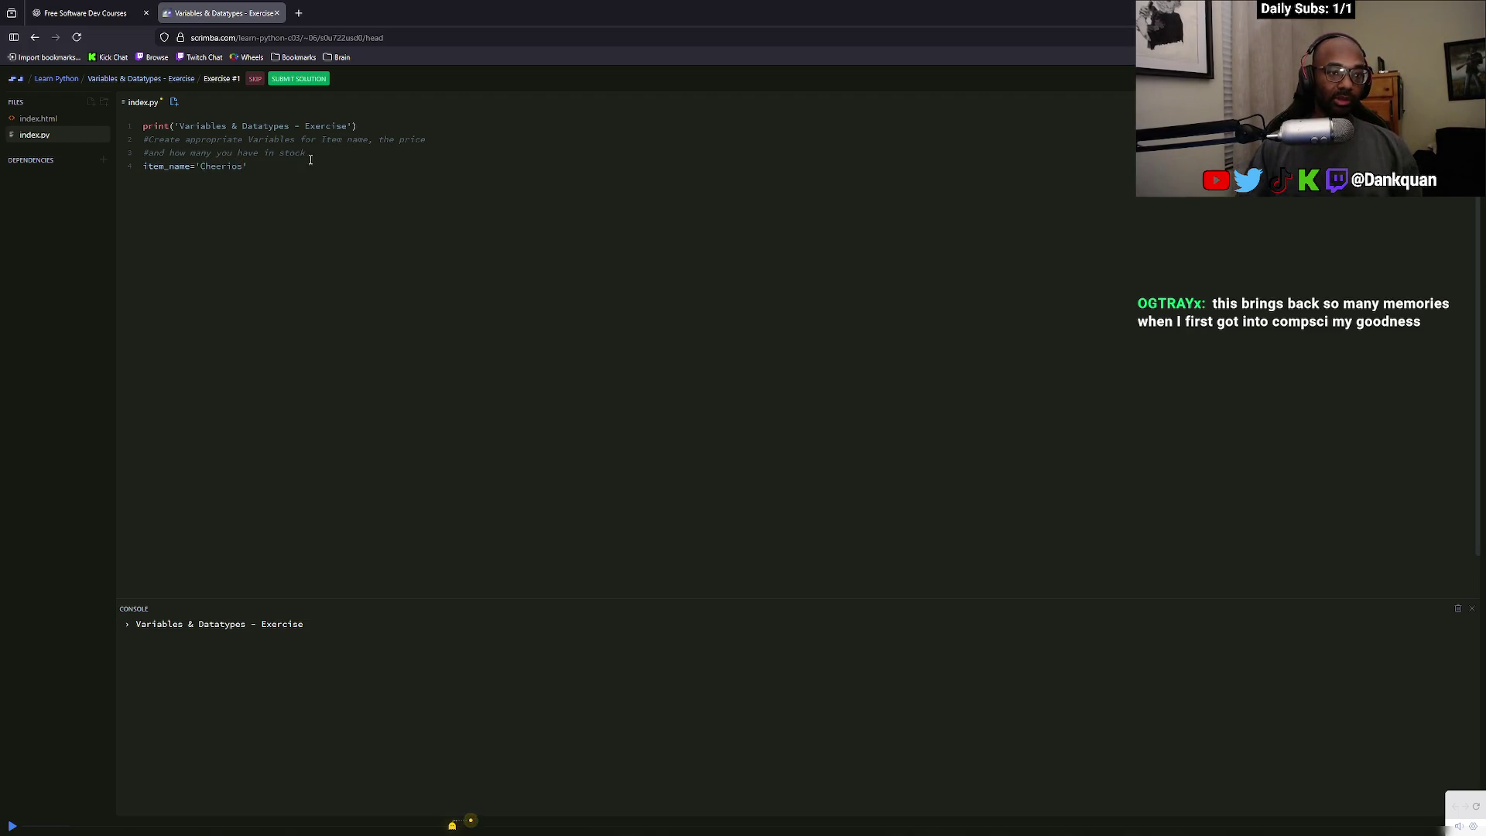
key("Return")
Declare price as float(4.4), checking the sticky note for the casting syntax
type("pri")
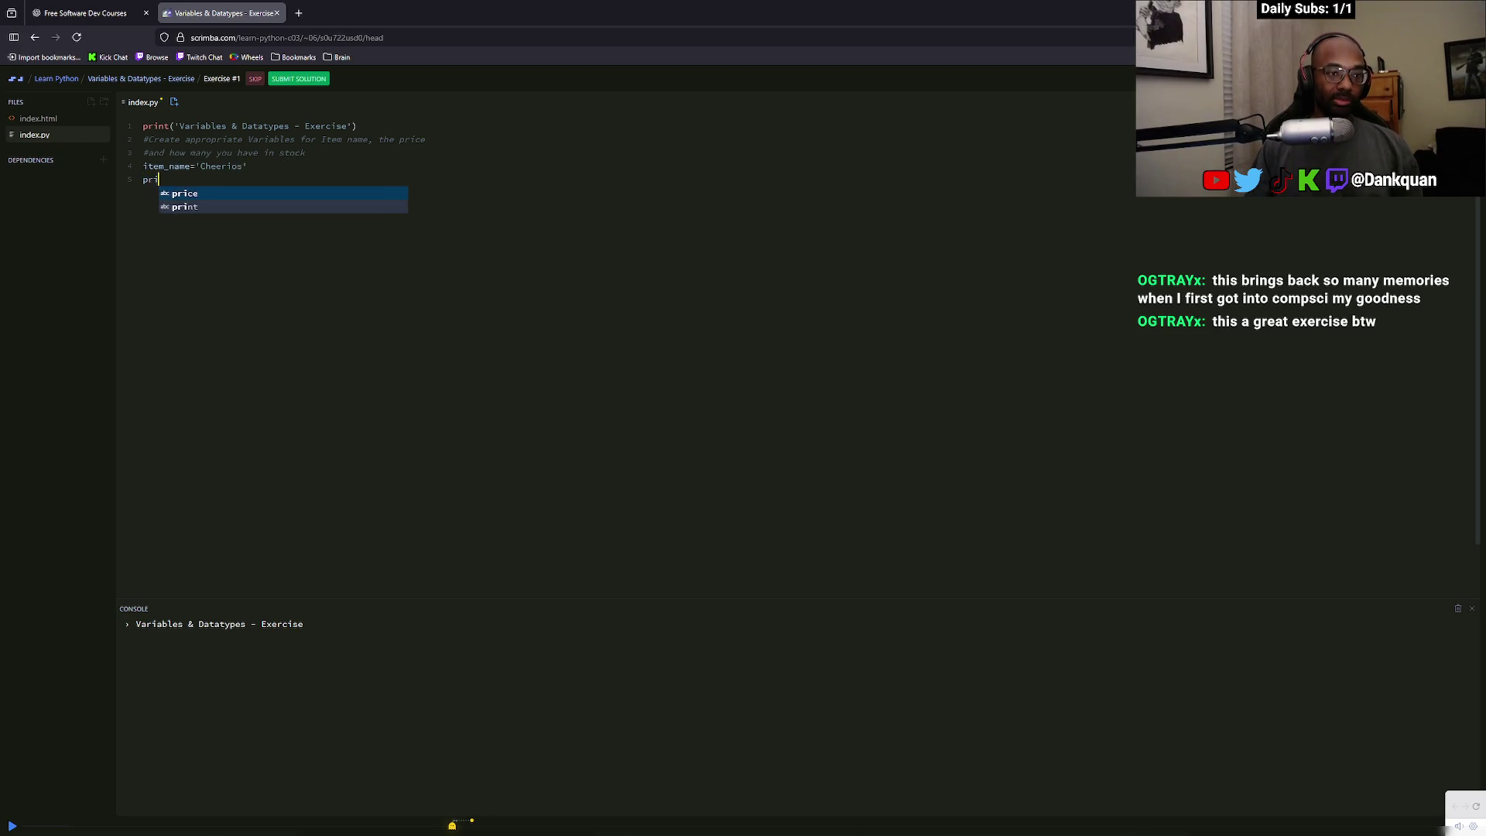
type("ce=")
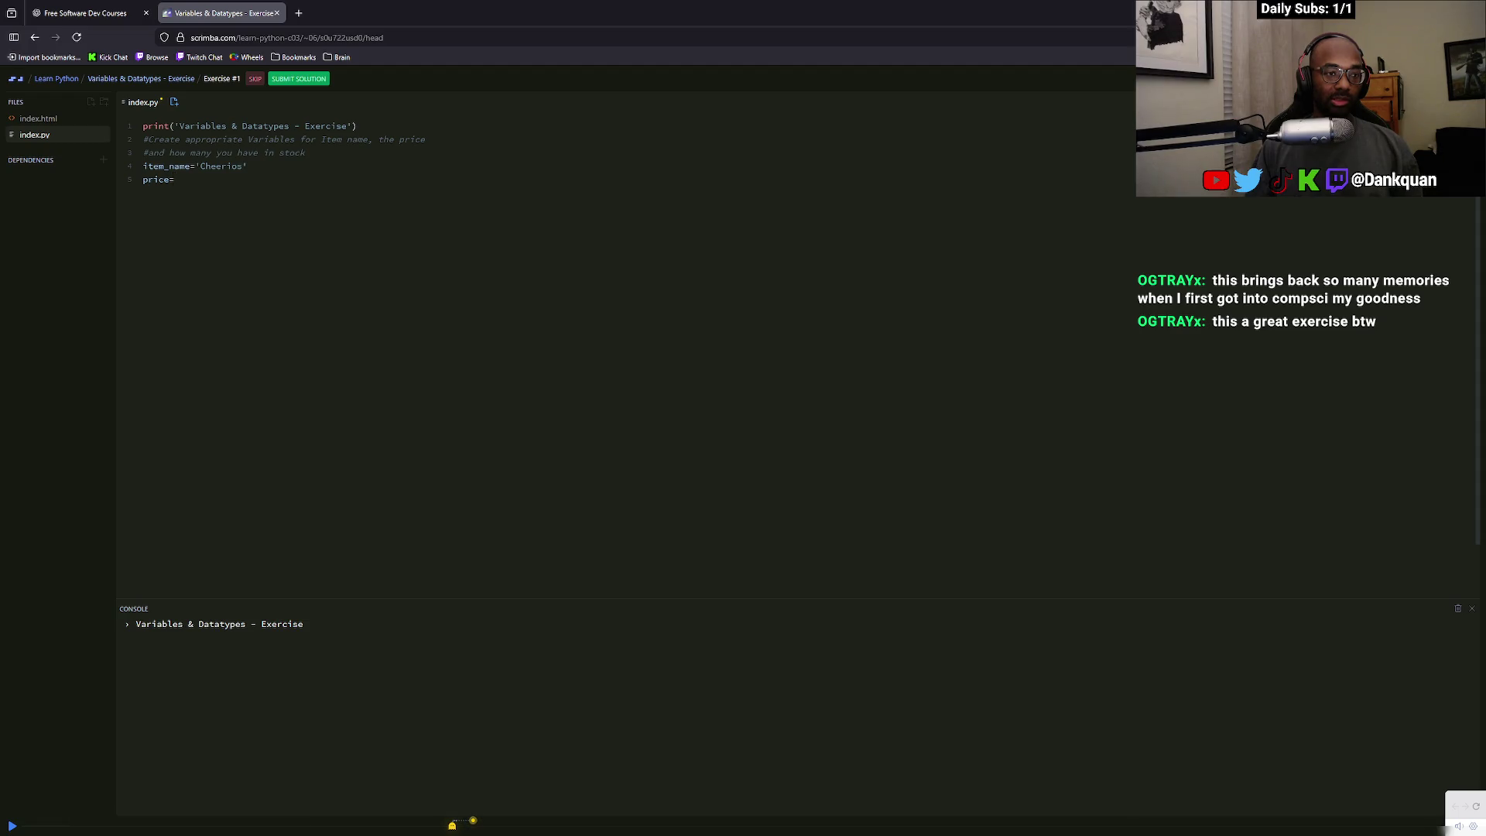
key("alt+Tab")
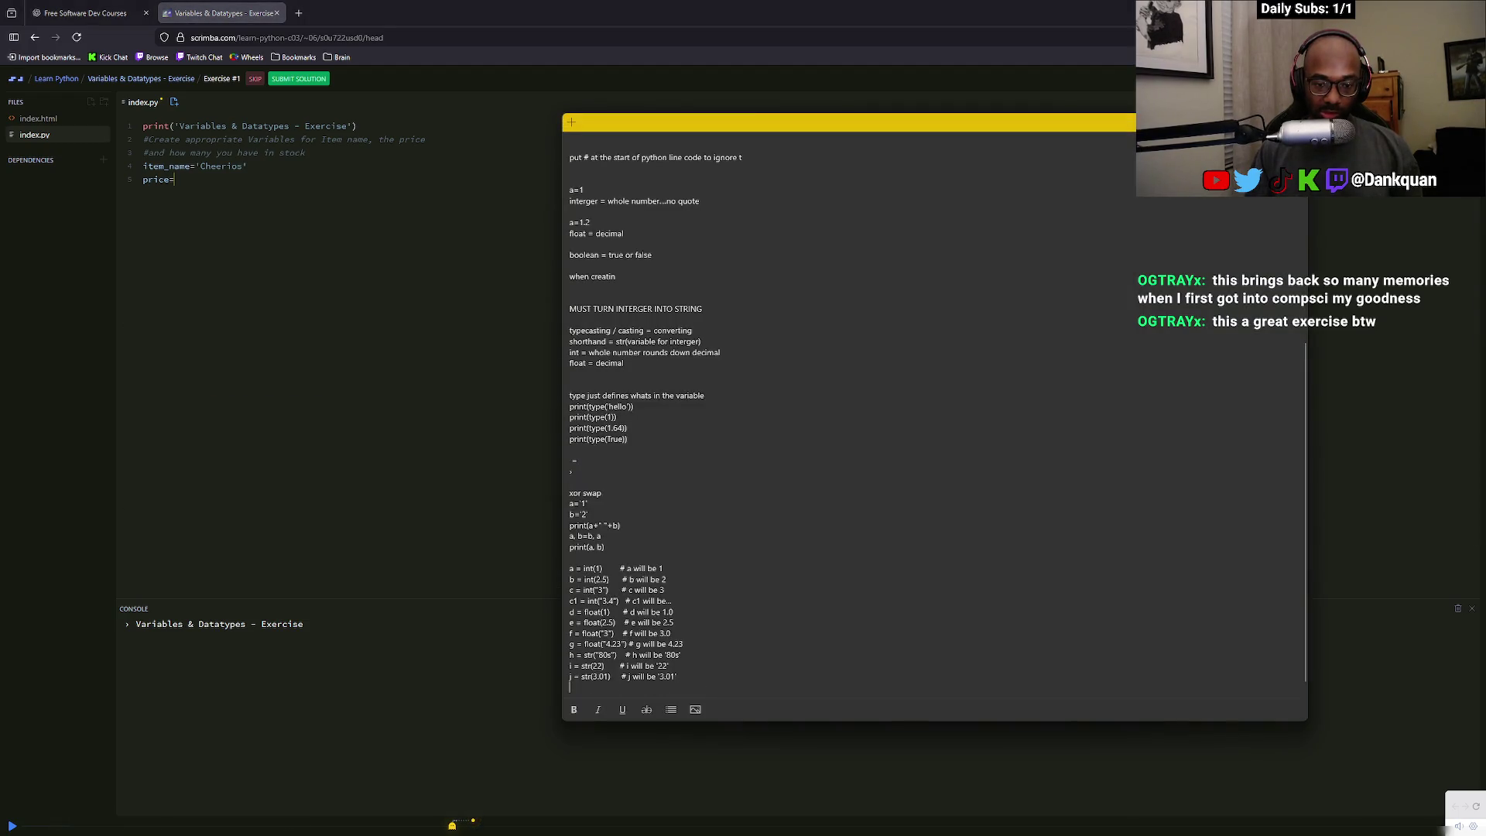
key("alt+Tab")
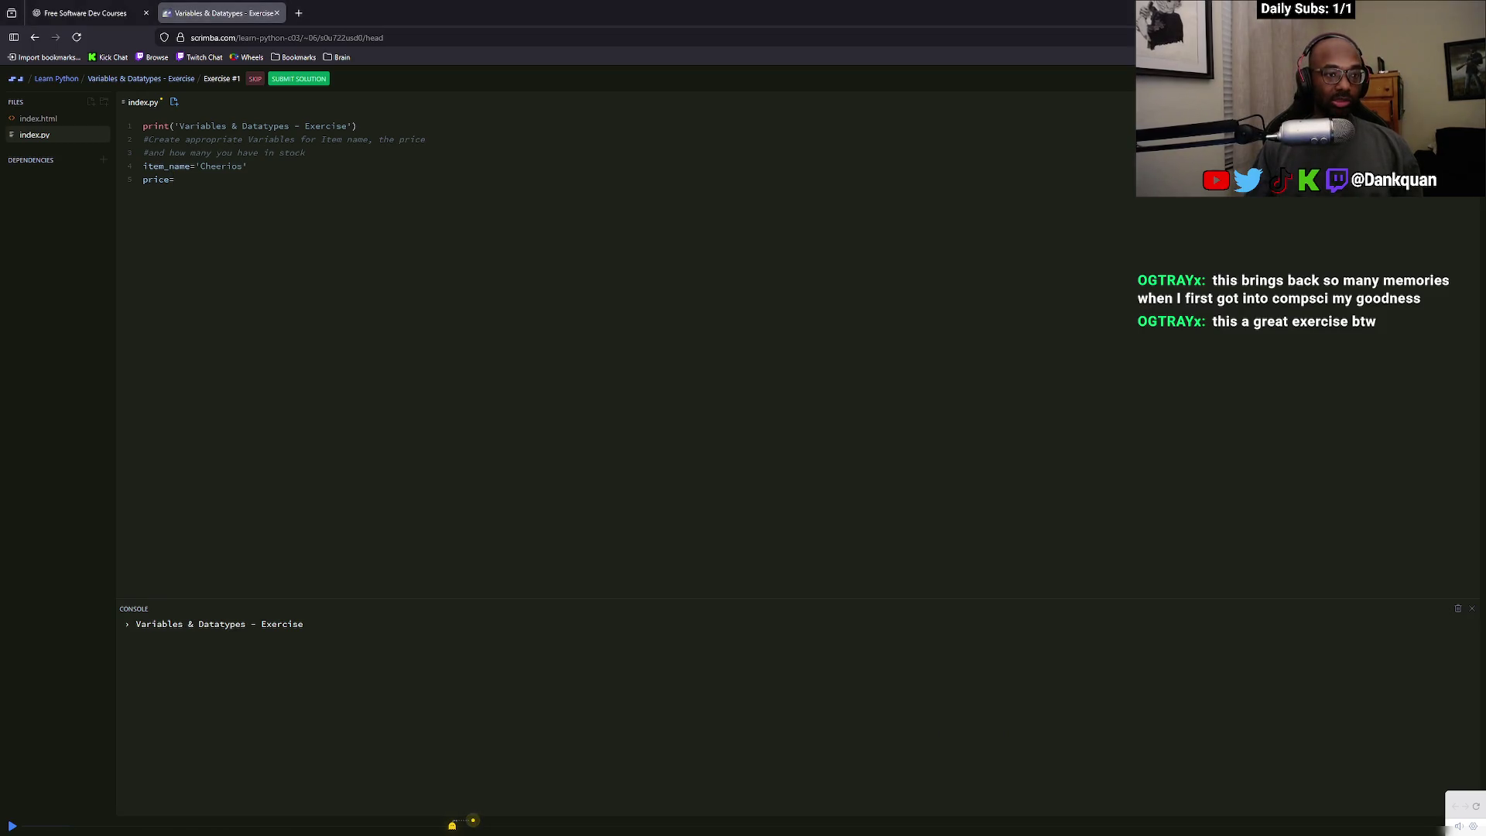
type("int")
key("BackSpace")
key("BackSpace")
key("BackSpace")
type("int")
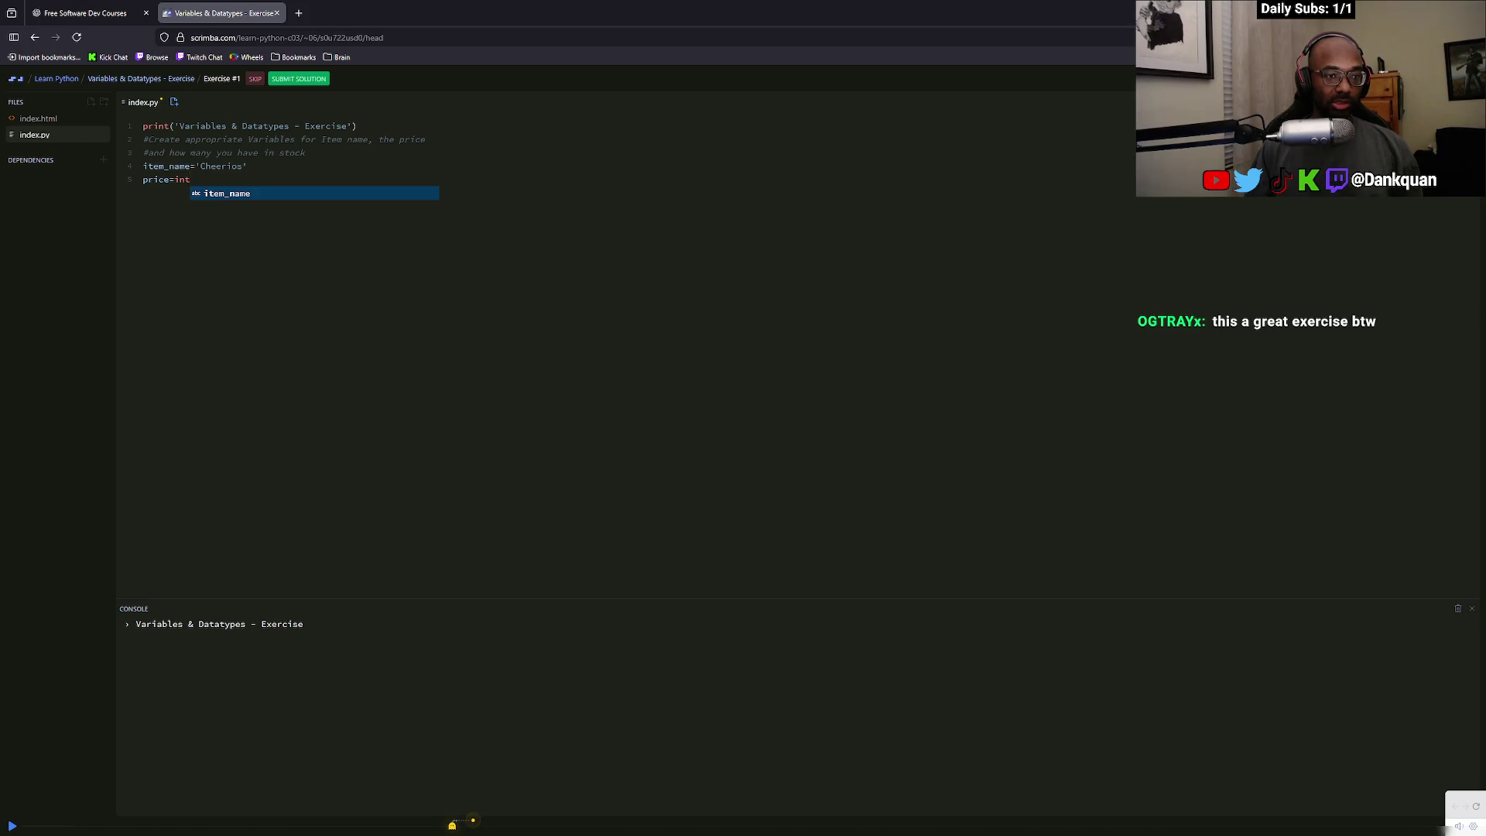
key("alt+Tab")
key("alt+Tab")
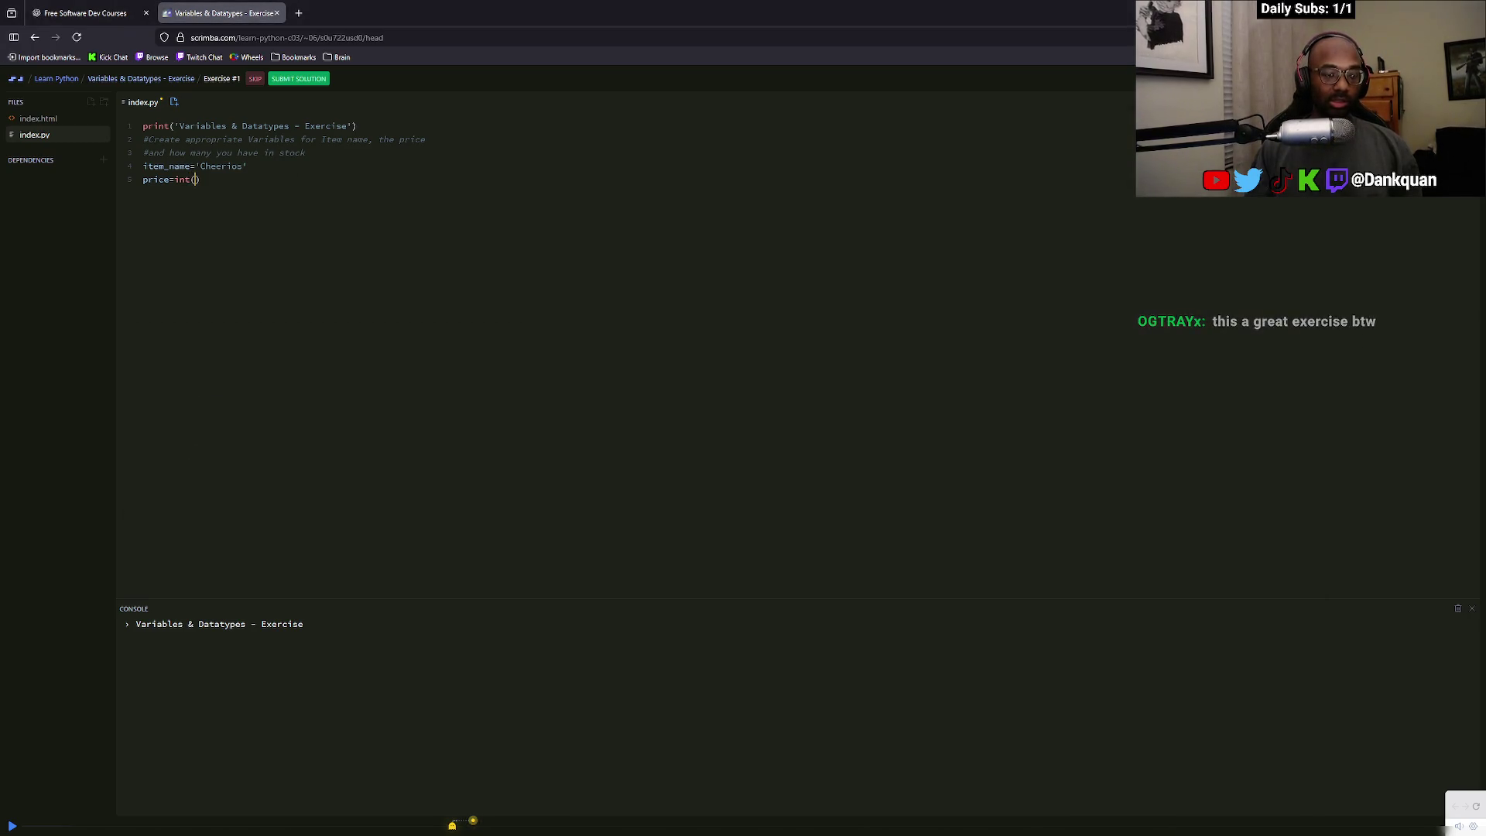
key("BackSpace")
key("BackSpace")
key("BackSpace")
type("float(")
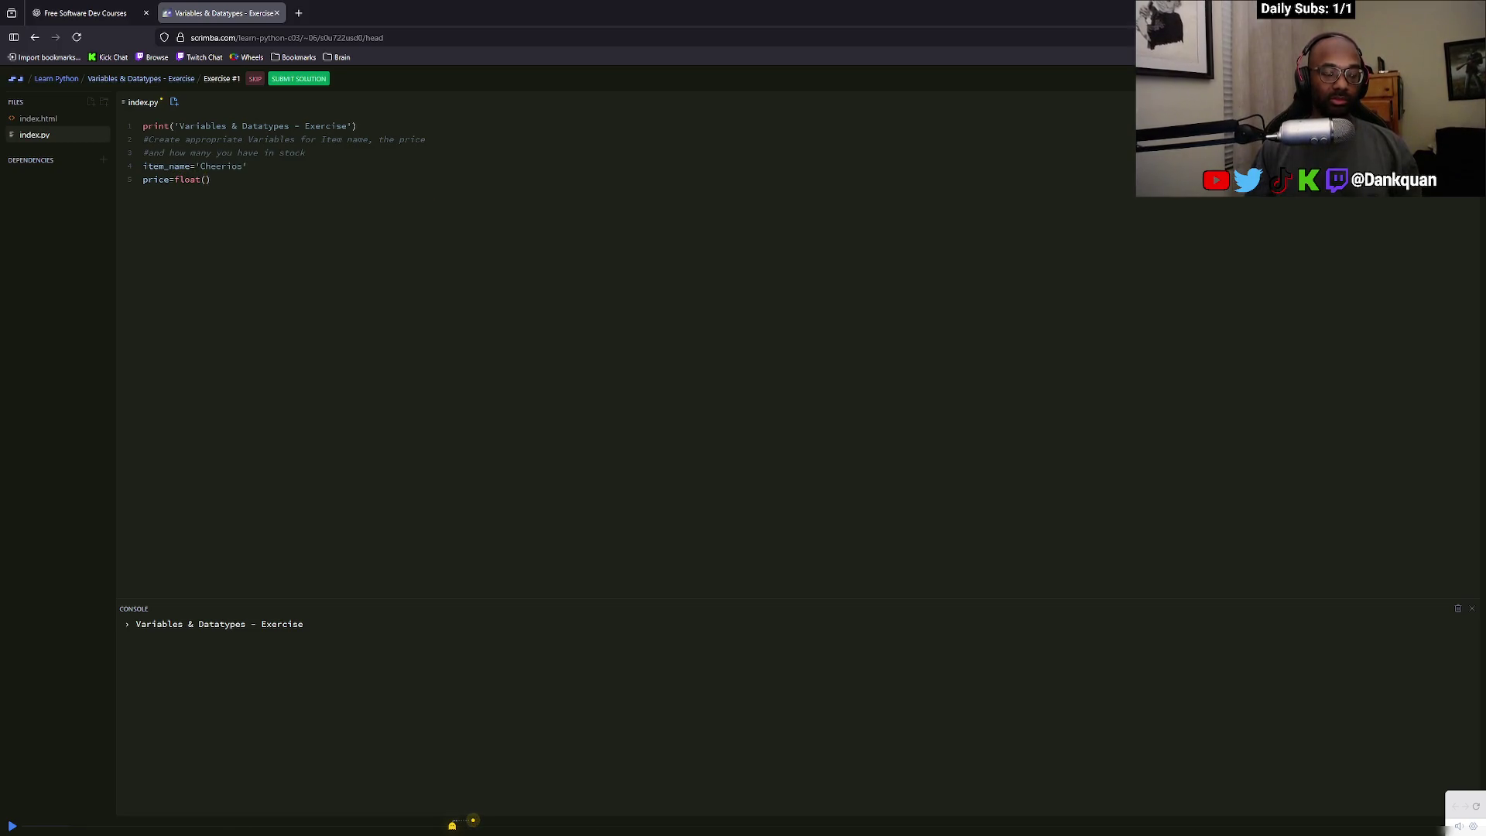
type("4.4")
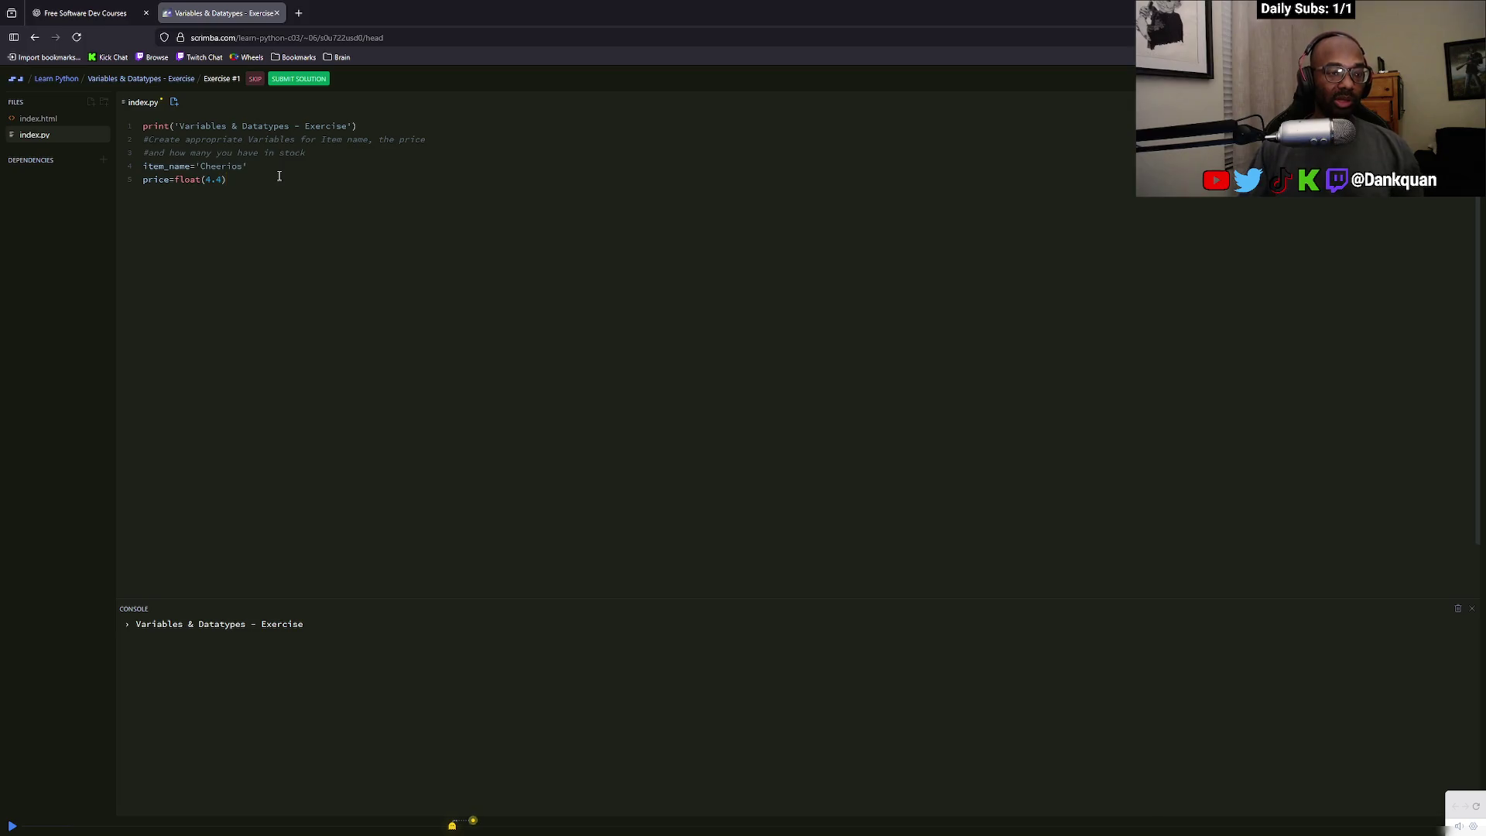
Add stock=int(100) on the following line
key("Return")
type("stock=")
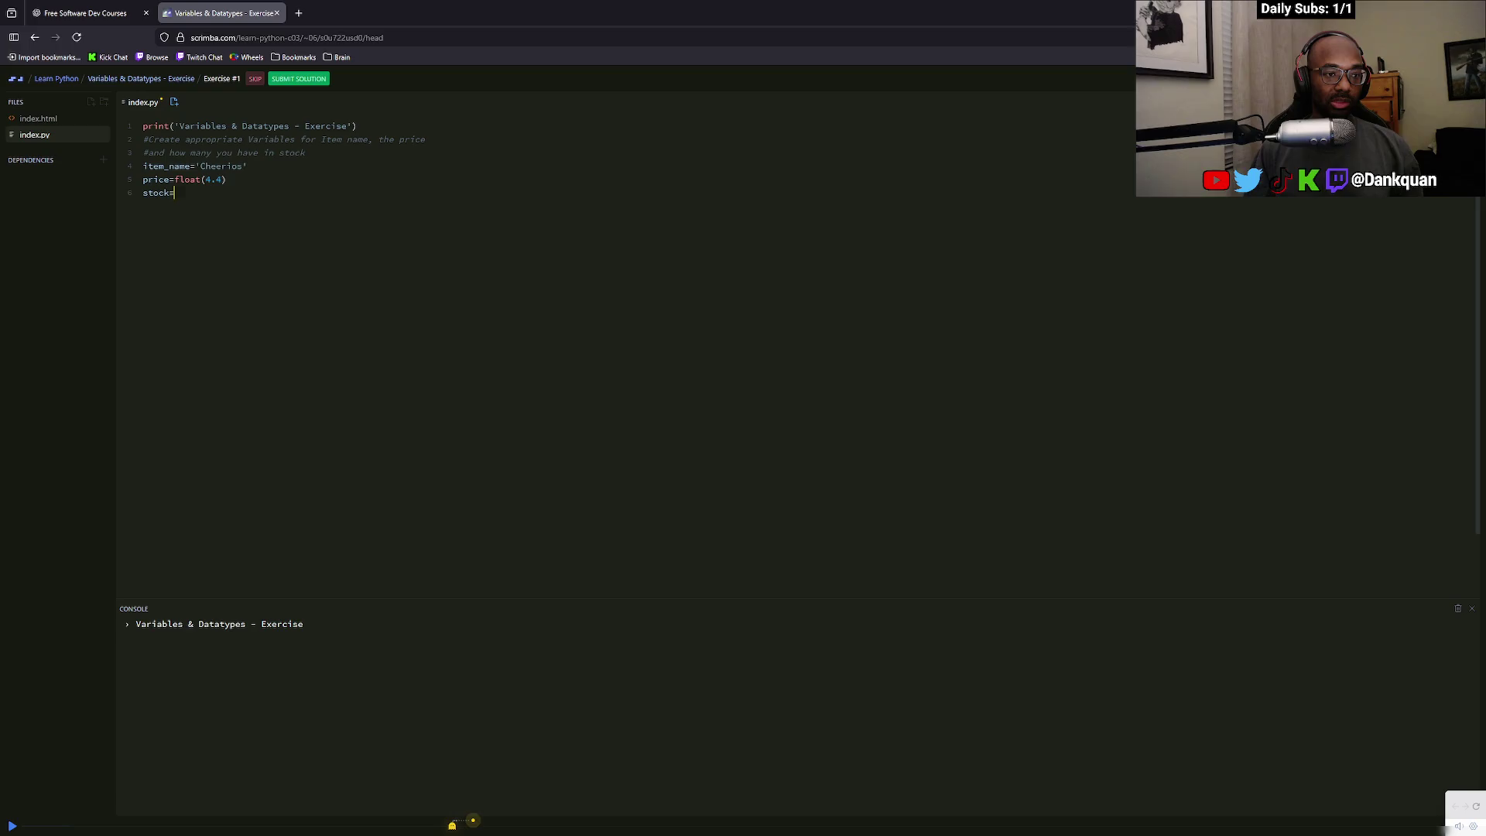
type("int")
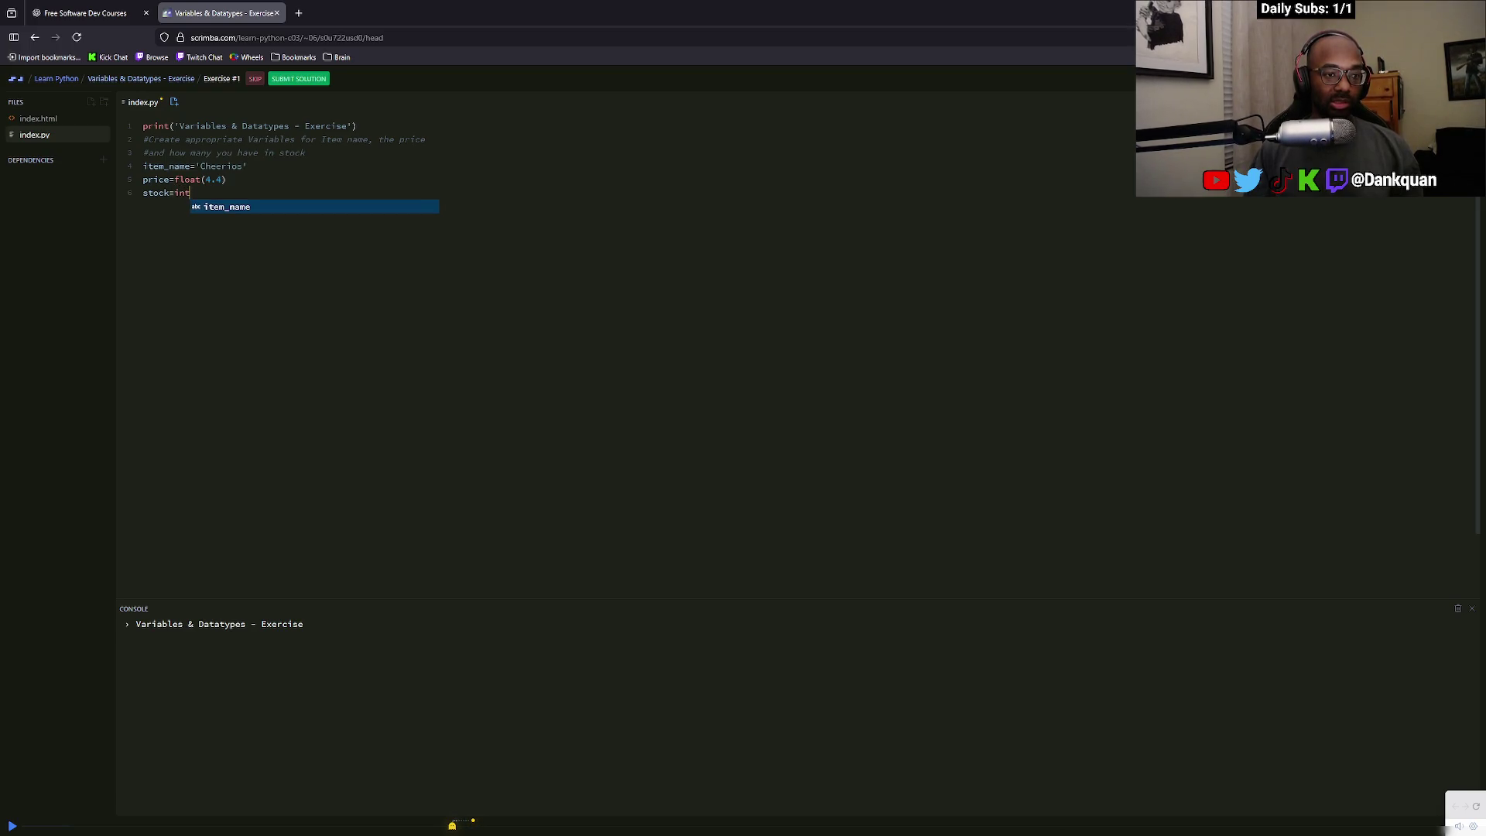
type("(")
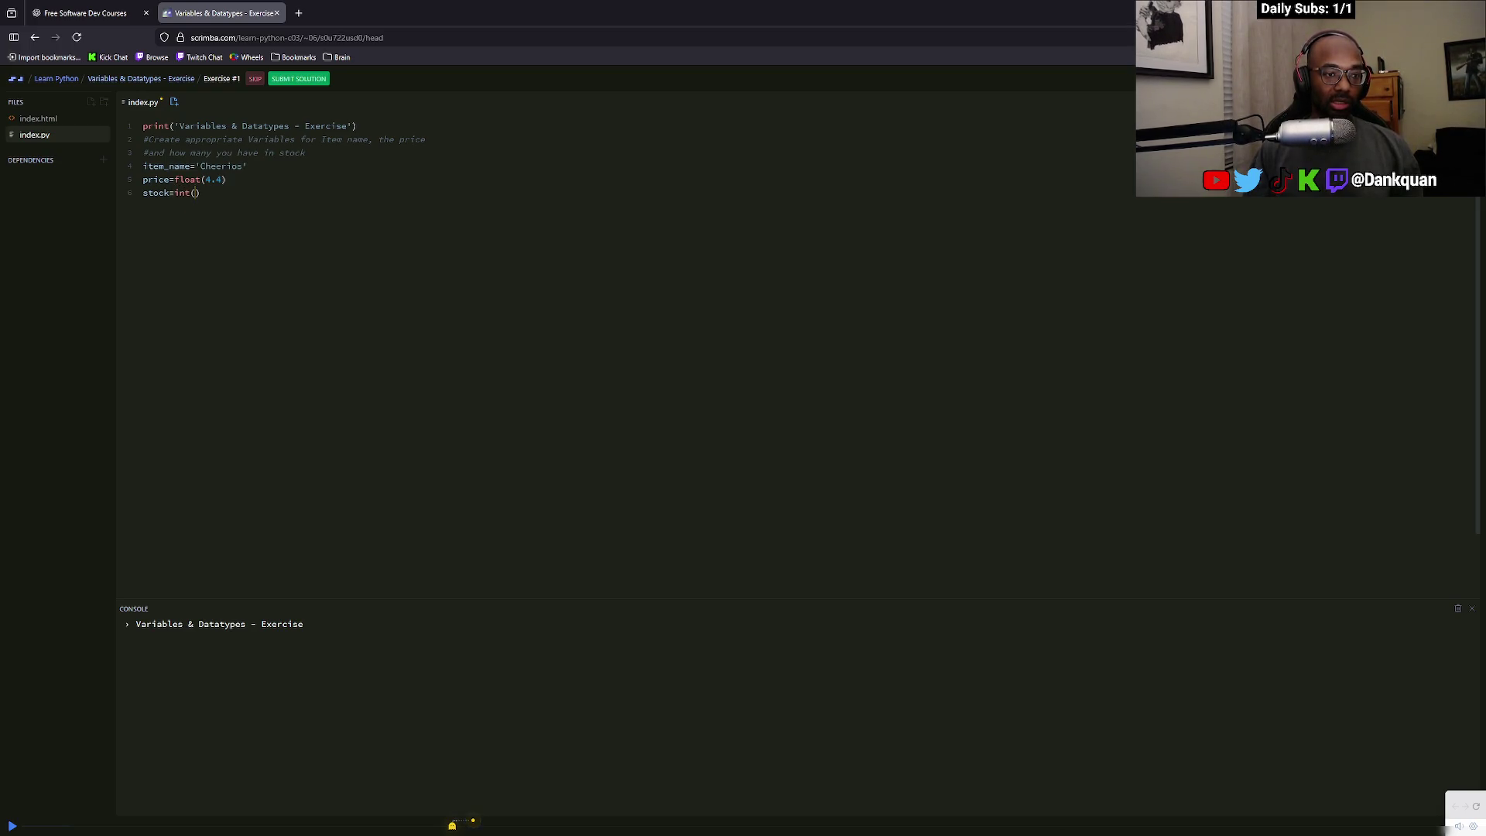
type("10")
type("00")
left_click(254, 195)
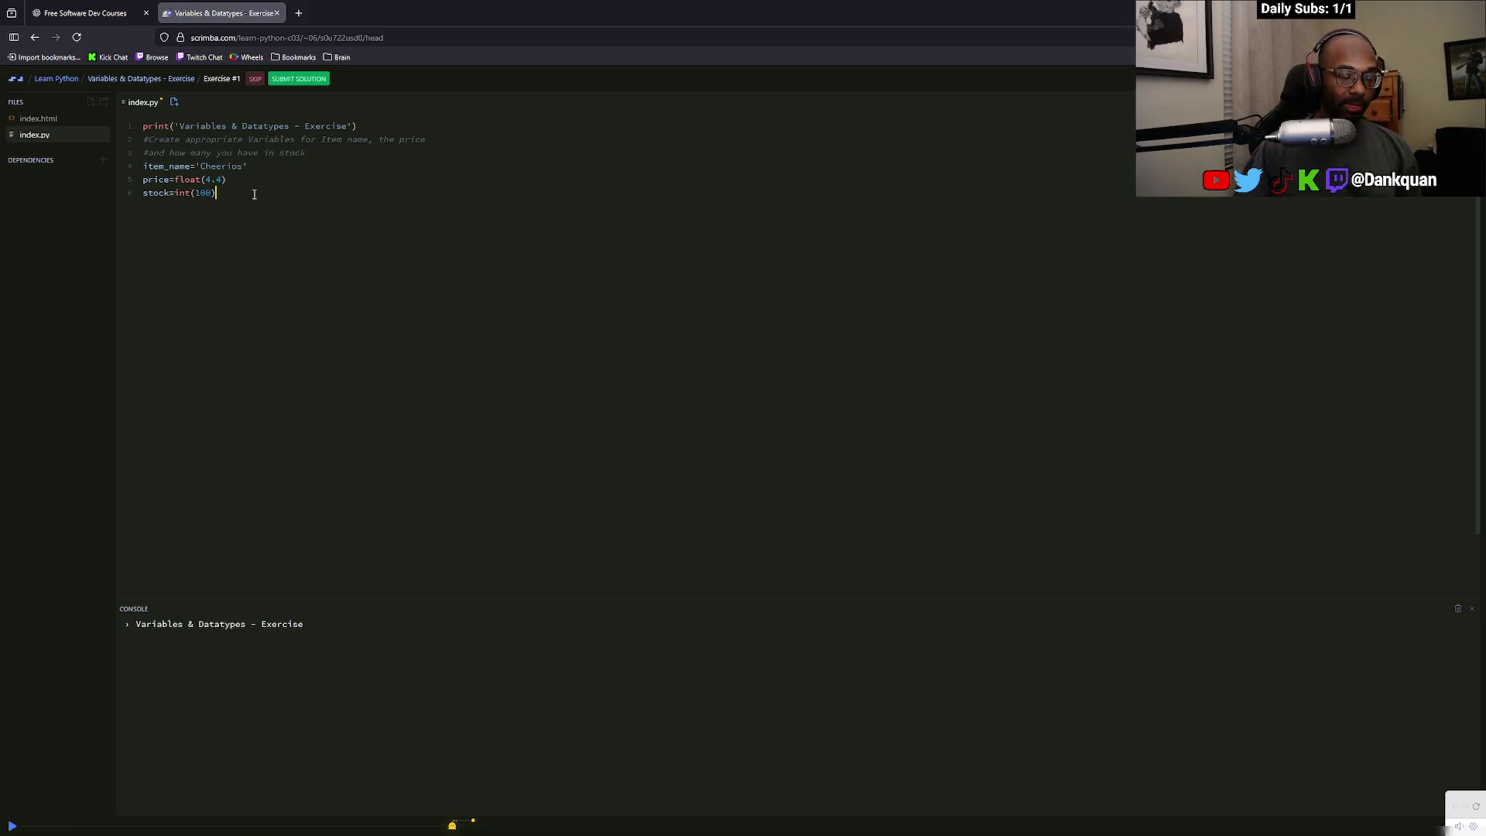
key("super+n")
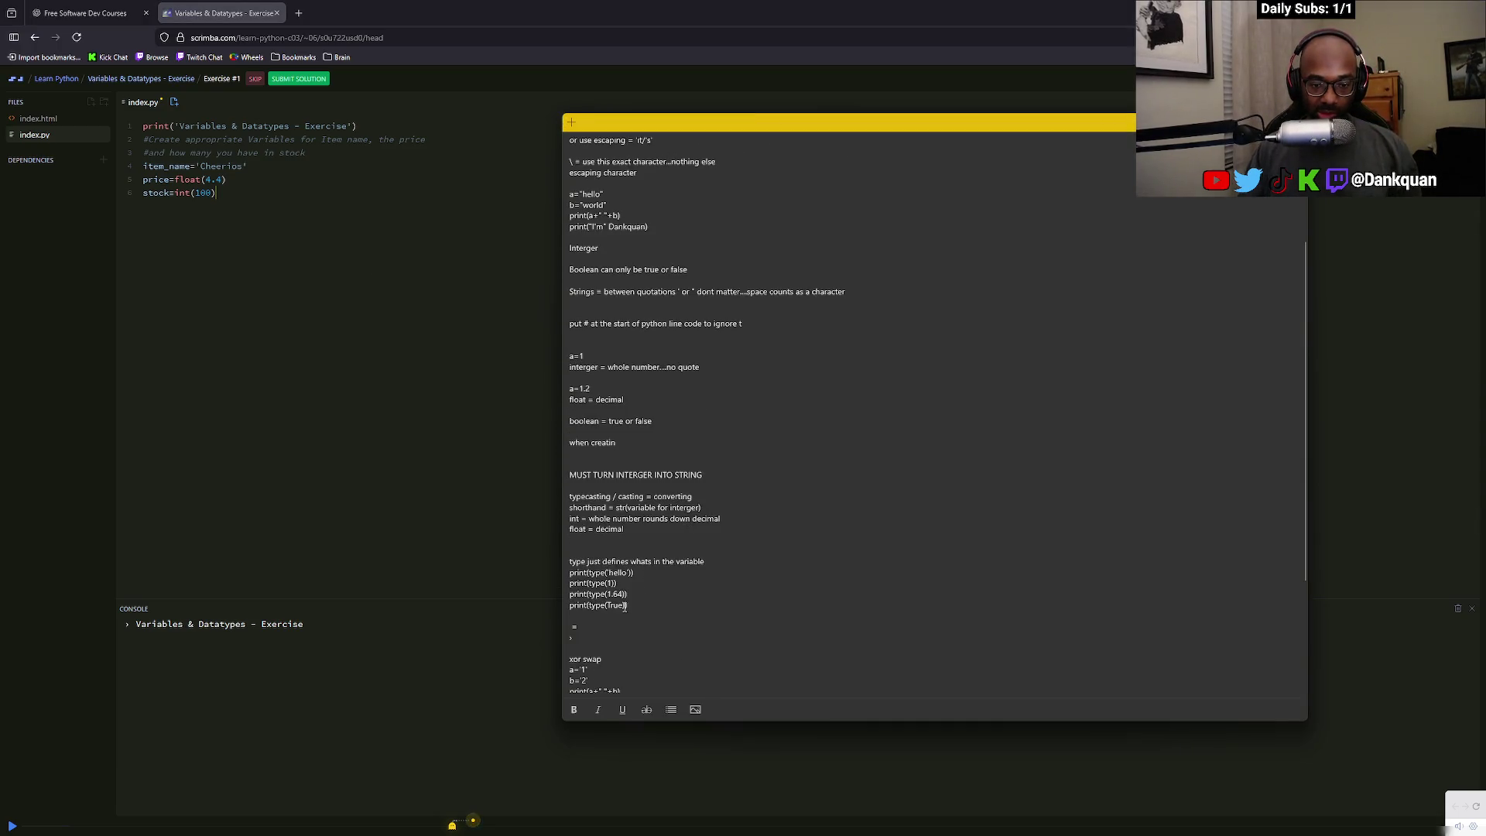
Scroll the Python notes and highlight the float, int and shorthand casting lines before returning to the code
scroll(625, 606, "up", 3)
scroll(625, 560, "down", 2)
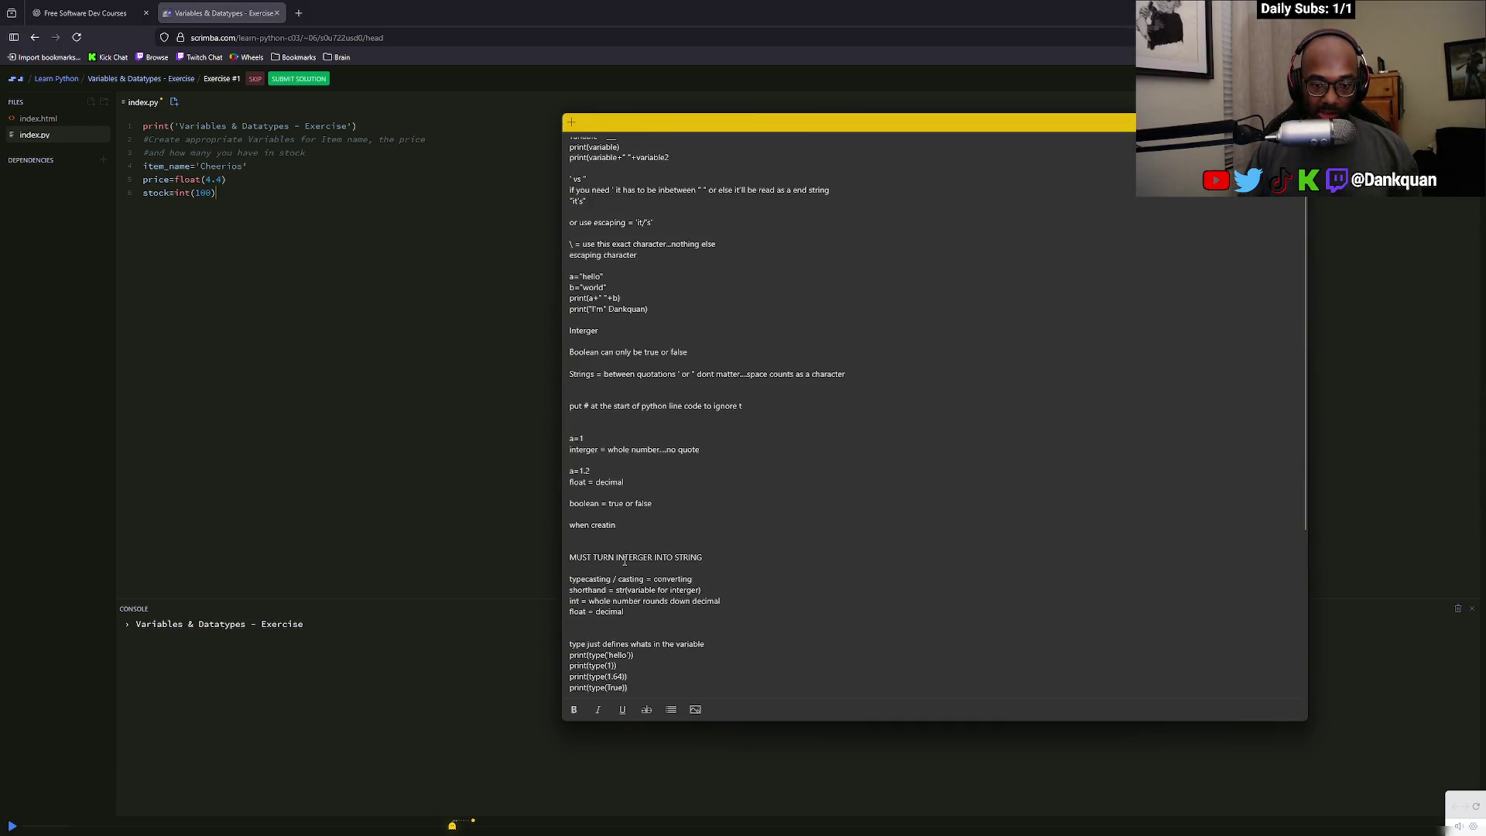
scroll(614, 557, "up", 2)
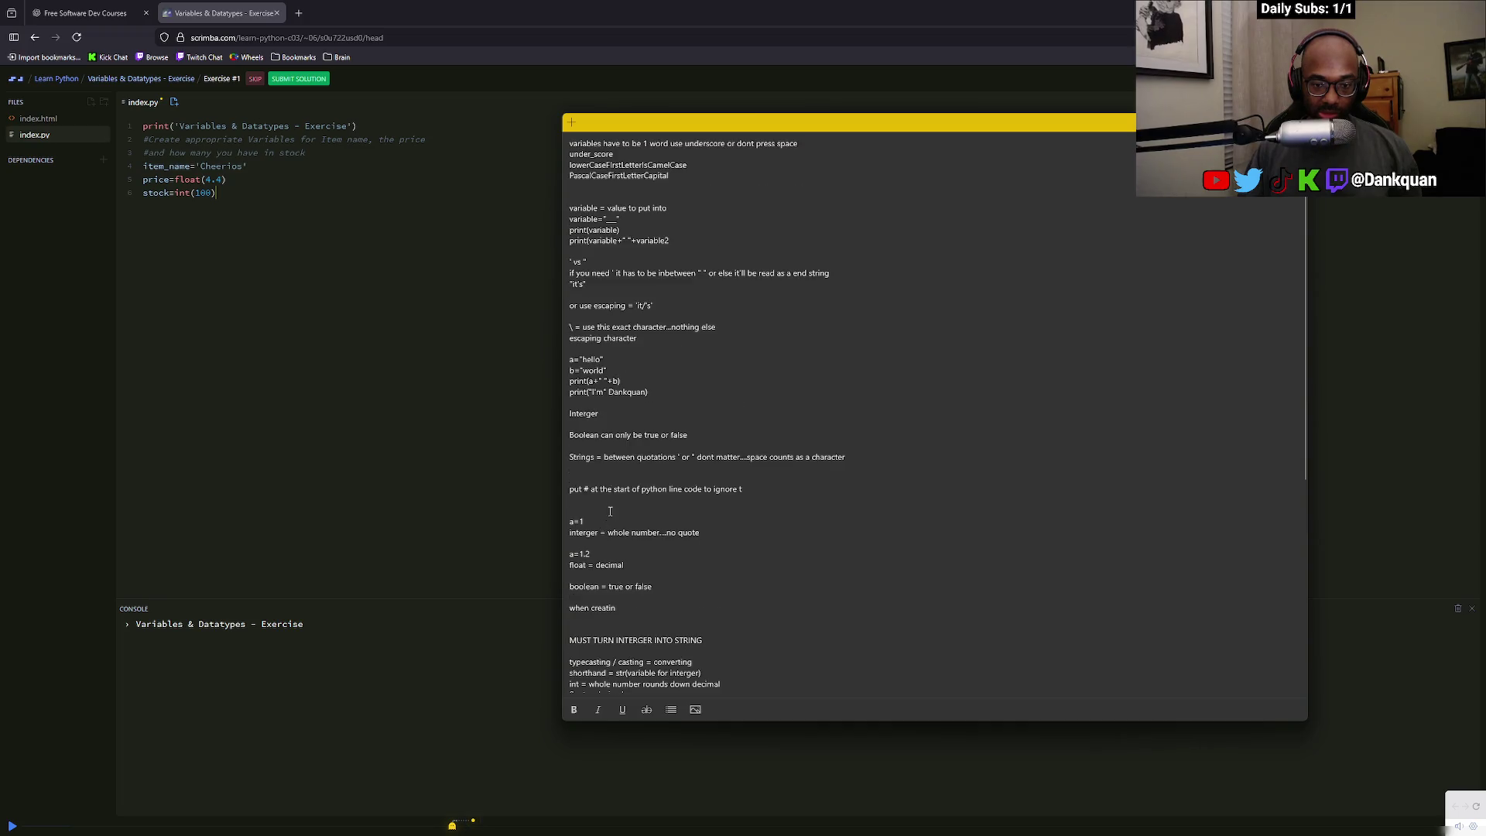
mouse_move(607, 663)
left_mouse_down()
mouse_move(652, 663)
mouse_move(569, 613)
left_mouse_up()
scroll(653, 663, "down", 2)
left_click(631, 616)
left_click(625, 613)
left_click_drag(725, 603, 580, 602)
left_click(581, 602)
left_click_drag(703, 591, 570, 591)
left_click(569, 597)
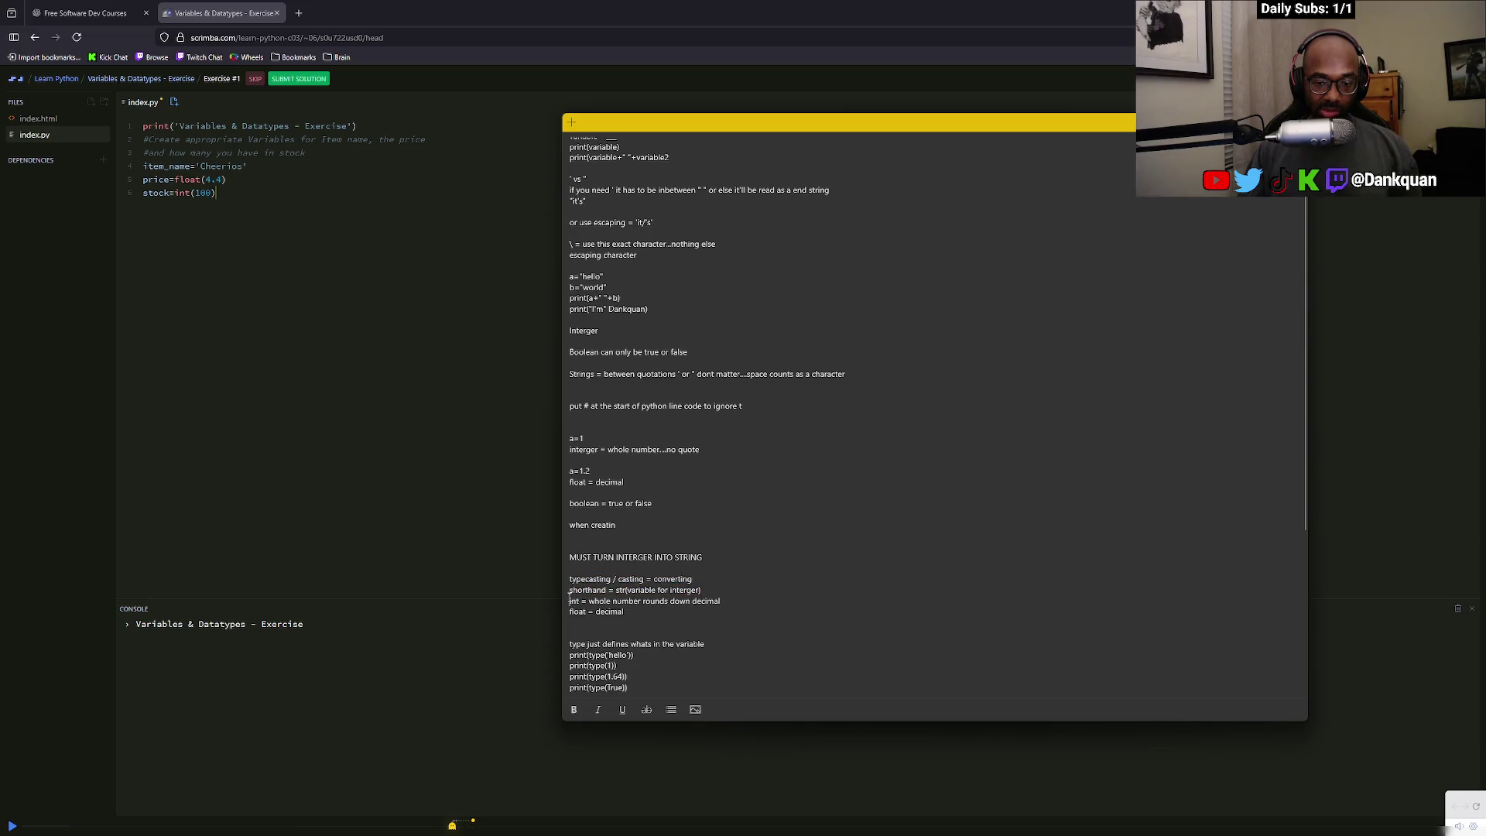
left_click(253, 321)
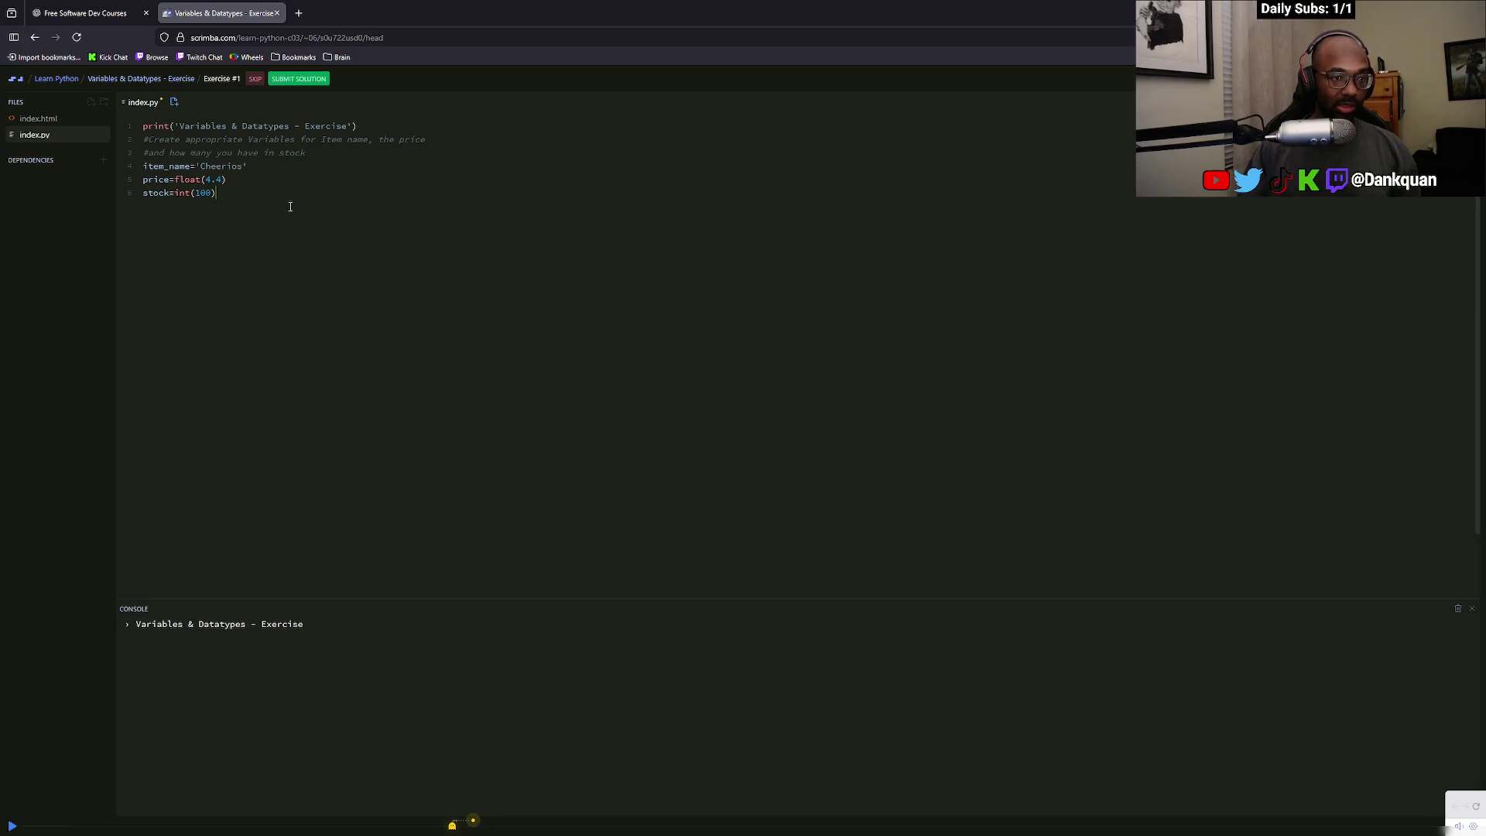
Start line 7 as print('Information about'+item_name, discarding the earlier Cheerios and cost wording
type("print(")
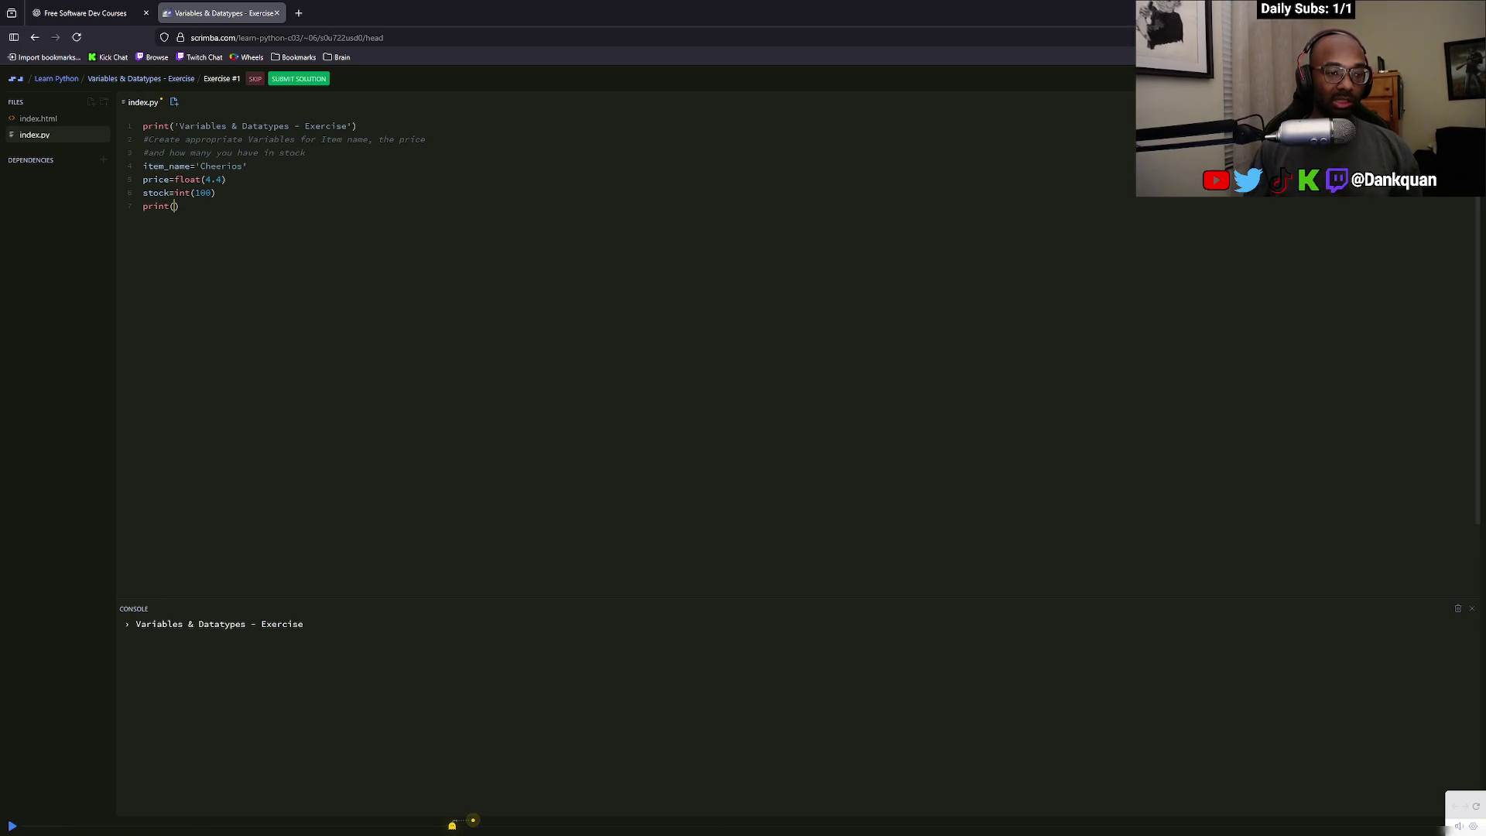
type("Che")
key("BackSpace")
key("BackSpace")
key("BackSpace")
type("'")
type("We c")
key("BackSpace")
key("BackSpace")
key("BackSpace")
type("he cost")
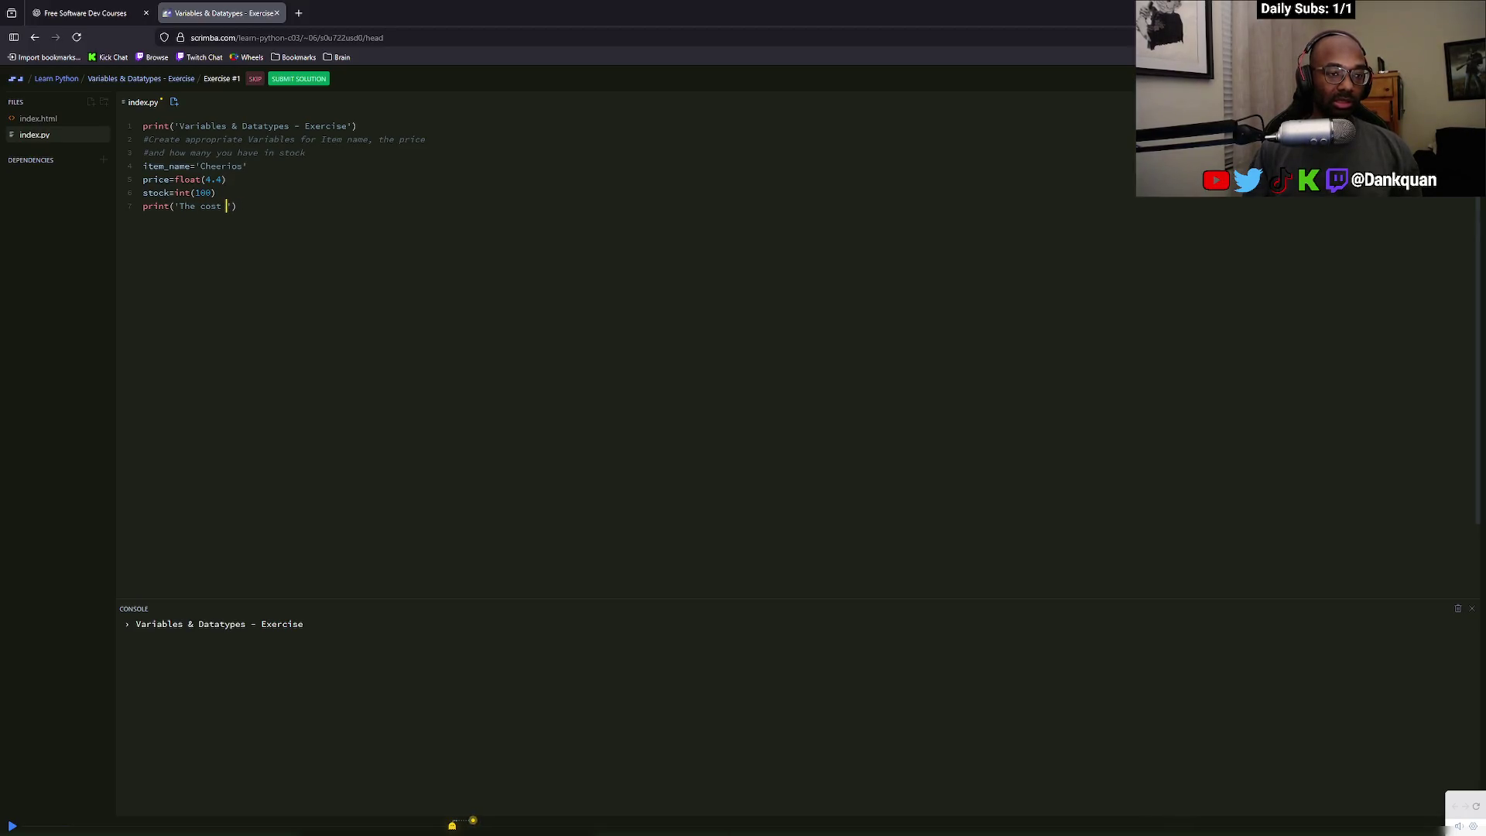
key("BackSpace")
key("BackSpace")
key("BackSpace")
type("Information abou")
type("t'")
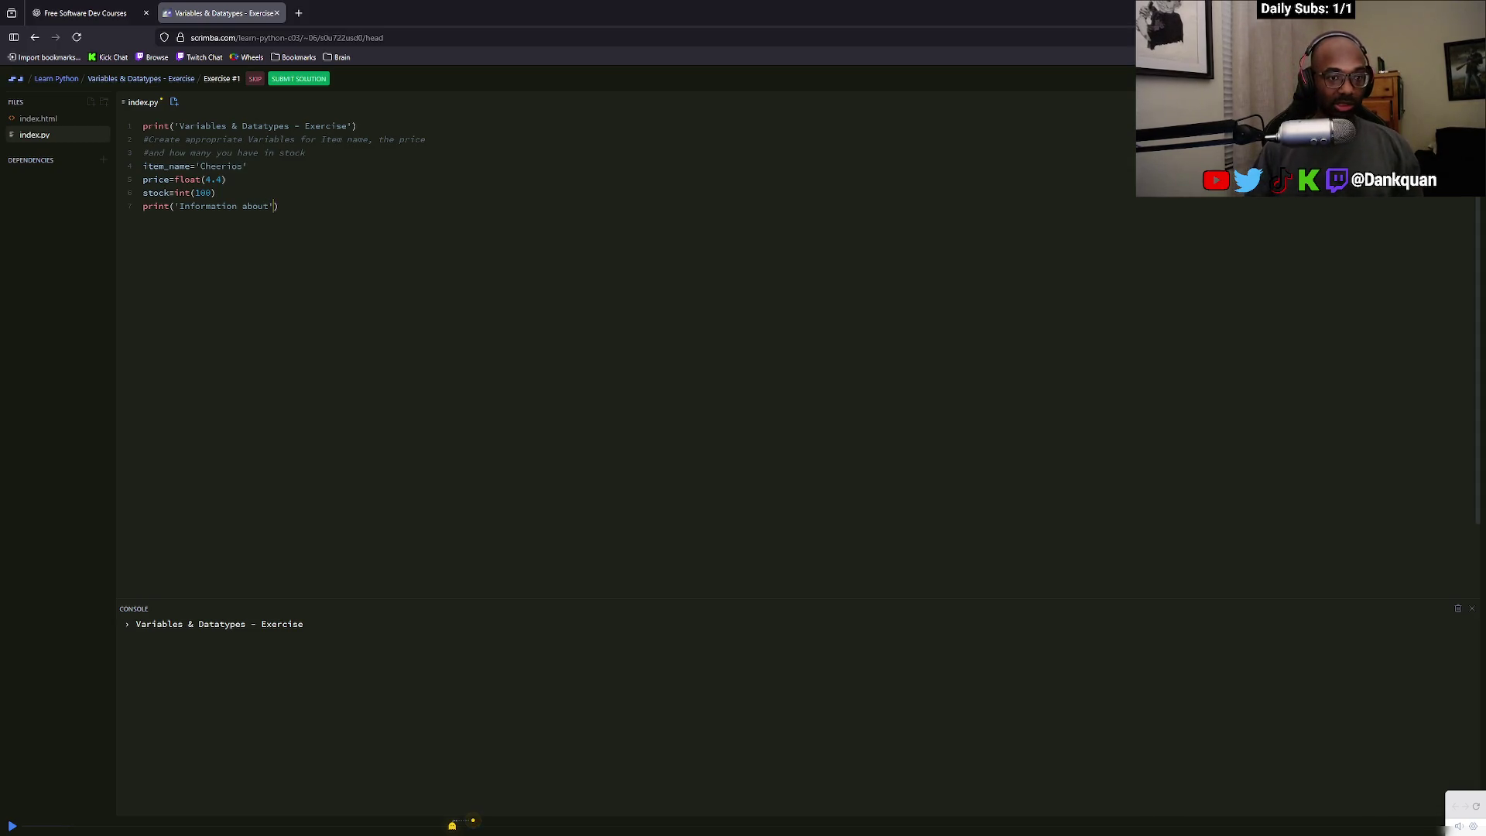
type("+item_name+")
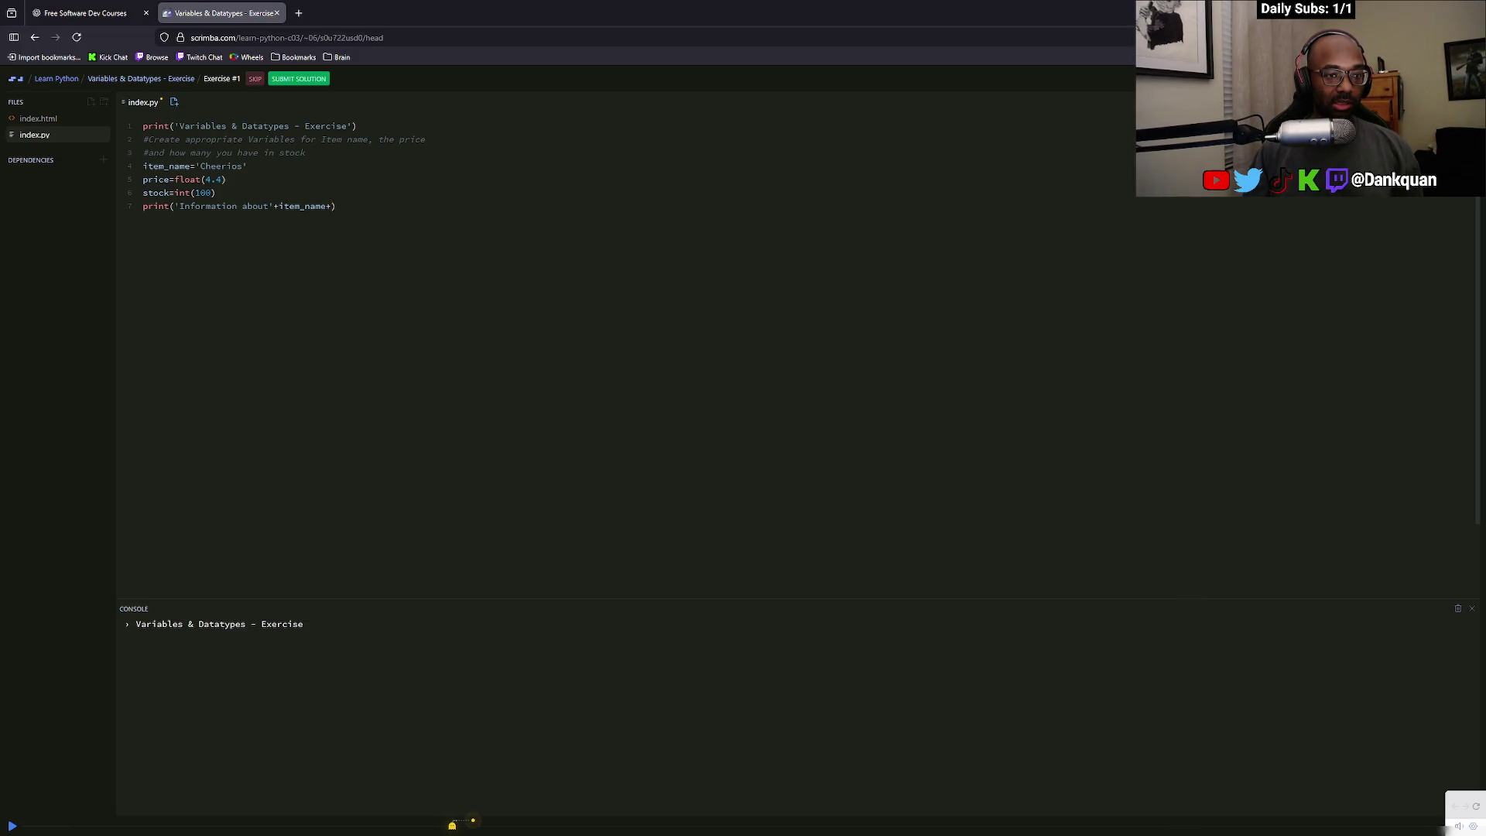
Append 'the' + to the print call, correcting the quotes and plus signs
type("'th")
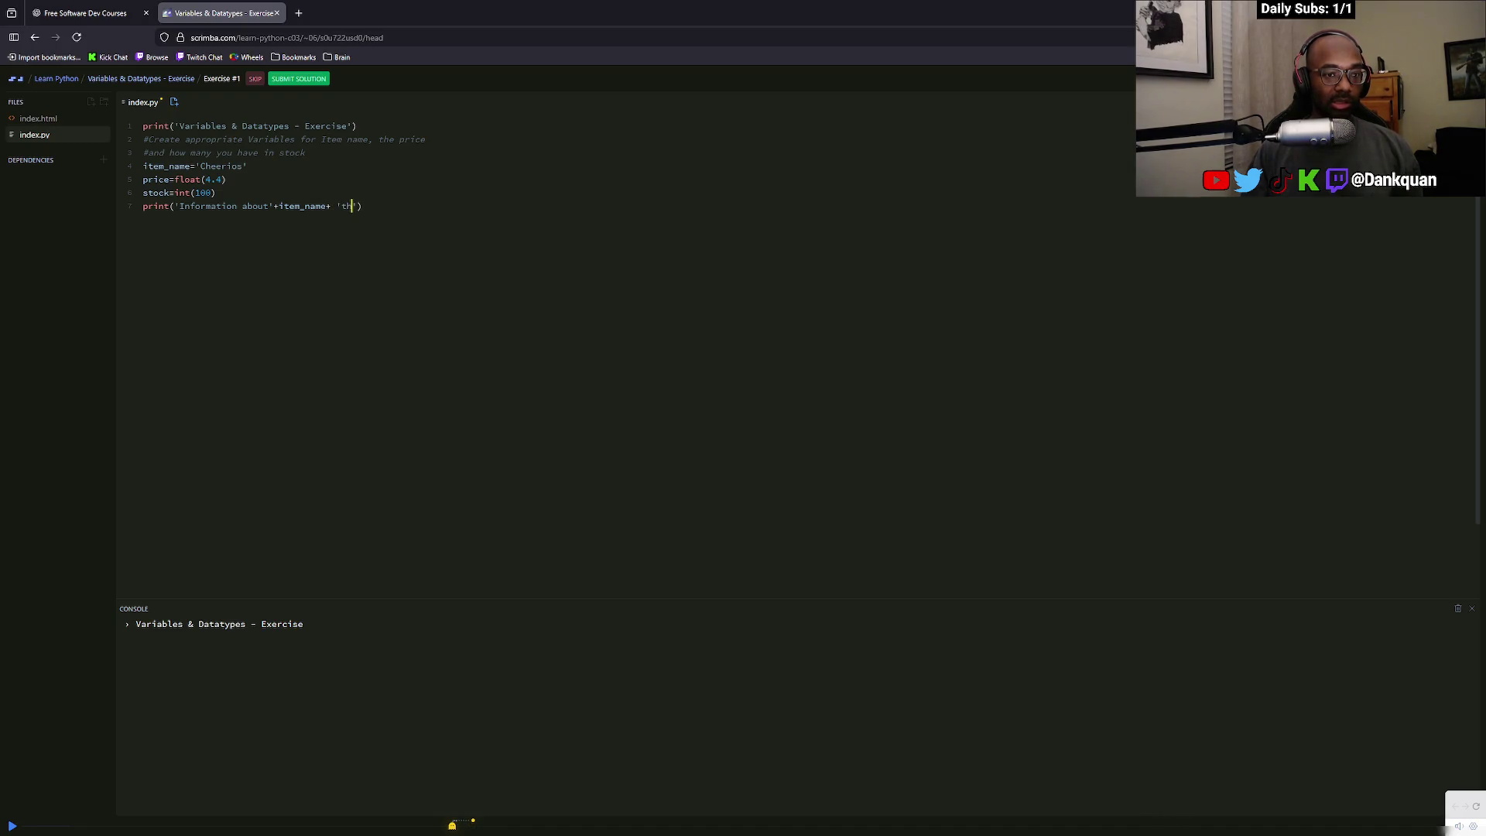
type("e'")
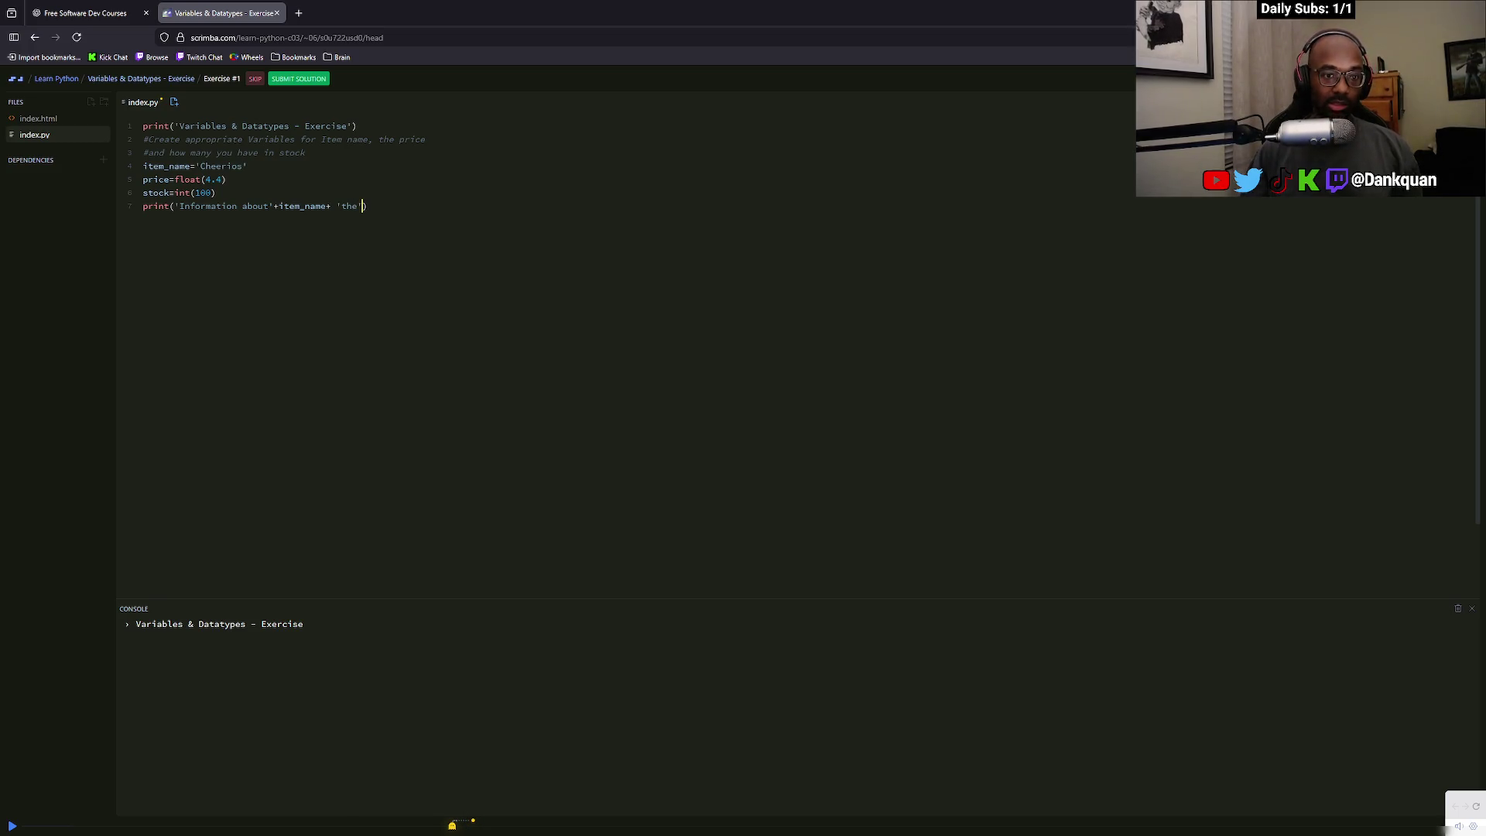
type(" +")
key("BackSpace")
key("BackSpace")
key("BackSpace")
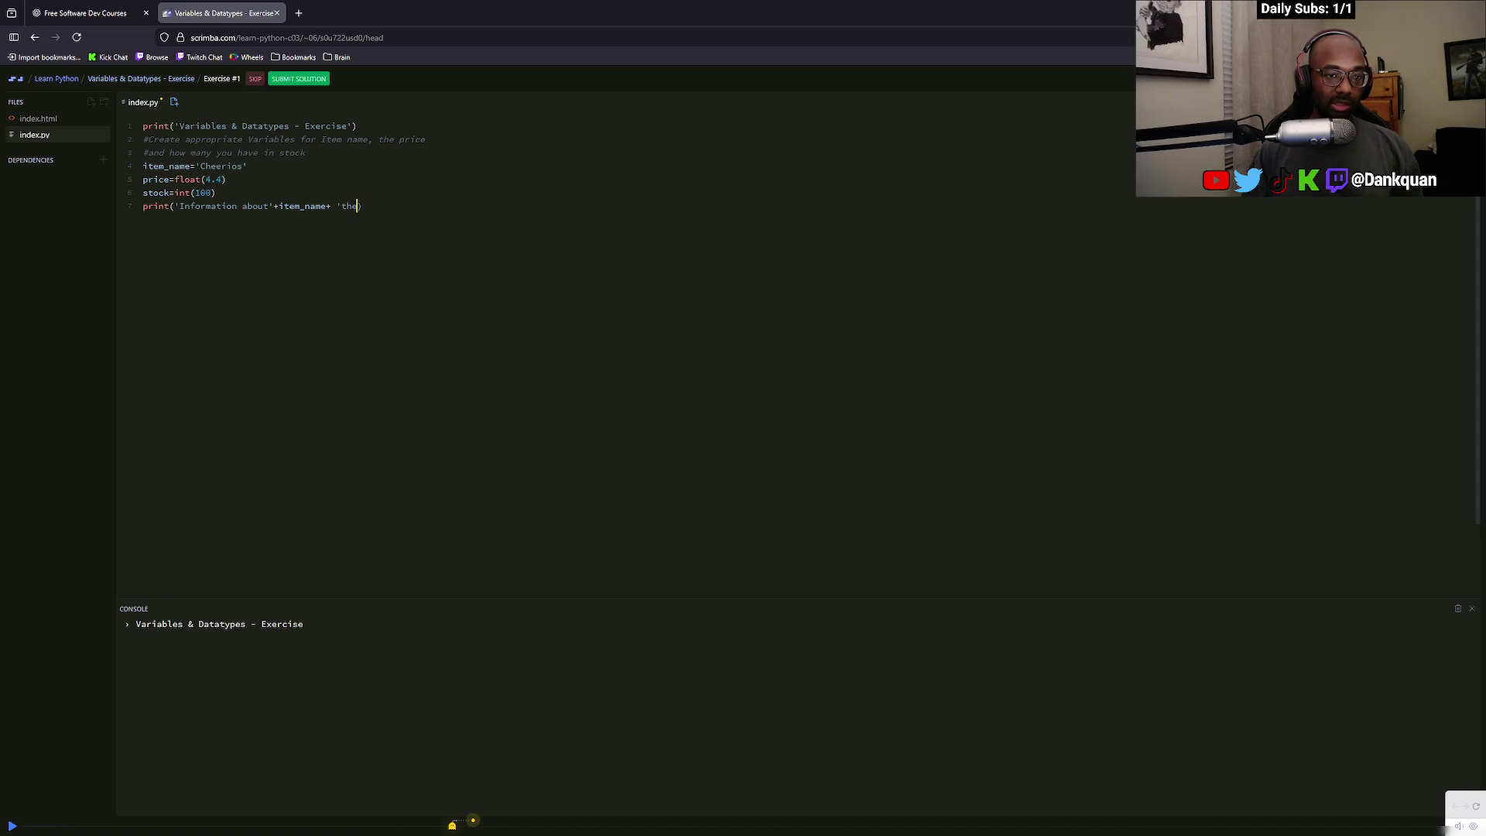
type("+")
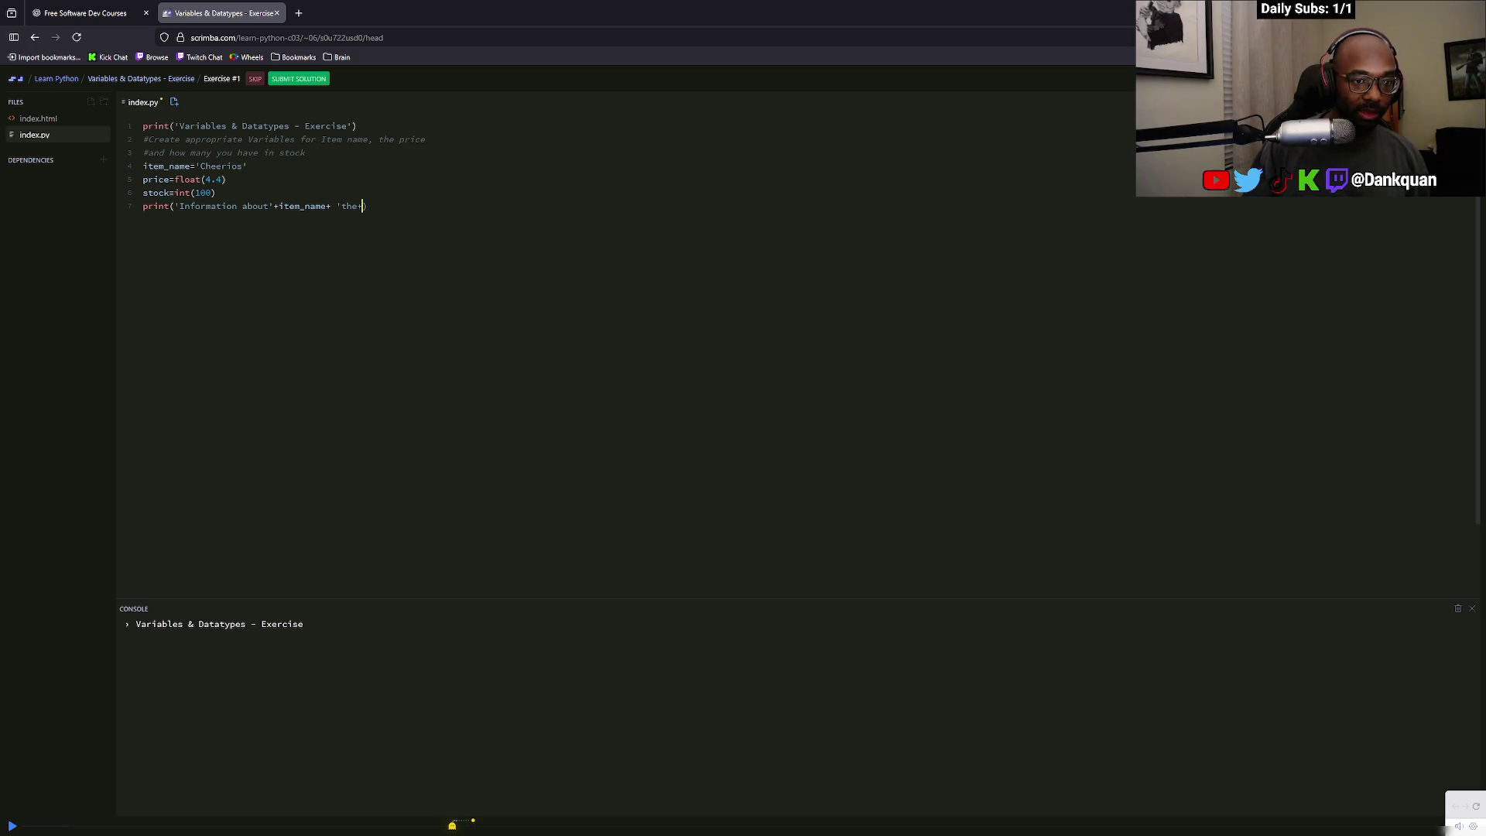
key("BackSpace")
type("'+")
key("BackSpace")
key("BackSpace")
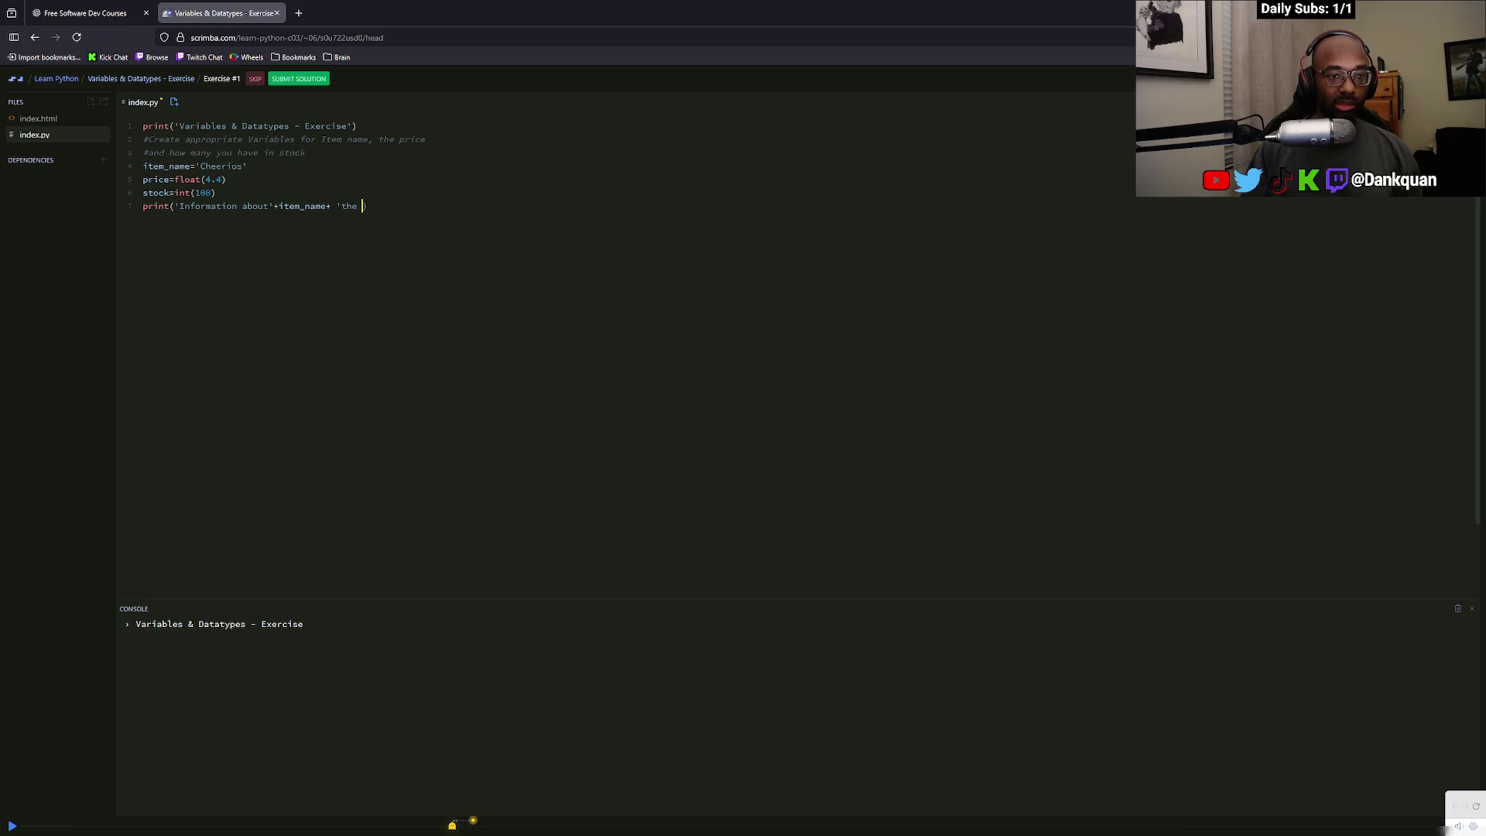
key("BackSpace")
type("'")
type(" + pric")
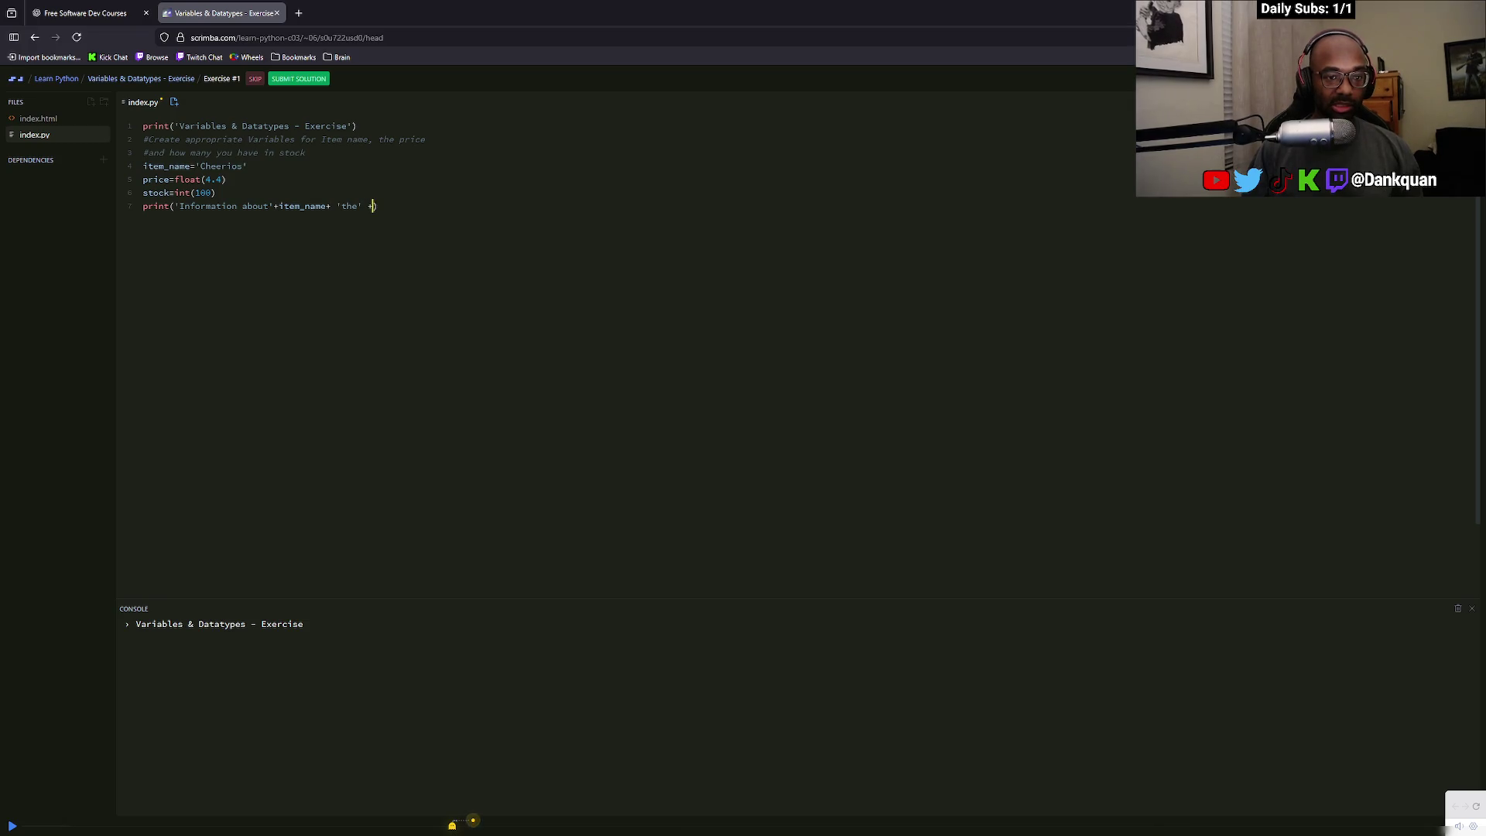
type("e")
key("BackSpace")
key("BackSpace")
key("BackSpace")
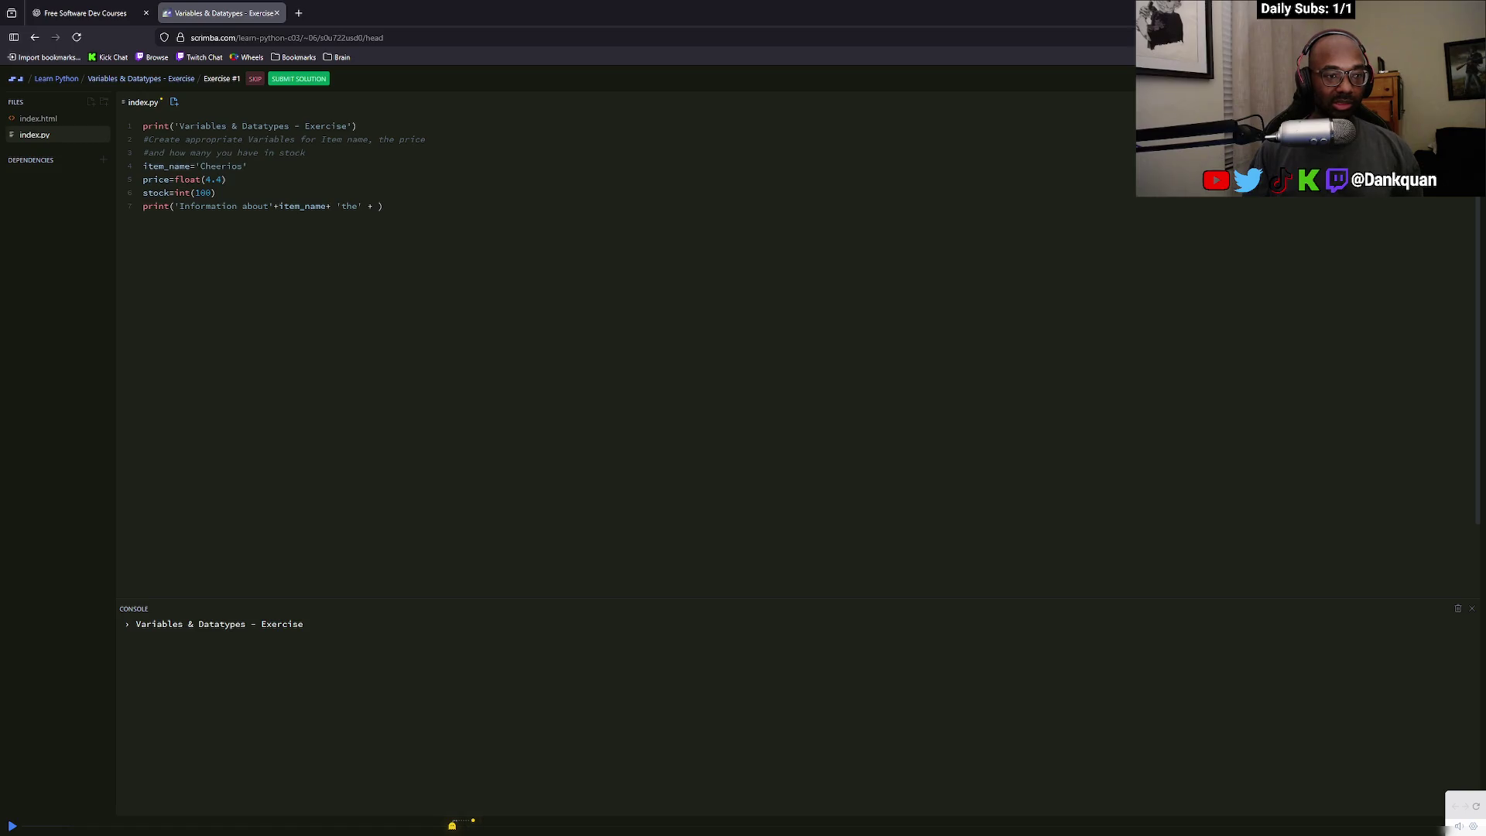
Extend the print with 'price is' followed by the price variable
key("BackSpace")
key("BackSpace")
key("BackSpace")
type("price is")
key("BackSpace")
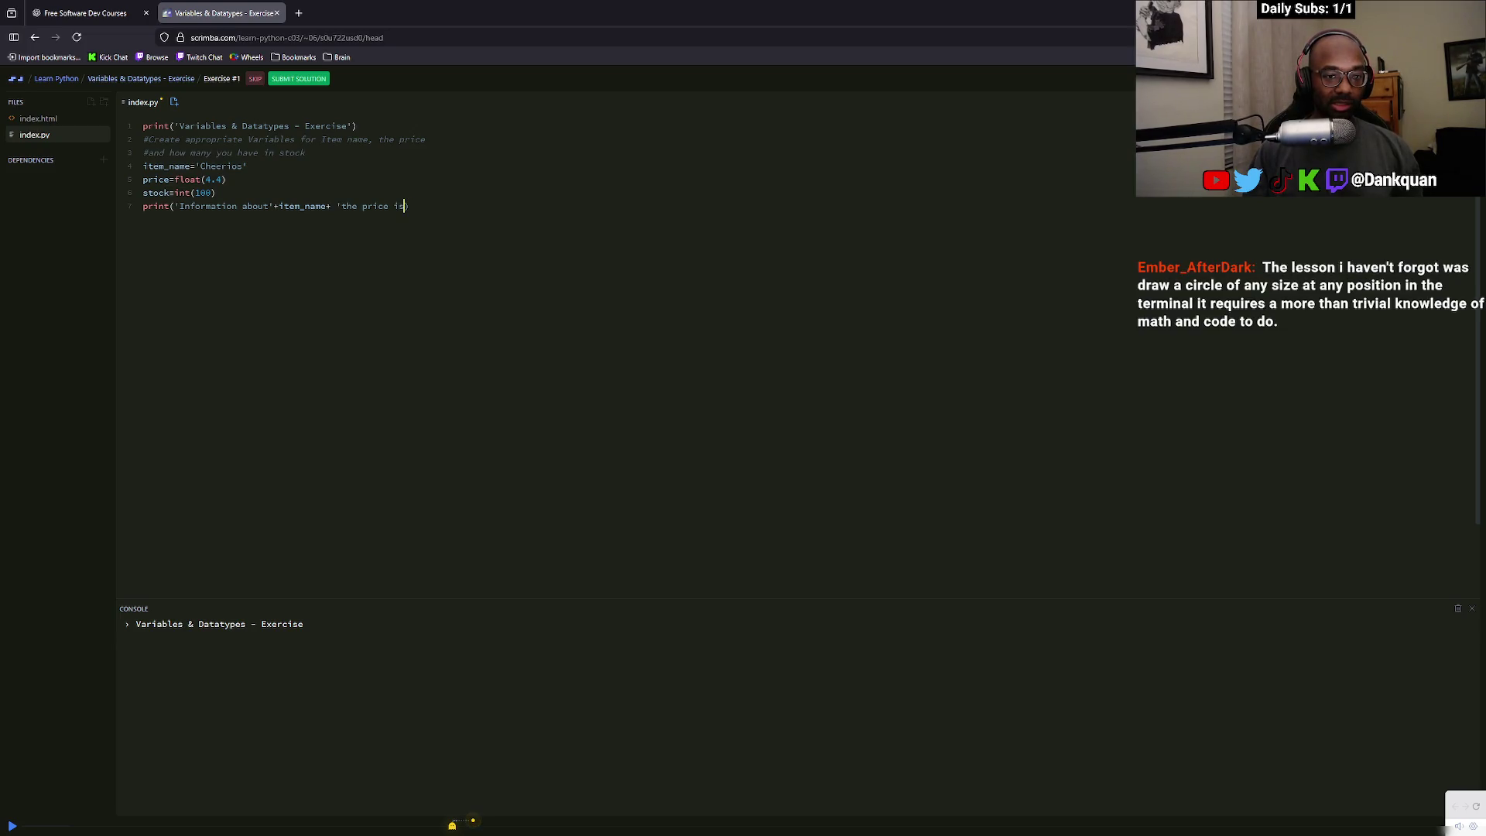
type("+")
type(" (")
key("BackSpace")
type("price +")
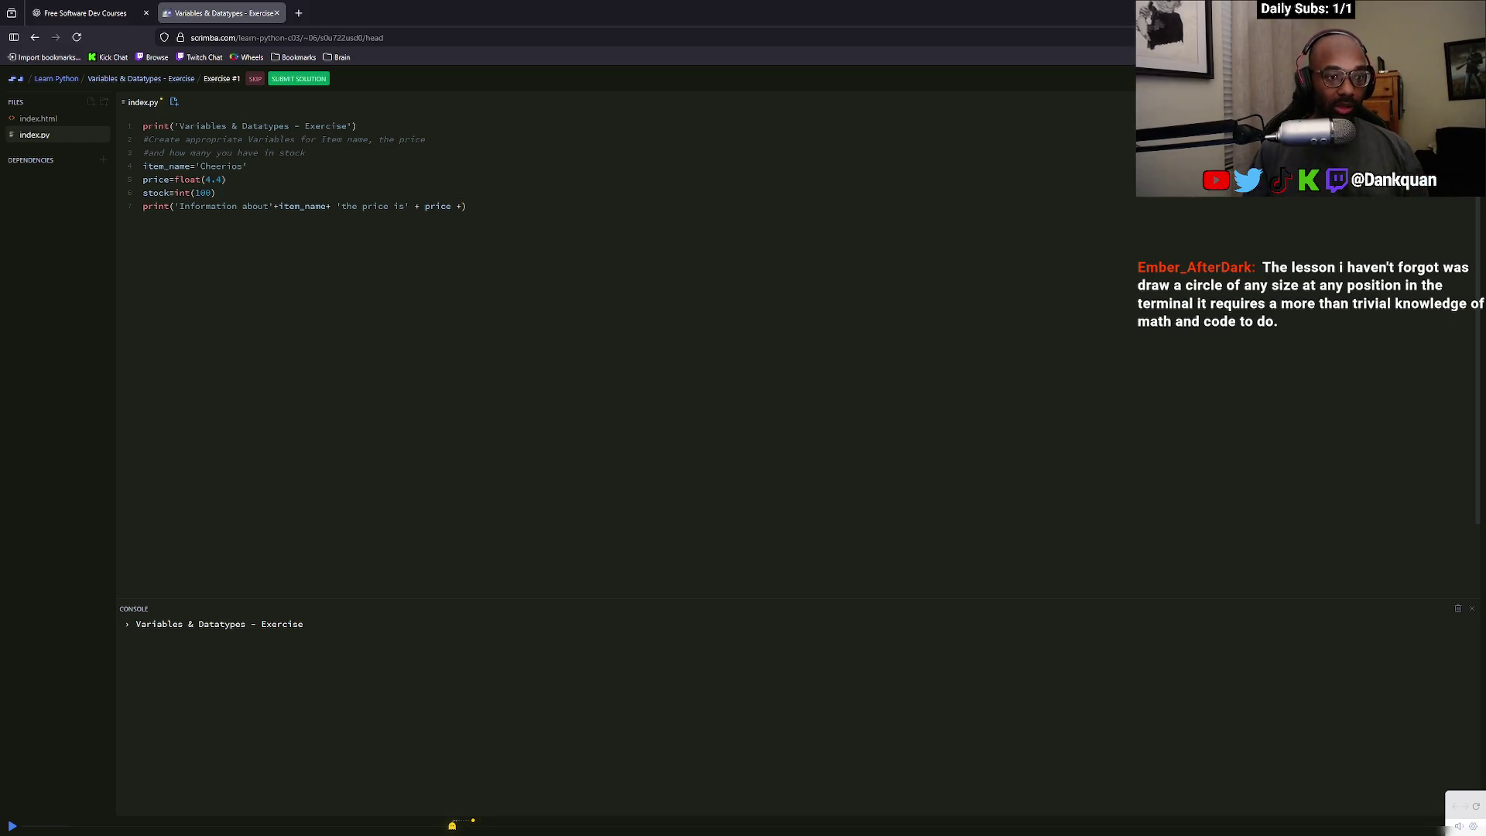
key("BackSpace")
key("BackSpace")
key("BackSpace")
key("BackSpace")
key("BackSpace")
type("price+")
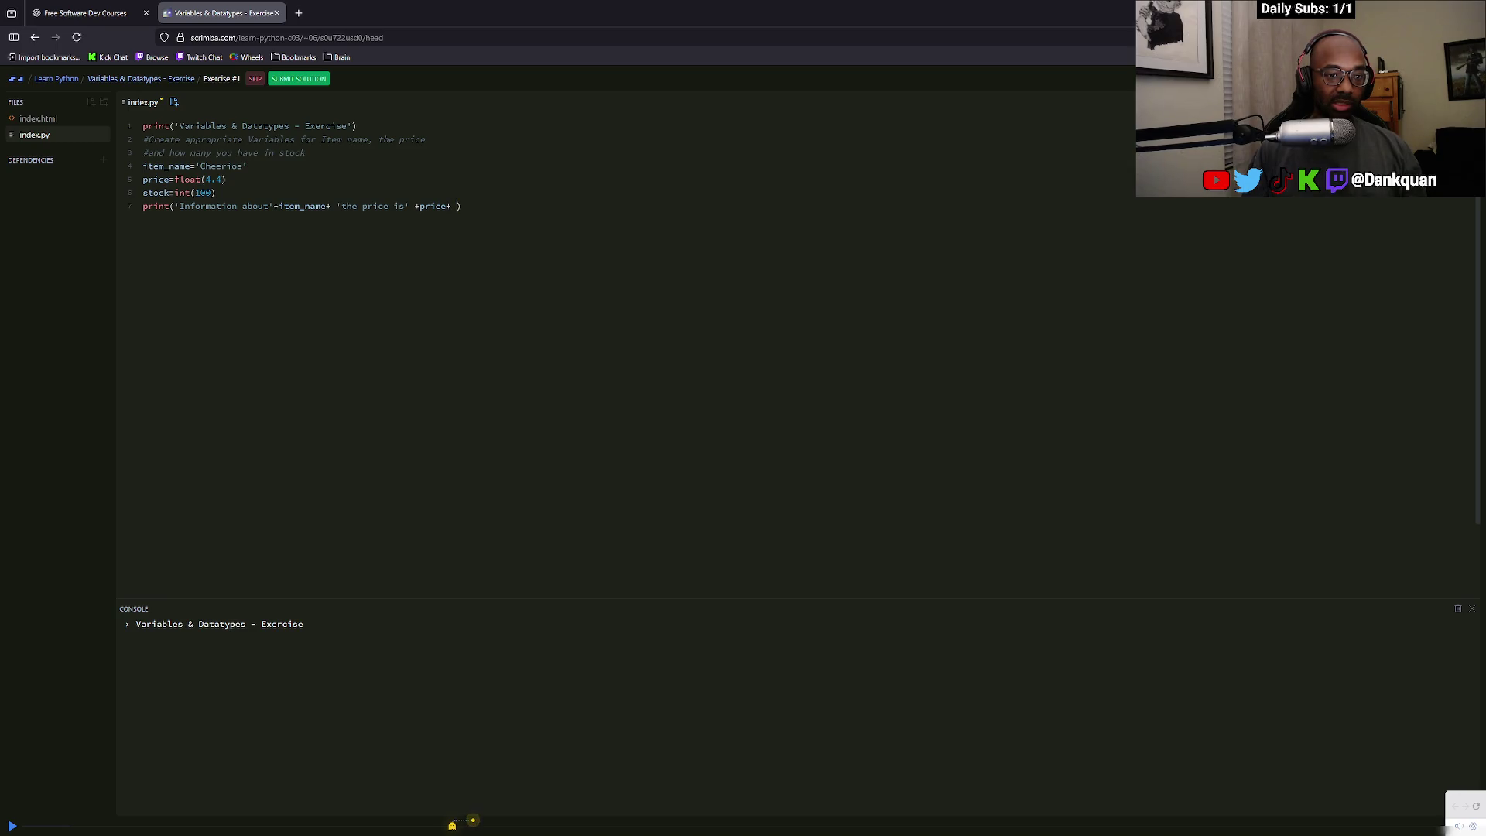
key("ctrl+Left")
key("ctrl+Left")
key("ctrl+Left")
Add 'we currently only have' + stock + ' in stock' to the print and run the script
type("is")
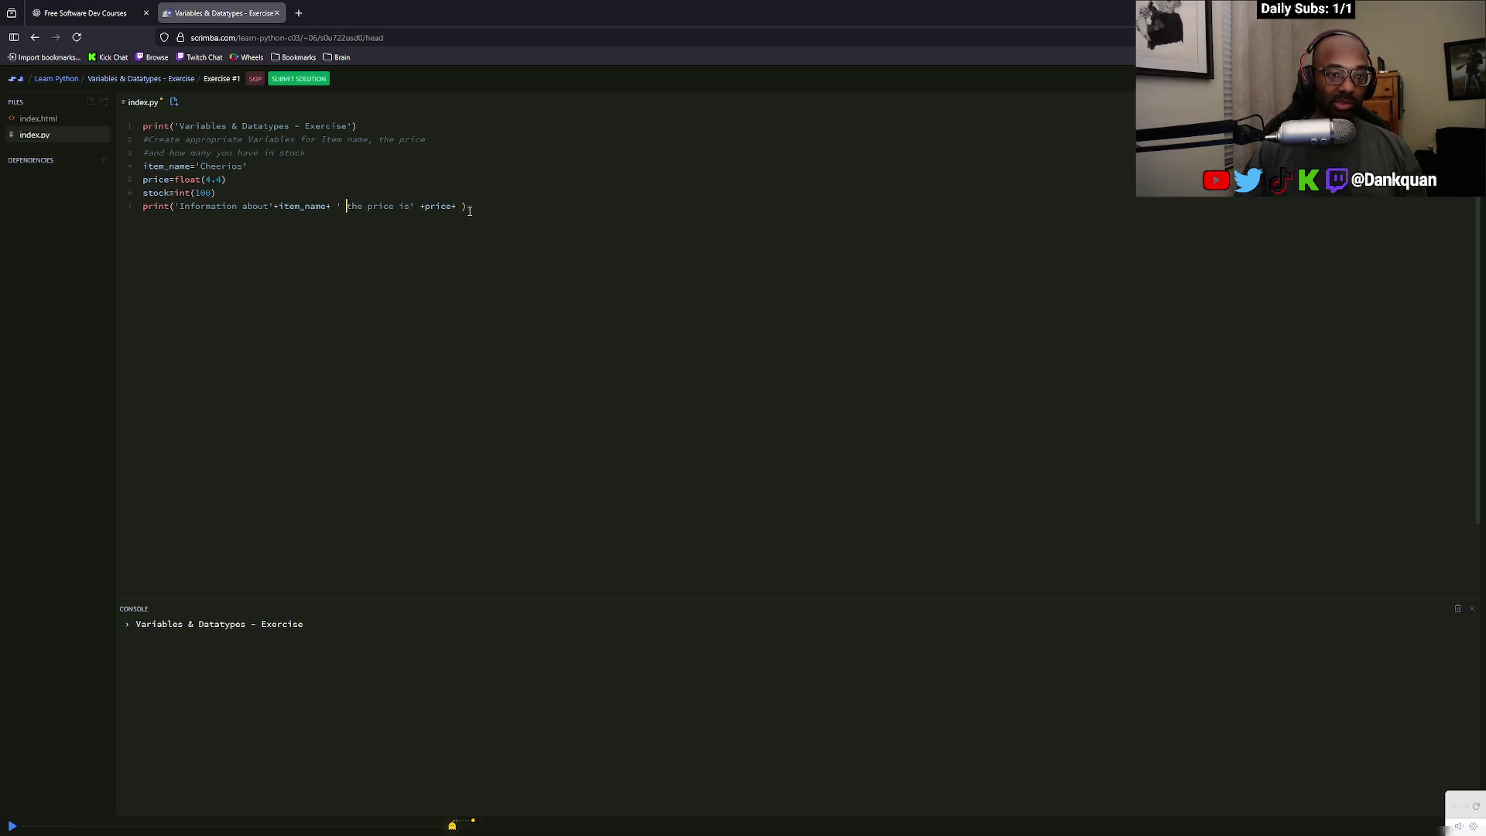
type("' +price+ '")
type("we cu")
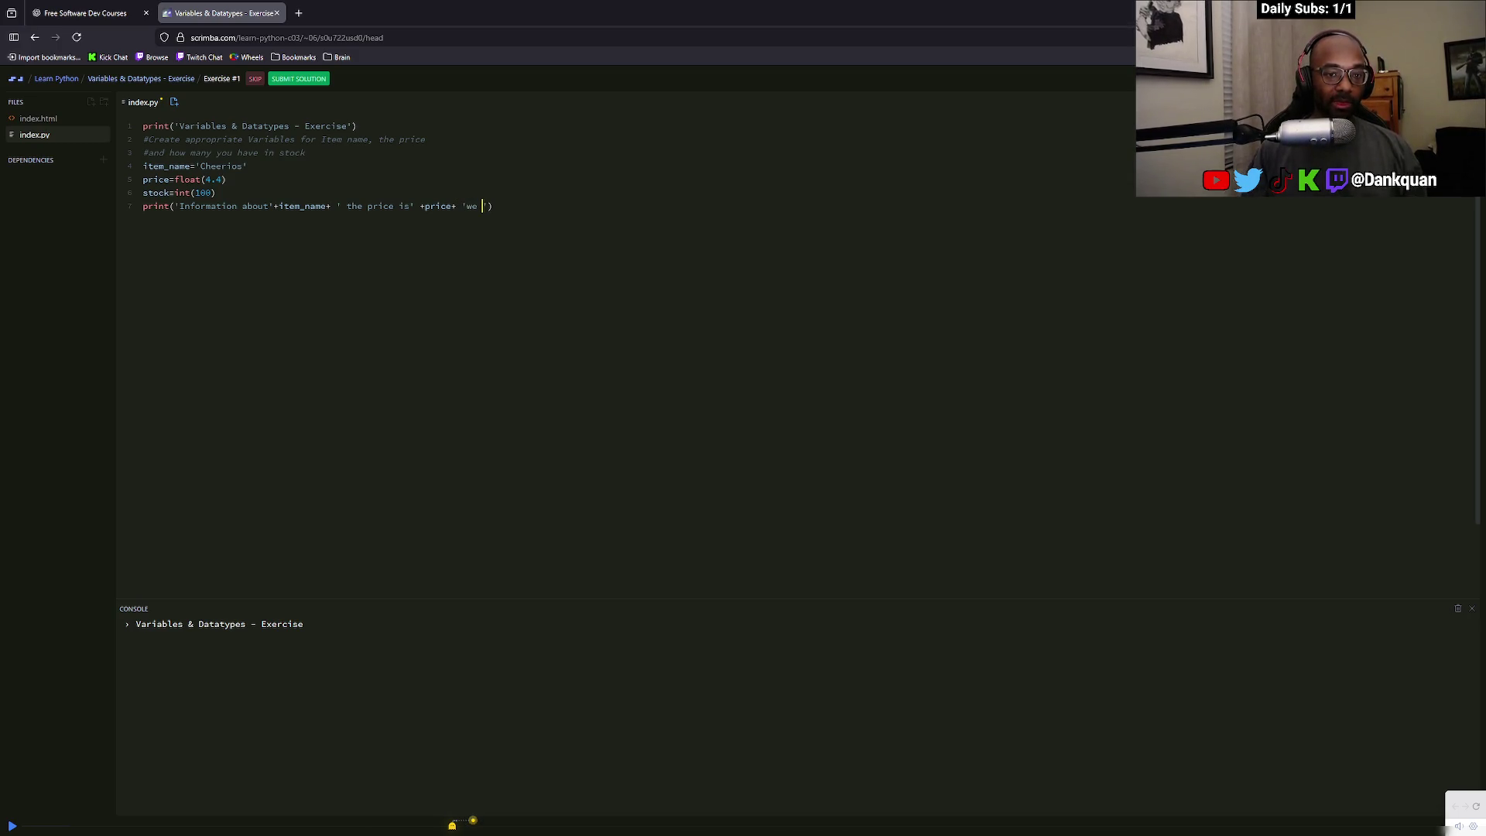
type("rrently h")
key("BackSpace")
type("only have")
type(" +stoc")
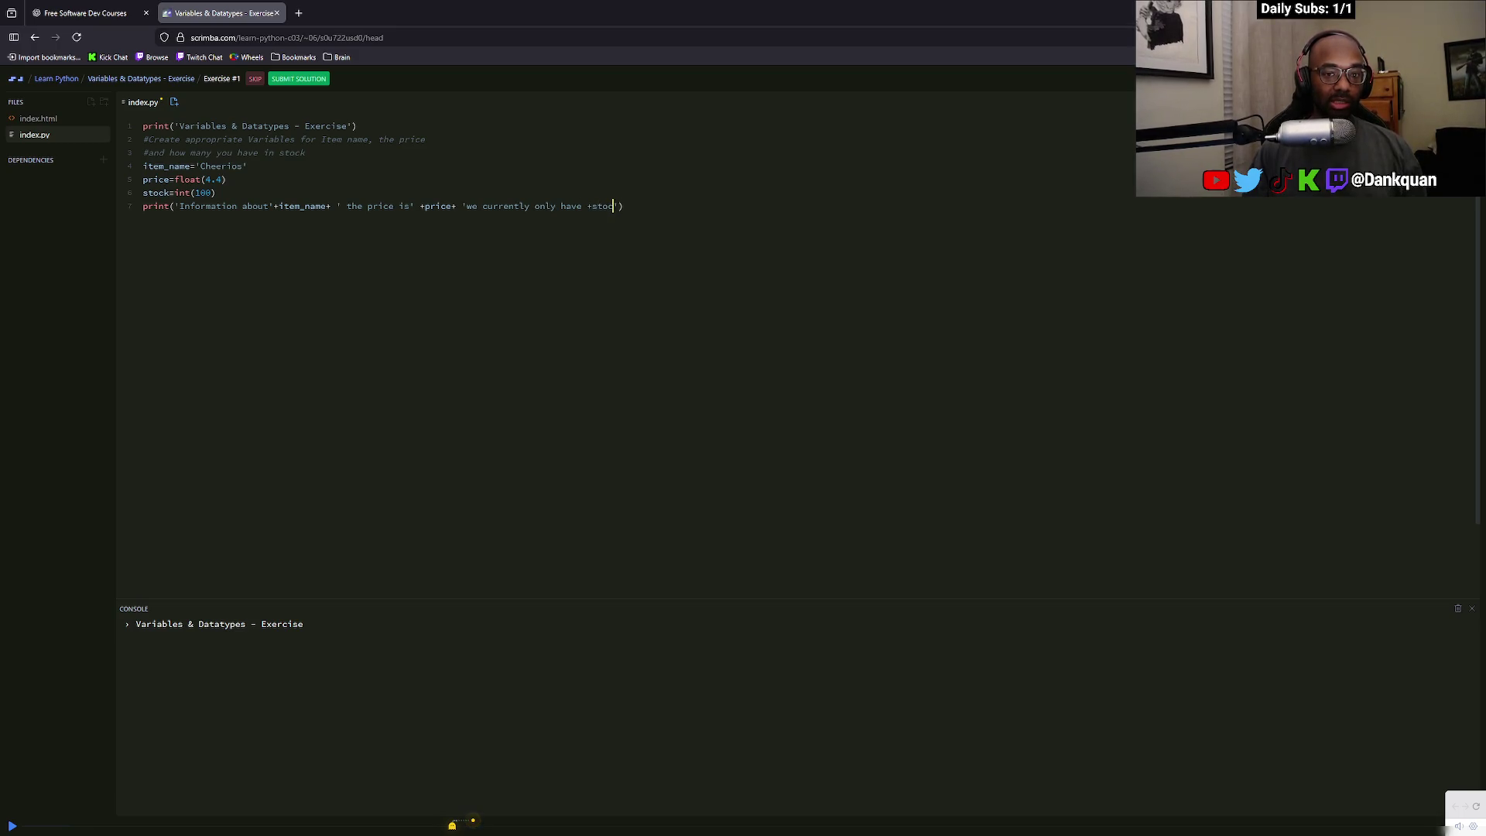
type("k")
key("BackSpace")
key("BackSpace")
key("BackSpace")
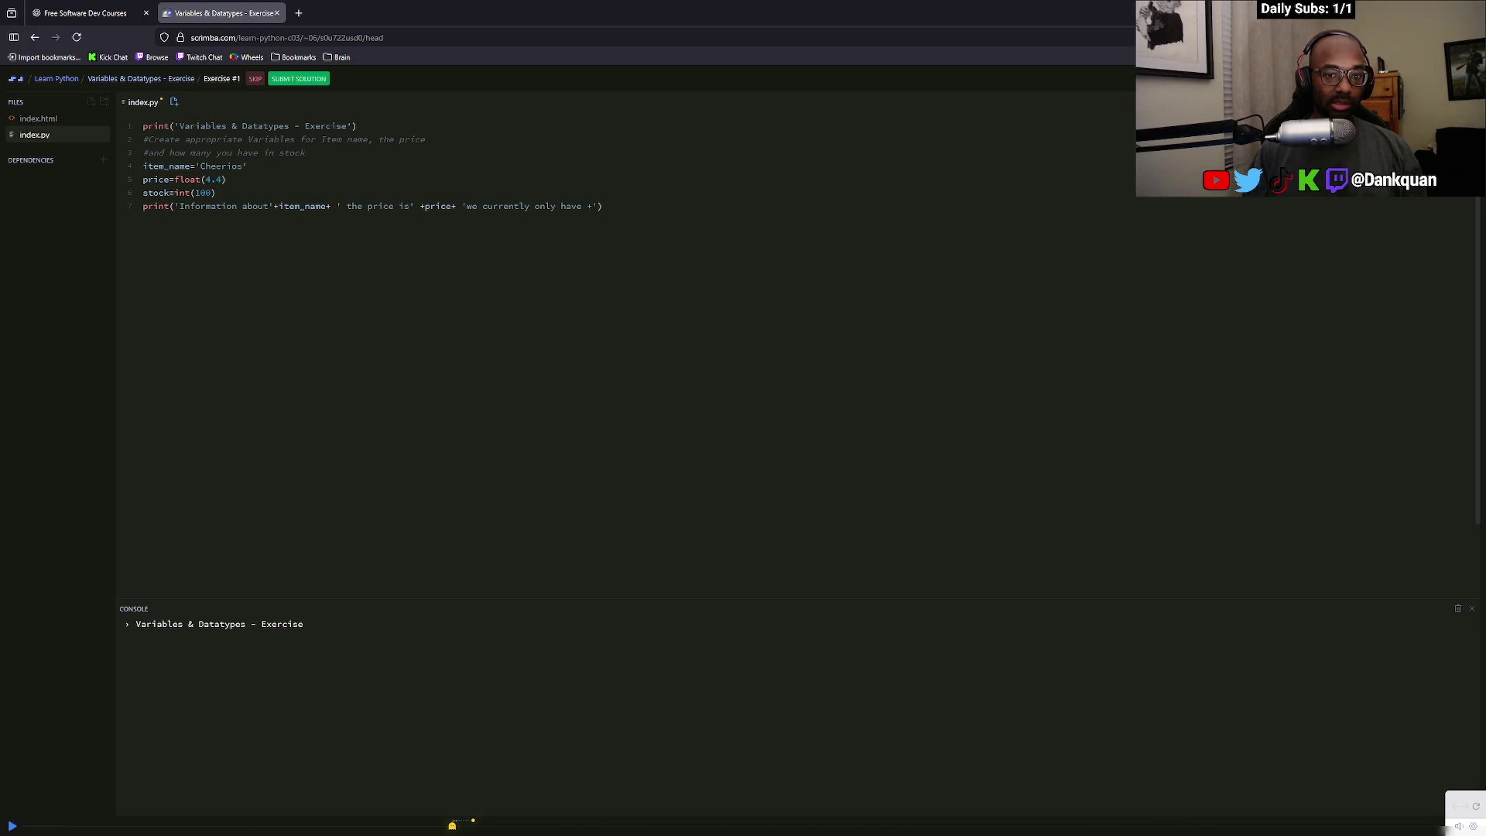
left_click(588, 206)
type("+stock")
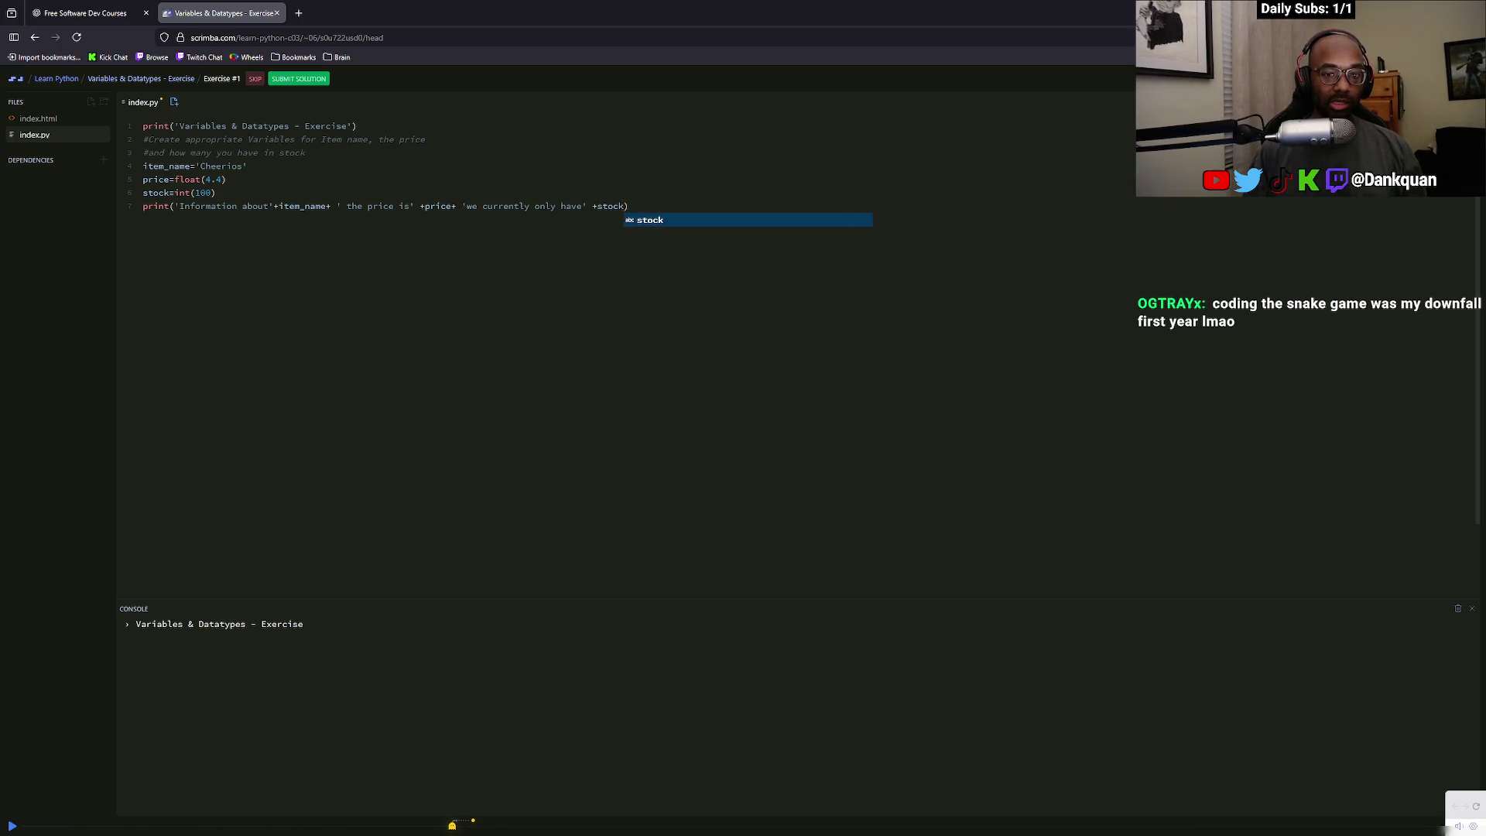
type(" '")
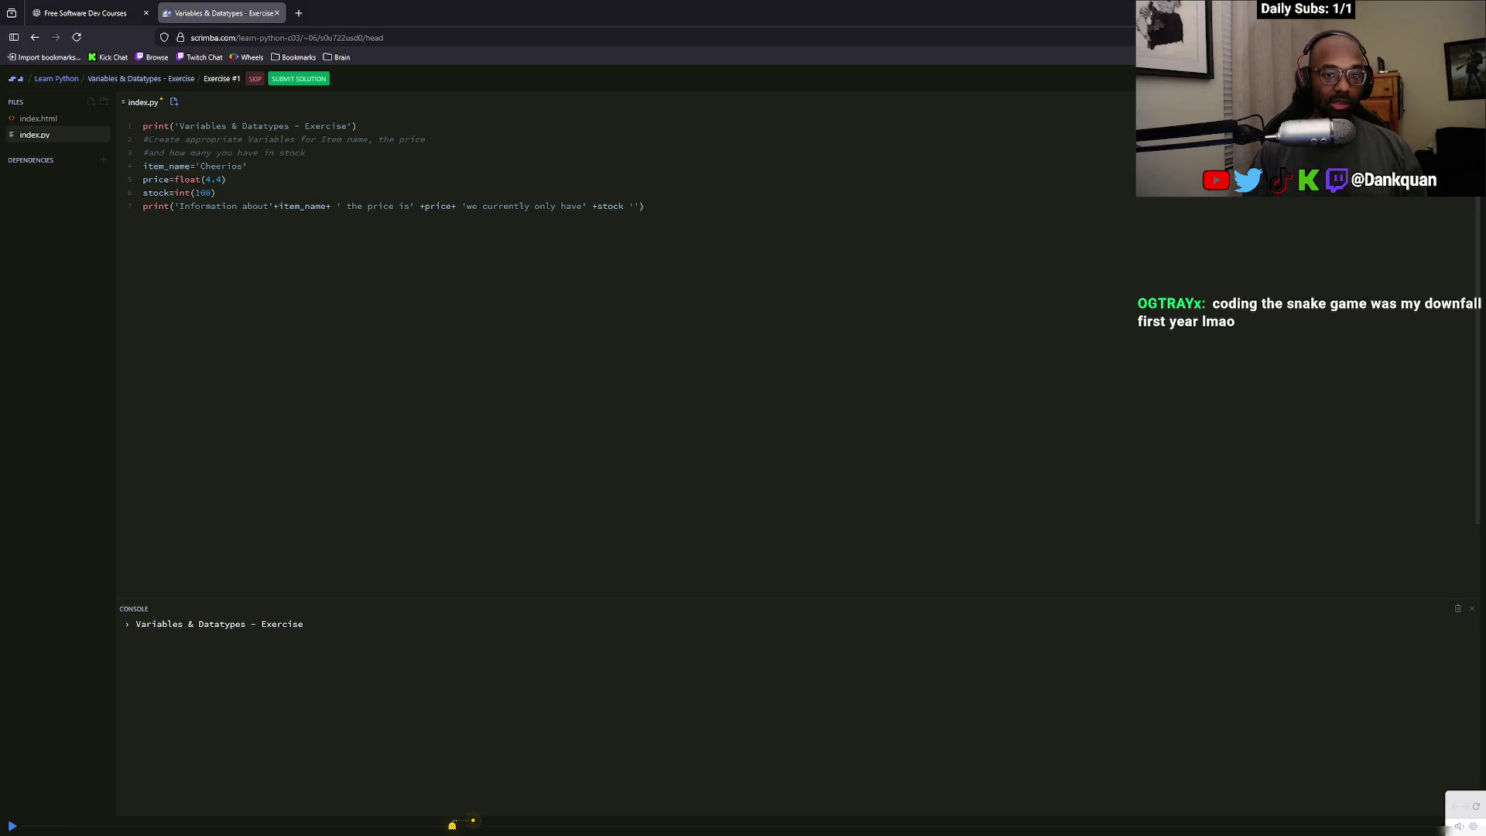
type("+ ' ")
type("in stock")
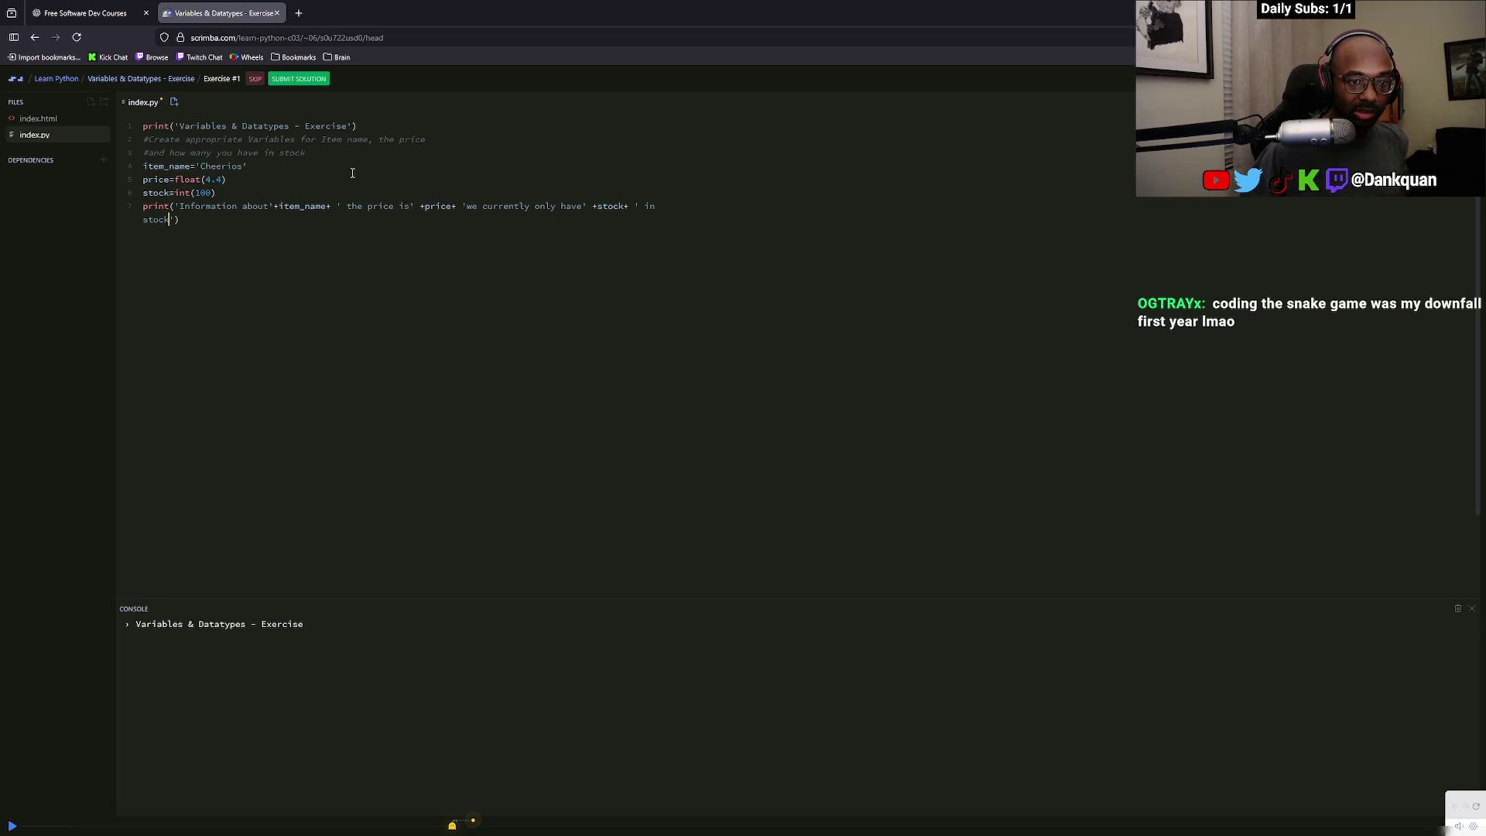
key("ctrl+s")
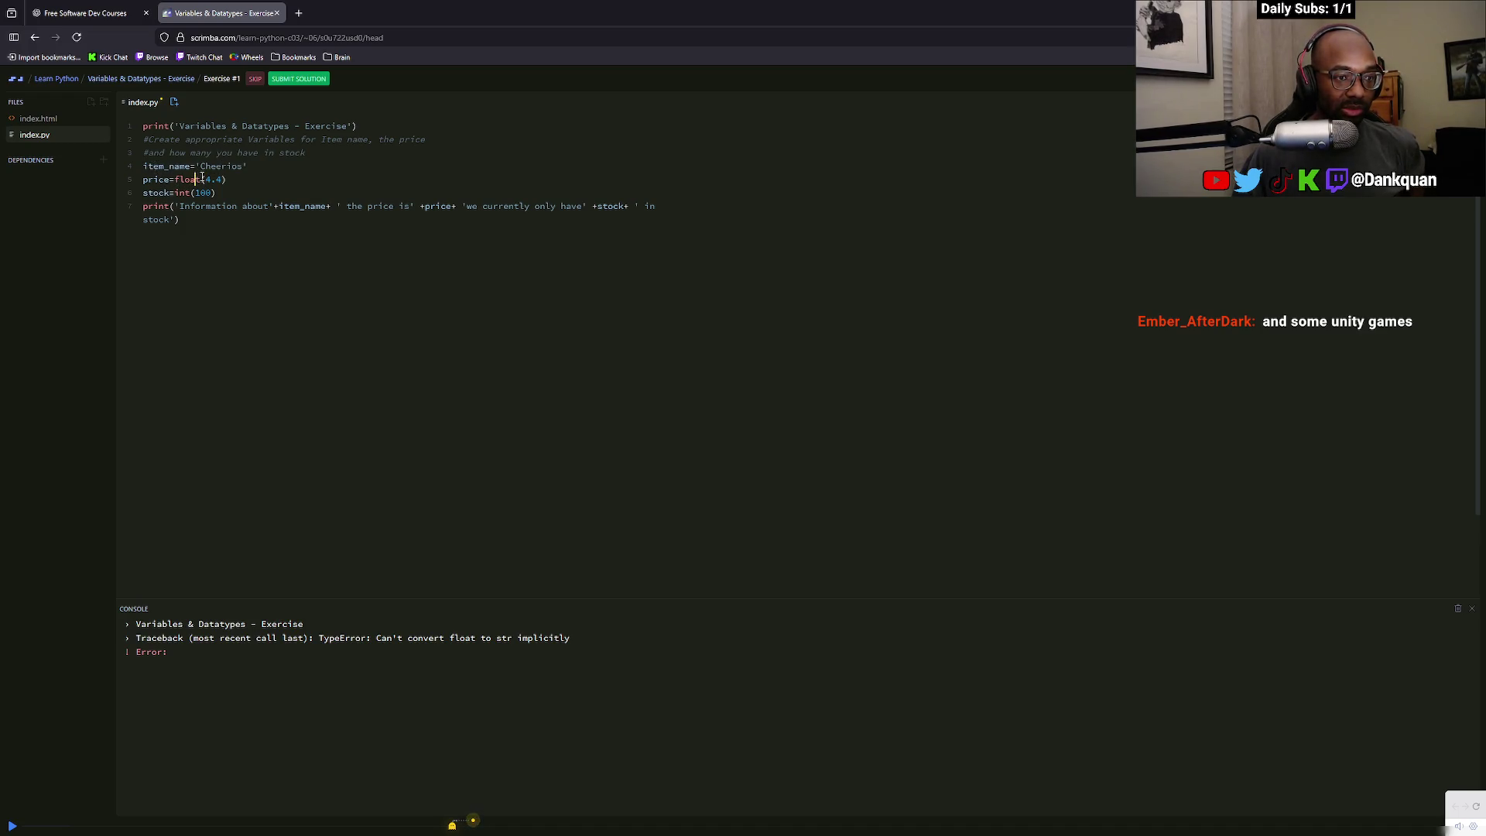
Bring up the Python casting notes after the float-to-str TypeError appears
key("alt+Tab")
After reading the casting notes, quote the 4.4 inside float() on the price line
scroll(689, 431, "down", 3)
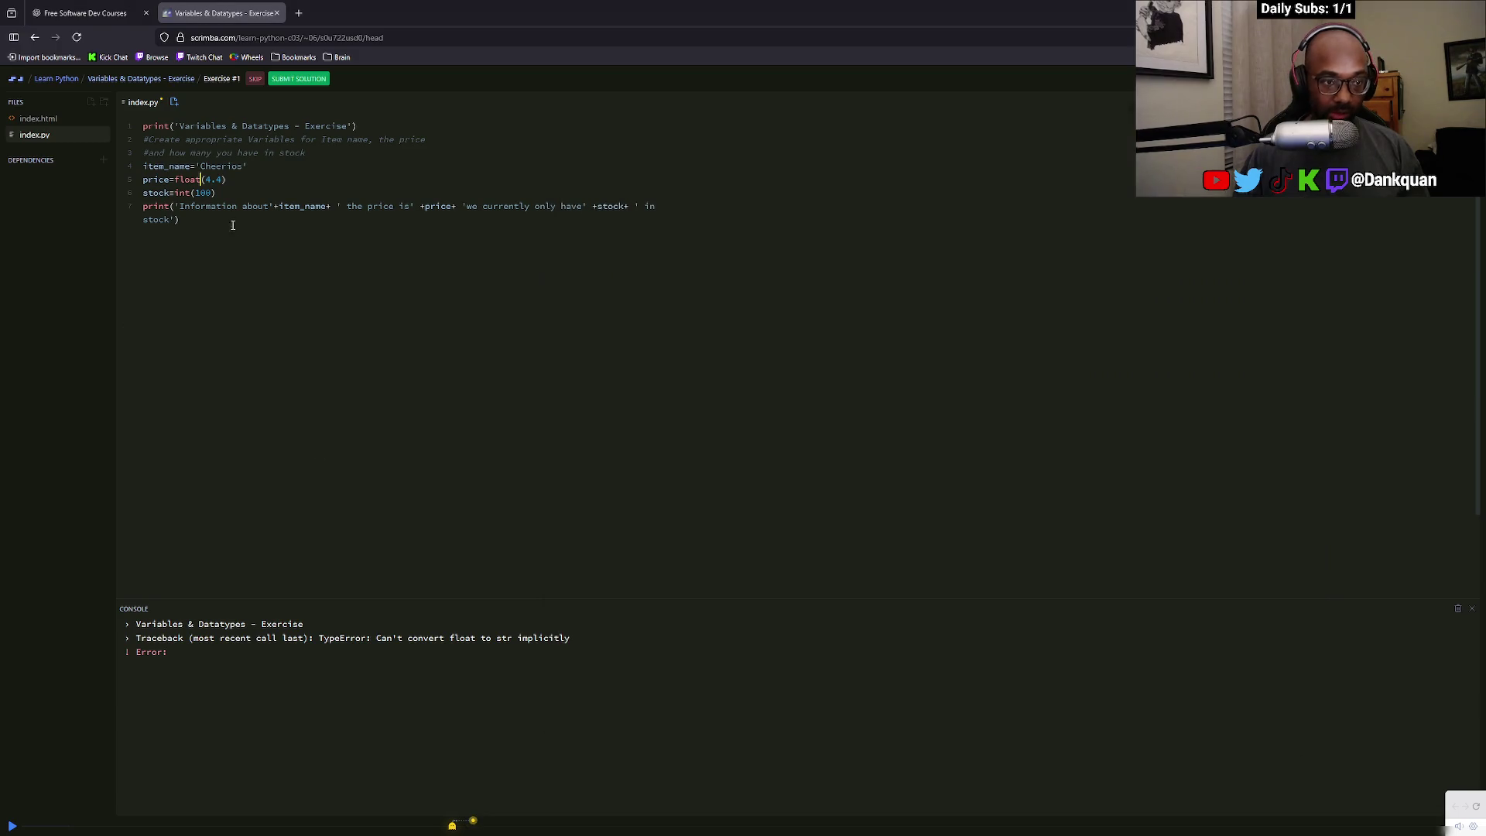
left_click(201, 177)
left_click(206, 179)
type("'")
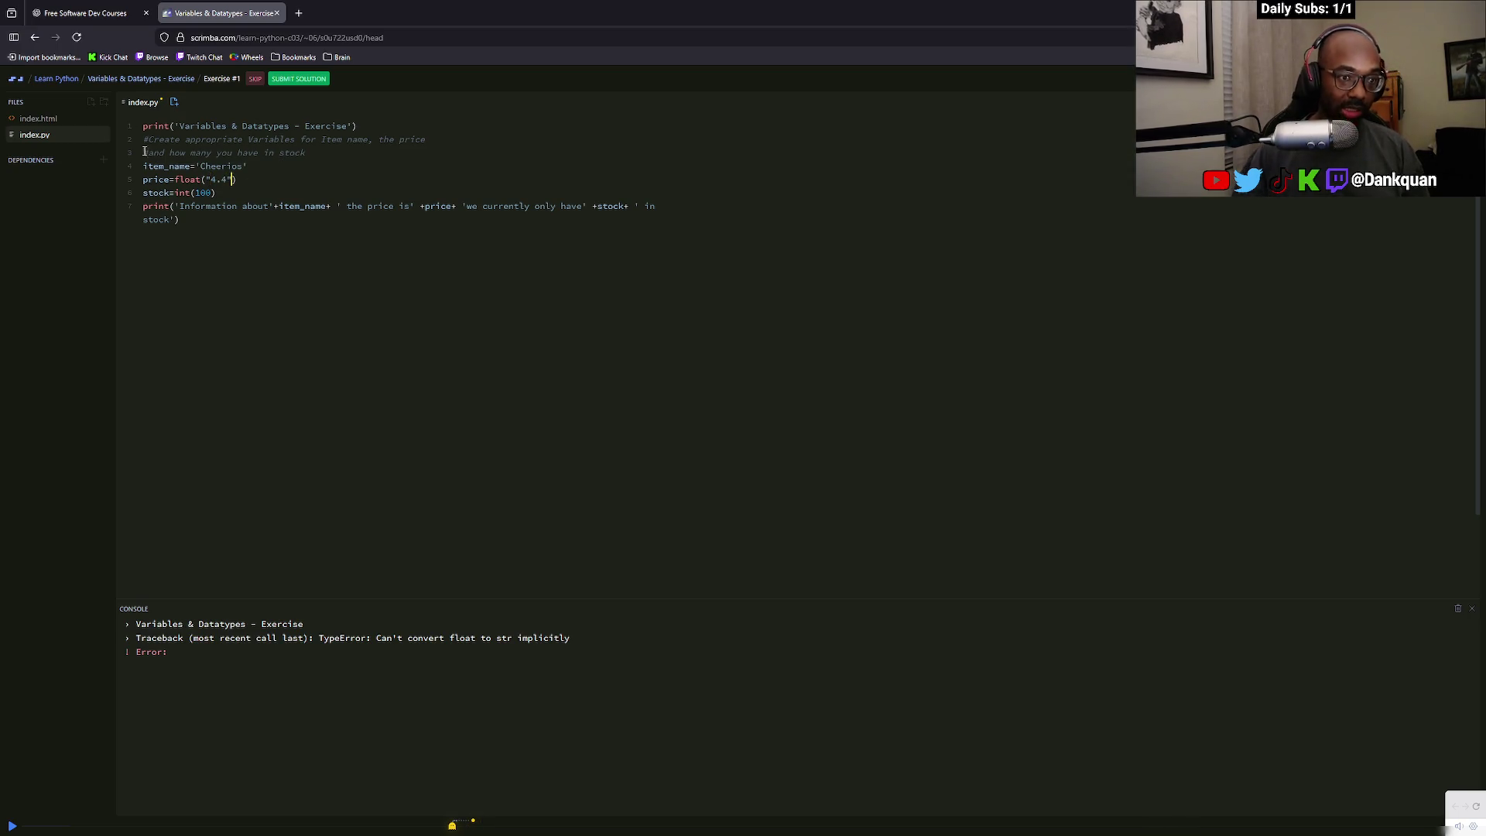
Quote the 100 inside int() on the stock line, making it int("100")
left_click(194, 192)
type("\"")
key("Right")
key("Right")
key("Right")
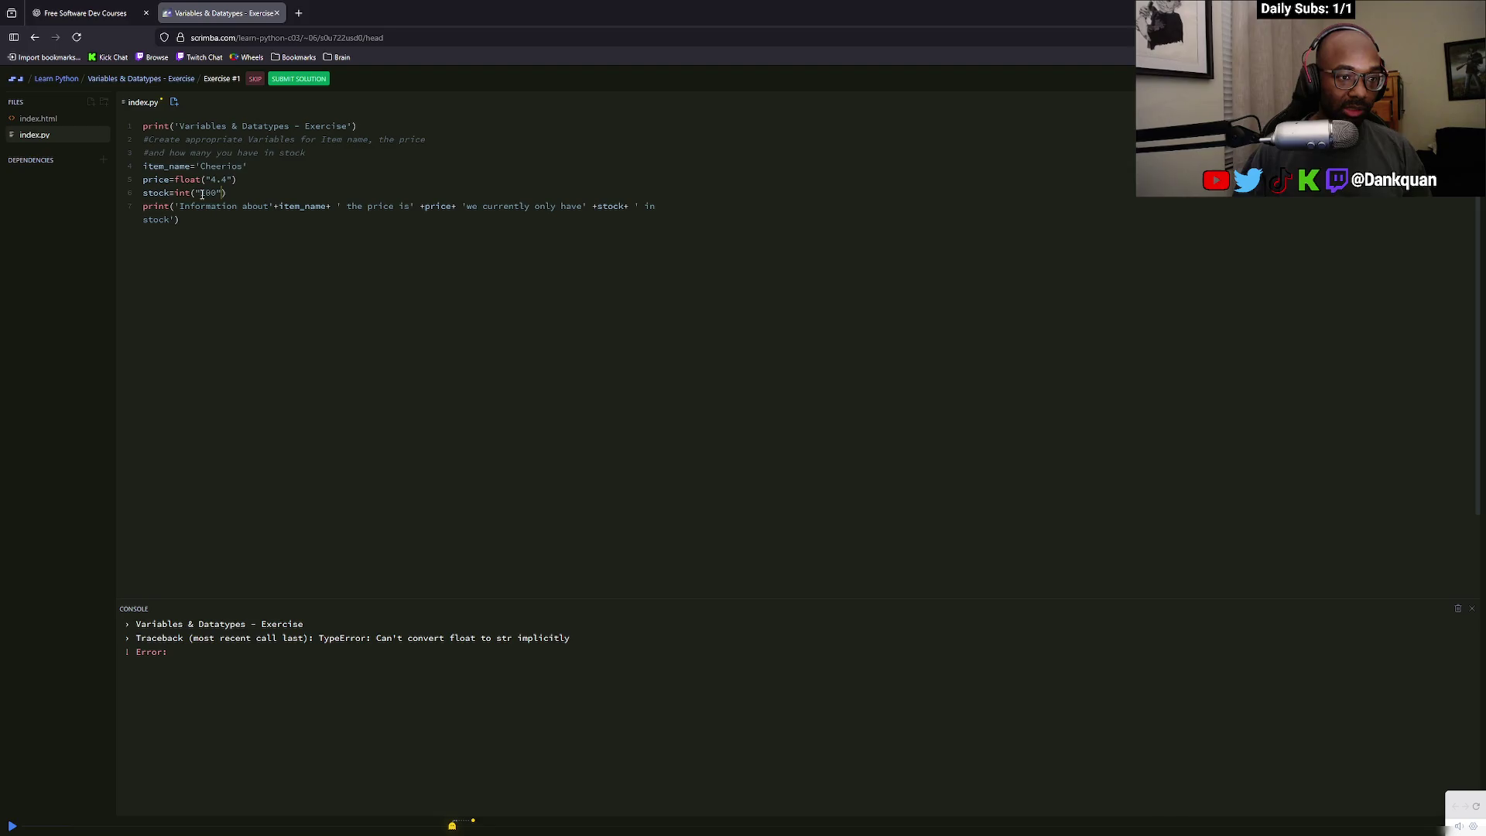
key("alt+Tab")
key("alt+Tab")
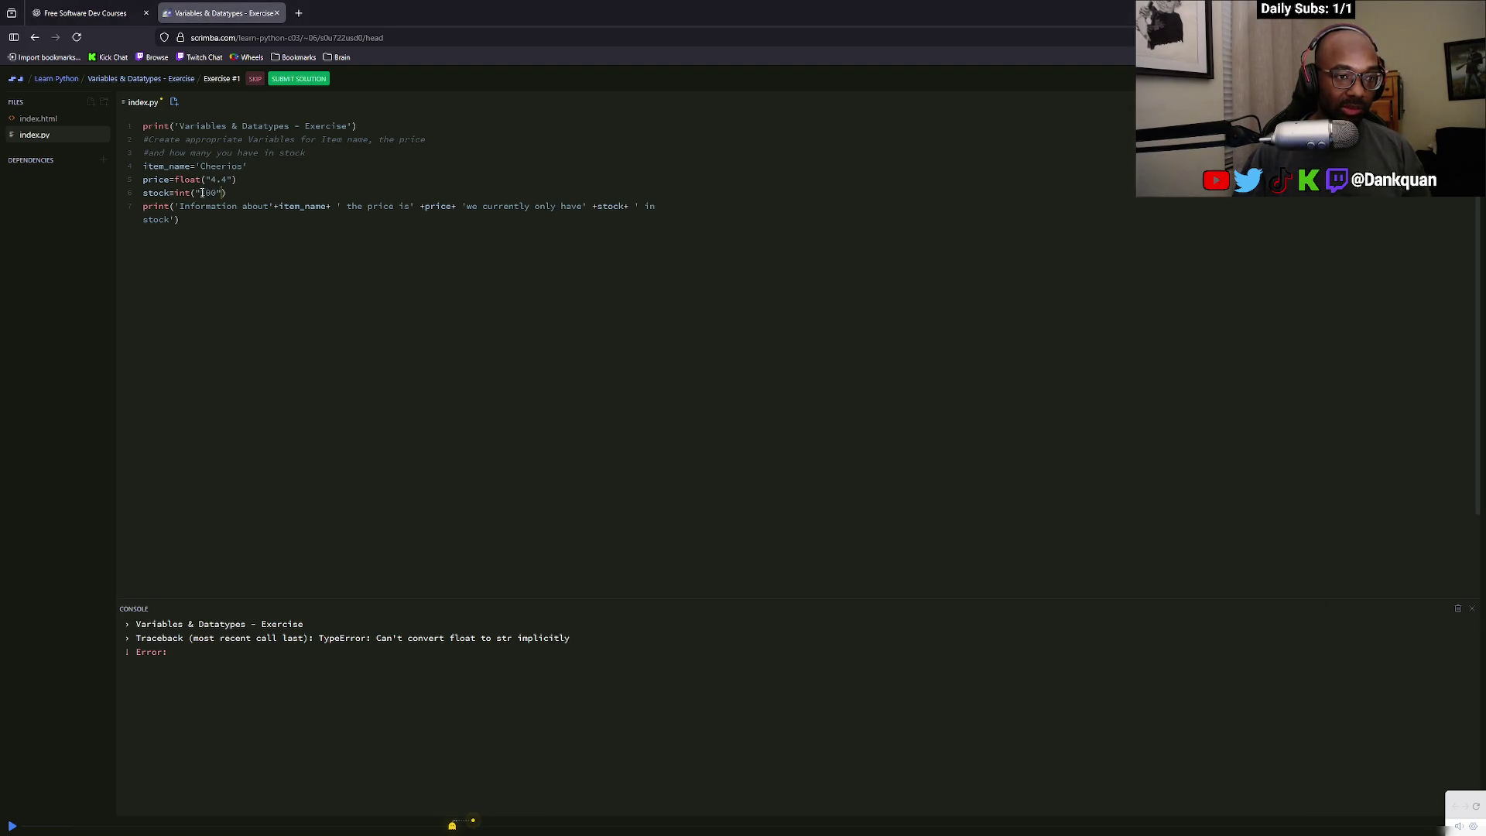
left_click(200, 193)
key("alt+Tab")
key("alt+Tab")
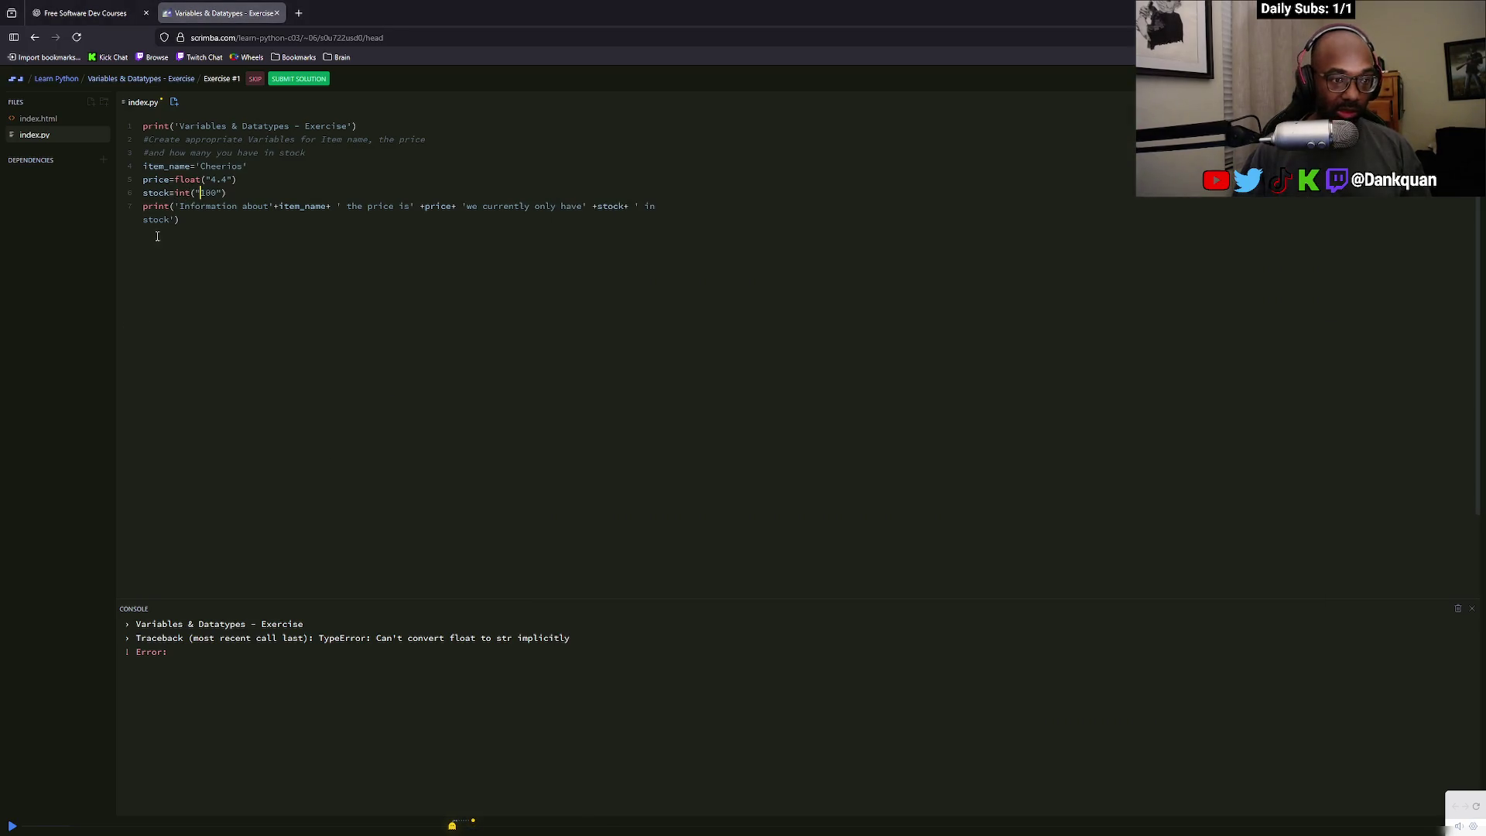
Add spaces around = on the price and stock lines and review the int casting examples
left_click(177, 192)
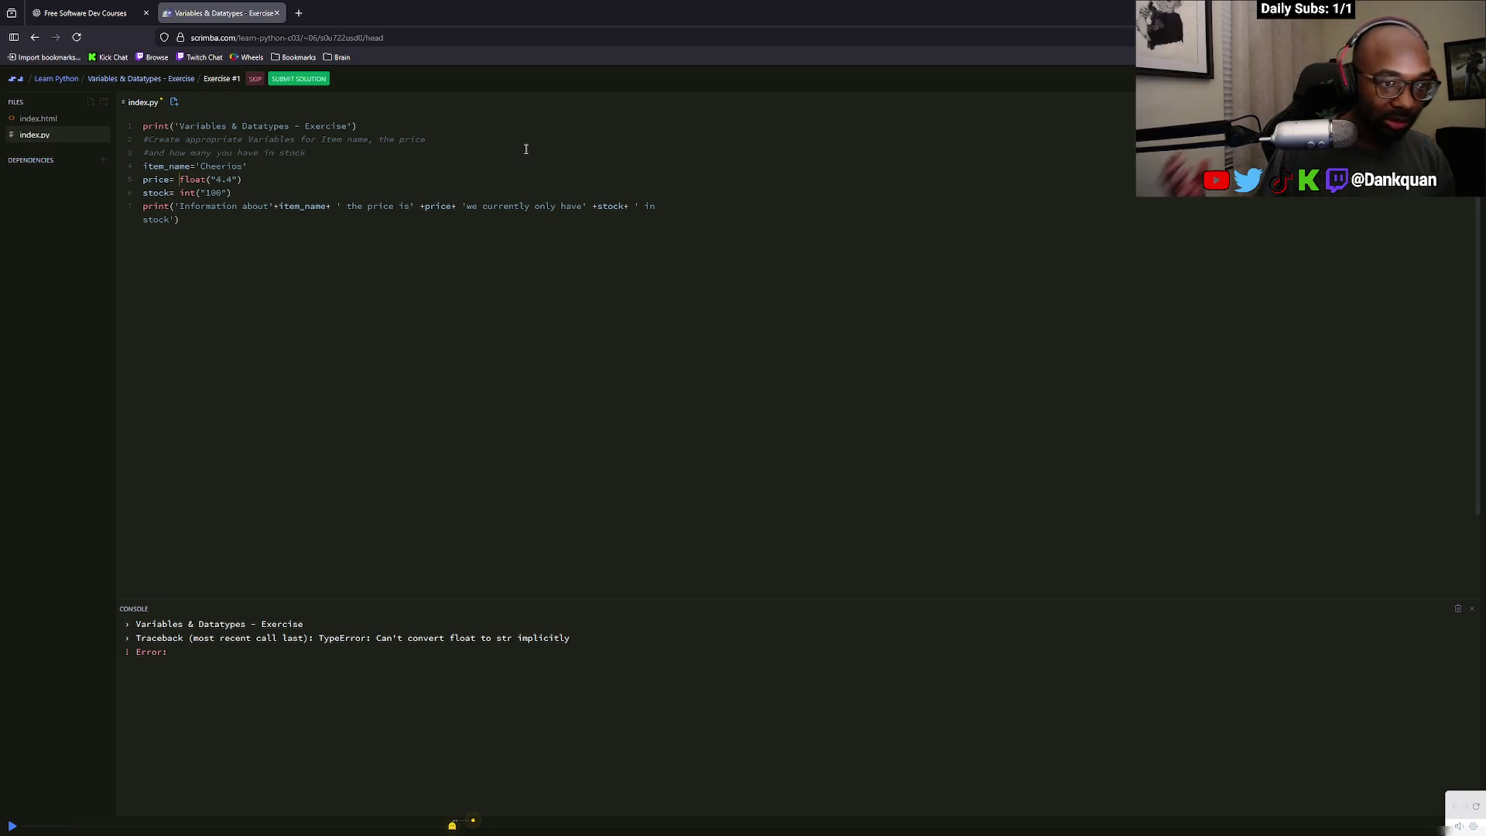
key("alt+Tab")
key("alt+Tab")
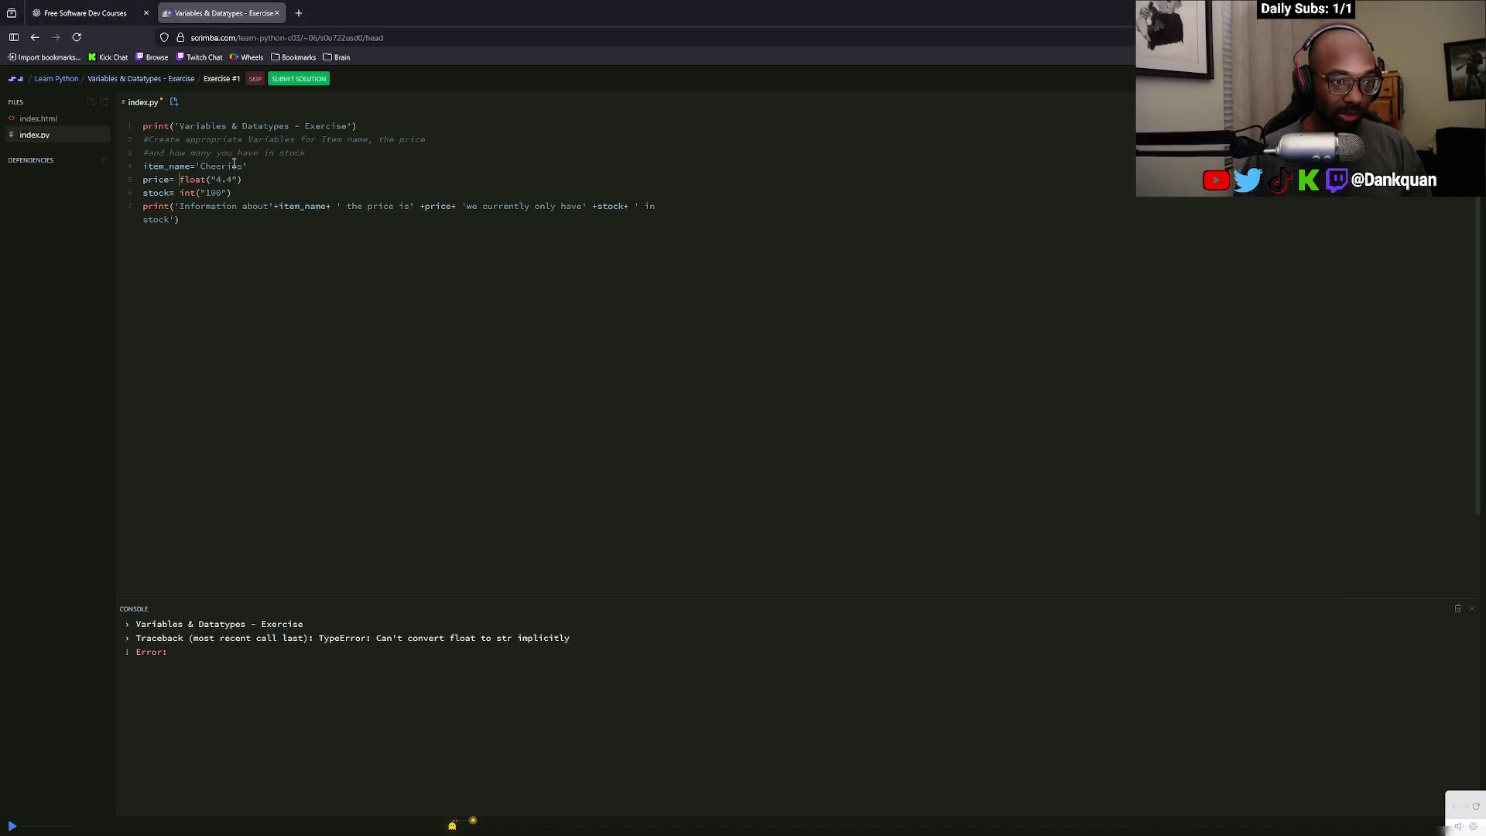
left_click(169, 193)
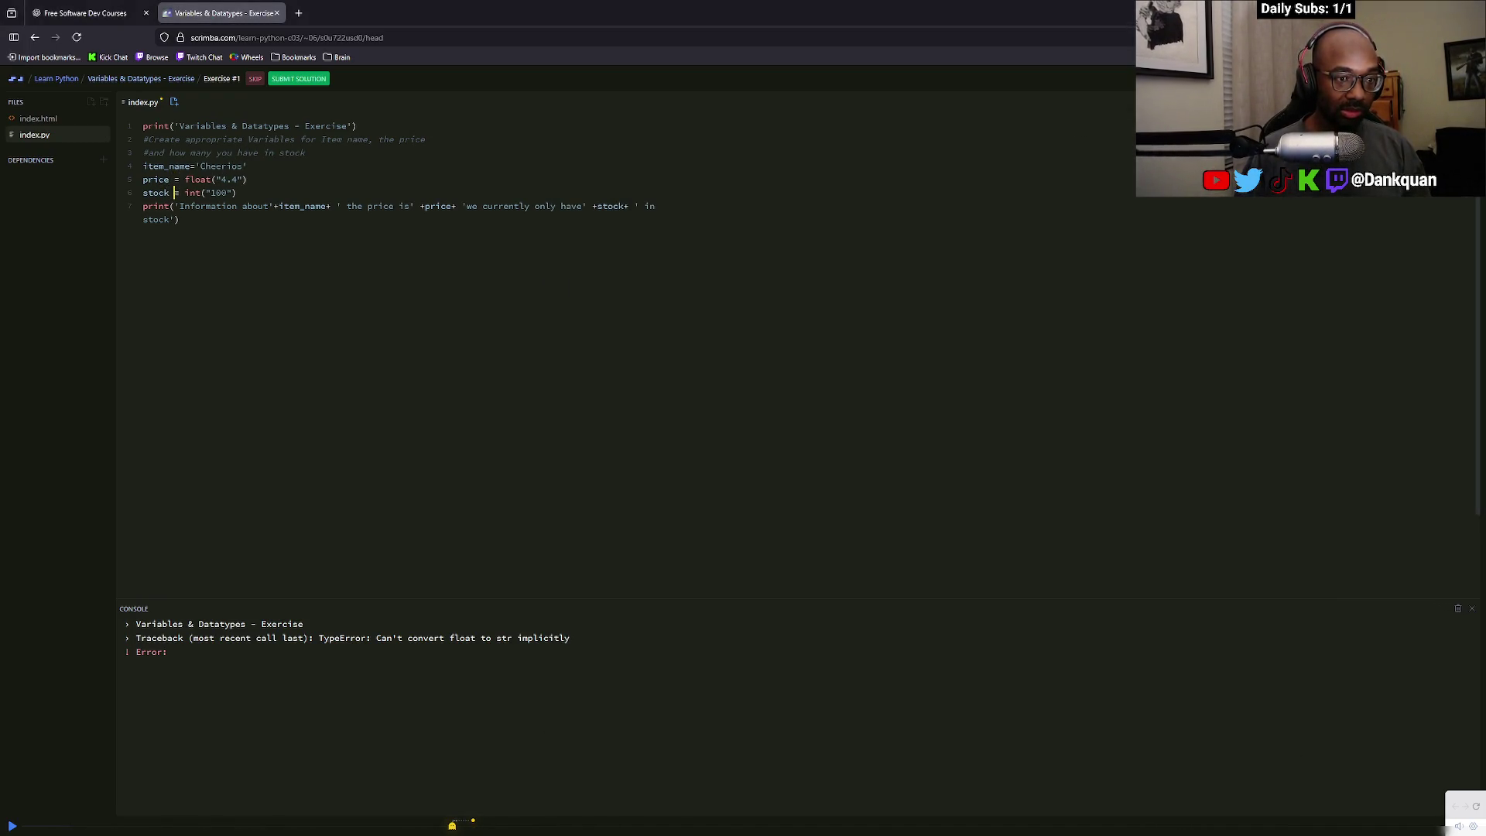
key("alt+Tab")
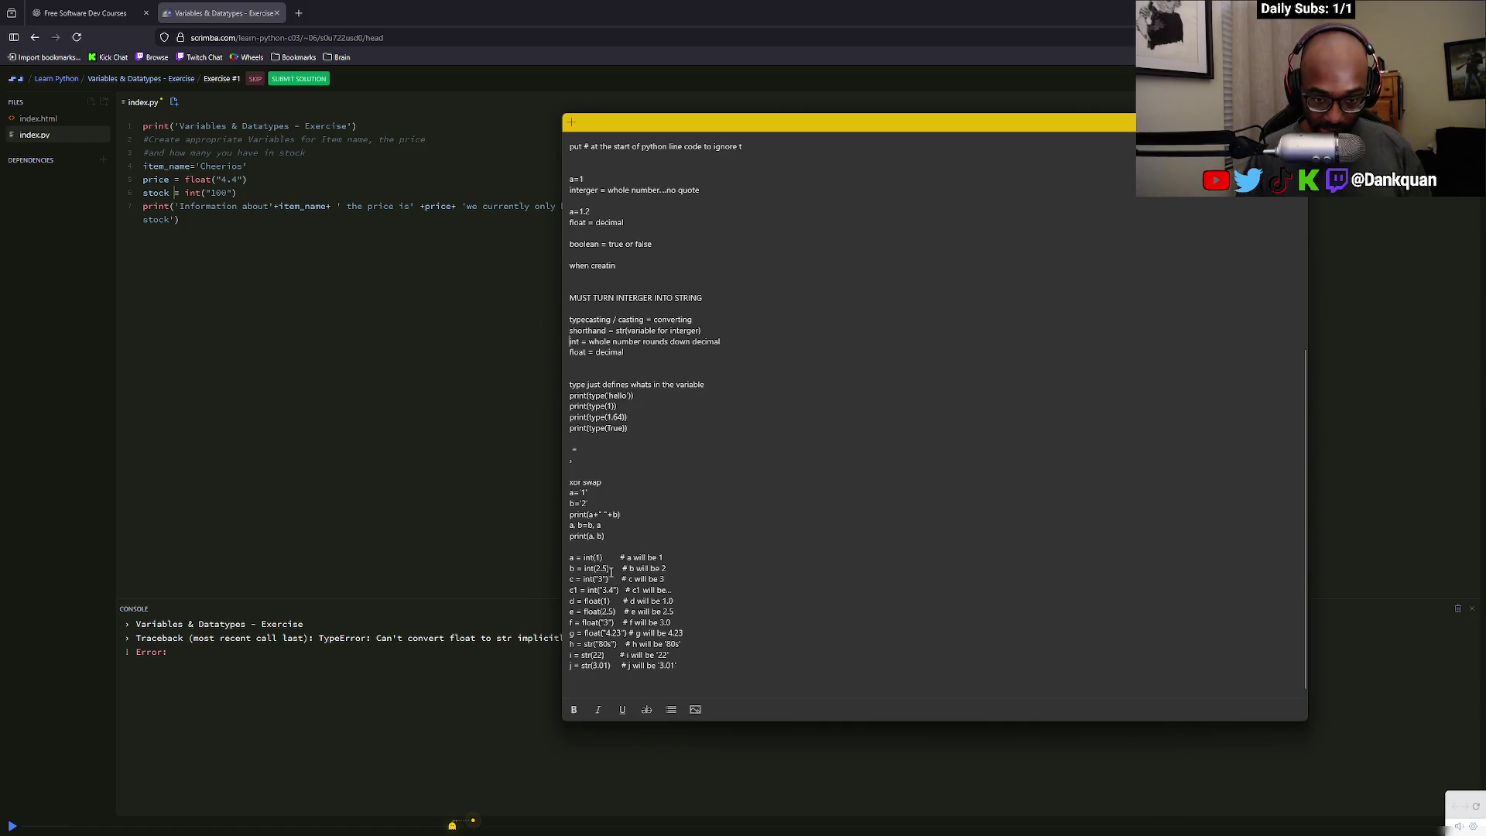
mouse_move(614, 570)
left_mouse_down()
mouse_move(596, 569)
mouse_move(669, 579)
mouse_move(610, 569)
left_mouse_up()
left_click(675, 578)
Review the int(2.5) and float("4.23") examples, then remove the spaces around = on the price line
left_click(604, 569)
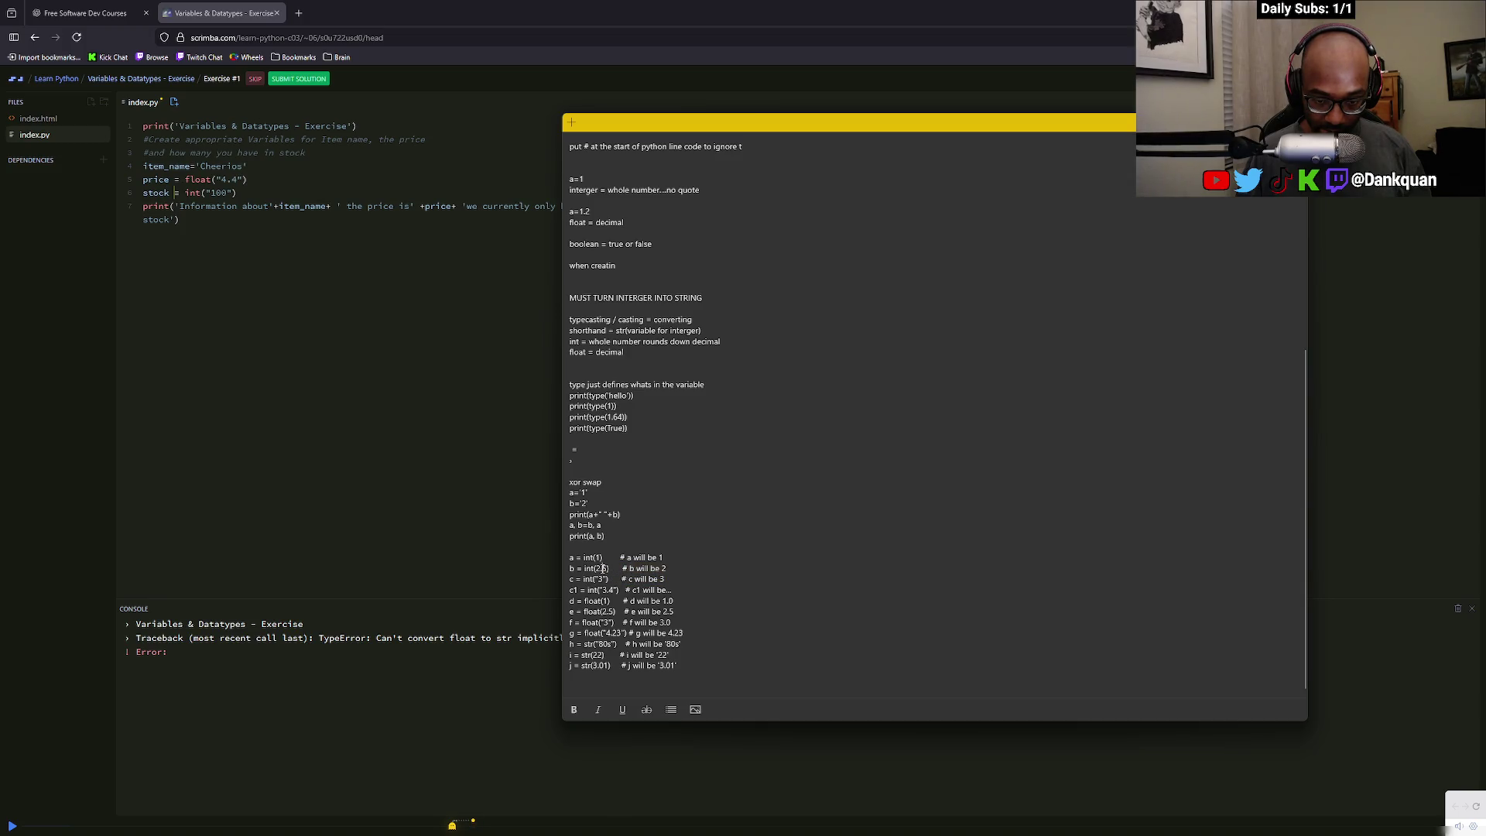
left_click(624, 634)
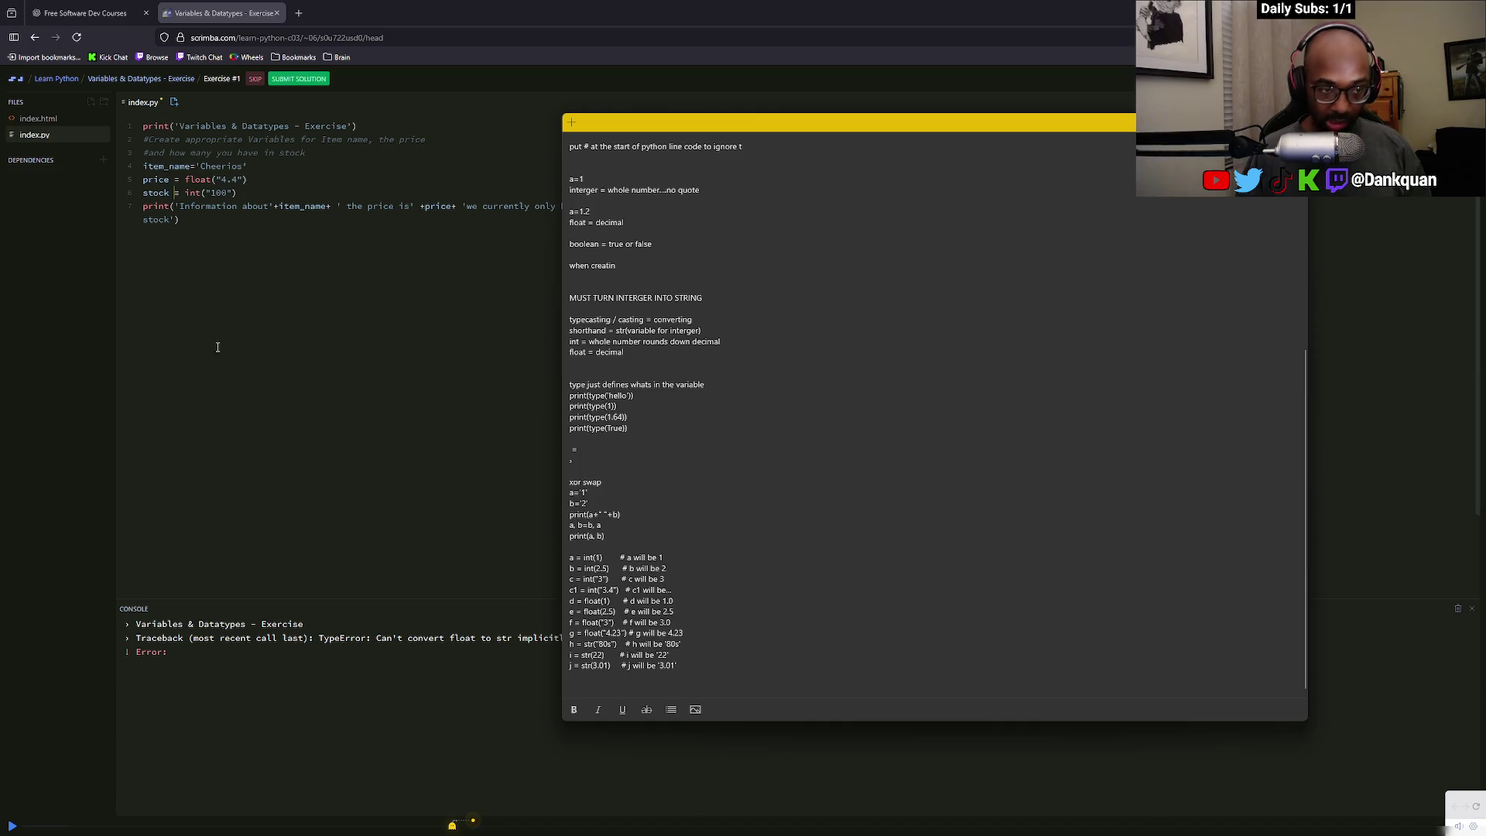
left_click(215, 242)
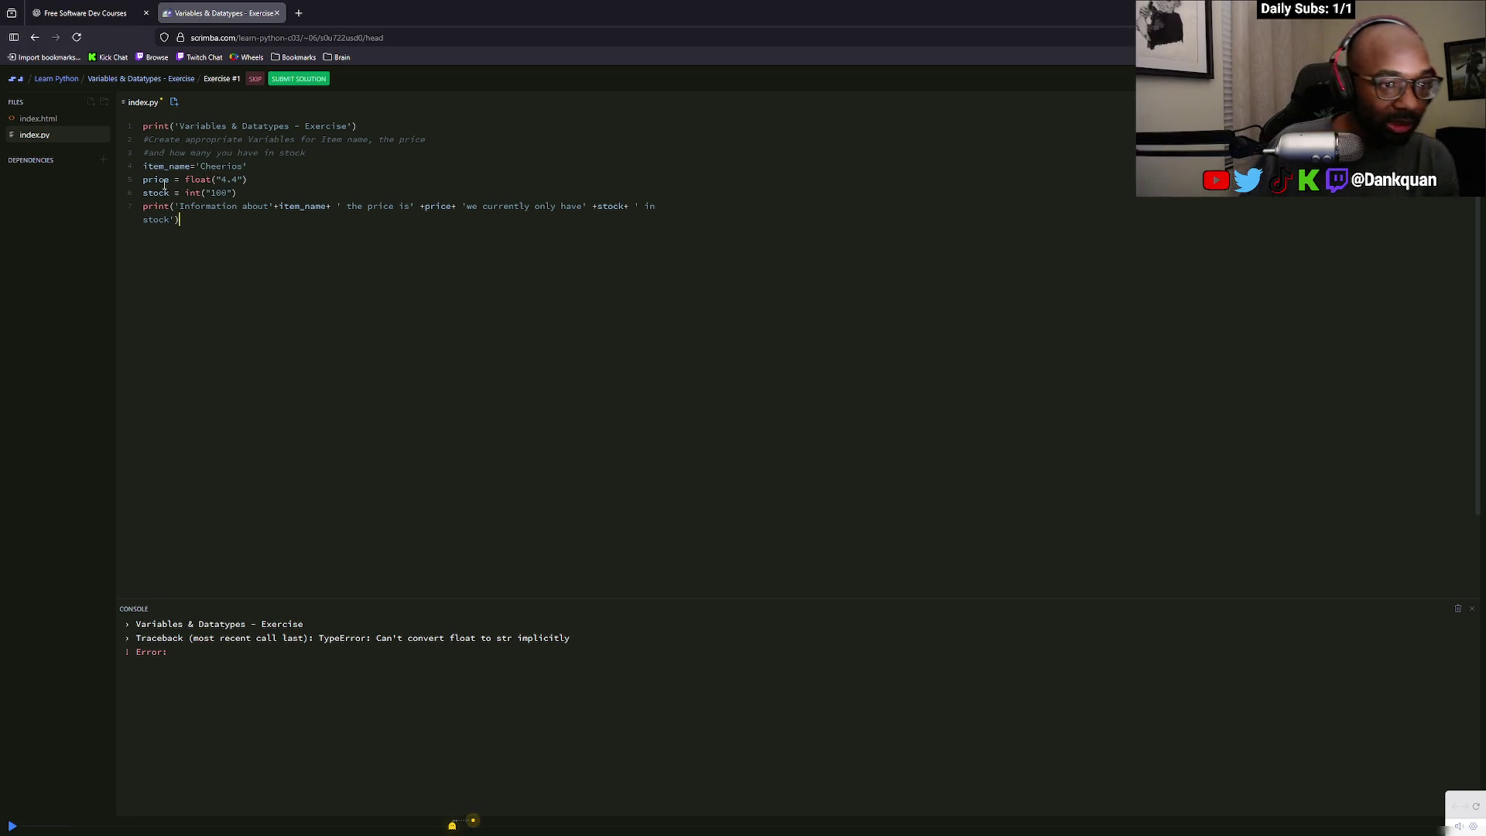
left_click(175, 178)
key("BackSpace")
left_click(180, 179)
key("BackSpace")
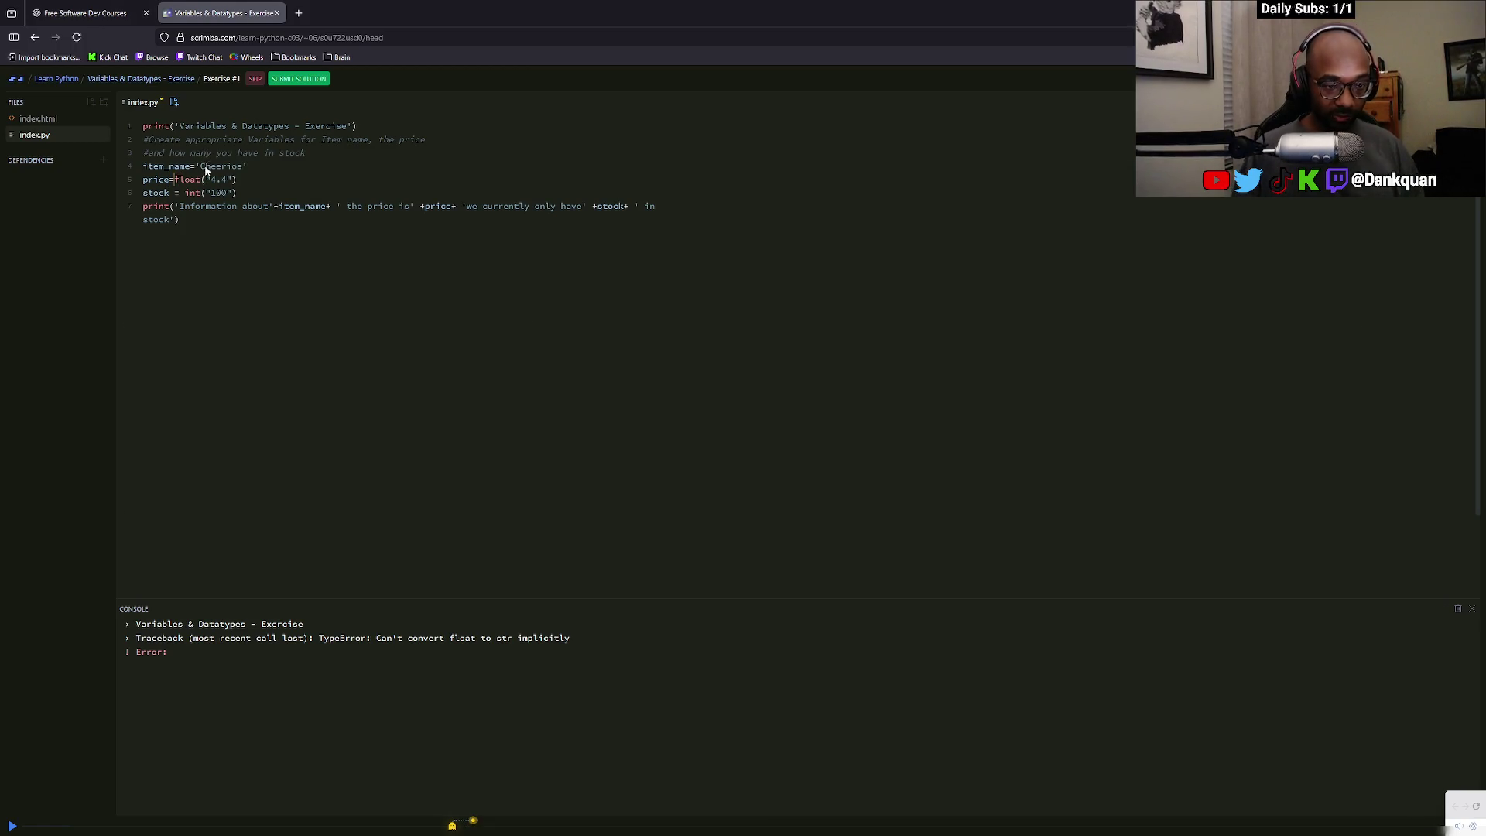
Recheck the Python notes and select from the price value into the stock line
key("alt+Tab")
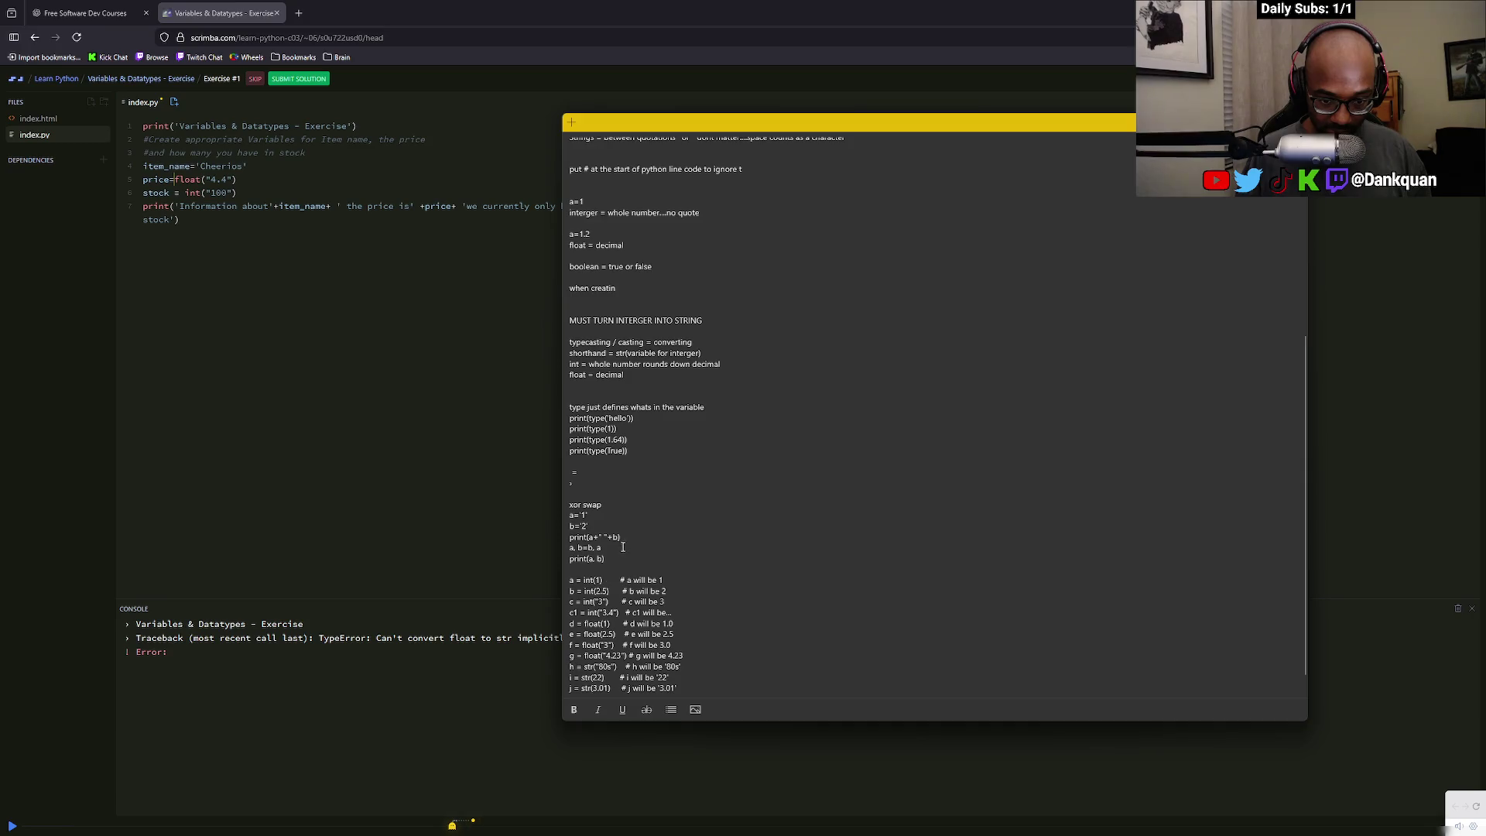
scroll(620, 554, "down", 1)
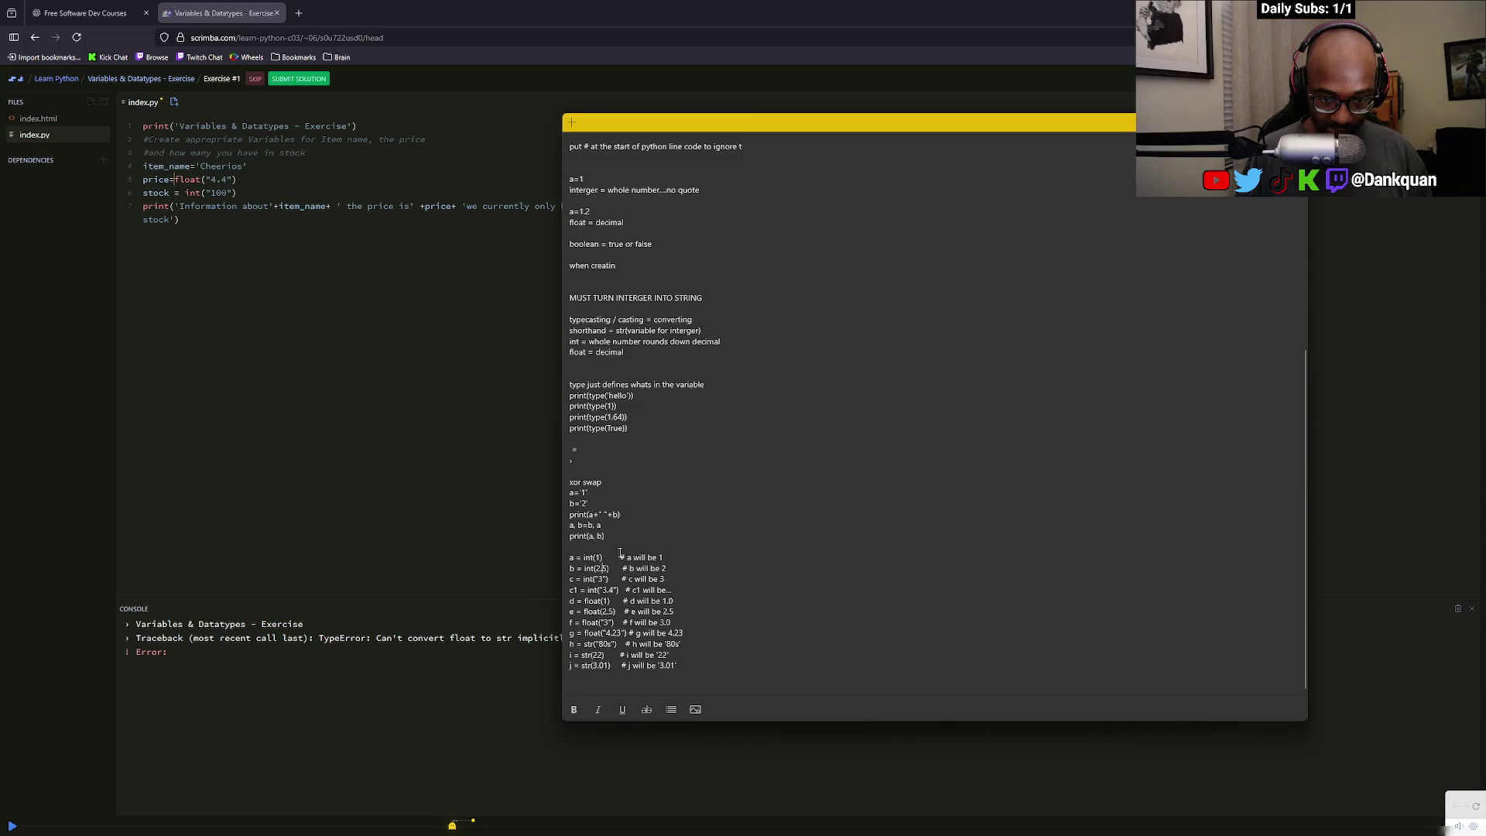
key("alt+Tab")
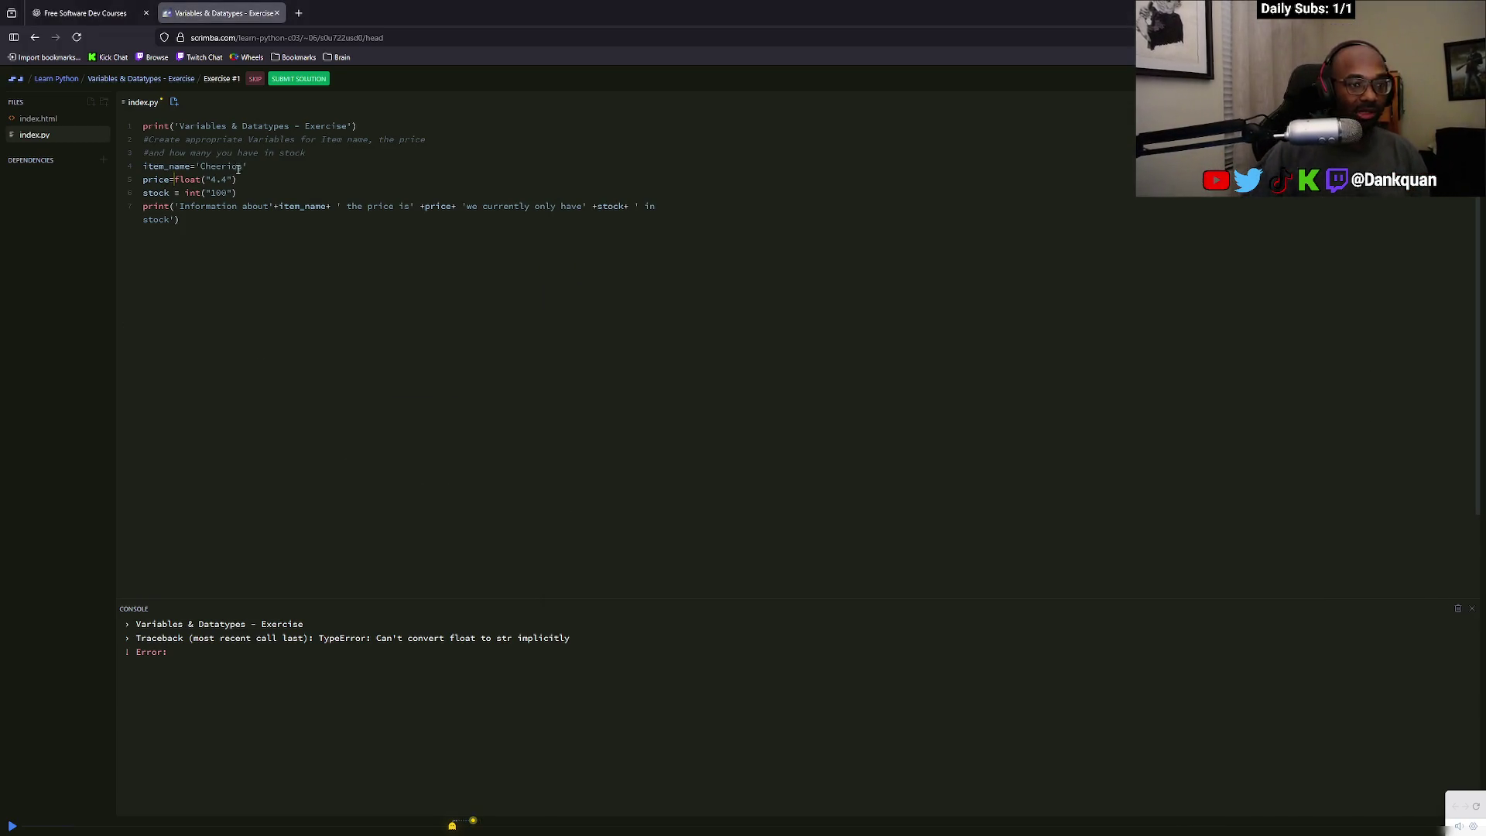
left_click_drag(205, 179, 193, 186)
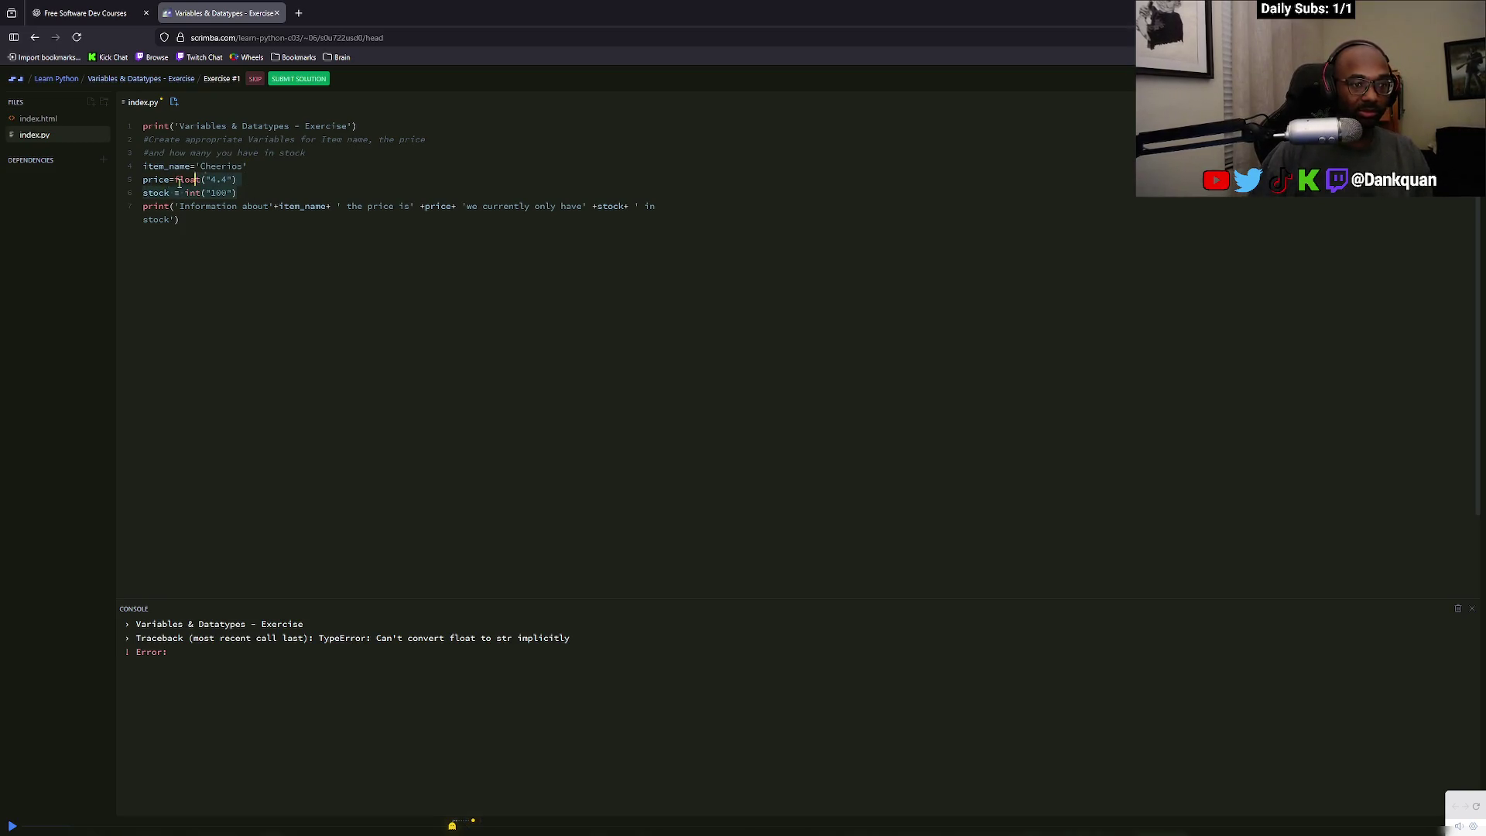
Comment out the price, stock and sentence print lines with #
left_click(144, 181)
type("#")
left_click(144, 194)
type("#")
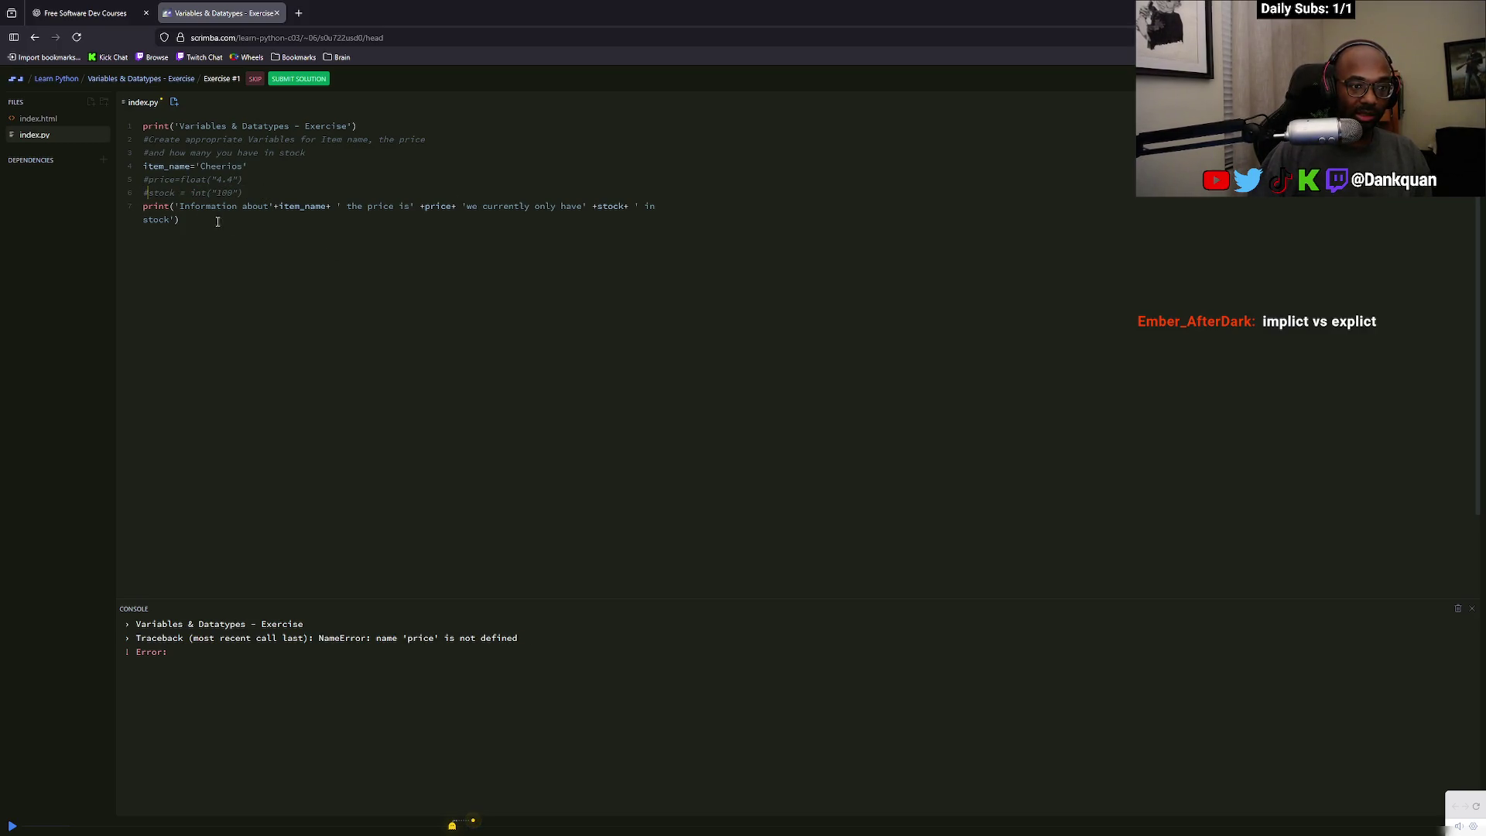
left_click(145, 206)
type("#")
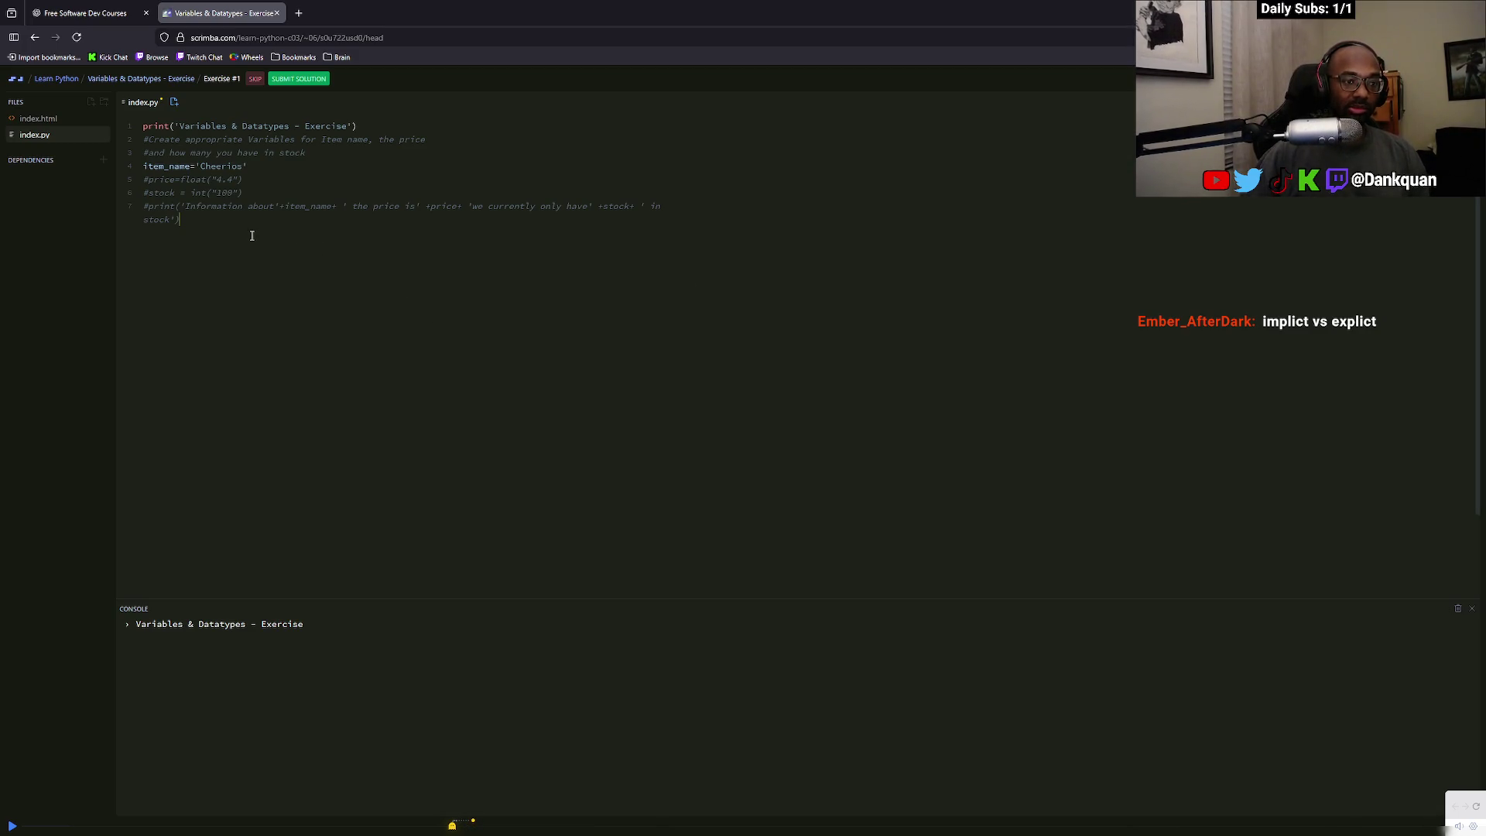
Add print(item_name) below and run it to output Cheerios
key("Return")
type("print")
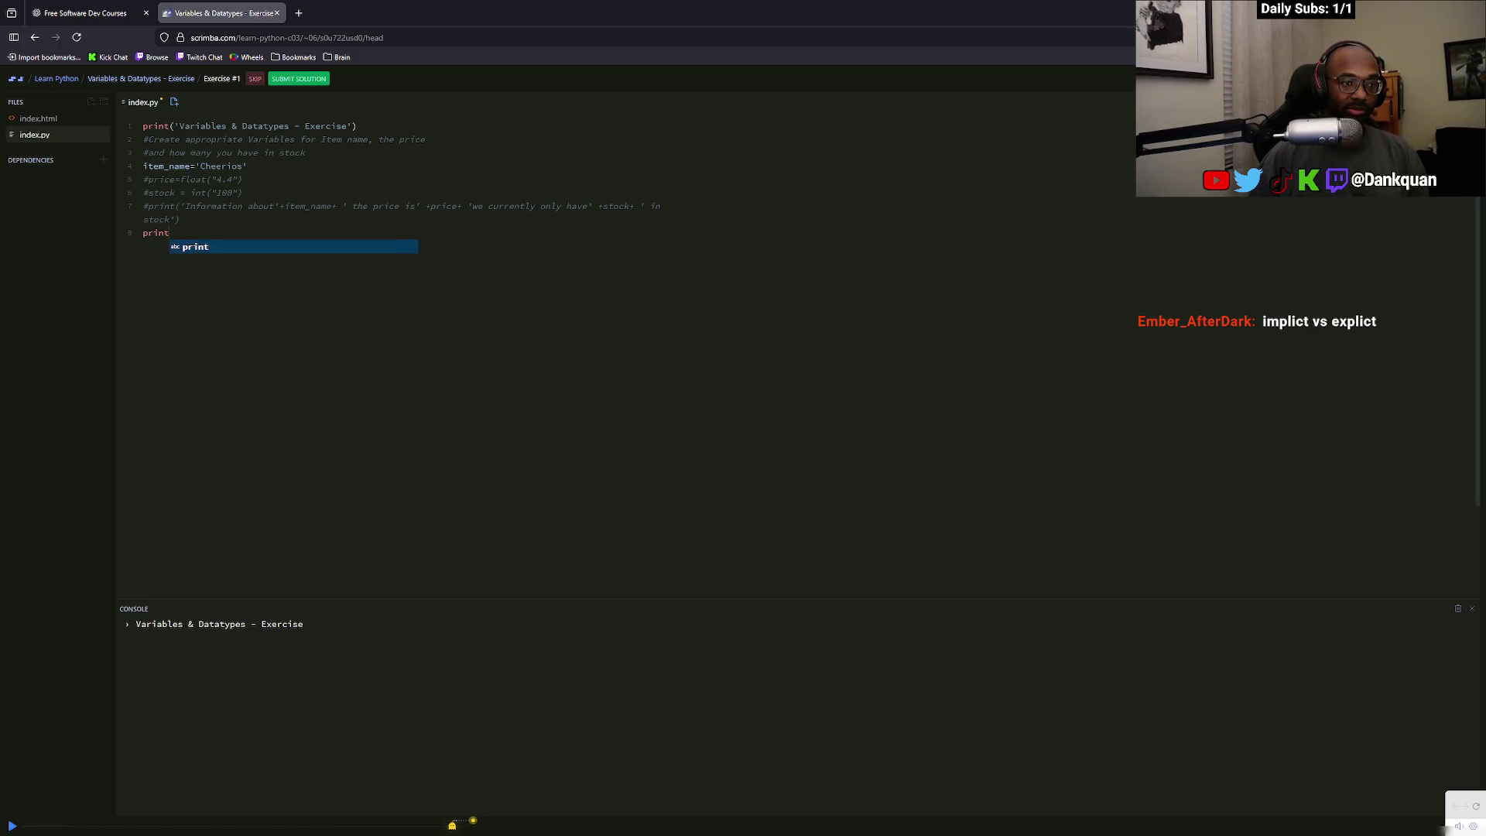
key("Escape")
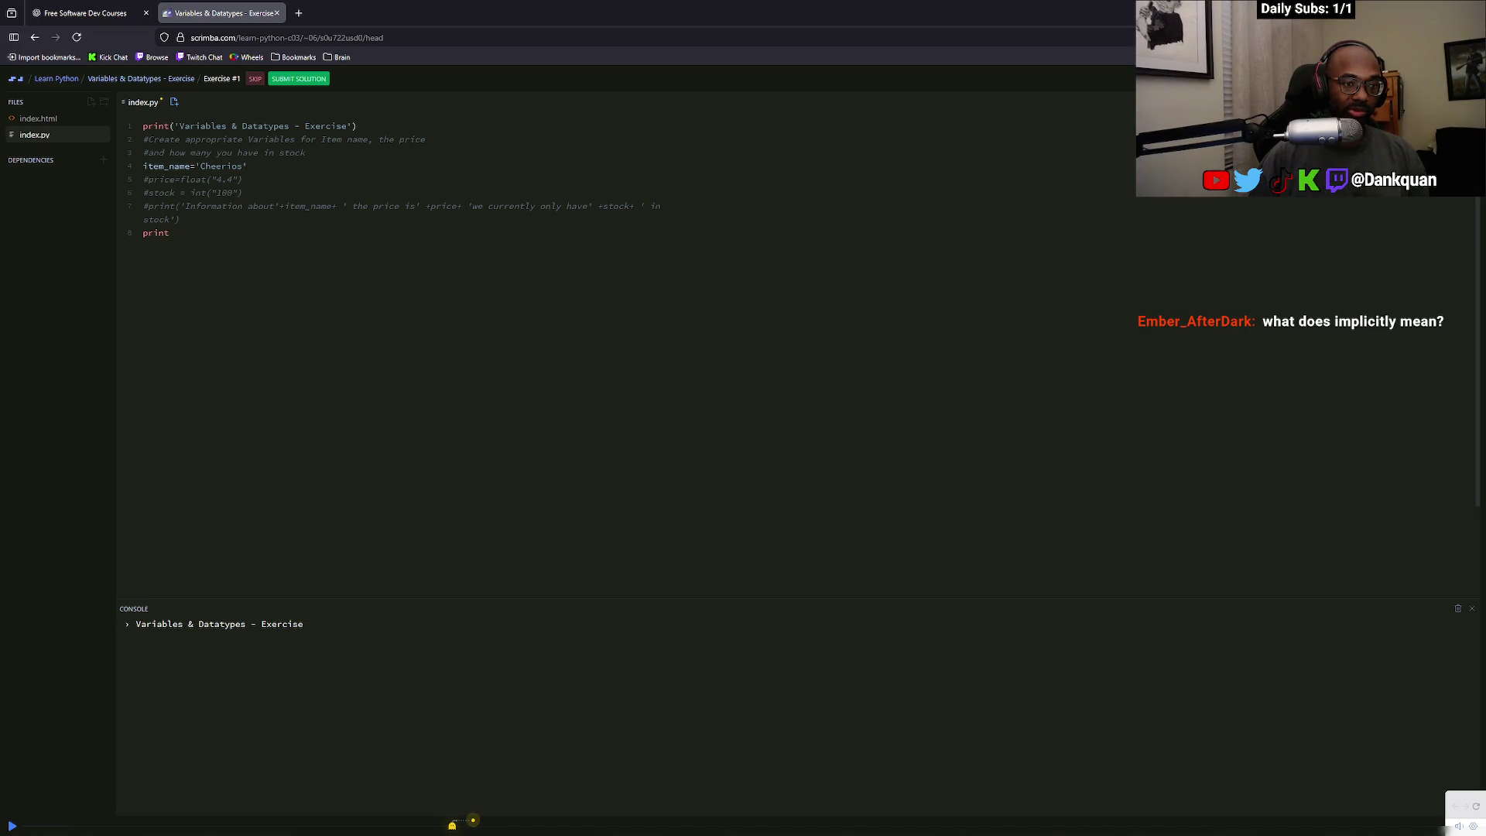
key("BackSpace")
type("(chee")
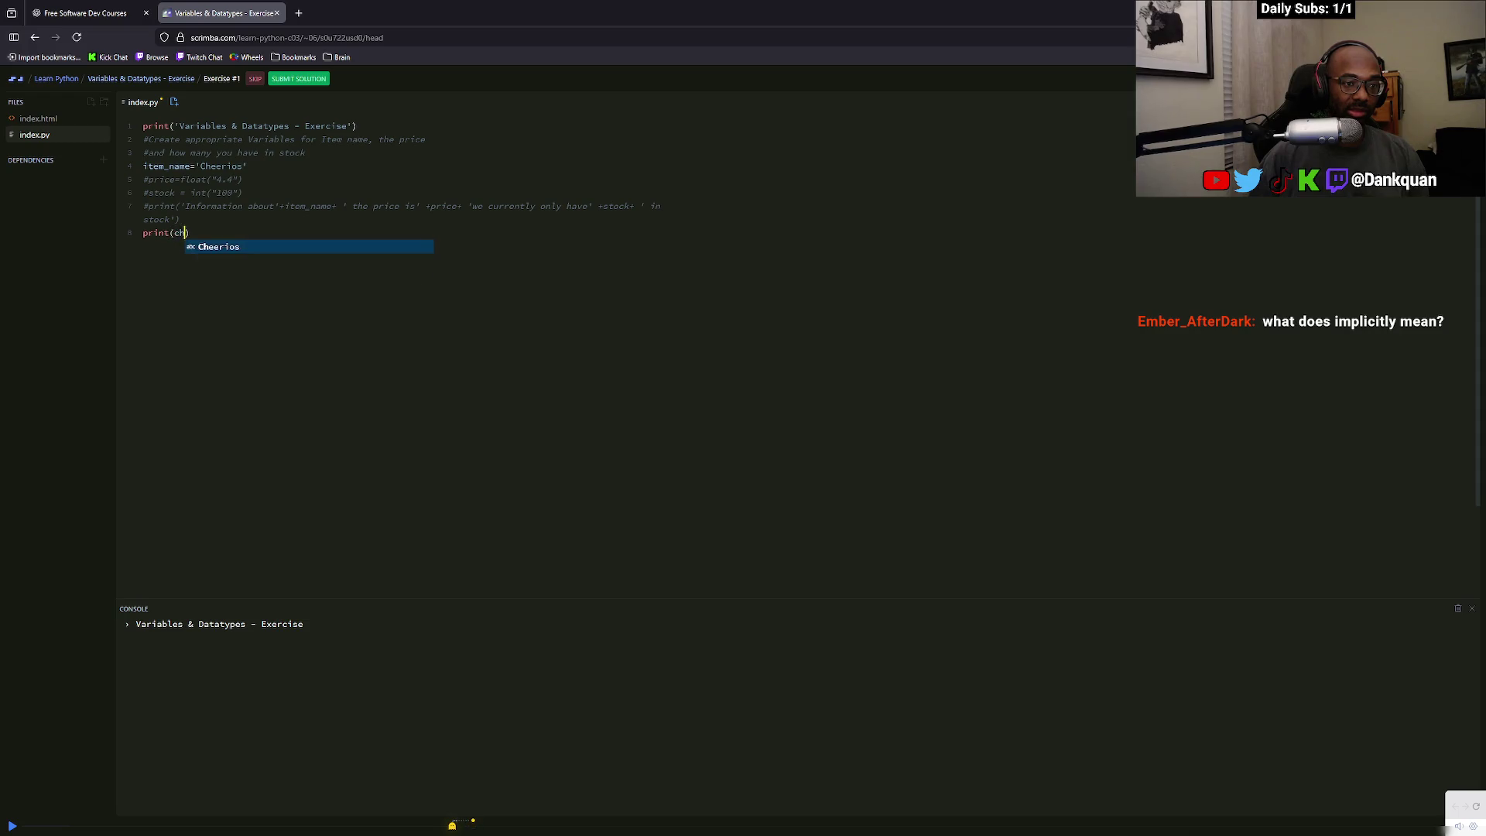
key("Tab")
key("BackSpace")
key("BackSpace")
key("BackSpace")
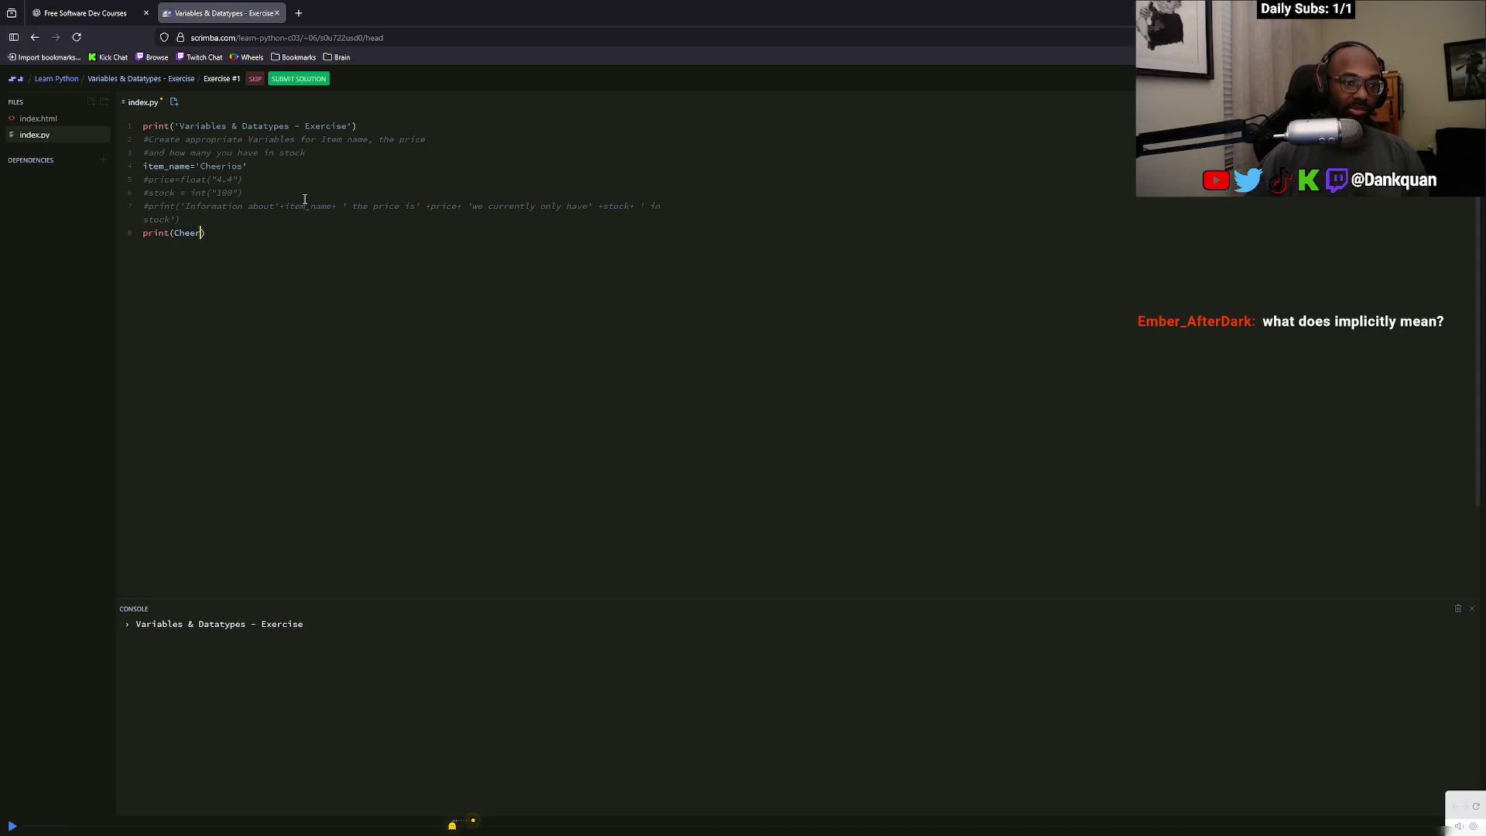
type("it")
key("Tab")
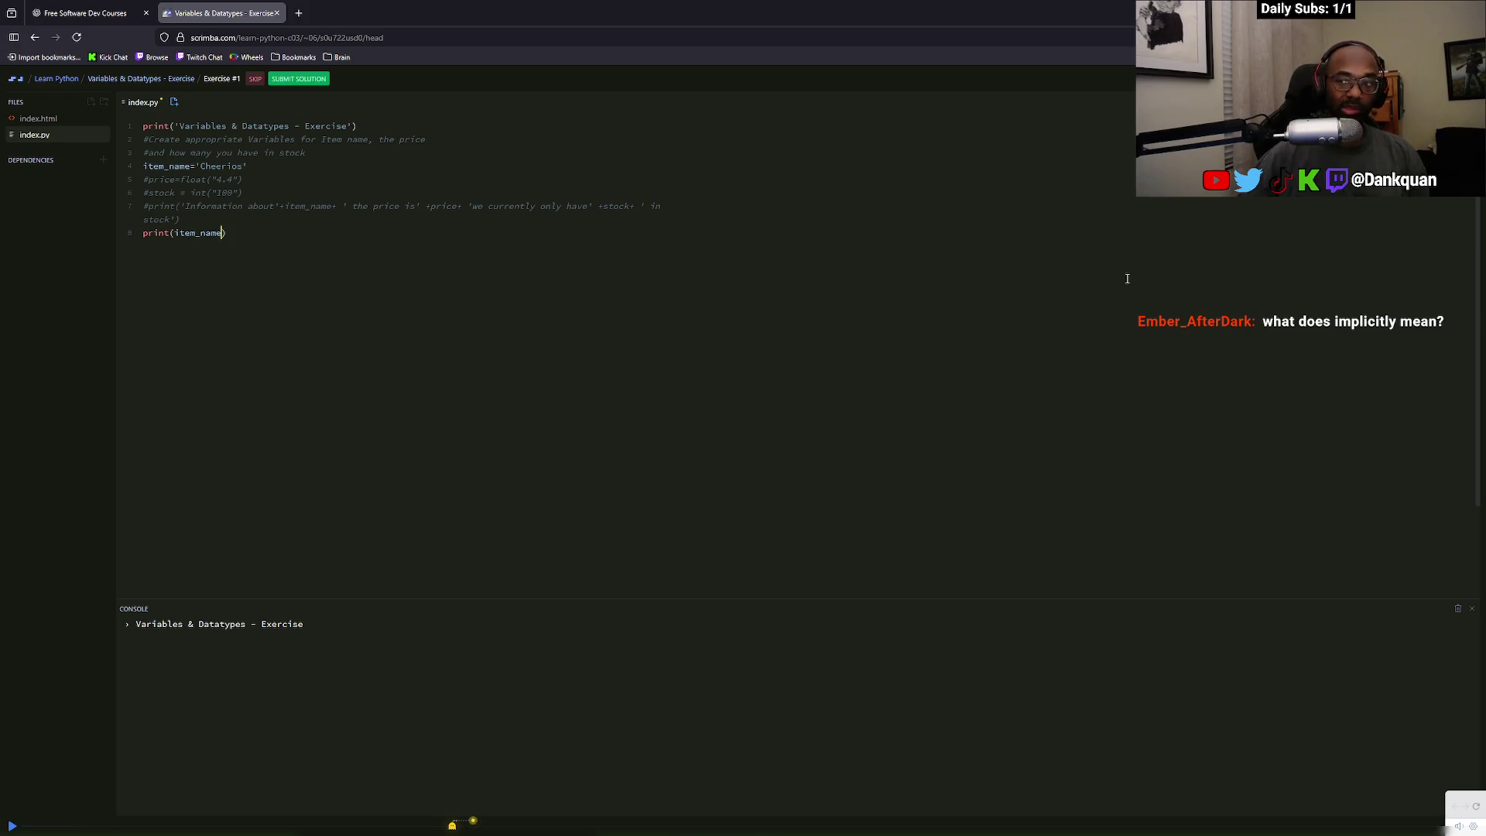
key("ctrl+s")
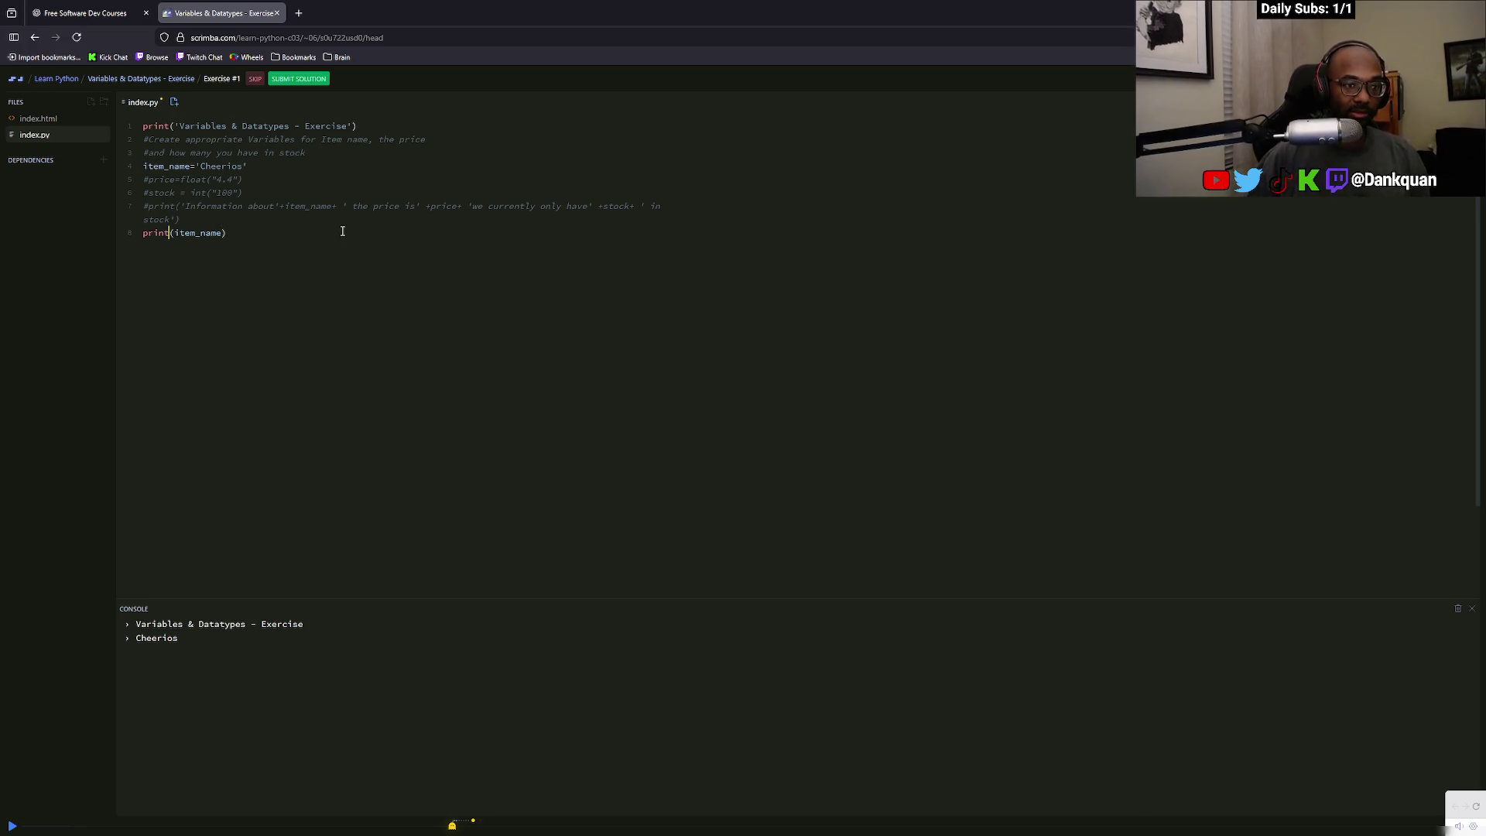
Remove a stray quote and uncomment the price=float("4.4") line
type("'")
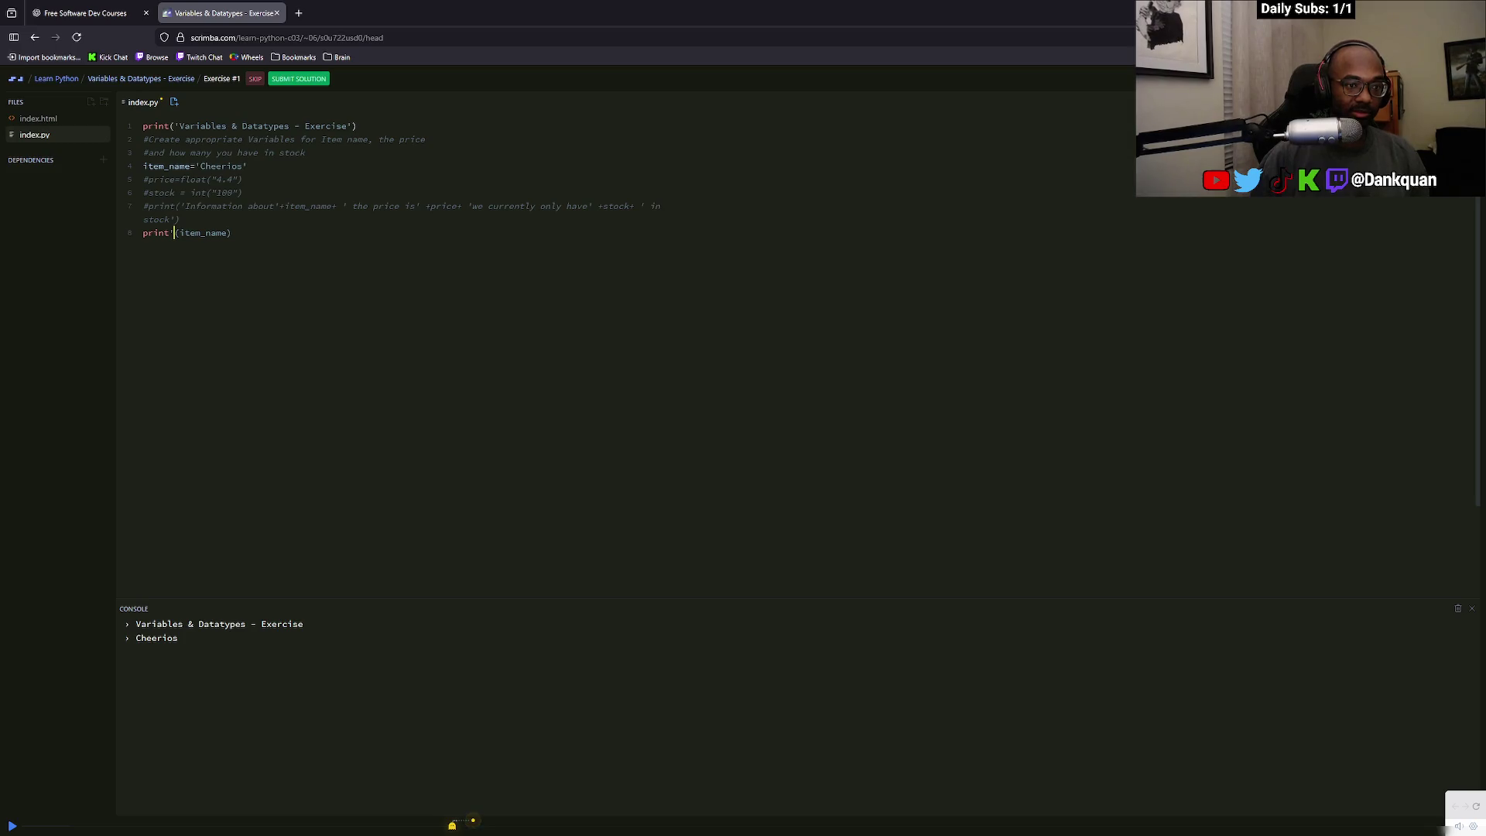
key("BackSpace")
left_click(151, 180)
key("BackSpace")
left_click(286, 254)
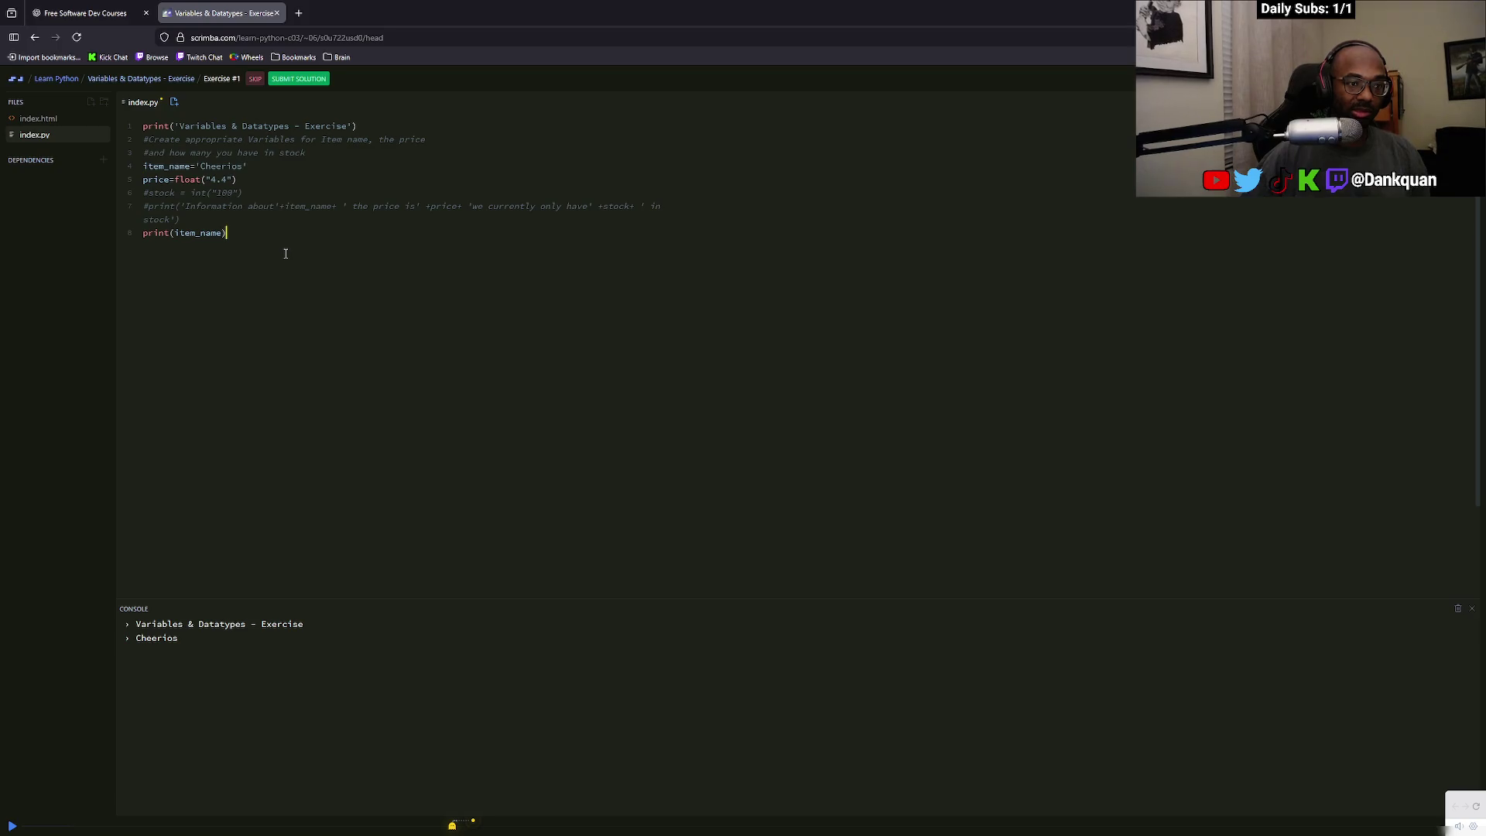
Append +price to the print line and run it, which raises a traceback error
type("+price")
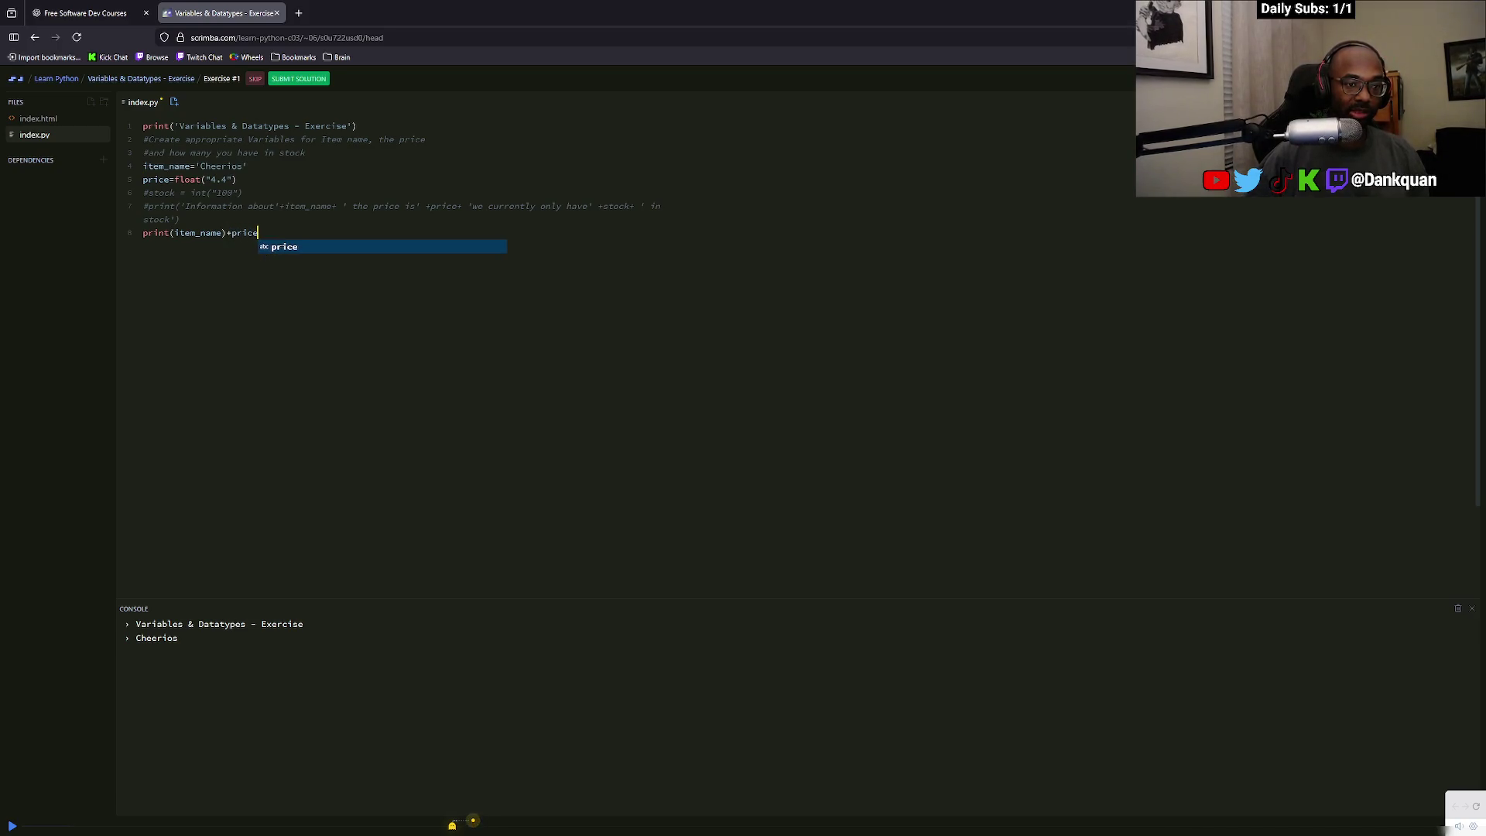
key("Escape")
key("ctrl+s")
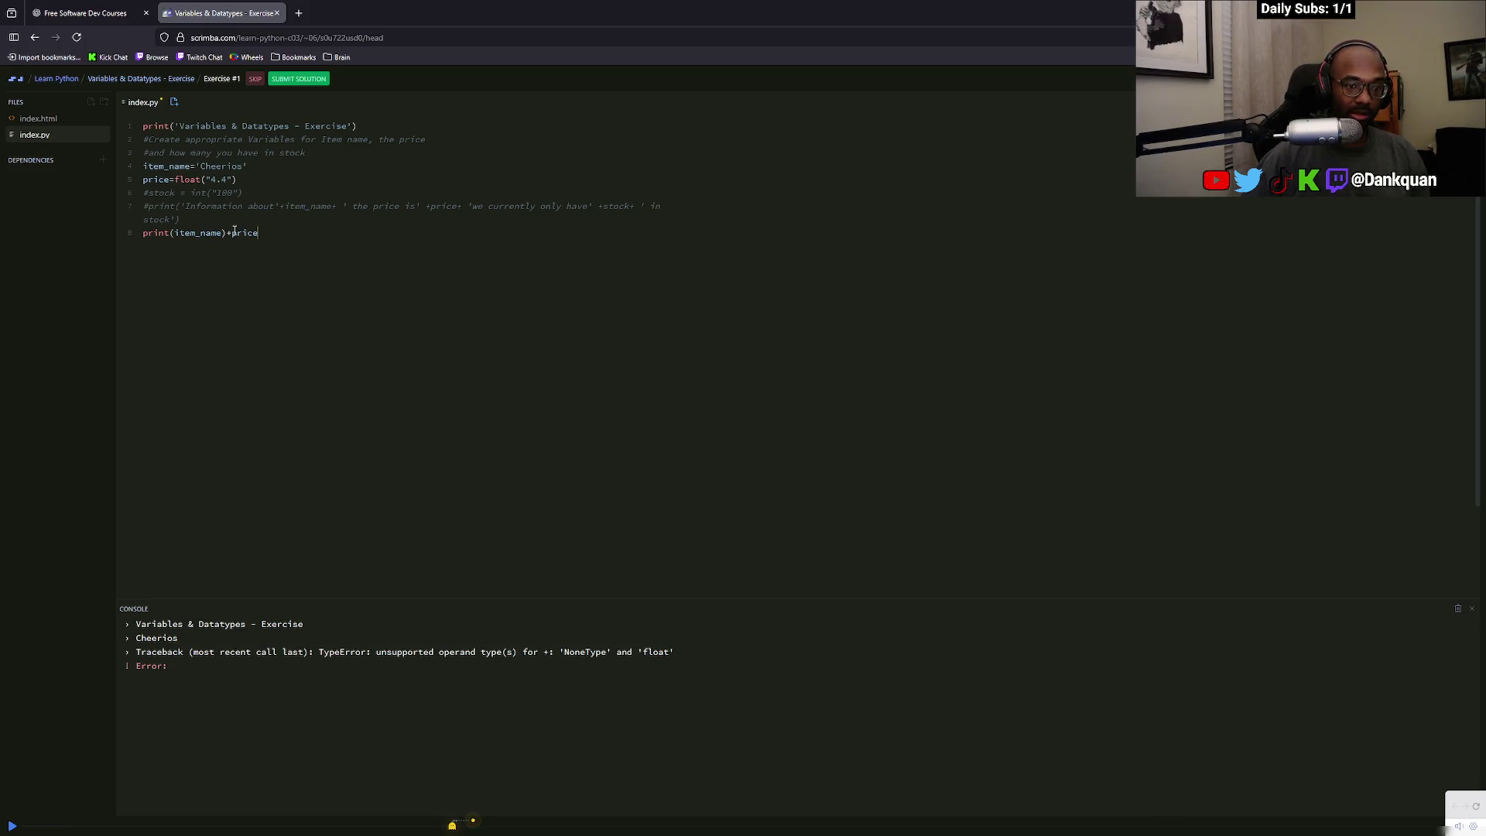
left_click_drag(145, 654, 565, 654)
Rework line 8 so item_name+price sits inside a single print call
left_click(231, 232)
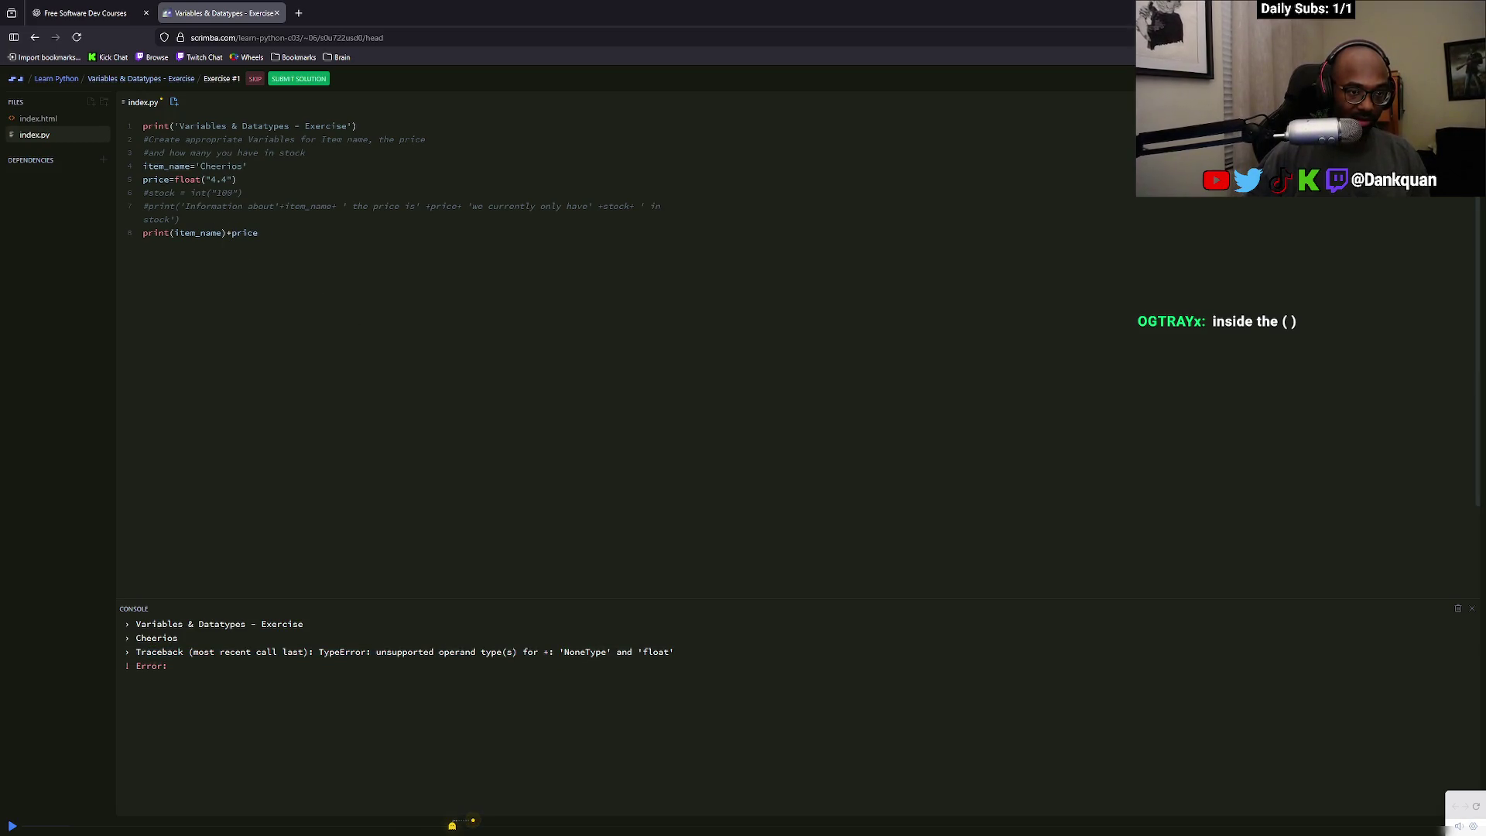
key("BackSpace")
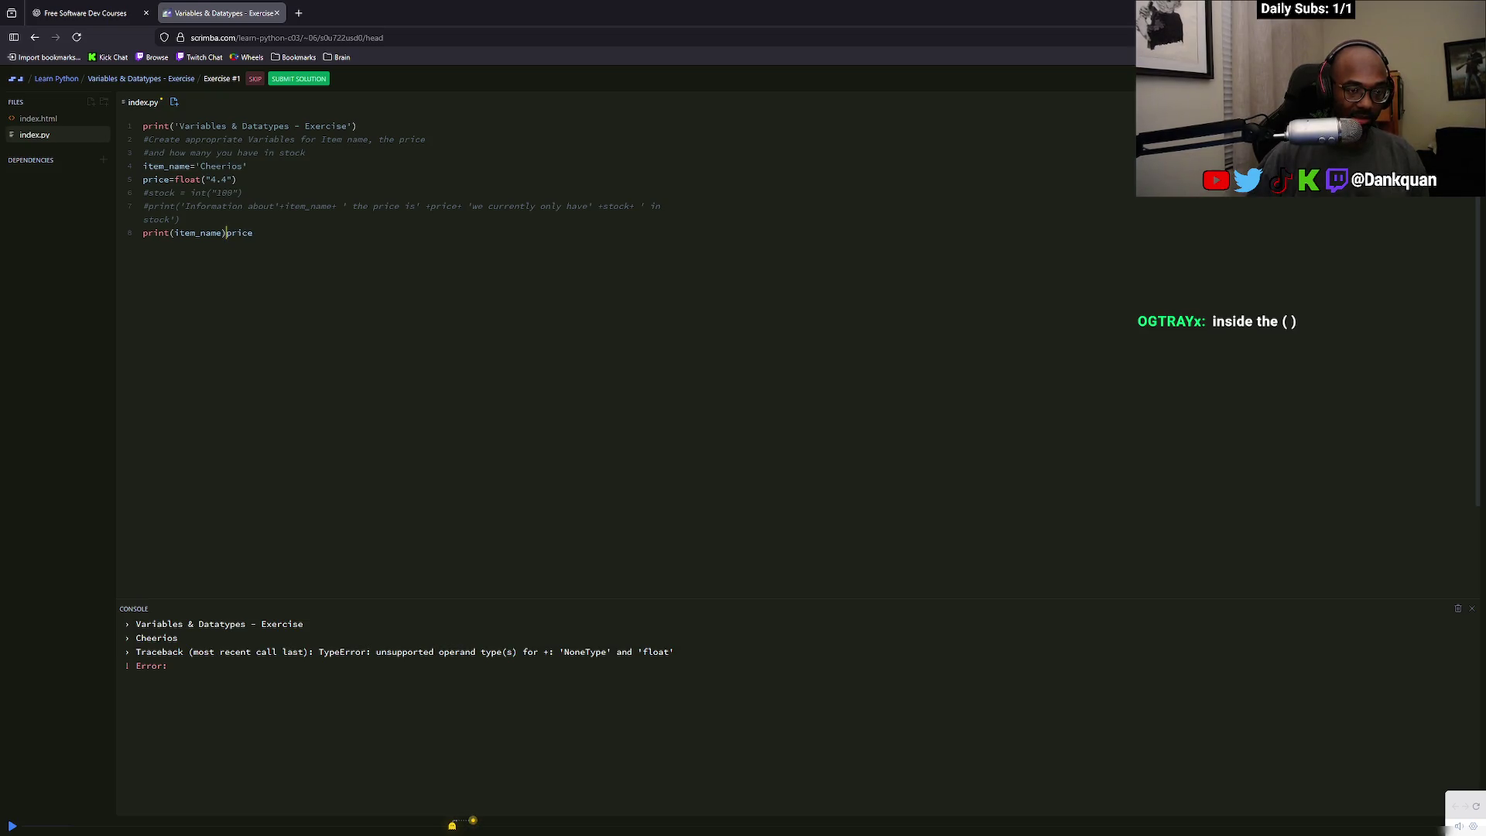
key("BackSpace")
type("+")
left_click(285, 236)
type(")")
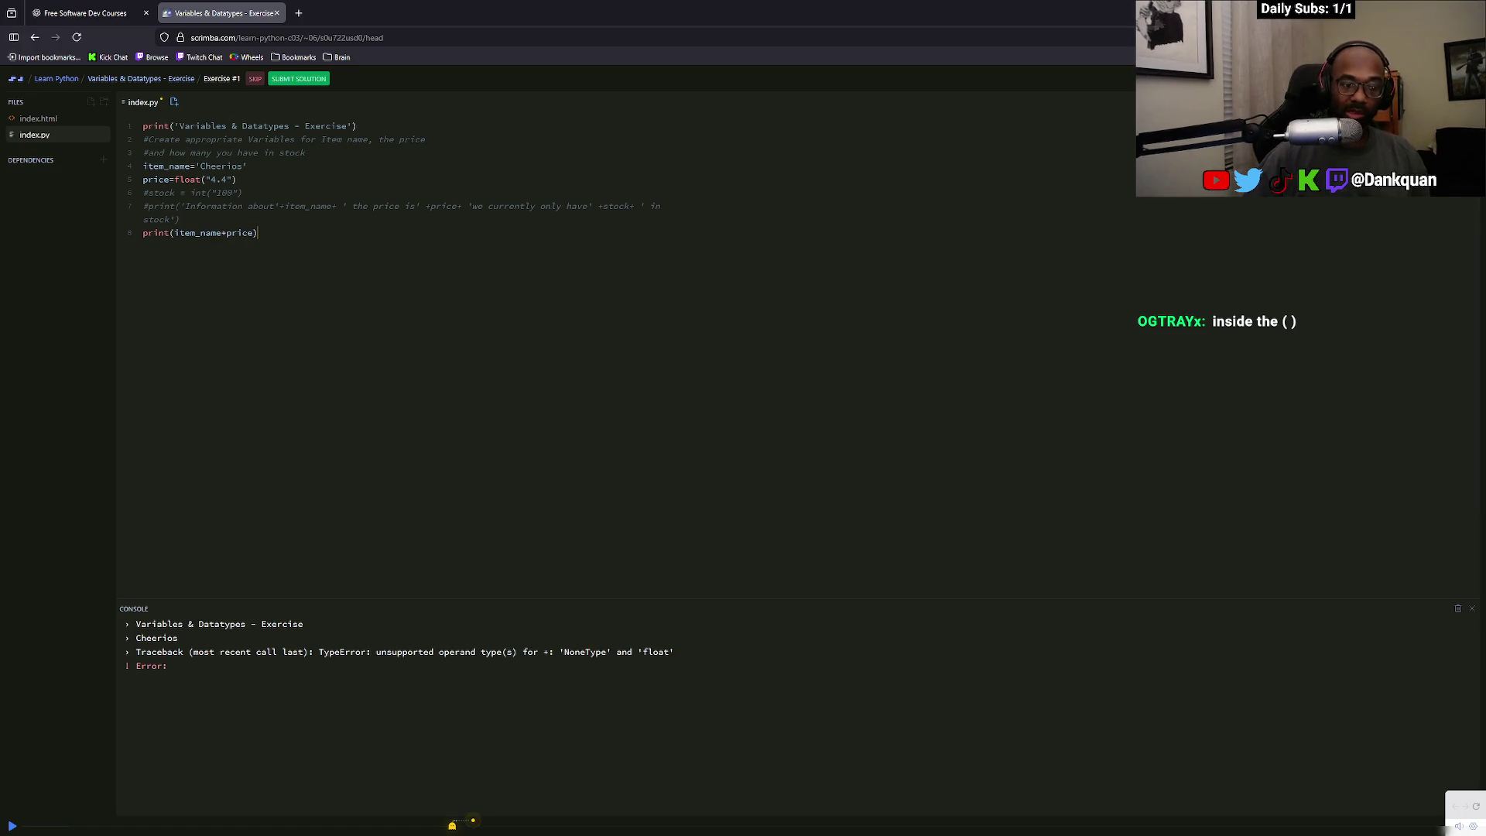
Insert a " " separator between item_name and price, trimming the extra spaces
left_click(226, 233)
type("+")
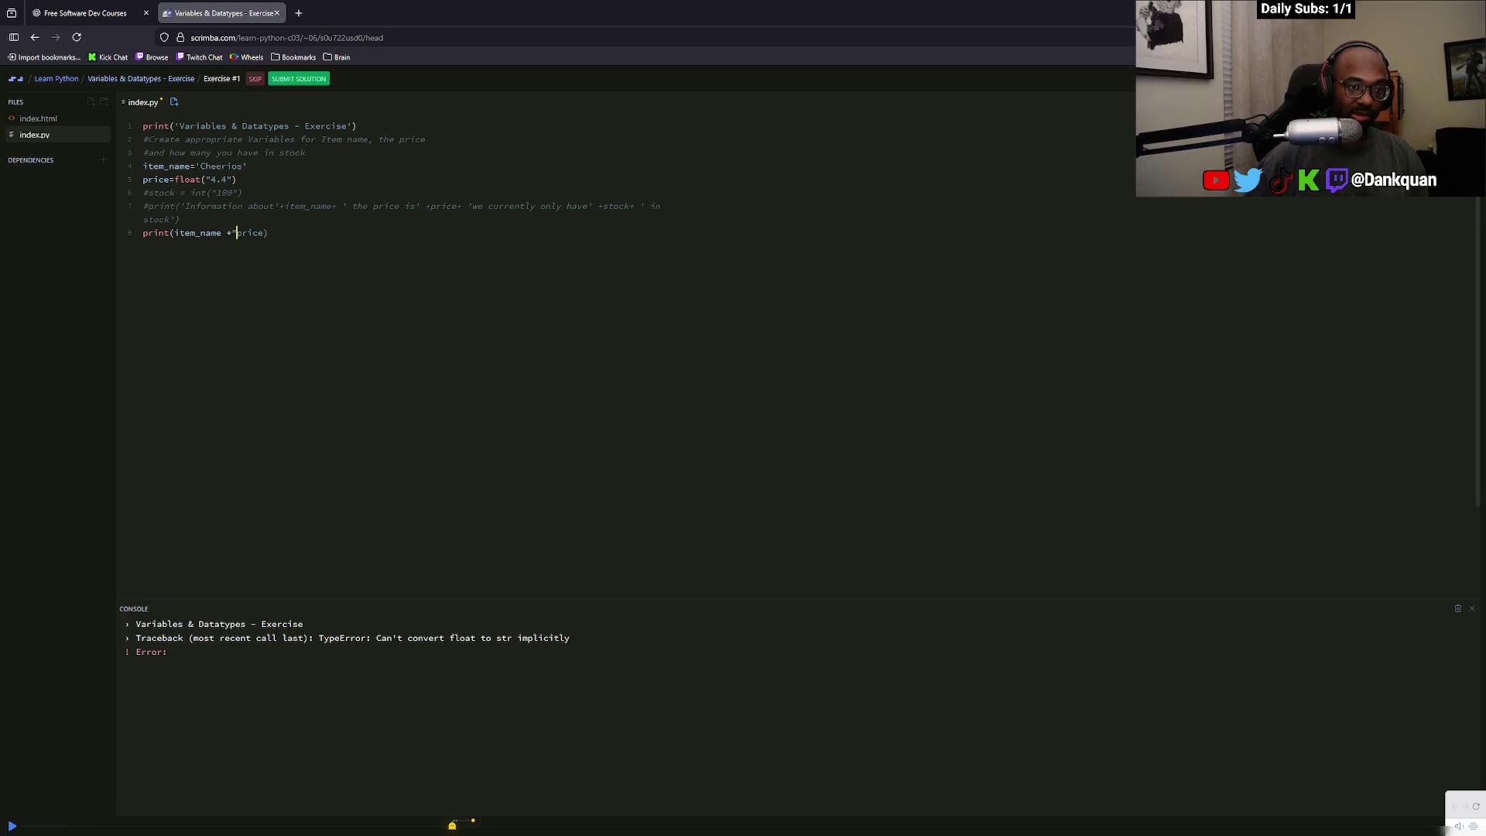
type(" \")")
type("+")
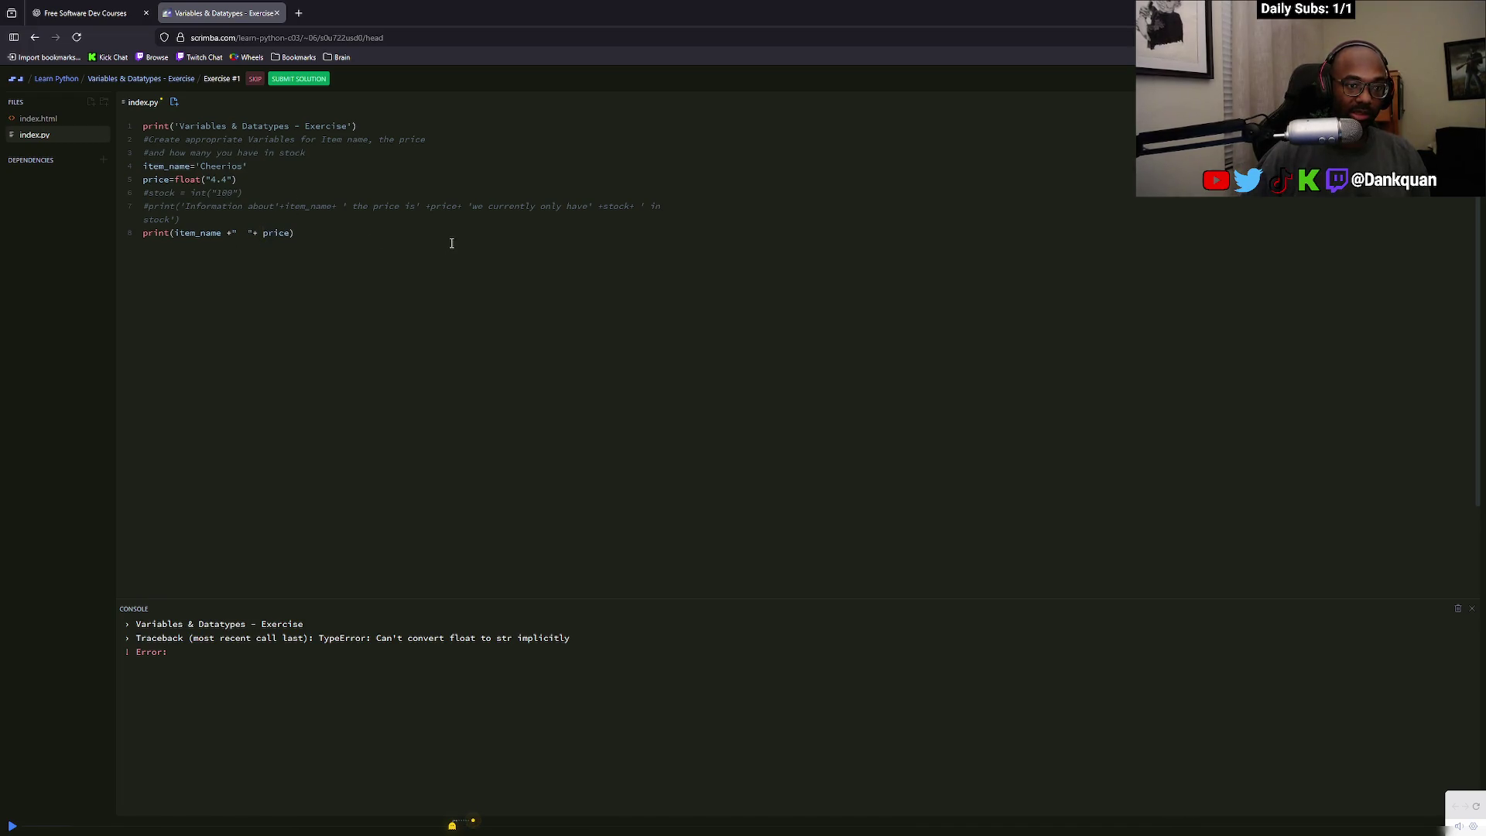
key("BackSpace")
left_click(226, 232)
key("BackSpace")
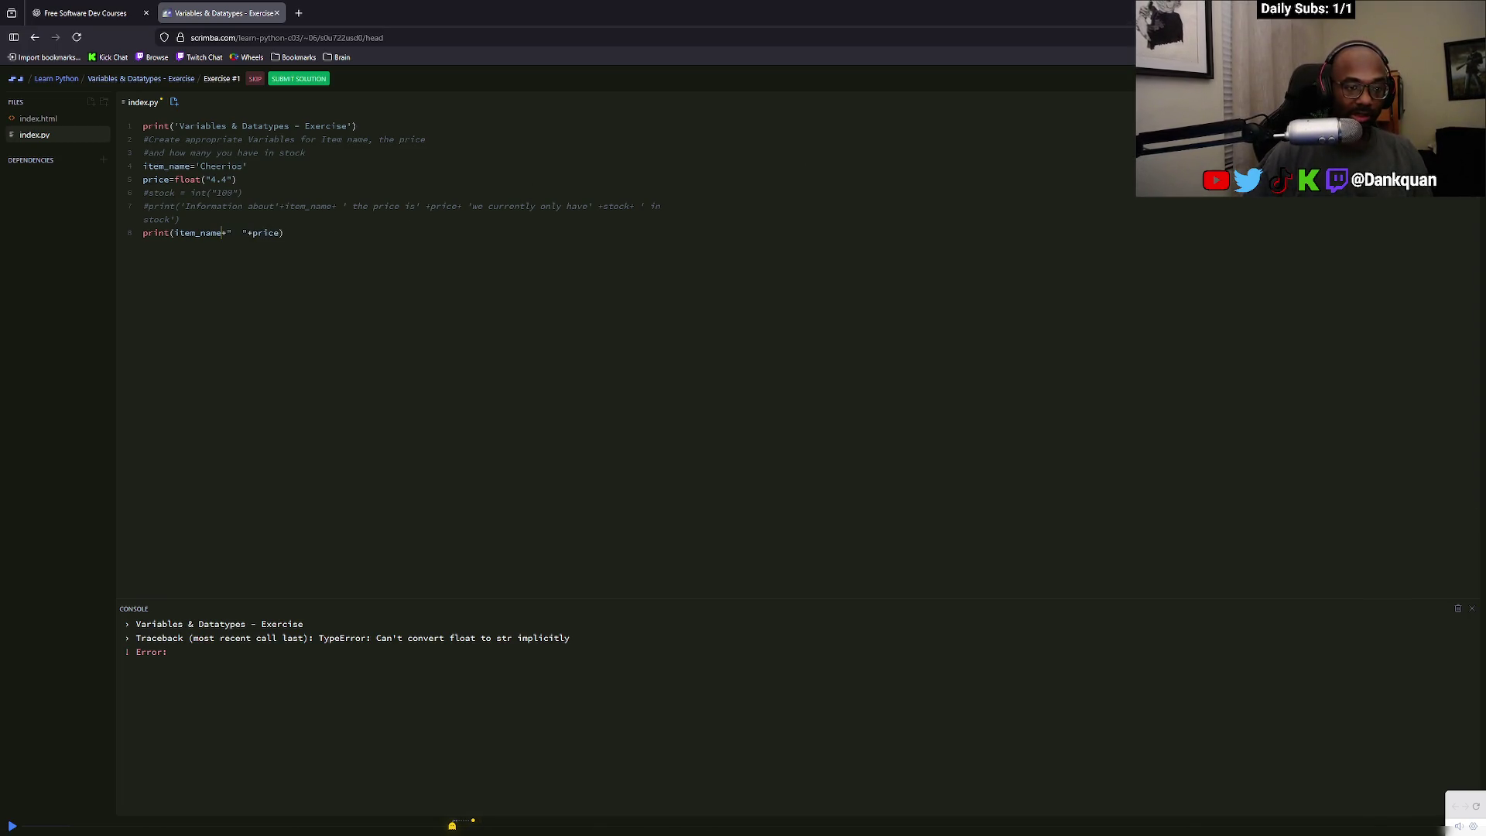
left_click(247, 232)
key("BackSpace")
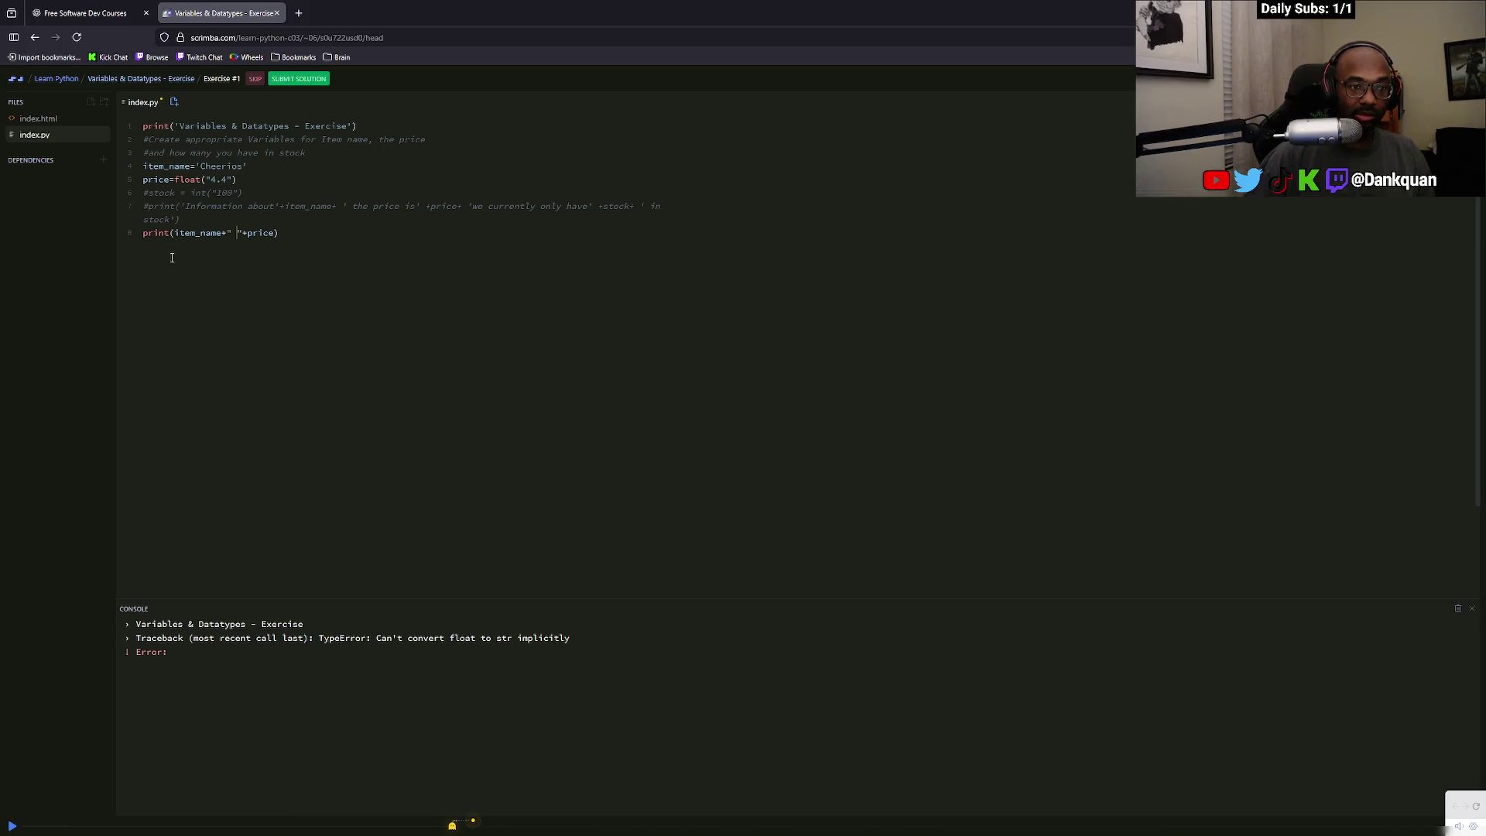
Remove float from the price line so price stays a string, then run to print Cheerios 4.4
left_click(179, 184)
left_click(240, 183)
key("alt+Tab")
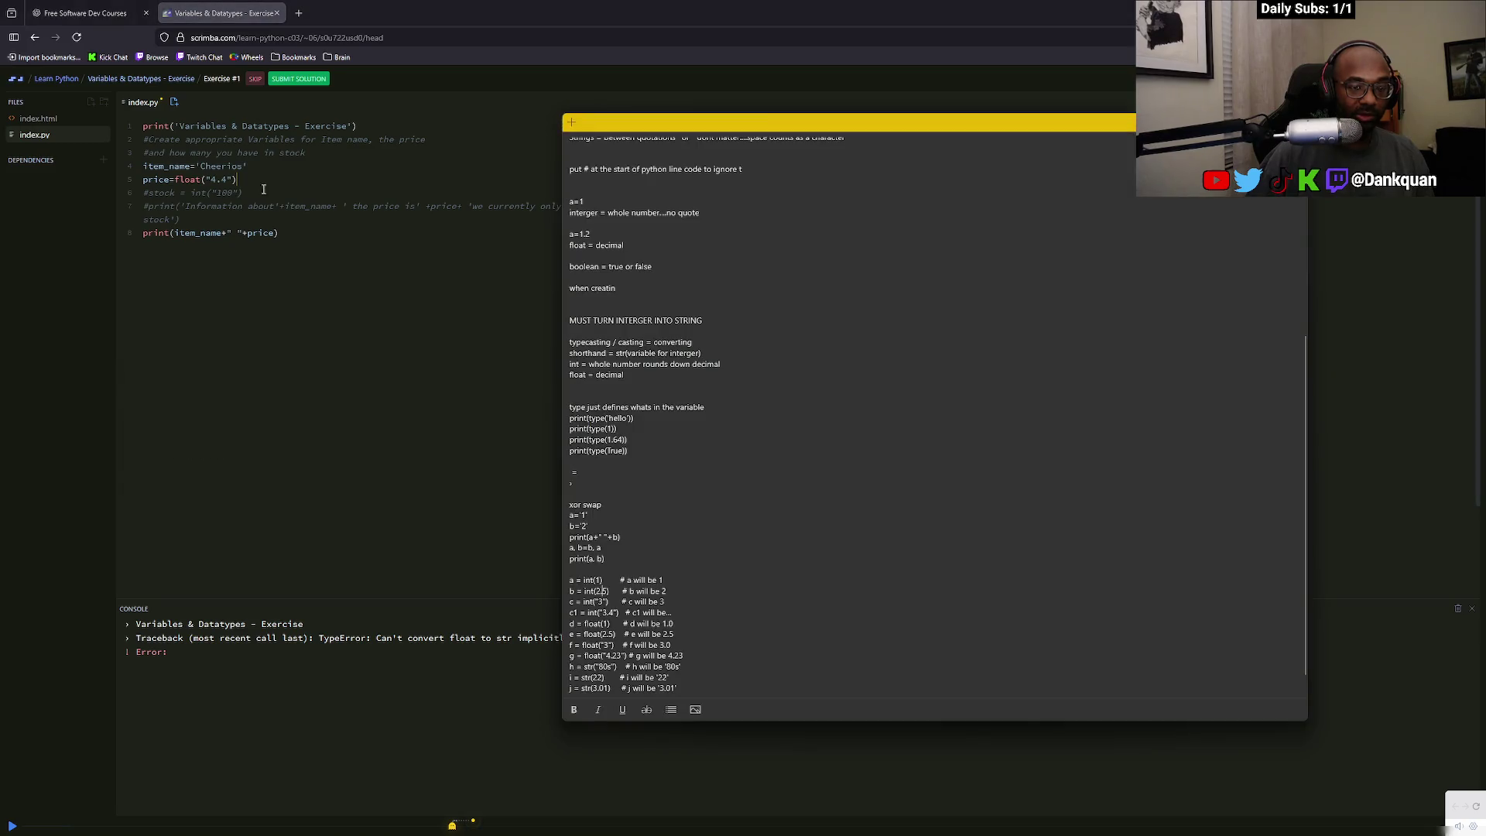
key("alt+Tab")
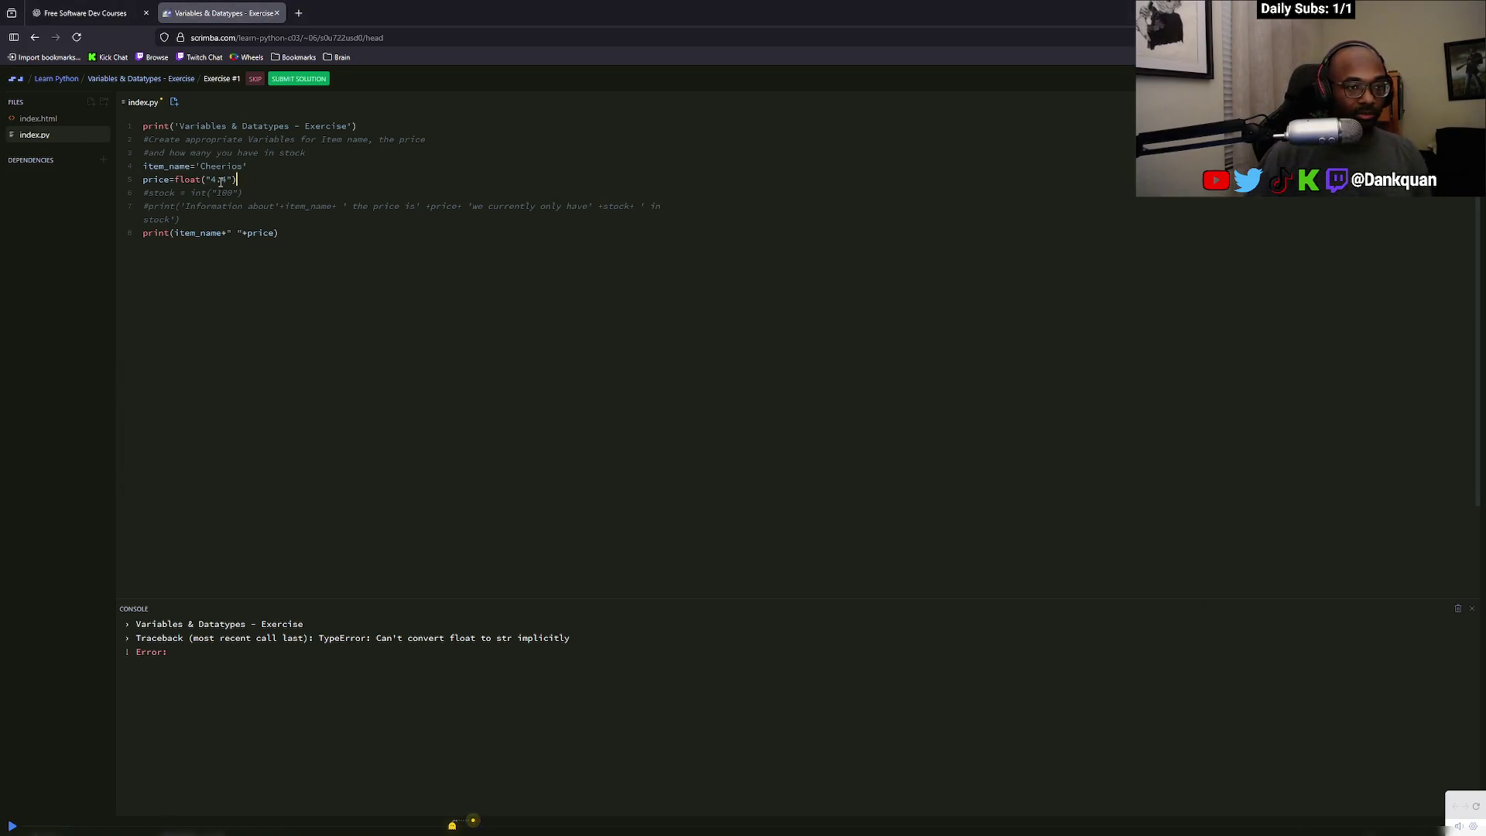
double_click(202, 181)
key("BackSpace")
key("ctrl+s")
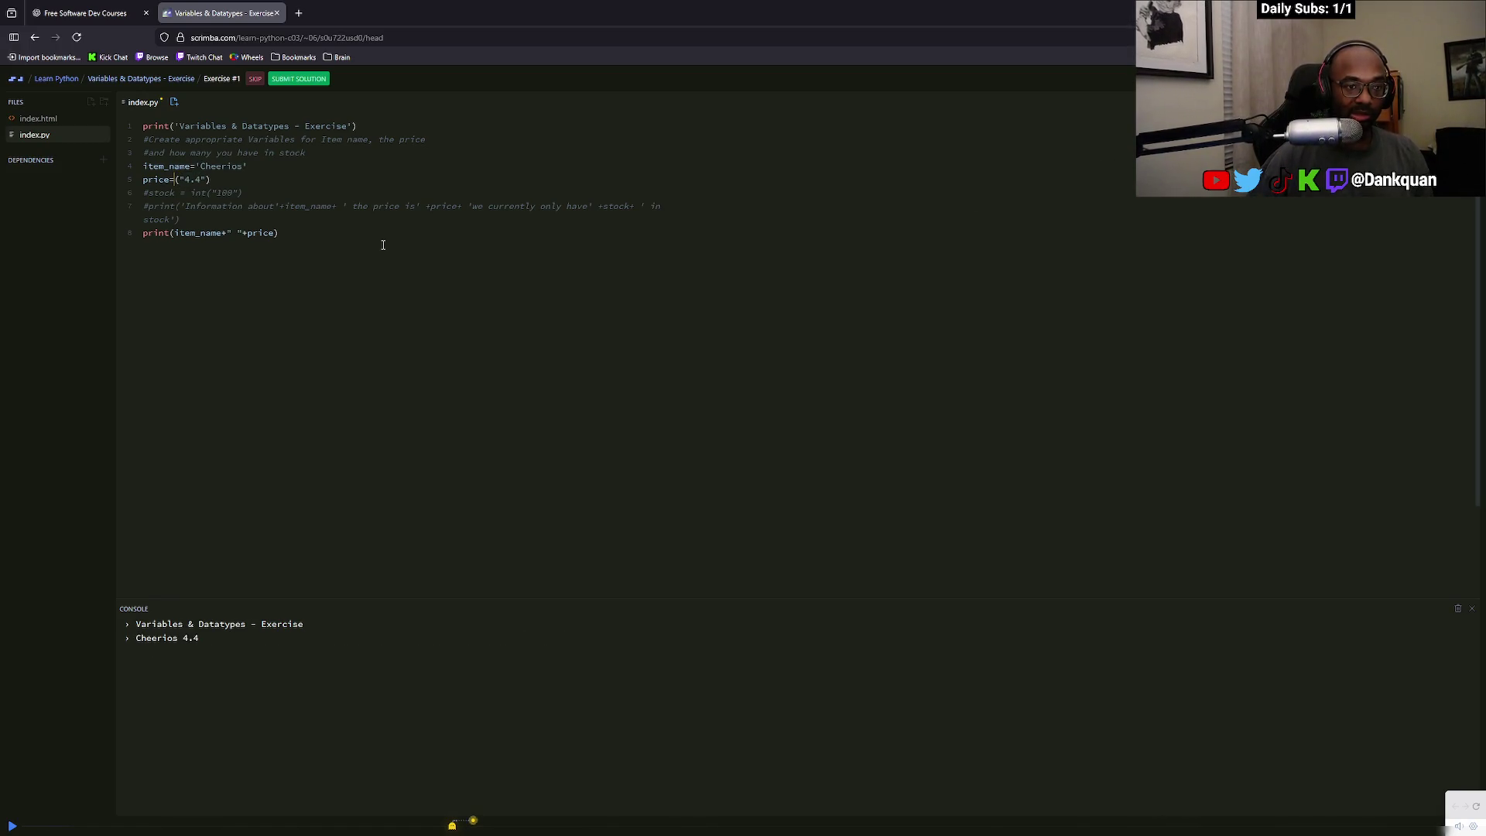
key("alt+Tab")
scroll(658, 495, "down", 1)
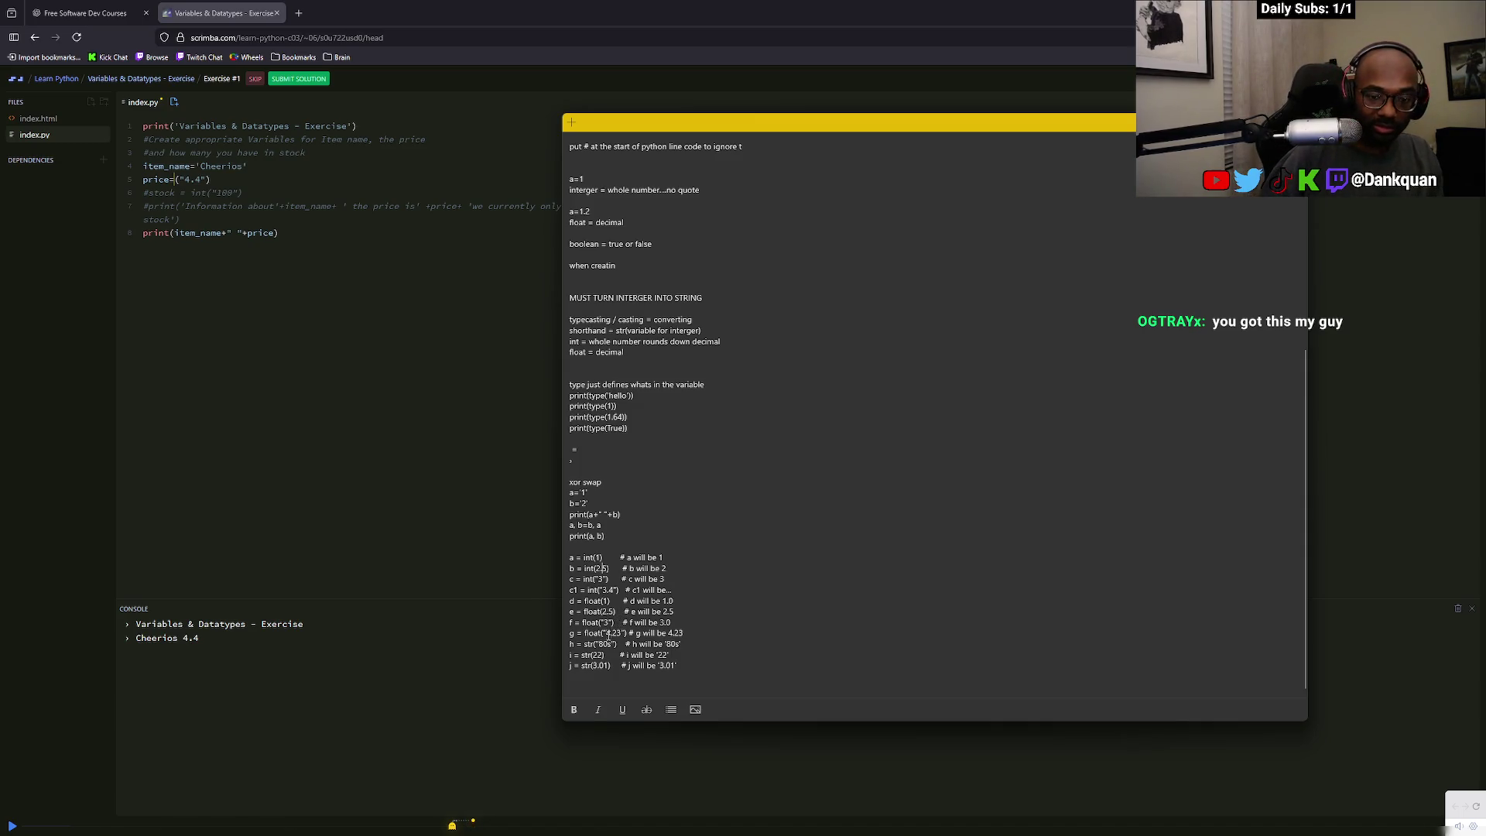
Review the typecasting and int conversion examples in the Python reference notes
mouse_move(699, 669)
left_mouse_down()
mouse_move(571, 614)
mouse_move(570, 574)
left_mouse_up()
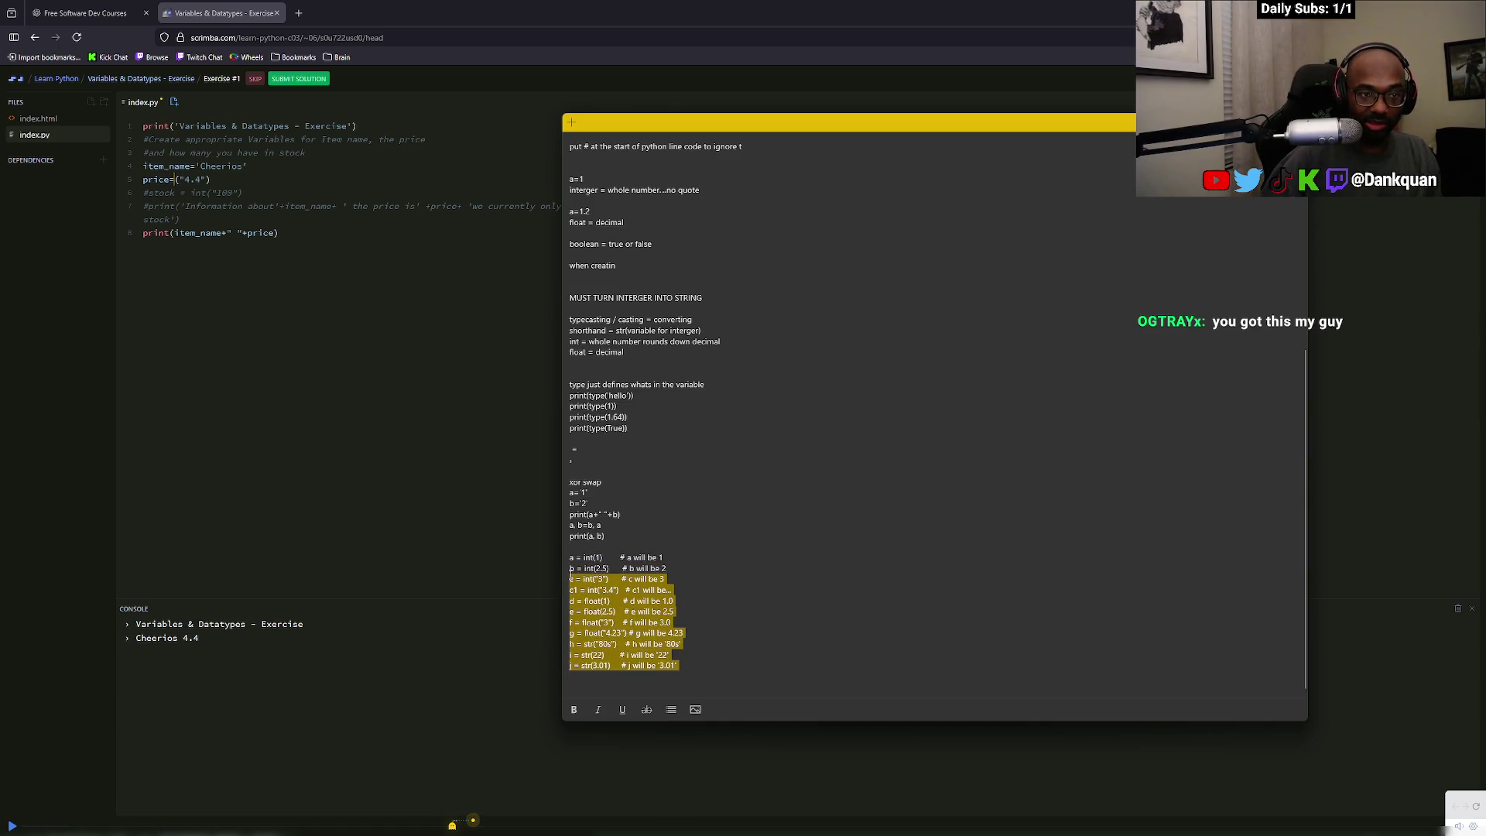
left_click(239, 281)
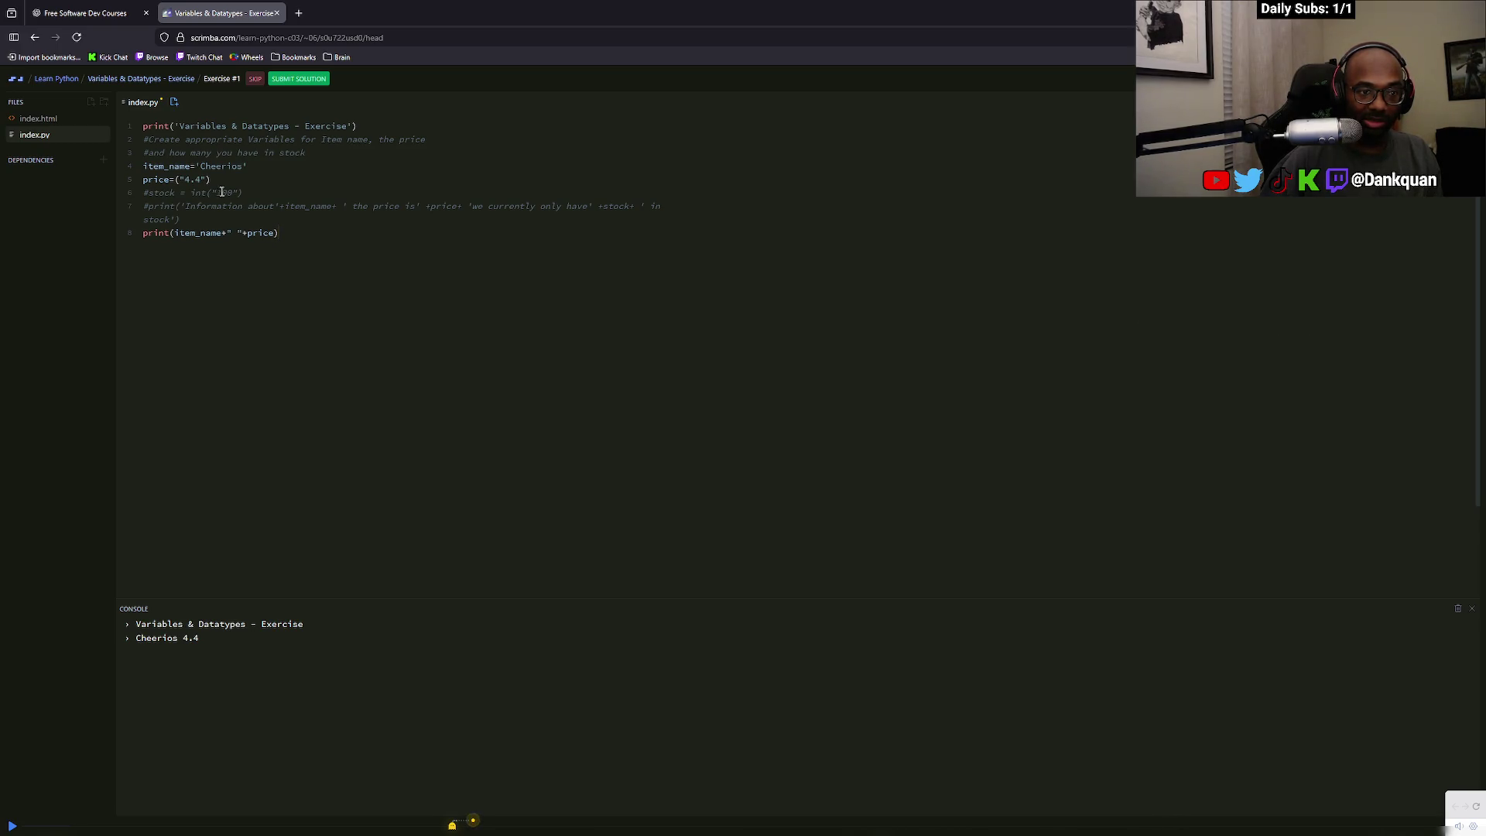
key("alt+Tab")
left_click_drag(571, 570, 600, 615)
scroll(600, 614, "down", 1)
left_click(600, 614)
left_click_drag(583, 666, 583, 648)
key("alt+Tab")
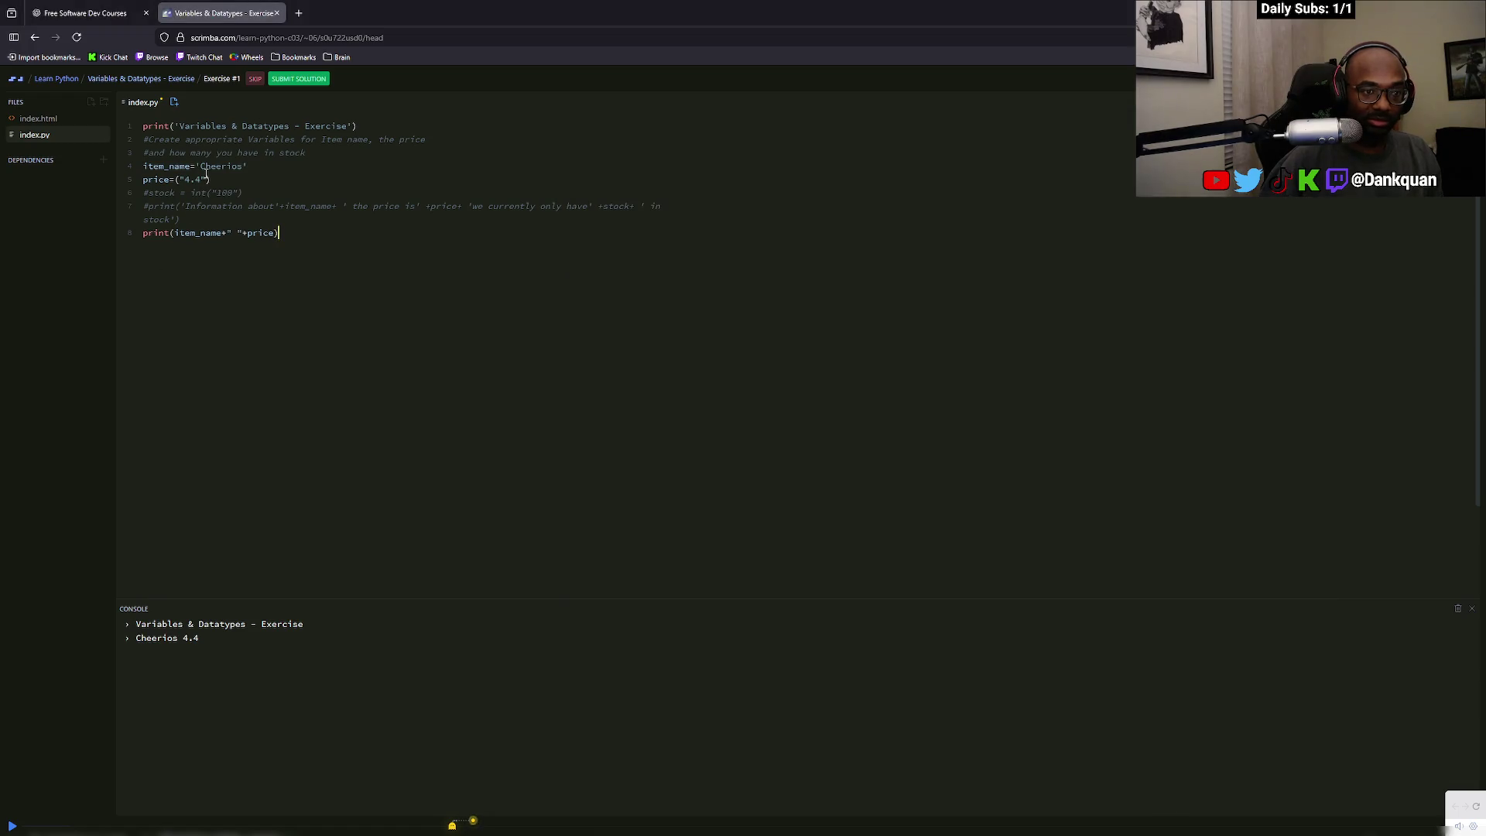
Add a new line below the price assigning stock=(10)
left_click(223, 178)
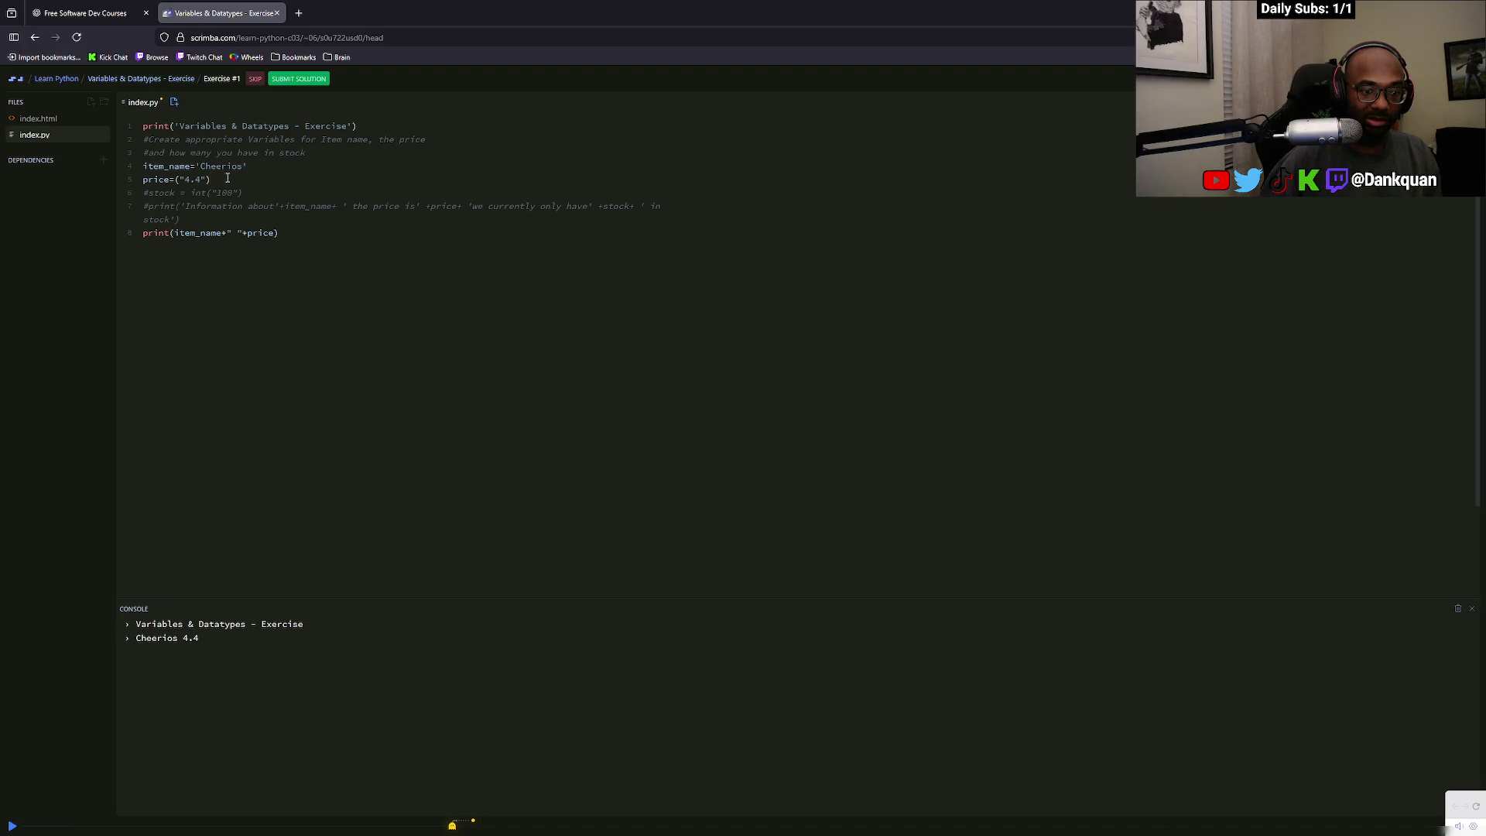
key("Return")
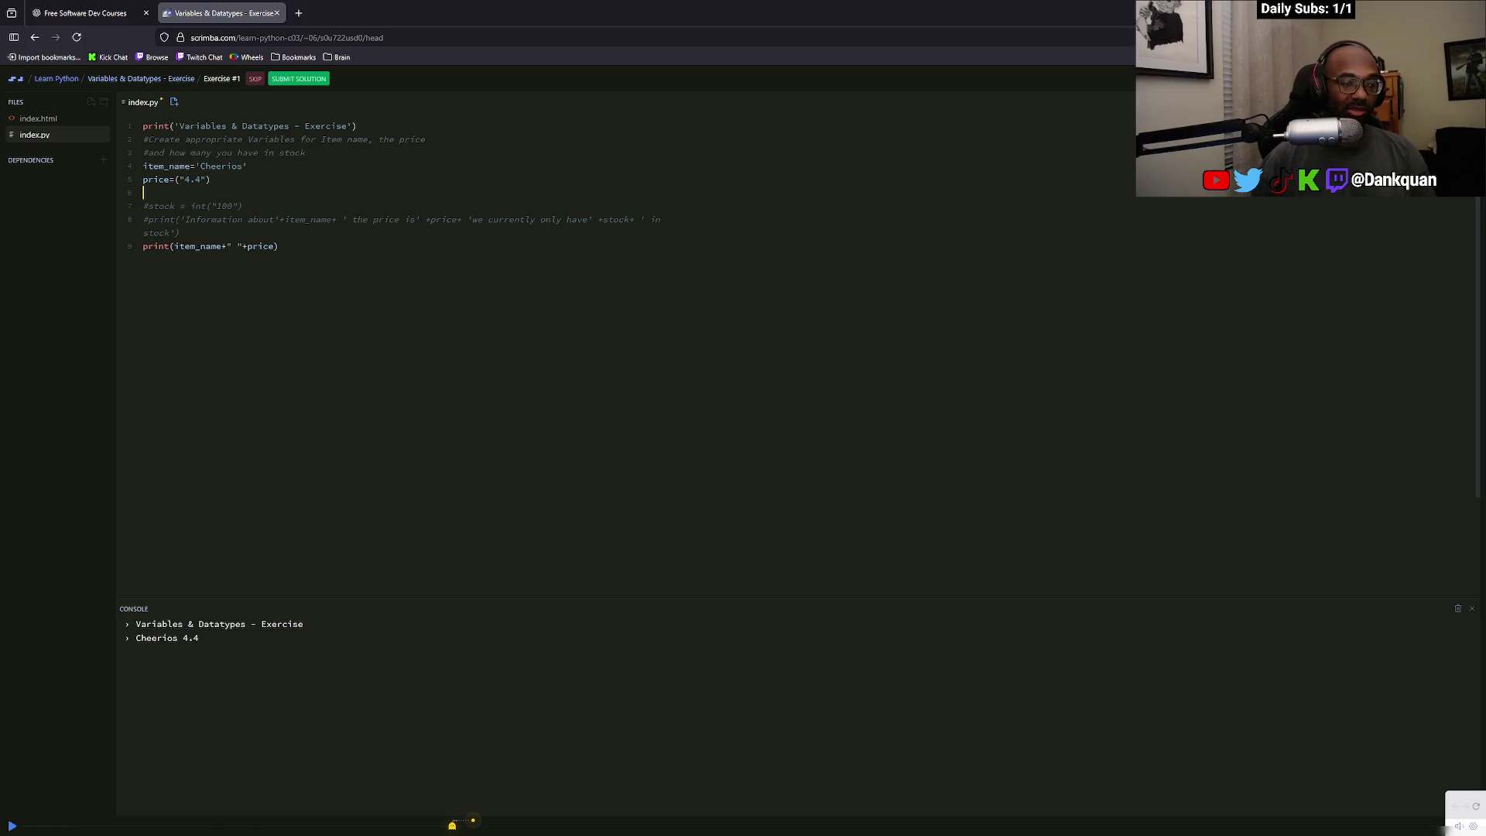
type("stock")
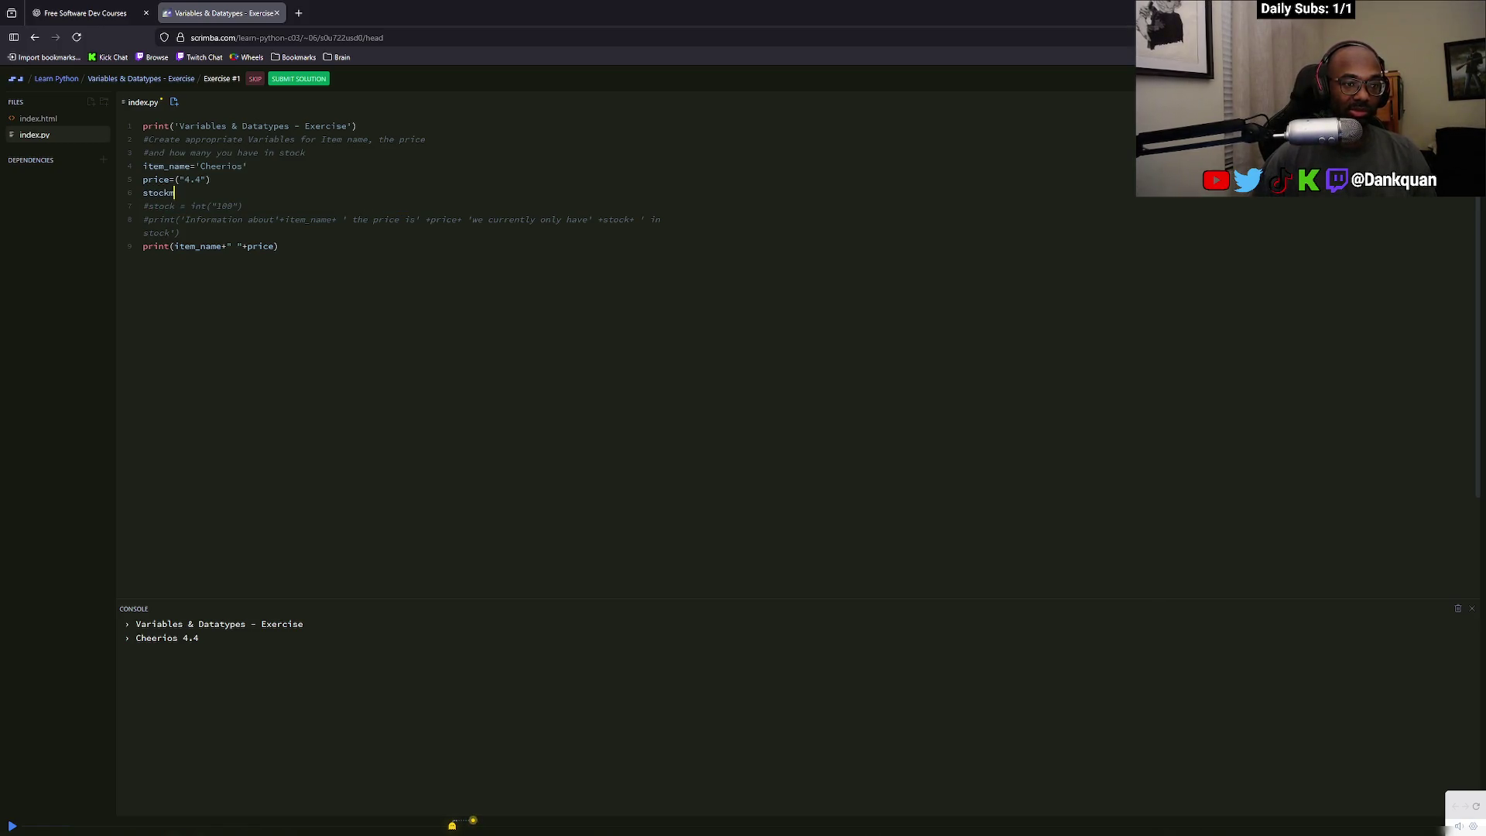
type("=(10")
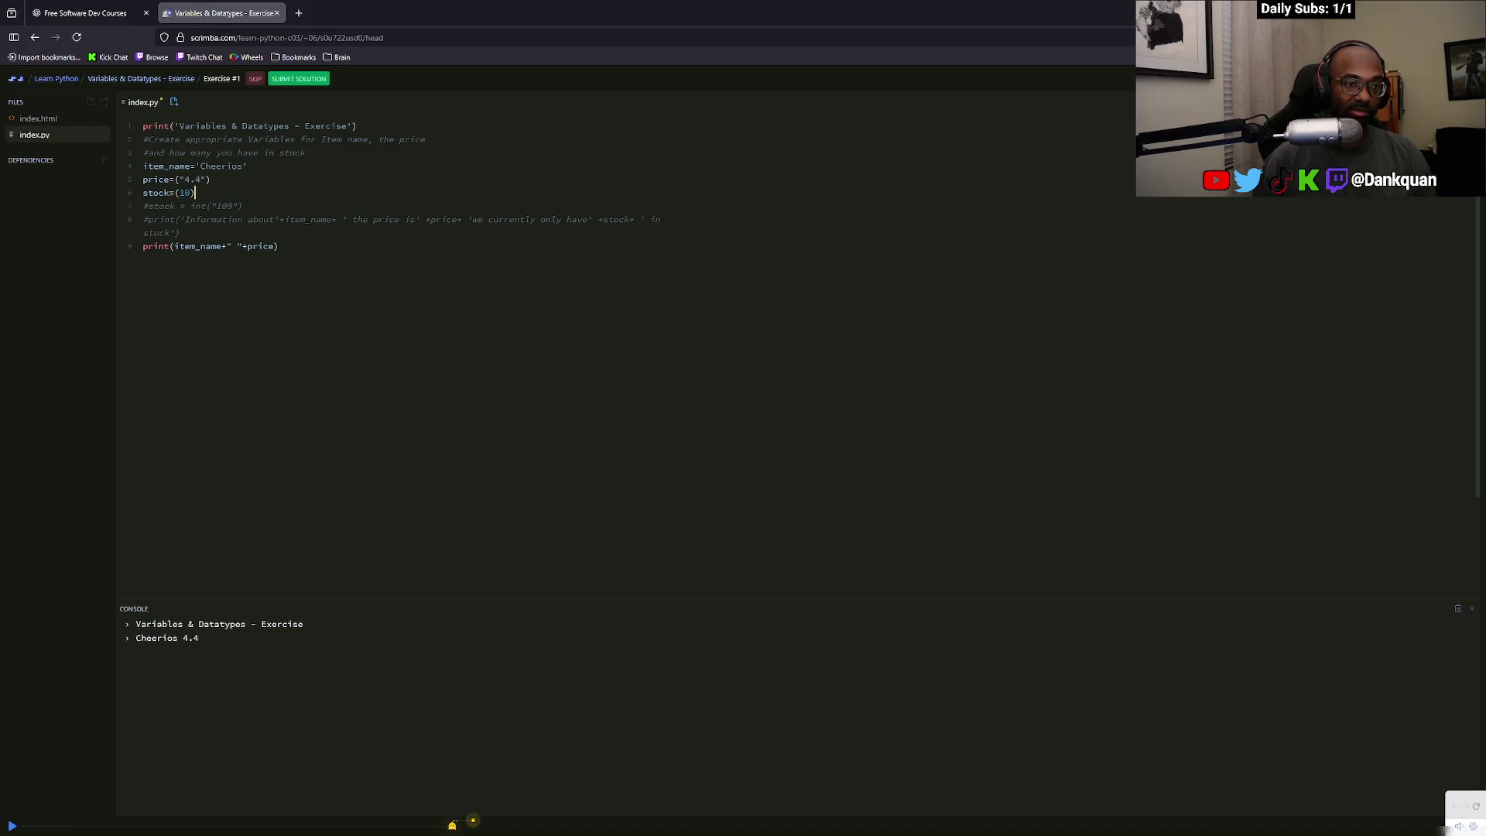
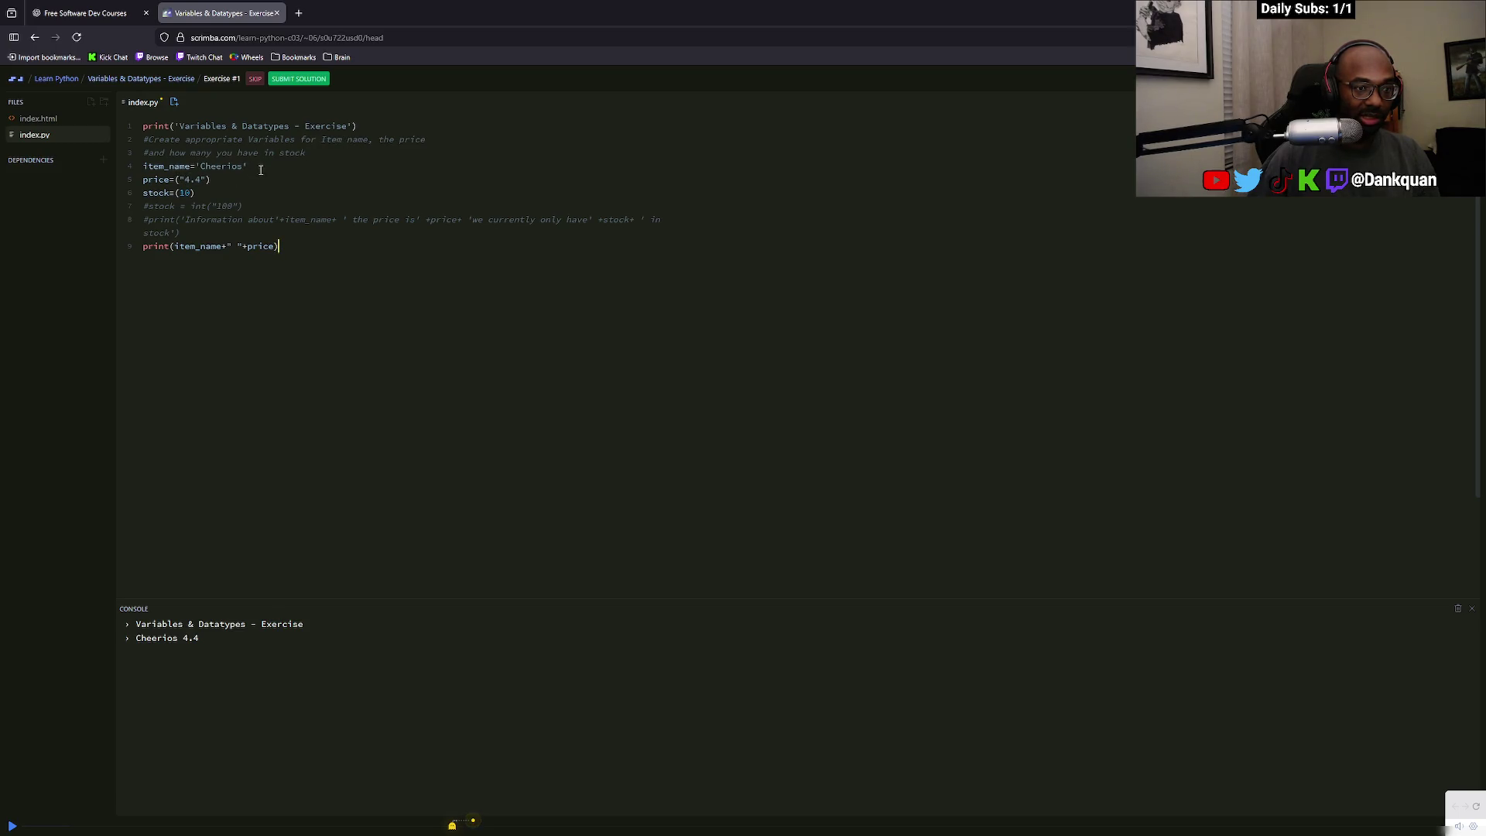
Insert a dollar sign before the 4.4 price on line 5
left_click(188, 179)
type("$")
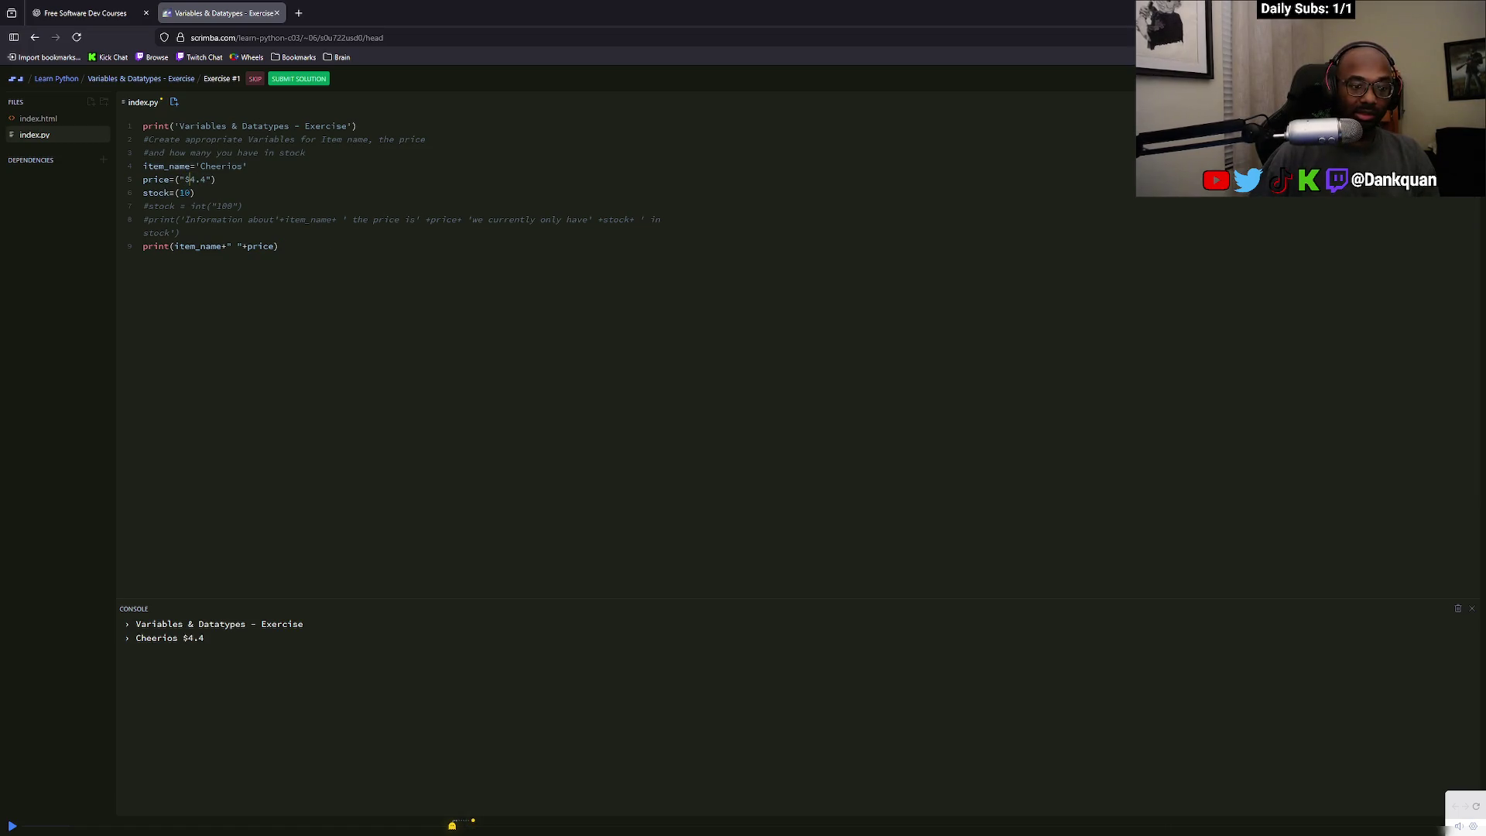
left_click(279, 246)
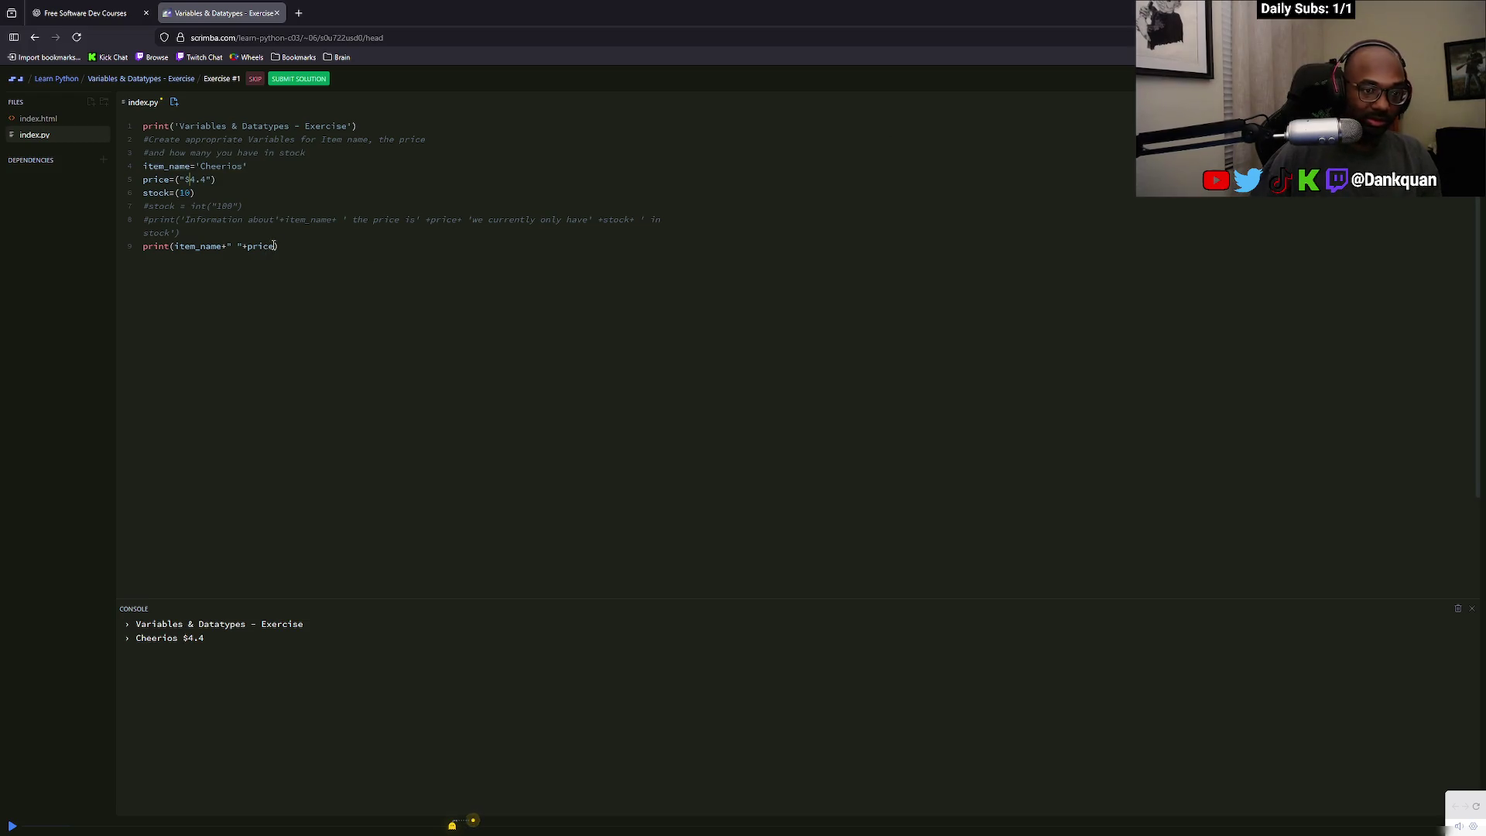
Delete the arguments of the line 9 print call, leaving an empty print()
left_click(174, 246)
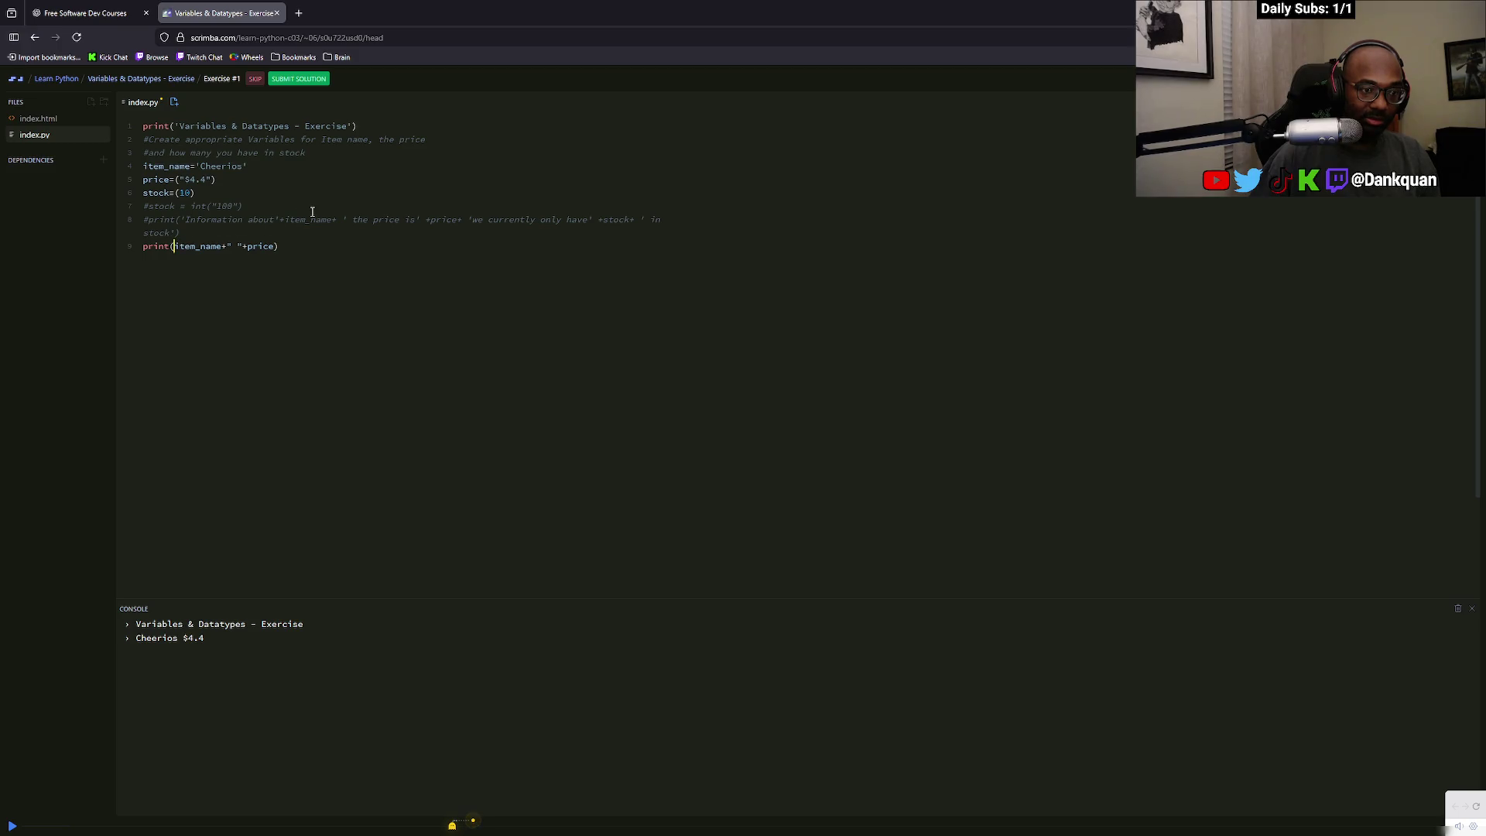
left_click(314, 79)
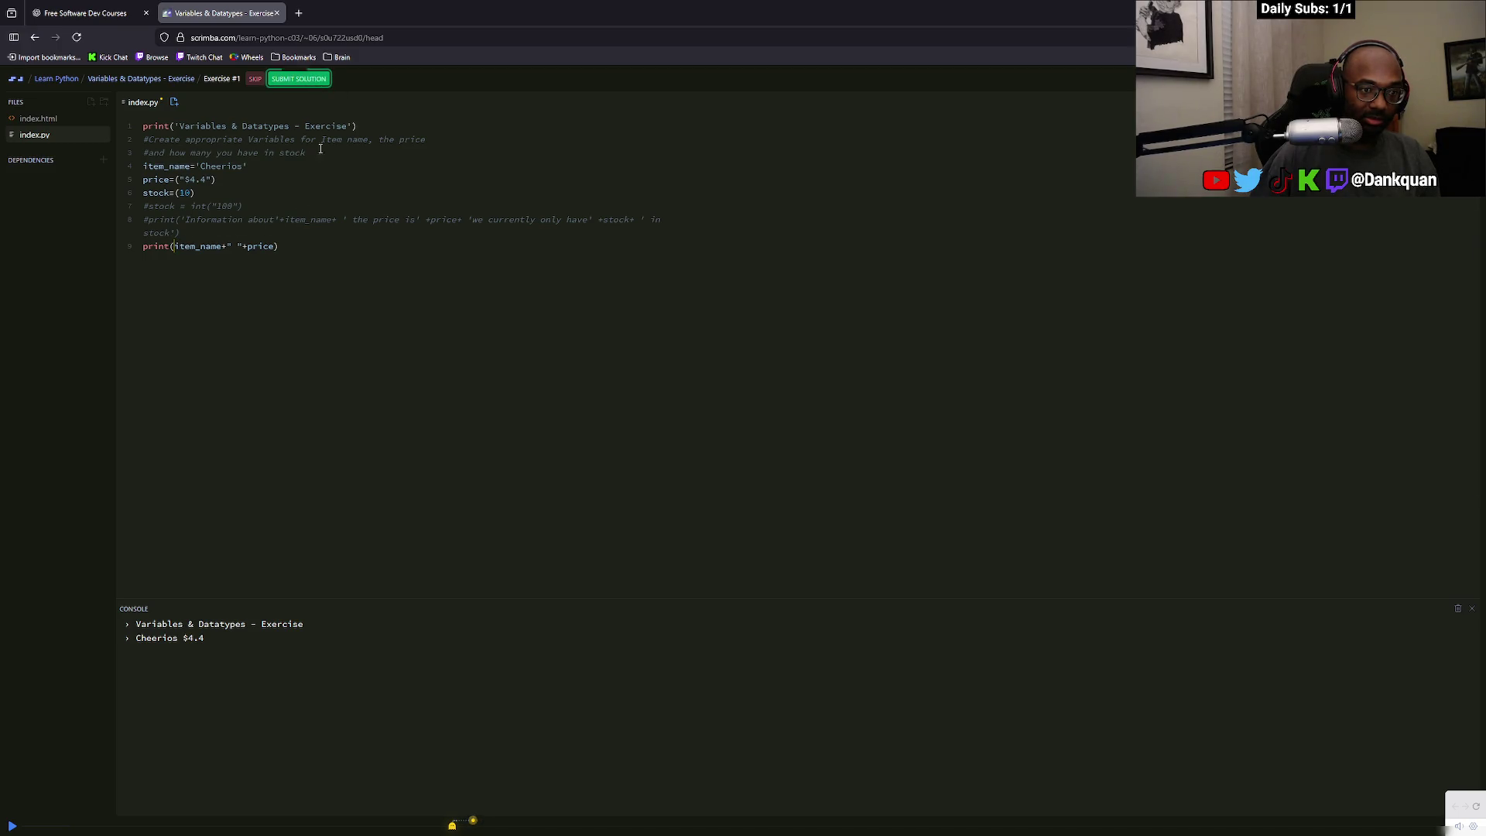
left_click_drag(279, 246, 171, 249)
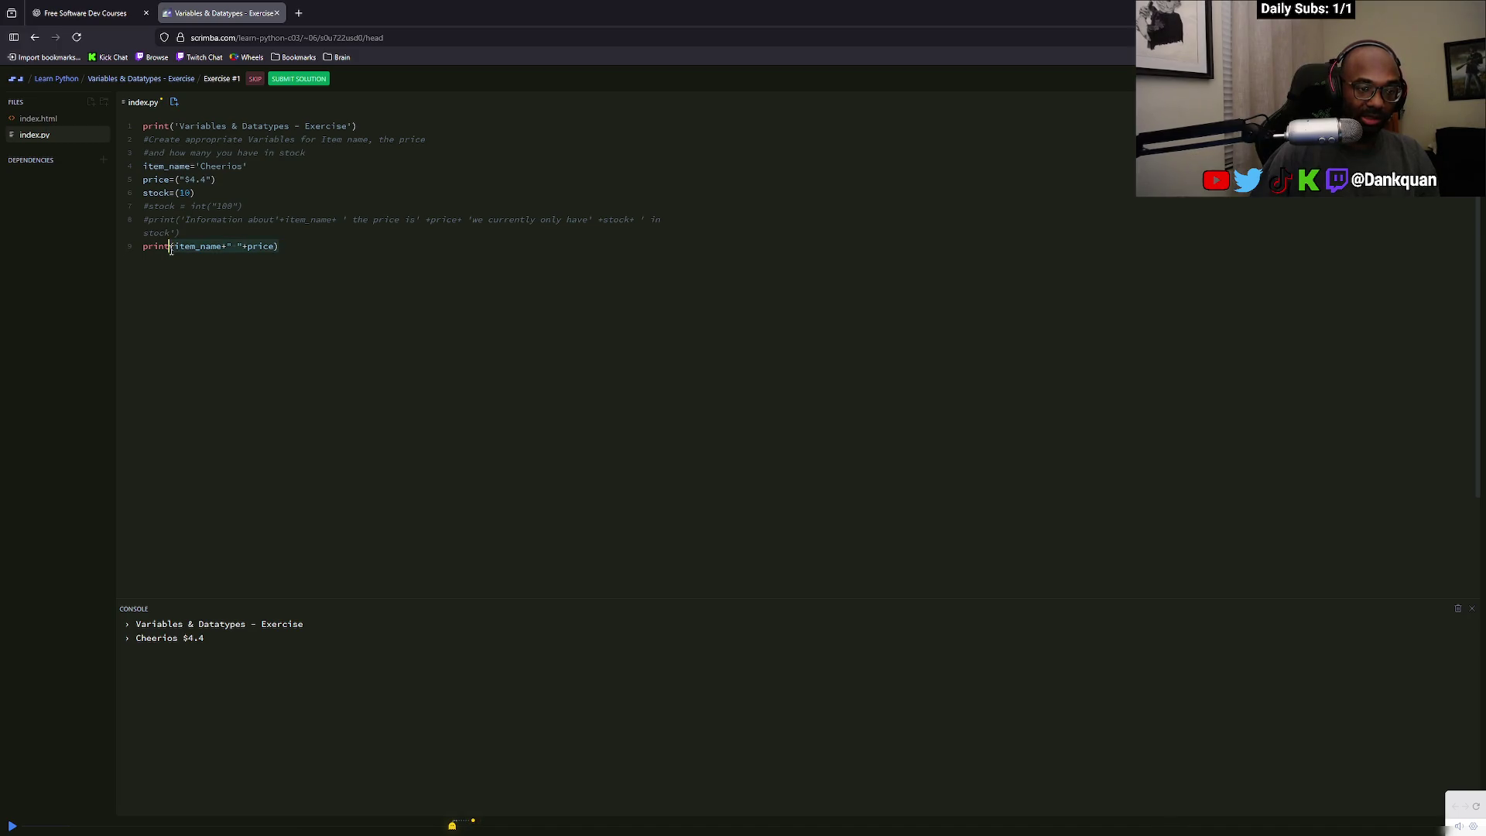
key("BackSpace")
Start the line 9 print call with the item_name variable from autocomplete
type("(")
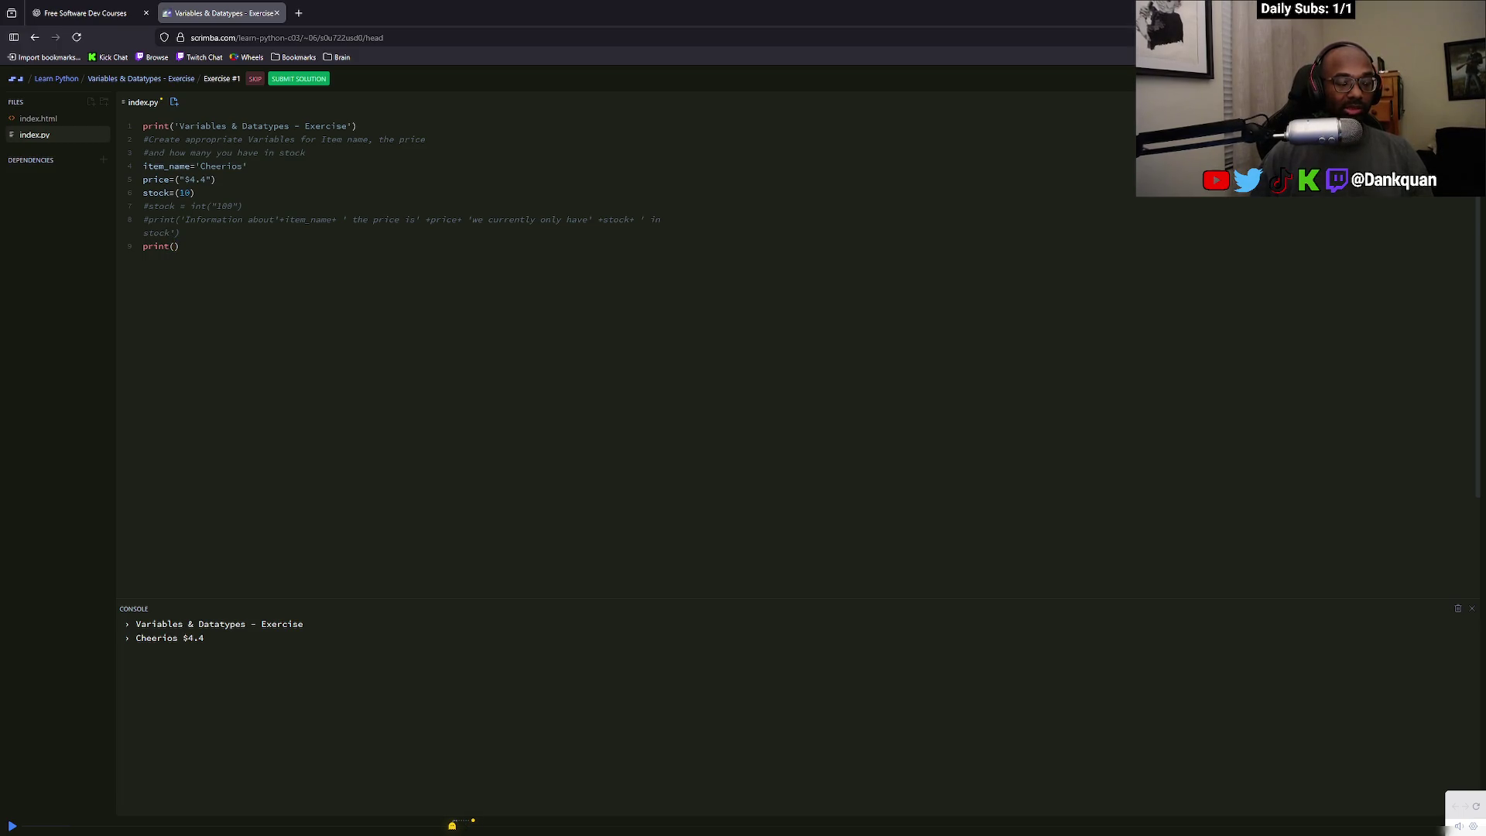
type("f")
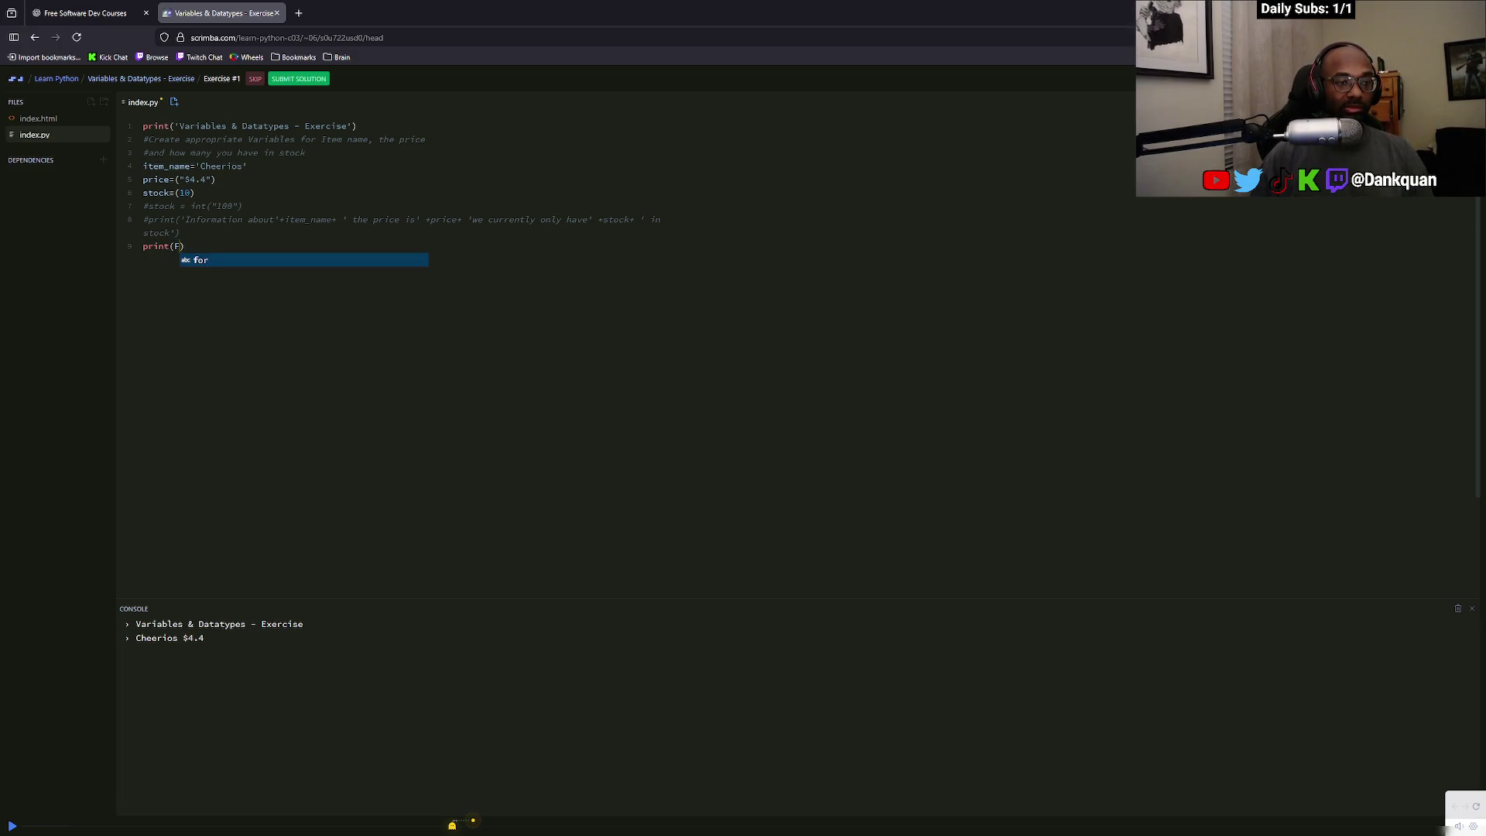
key("BackSpace")
type("'")
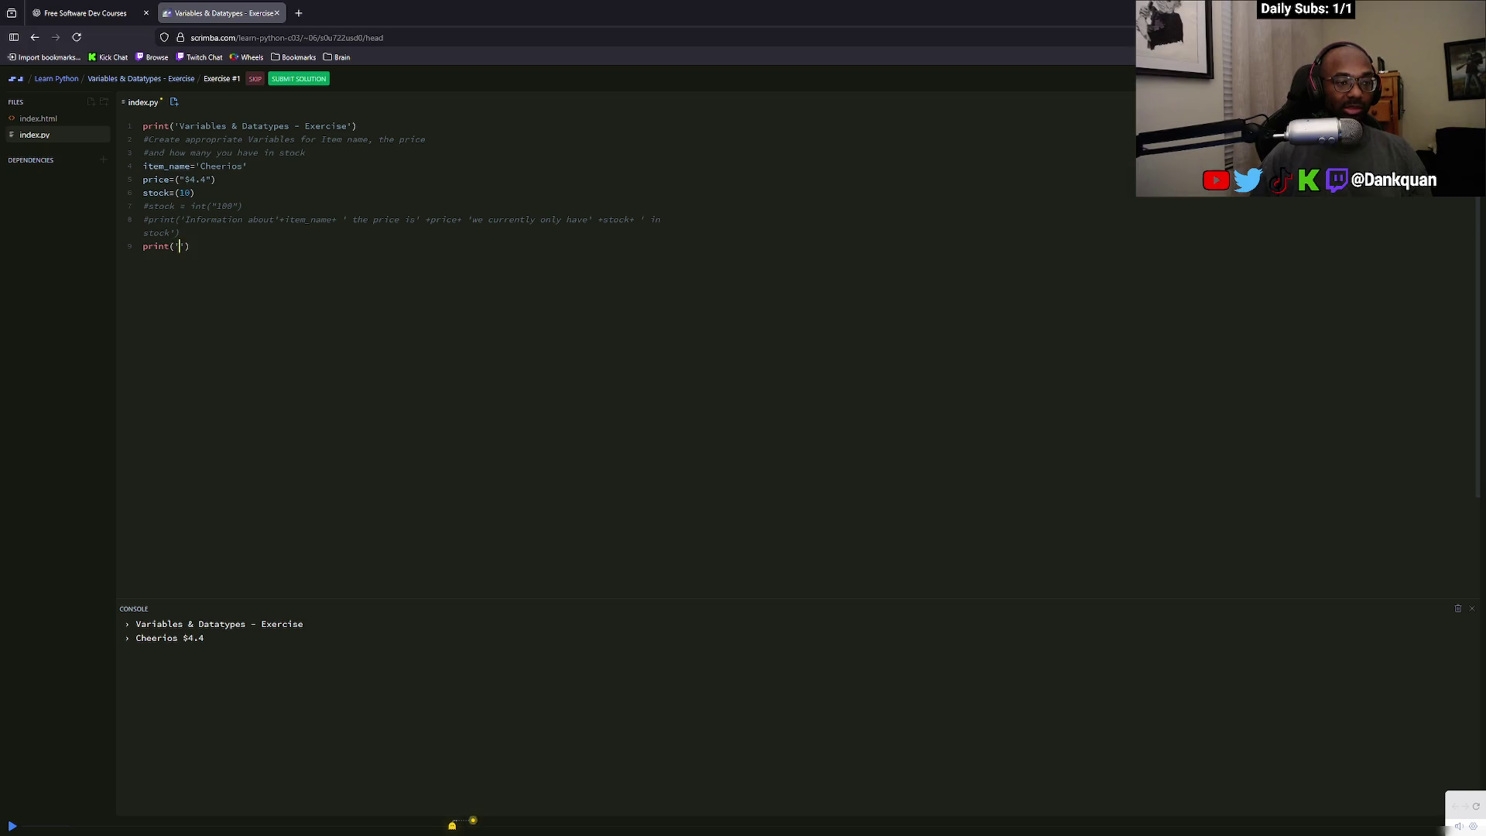
type("For")
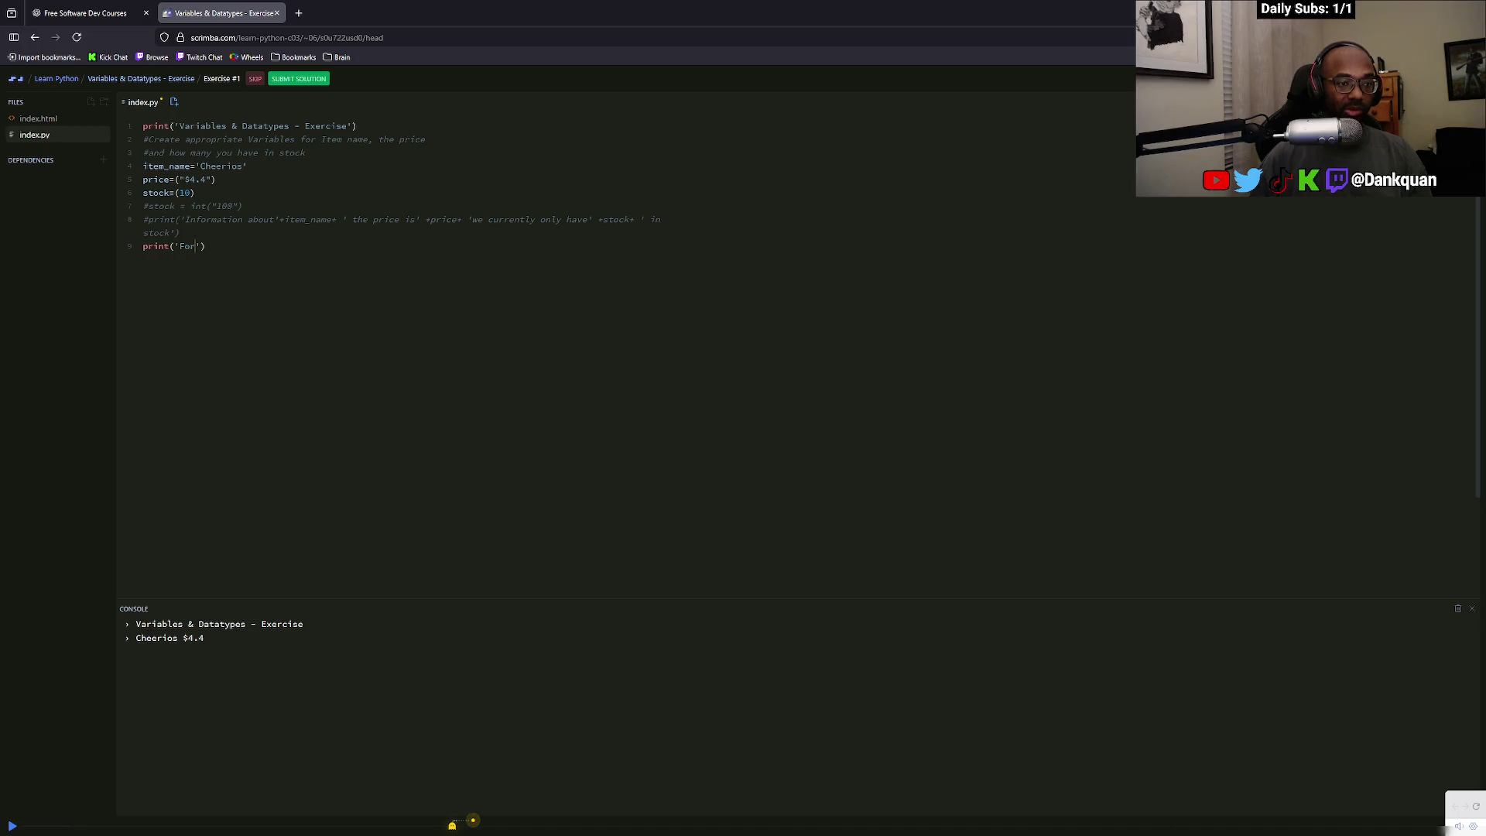
key("BackSpace")
key("BackSpace")
key("BackSpace")
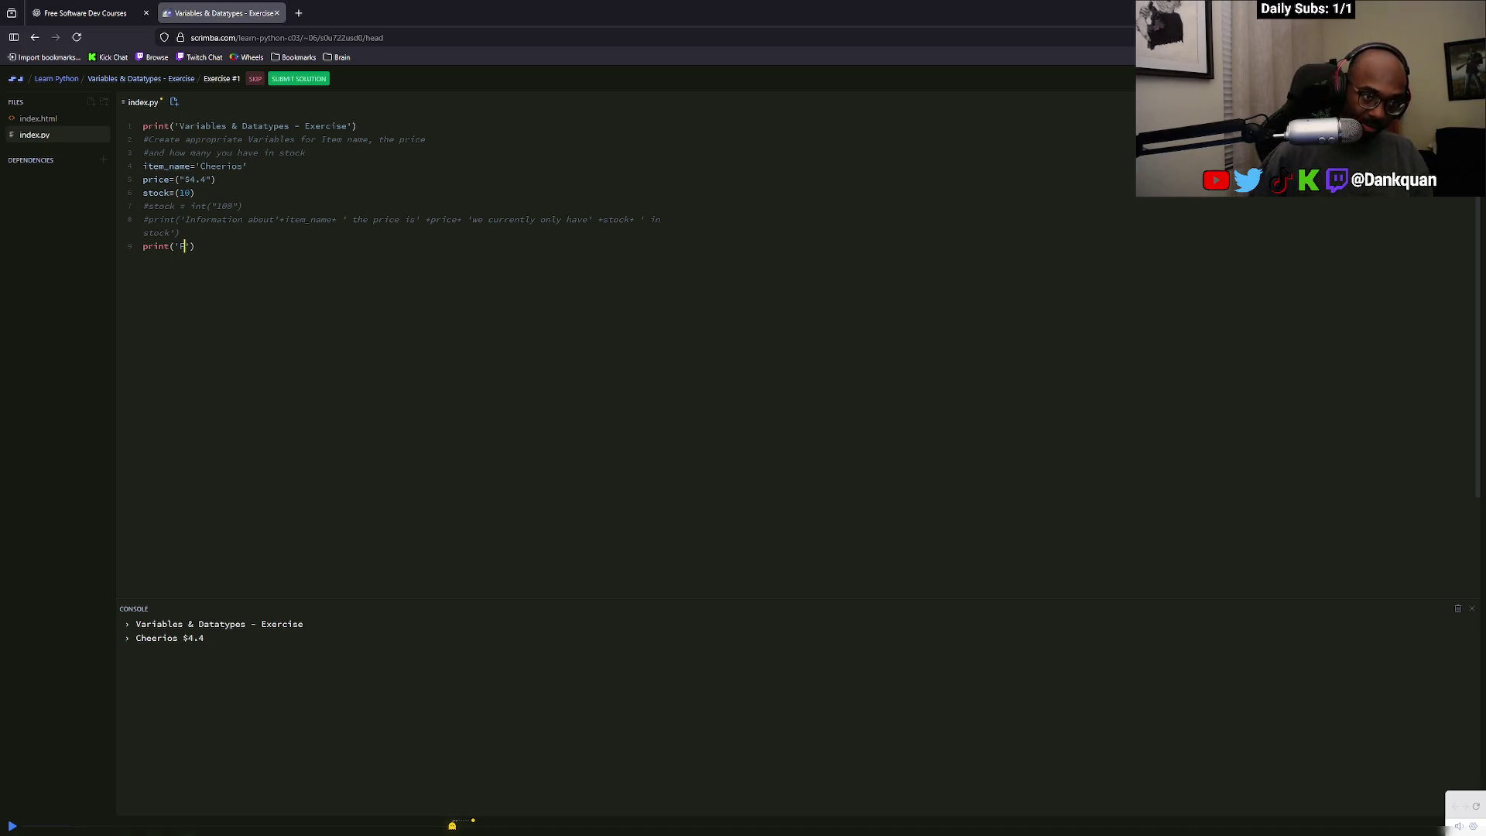
key("BackSpace")
type("Ch")
key("BackSpace")
key("BackSpace")
type("Item")
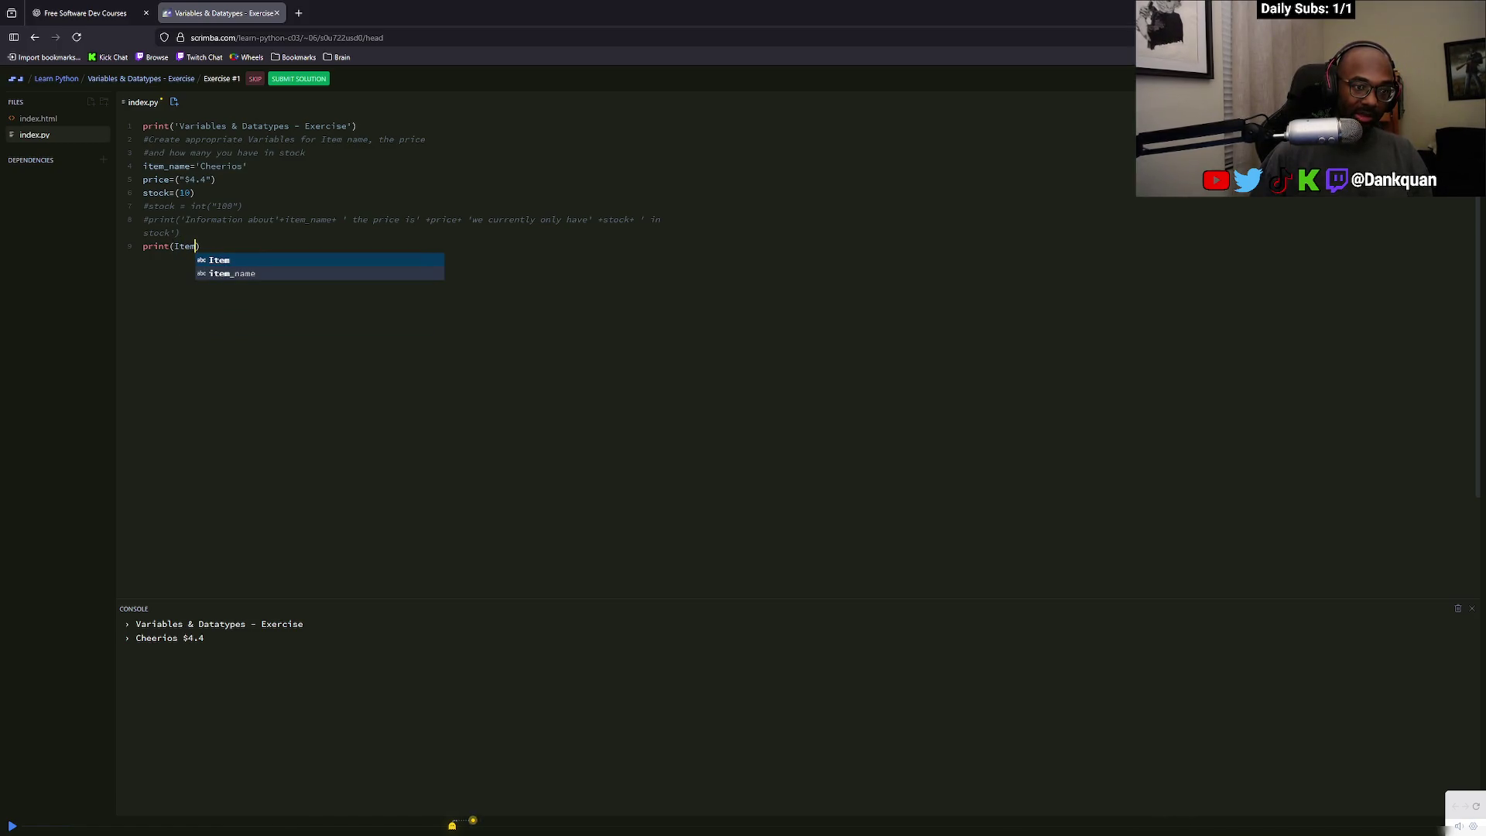
key("Down")
key("Return")
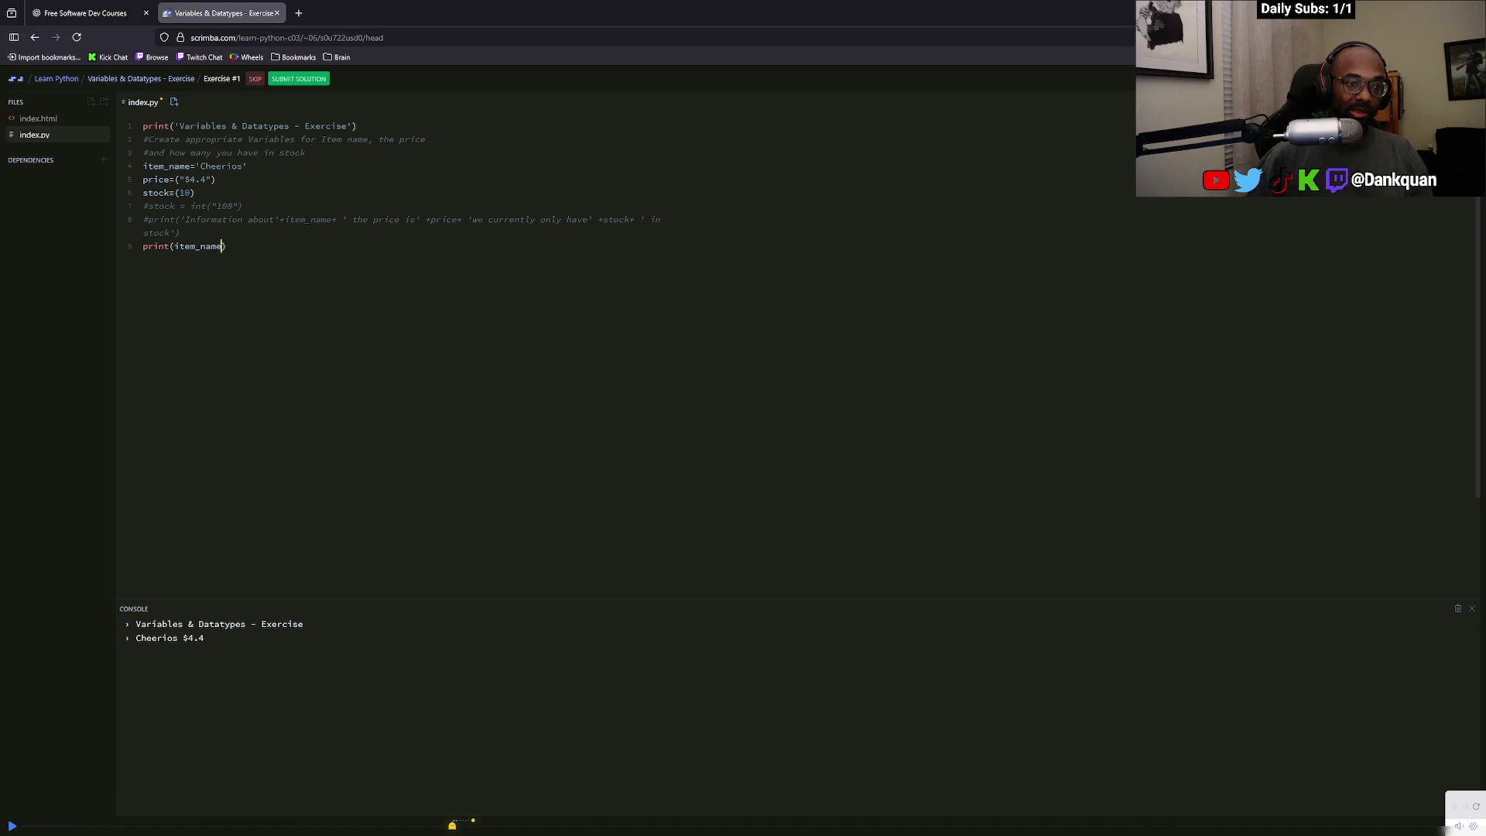
Complete it as print(item_name+" "price+" "+stock) and run it, producing a SyntaxError
type("+")
type("\" \"")
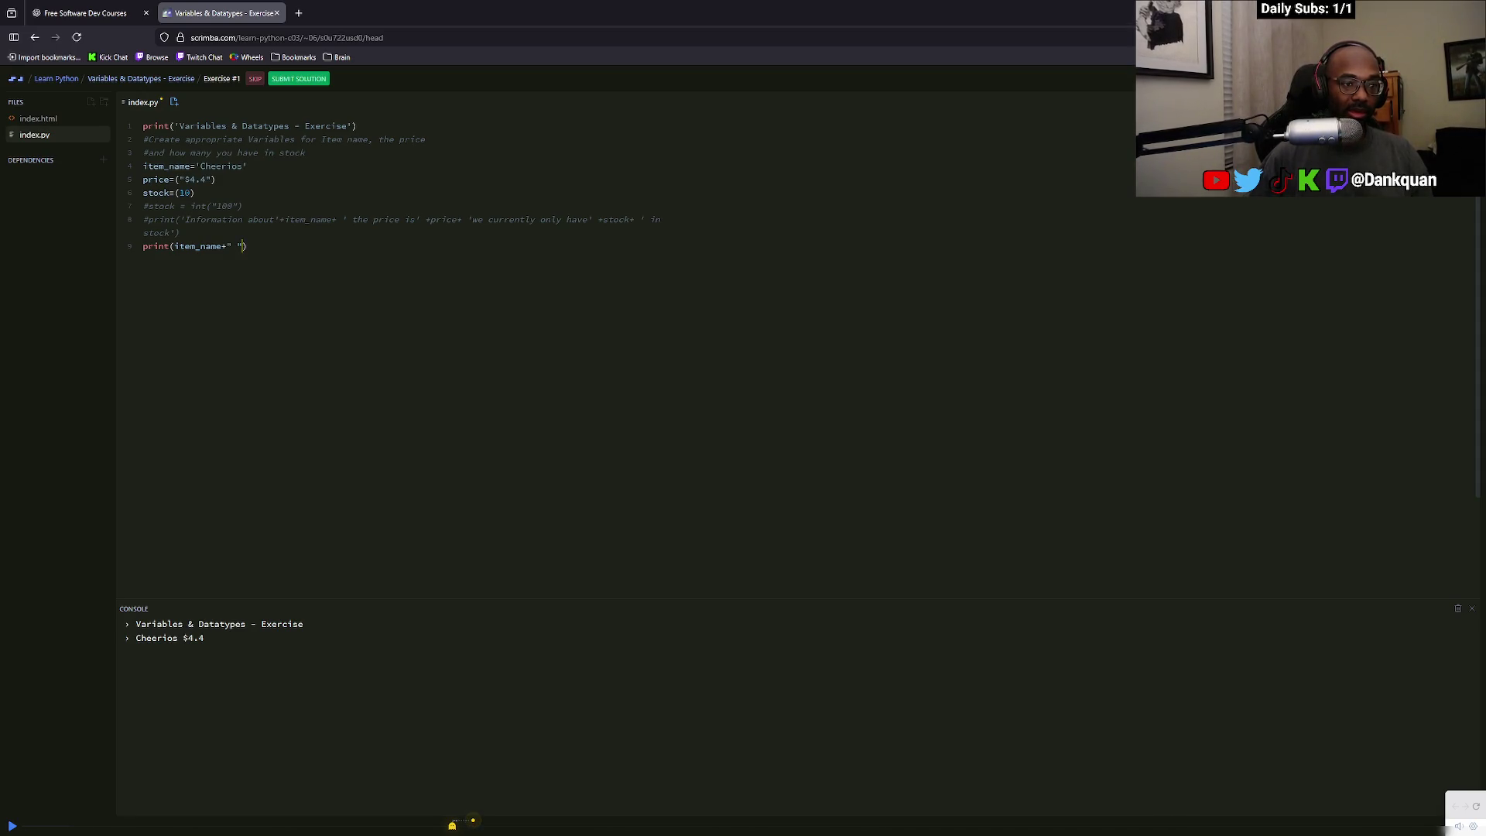
type("price")
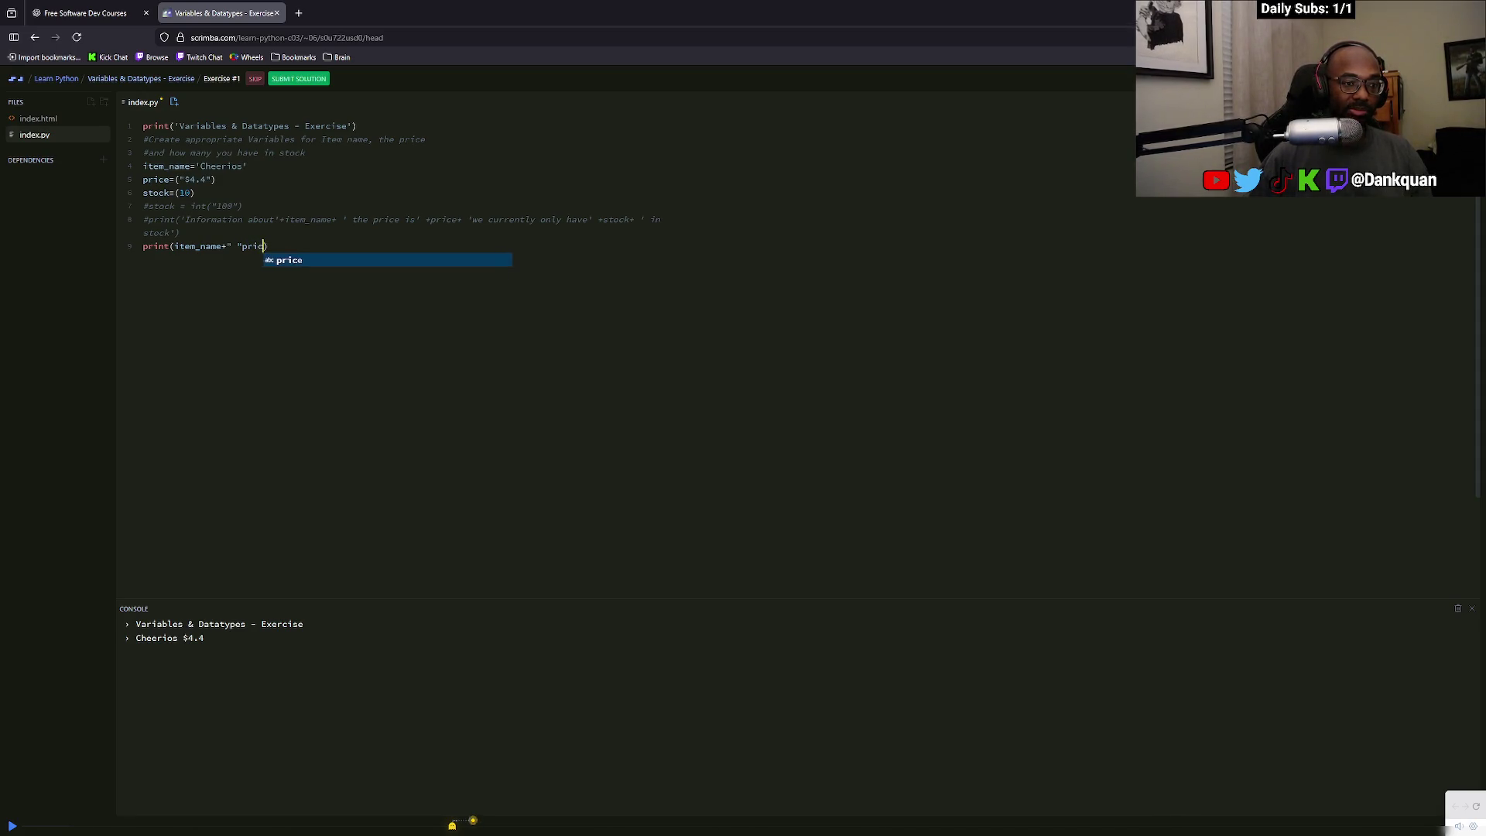
type("+\"")
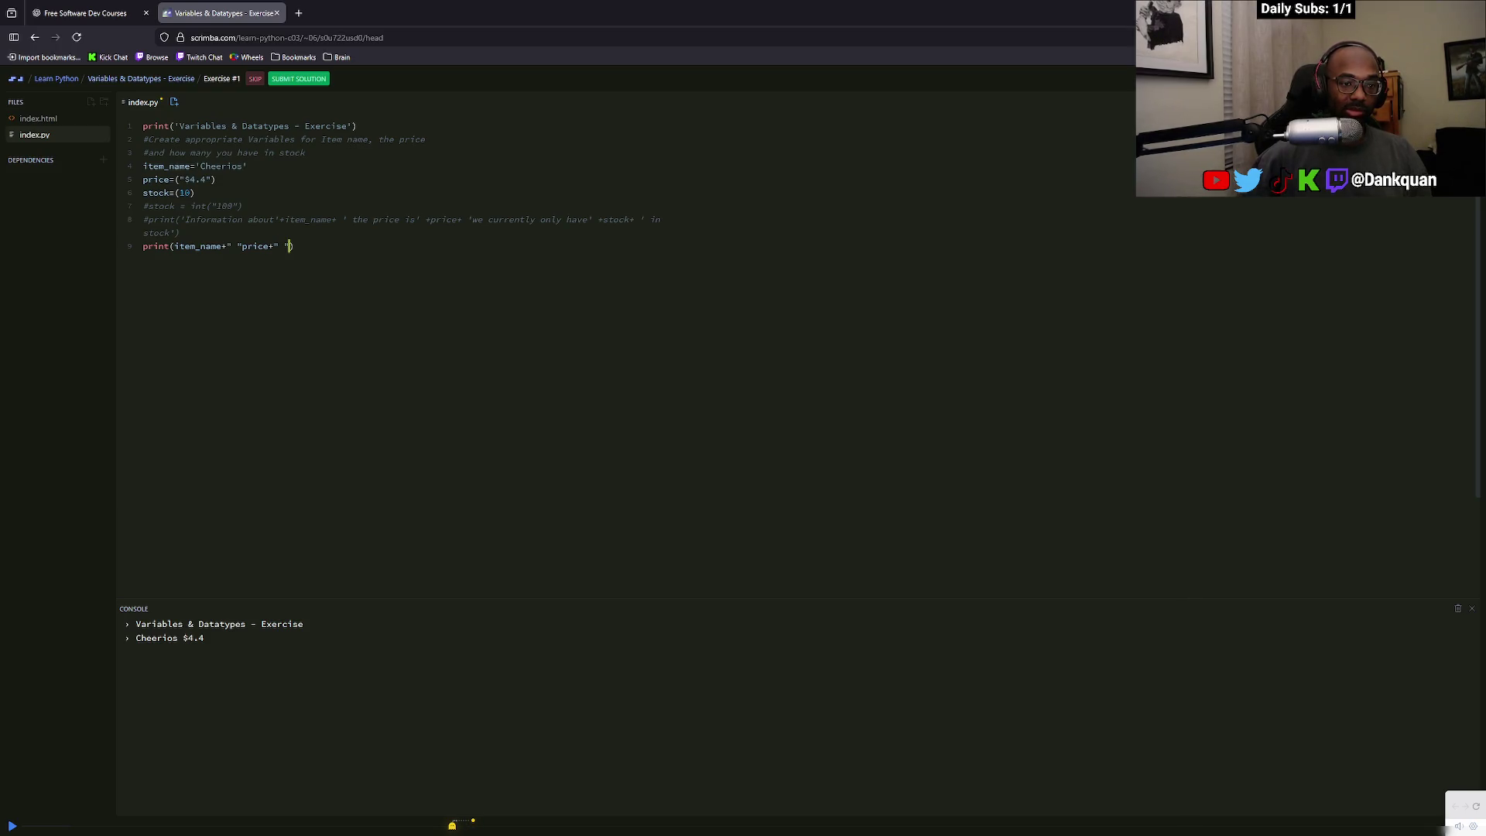
type(" \")")
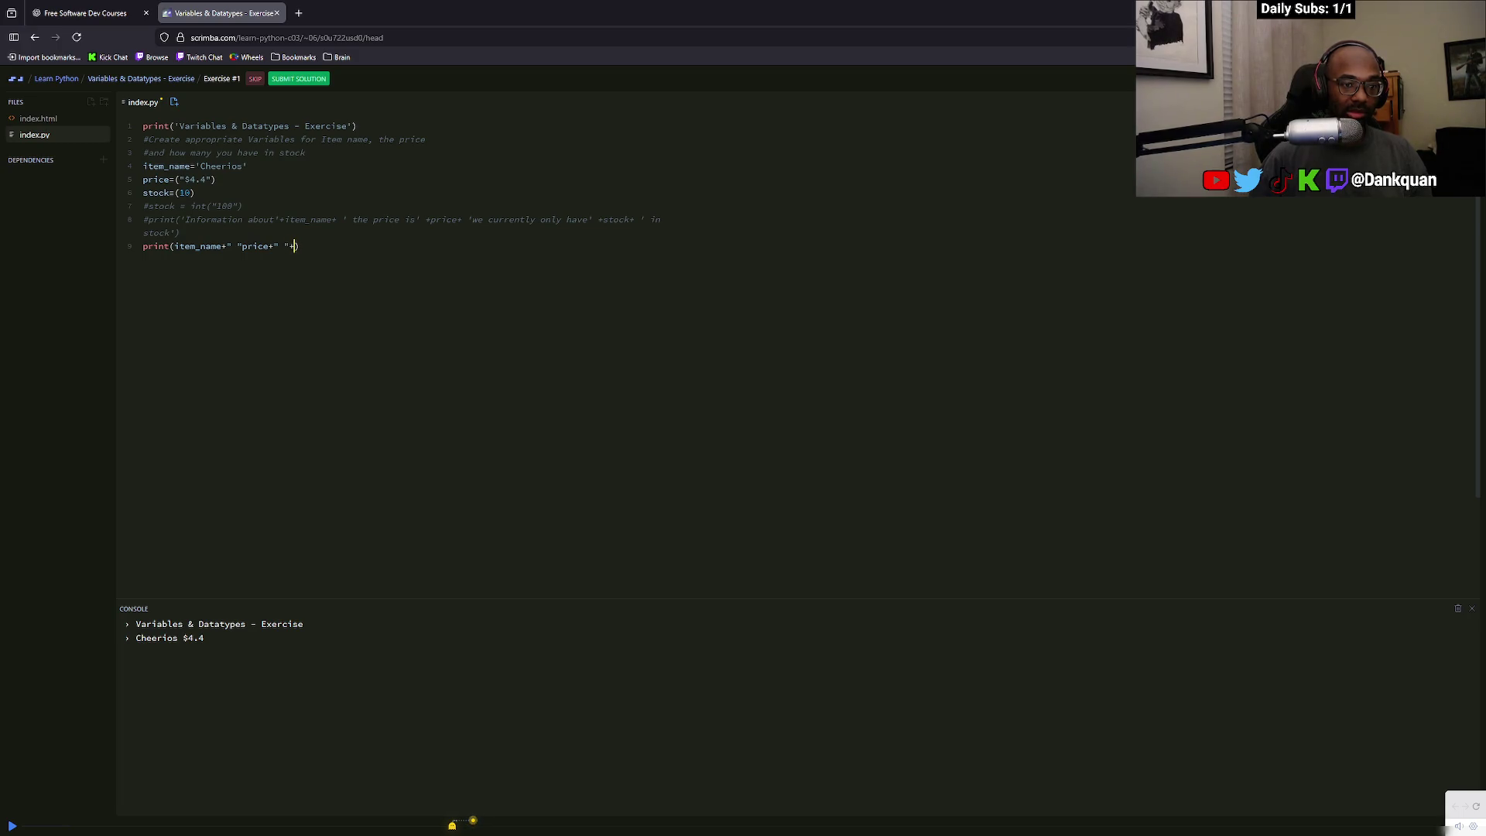
type("stock")
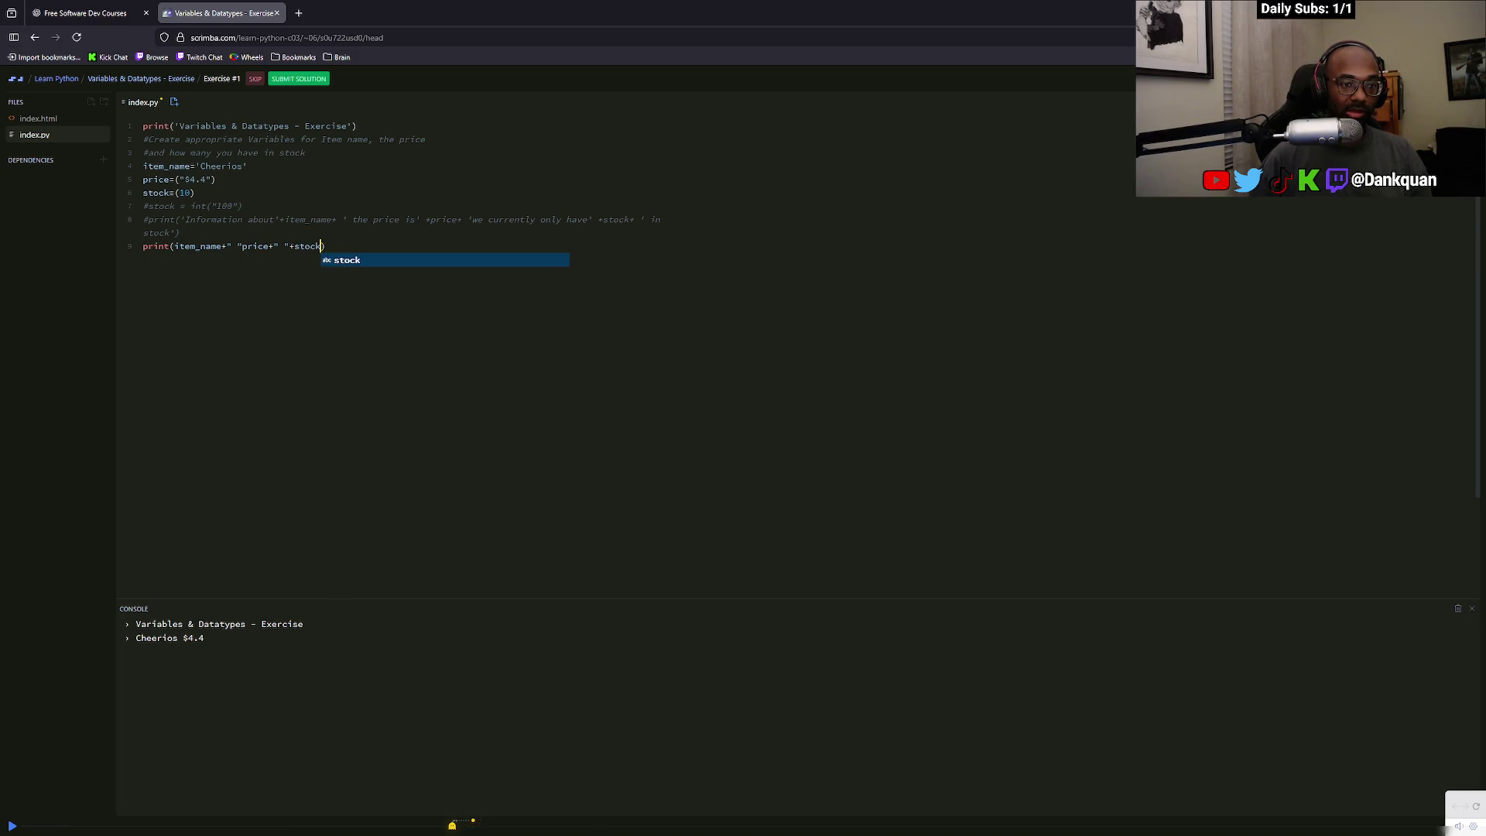
left_click(388, 258)
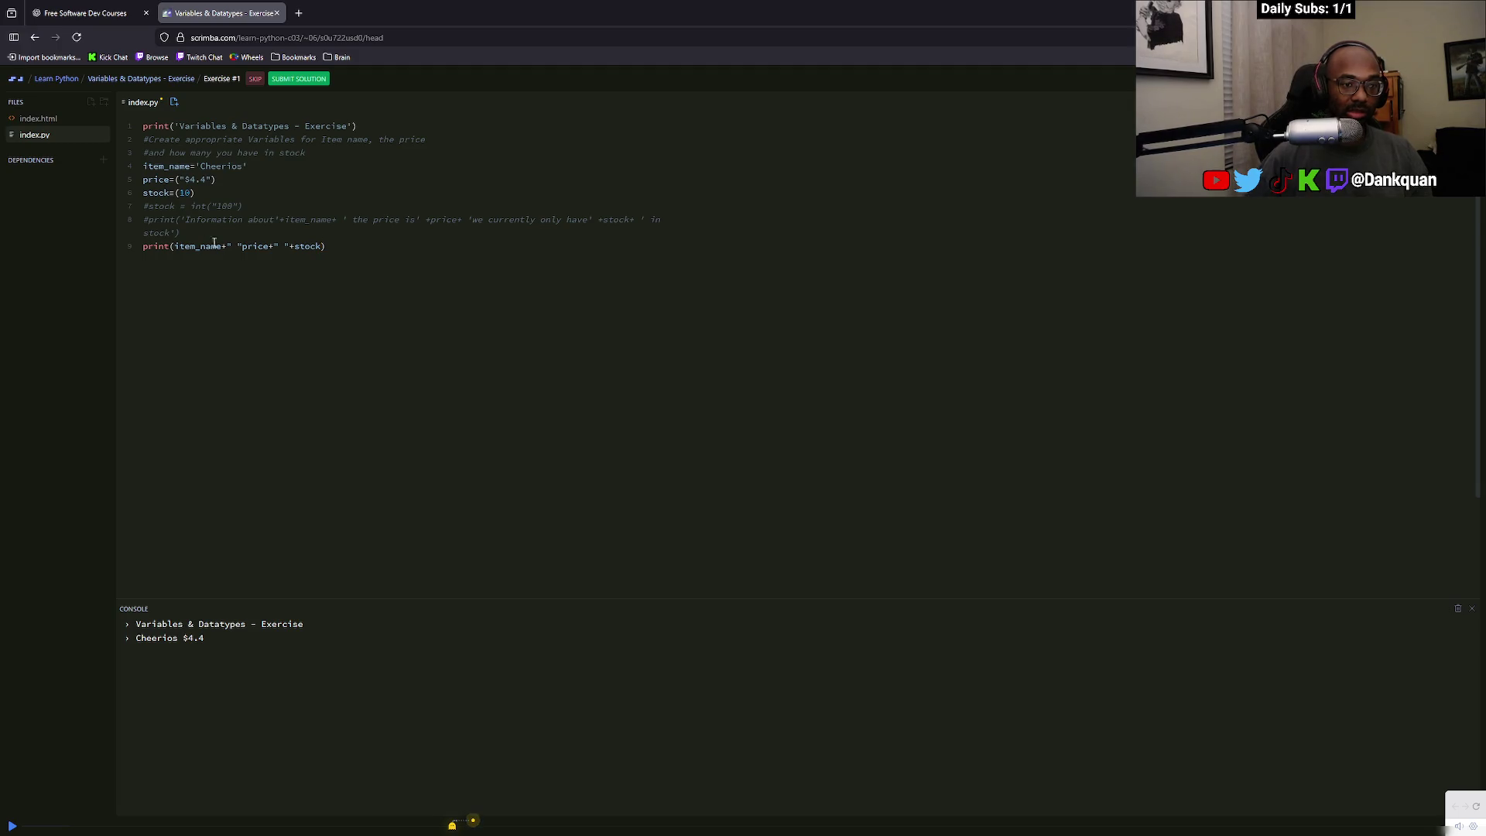
key("ctrl+s")
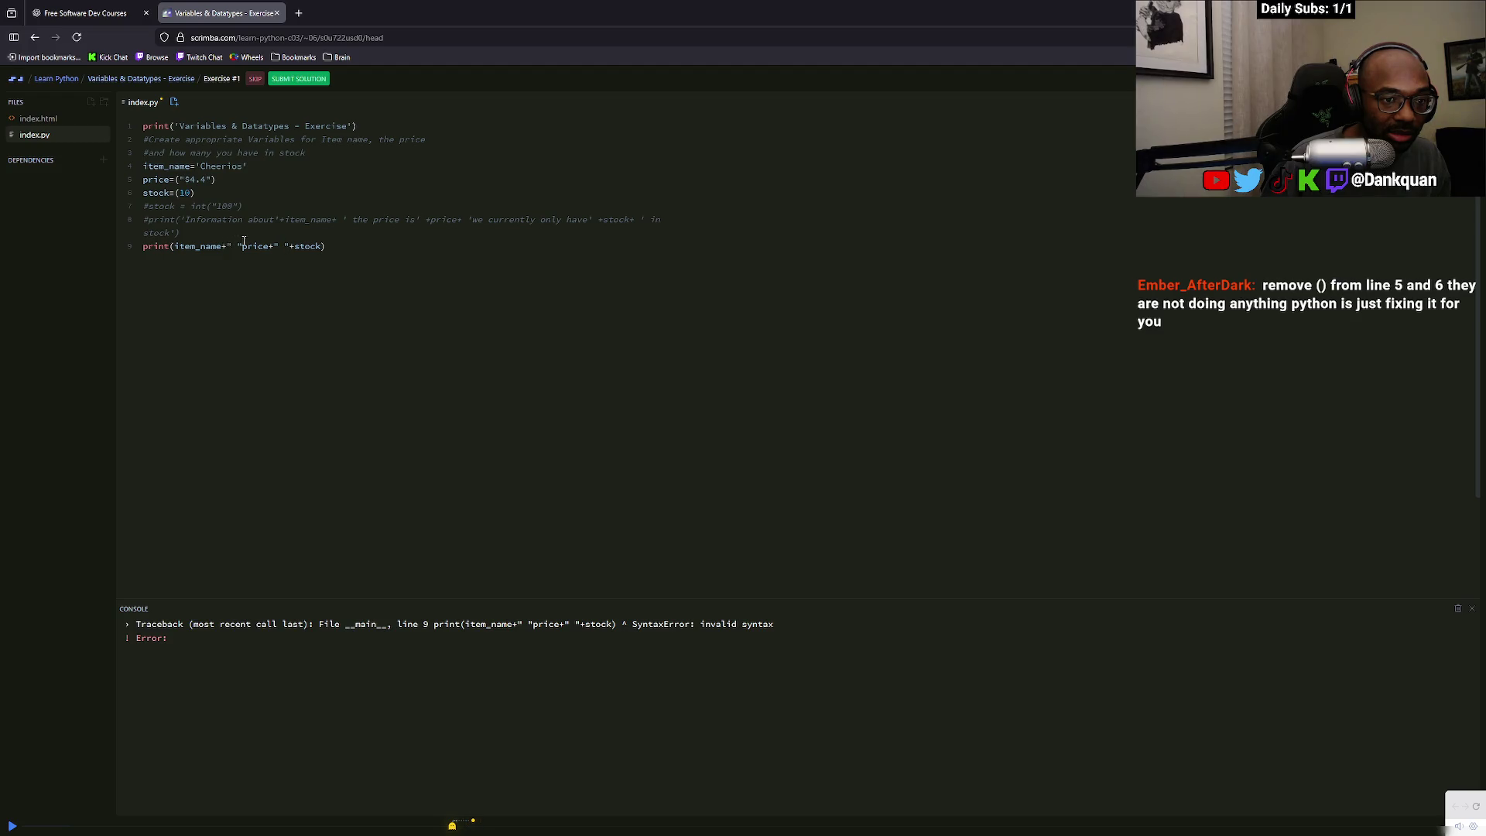
Remove the parentheses around 10 on line 6 and around "$4.4" on line 5
left_click(181, 193)
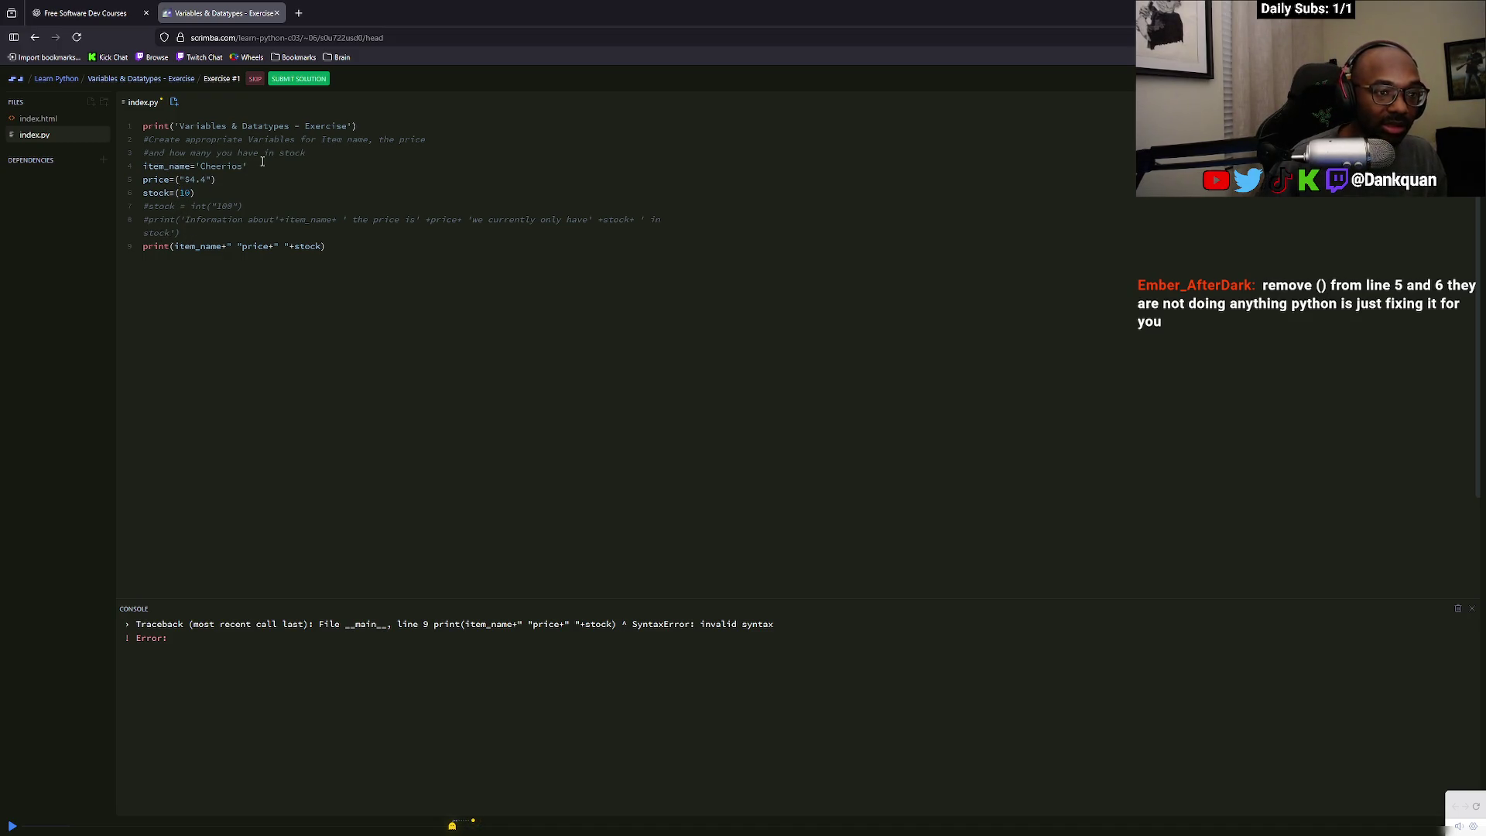
key("BackSpace")
left_click(210, 192)
key("BackSpace")
left_click(215, 179)
key("BackSpace")
left_click(180, 179)
key("BackSpace")
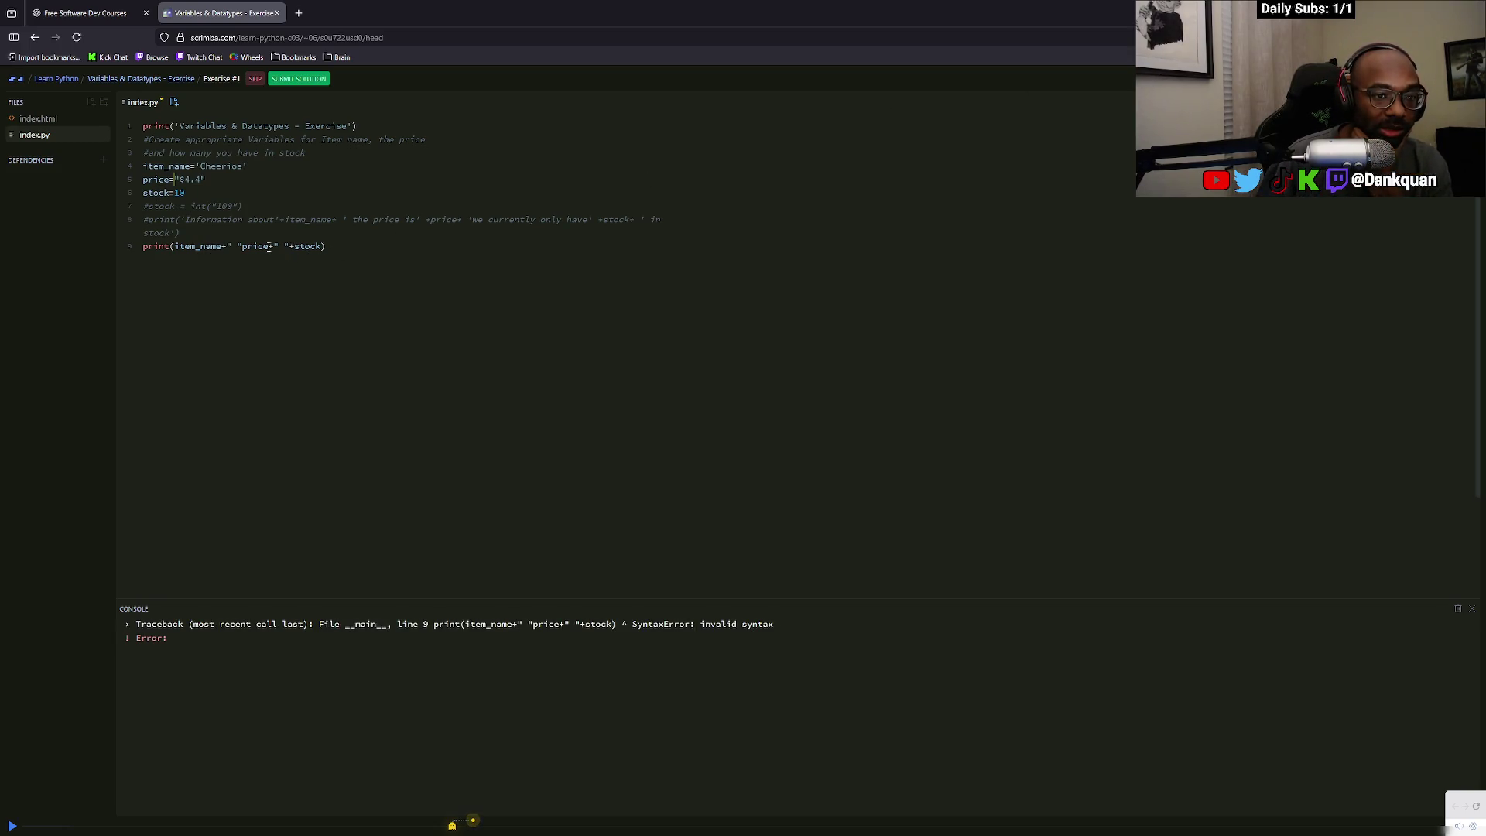
Delete the plus before stock in the line 9 print statement
left_click(293, 248)
key("BackSpace")
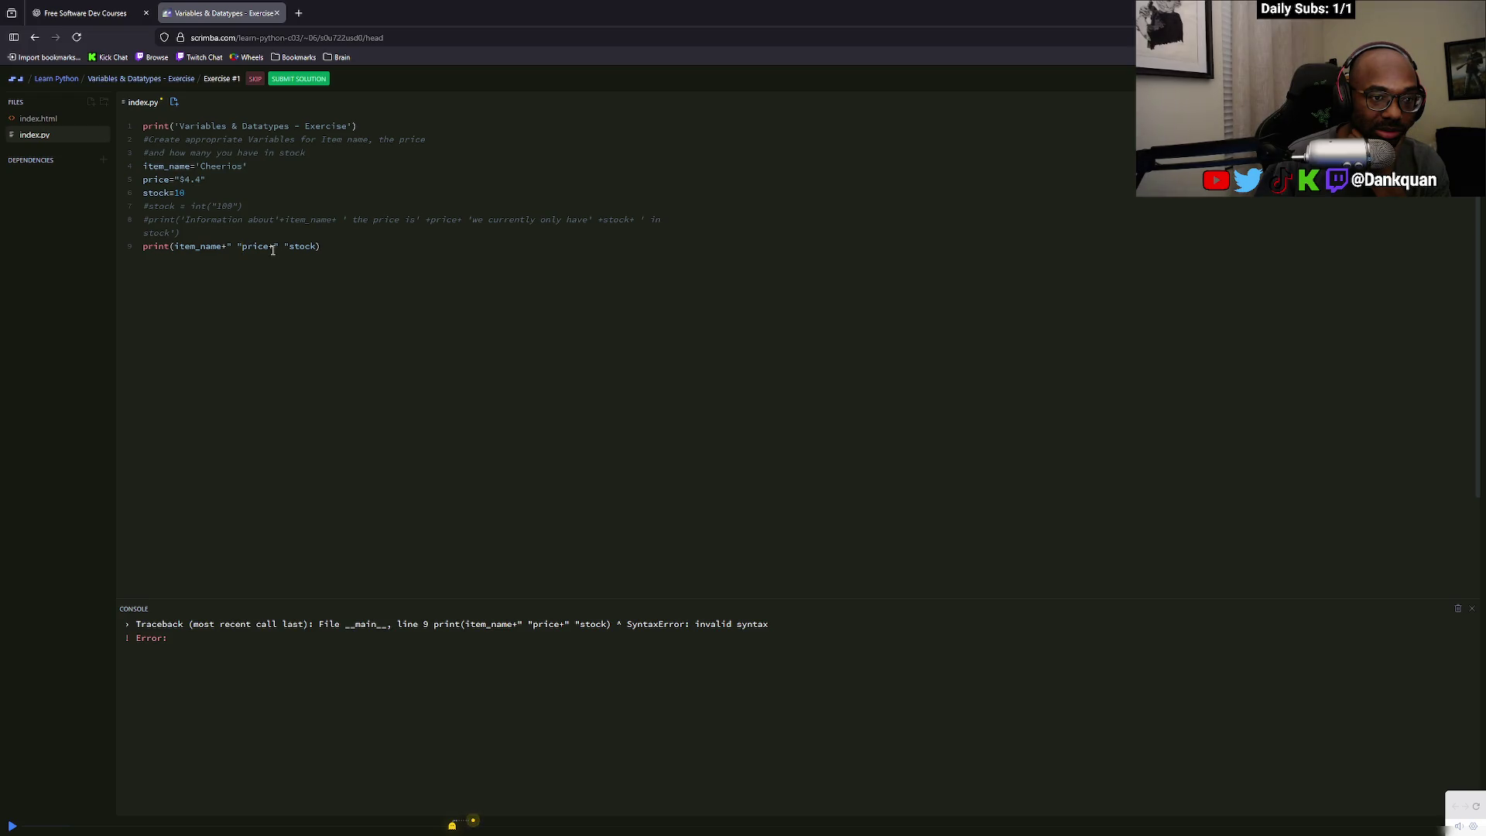
left_click(238, 246)
left_click_drag(326, 245, 147, 246)
left_click(165, 247)
Toggle a comment on the stock=10 line and remove the trailing stock from line 9's print
left_click_drag(192, 191, 143, 194)
left_click(142, 194)
type("#")
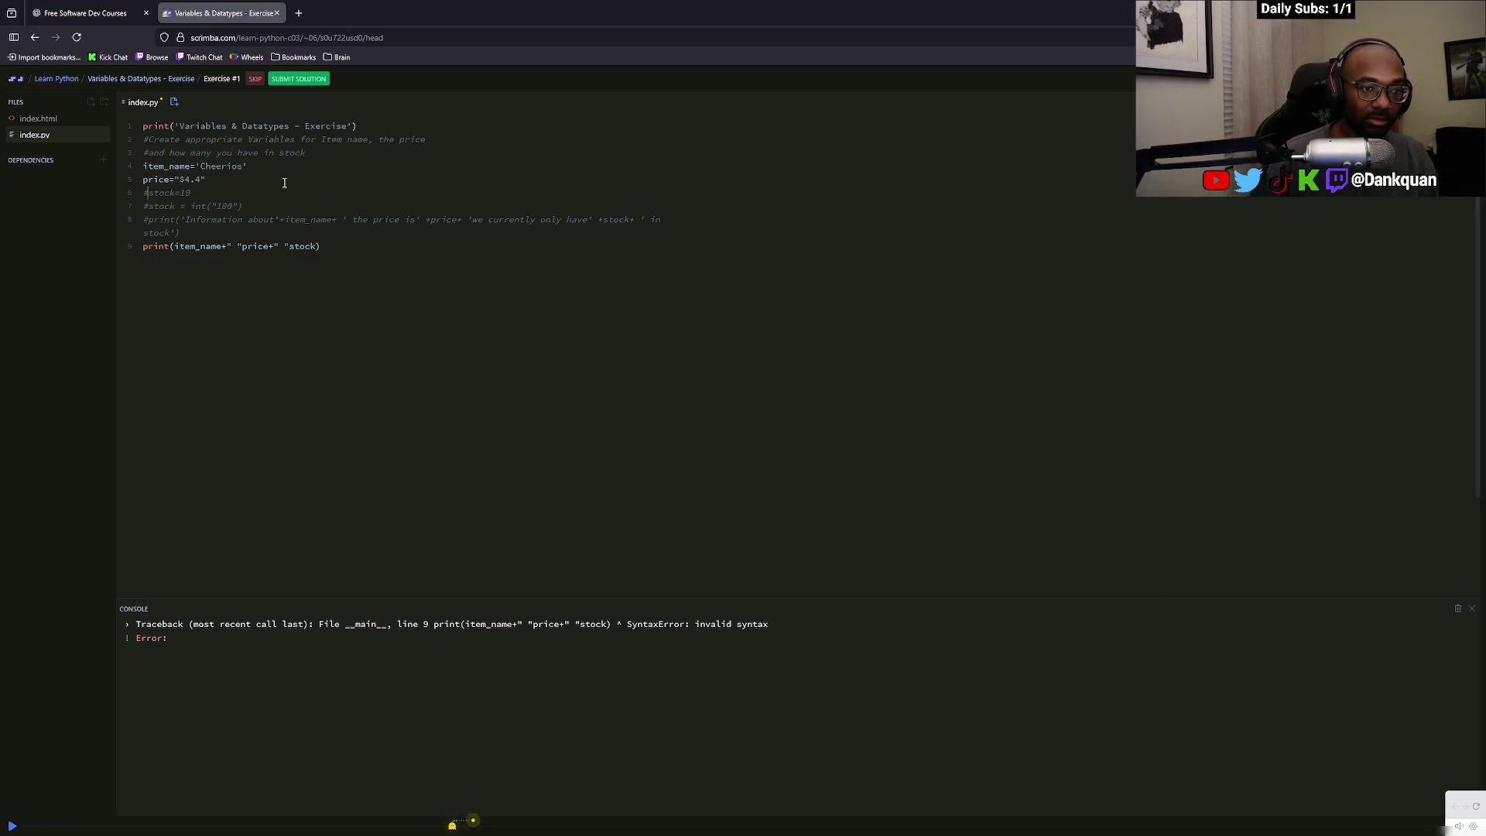
left_click(150, 194)
key("BackSpace")
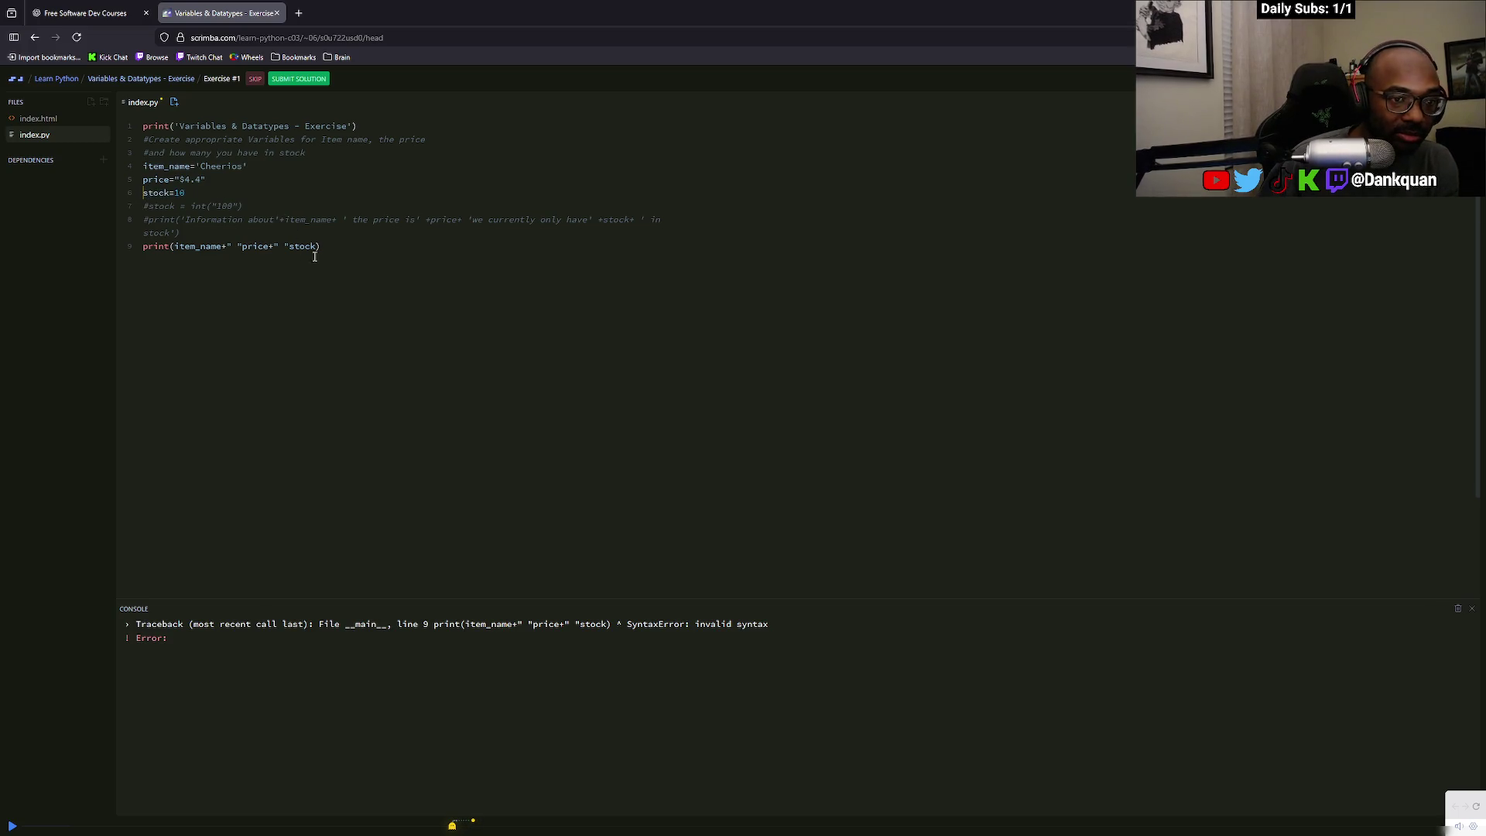
key("BackSpace")
key("BackSpace")
key("BackSpace")
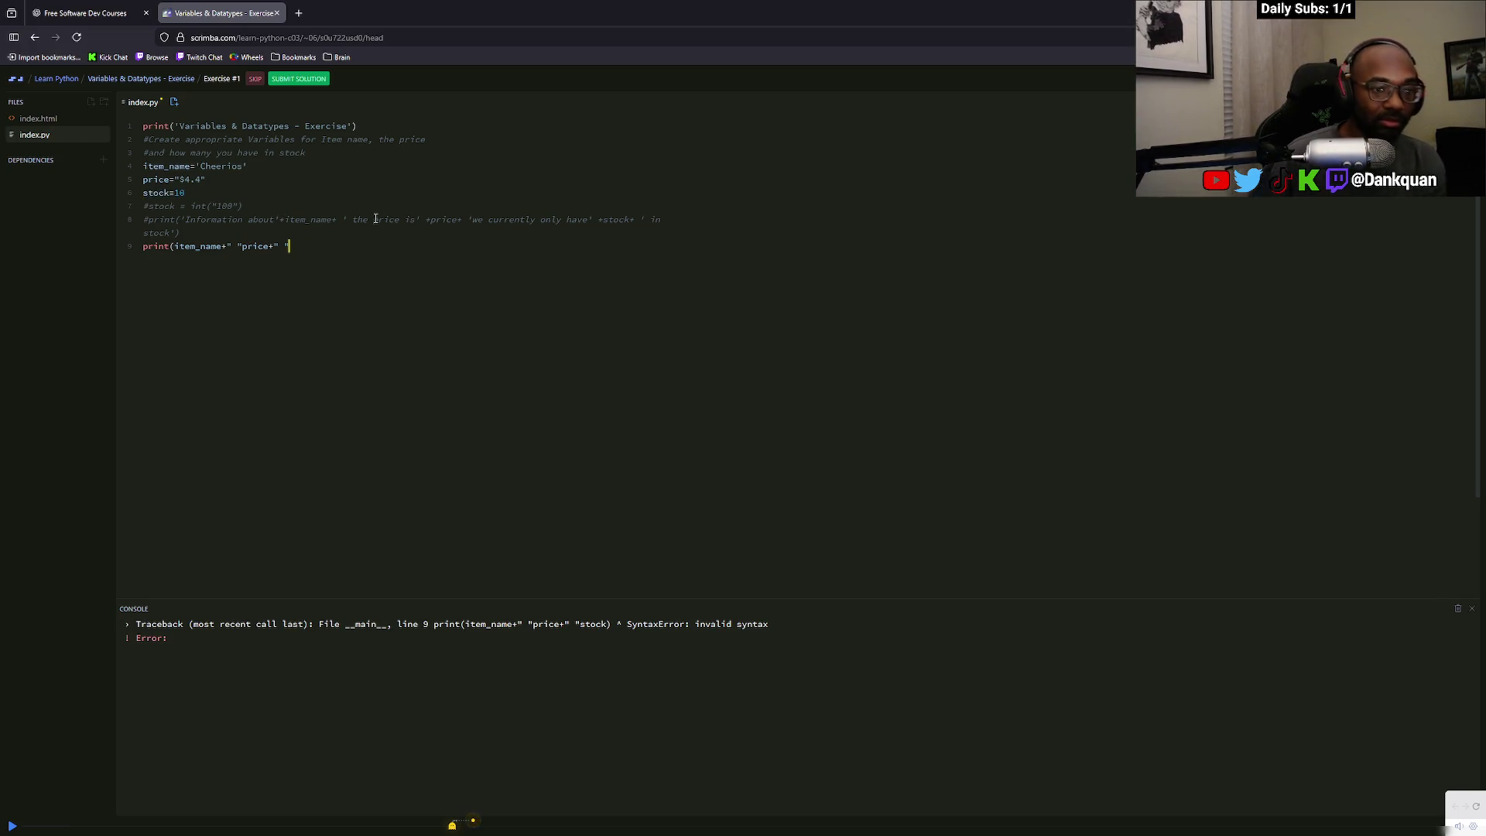
type("stock)")
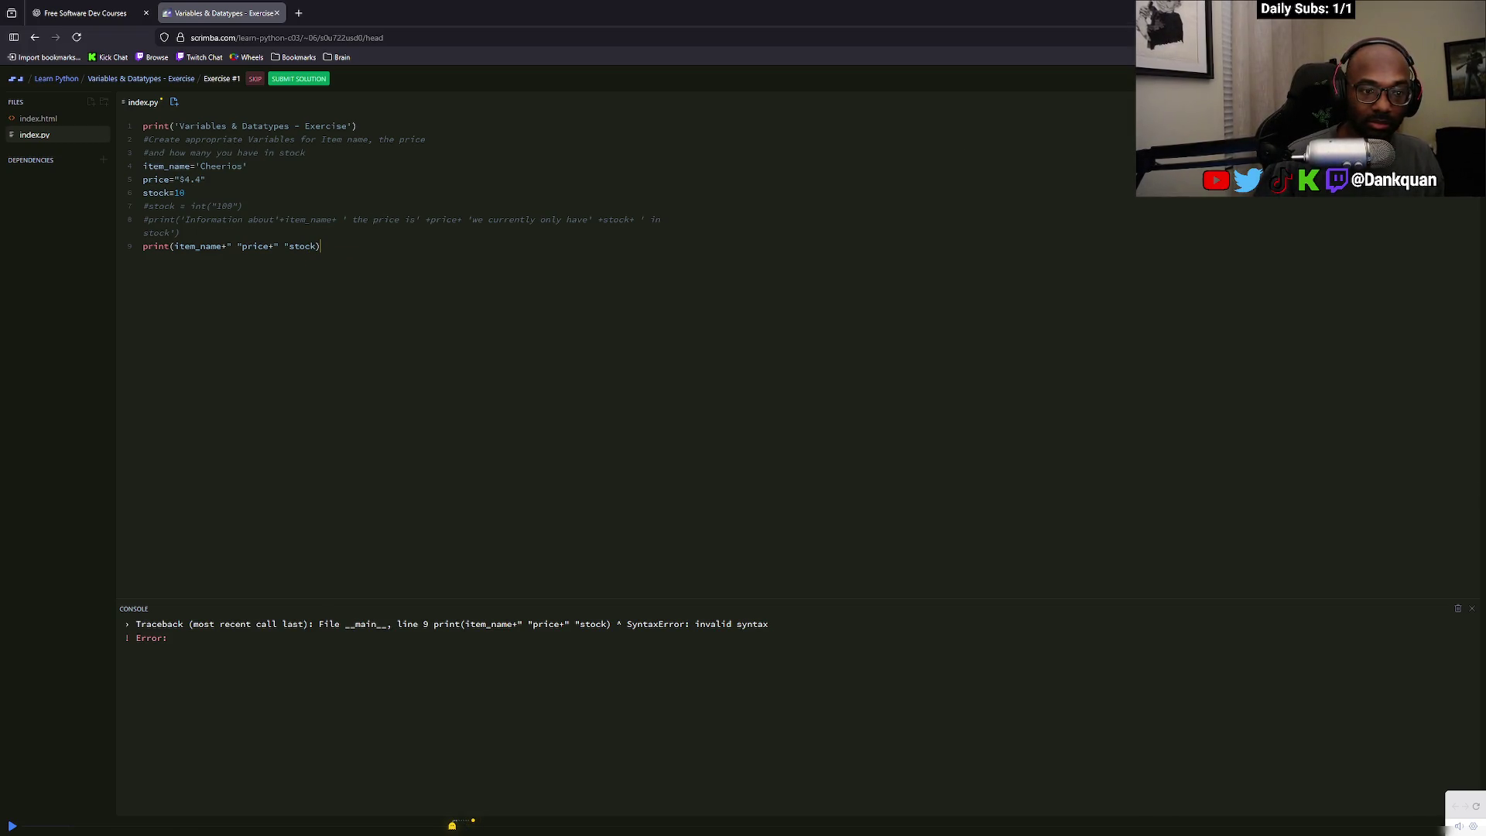
left_click_drag(321, 246, 284, 247)
key("BackSpace")
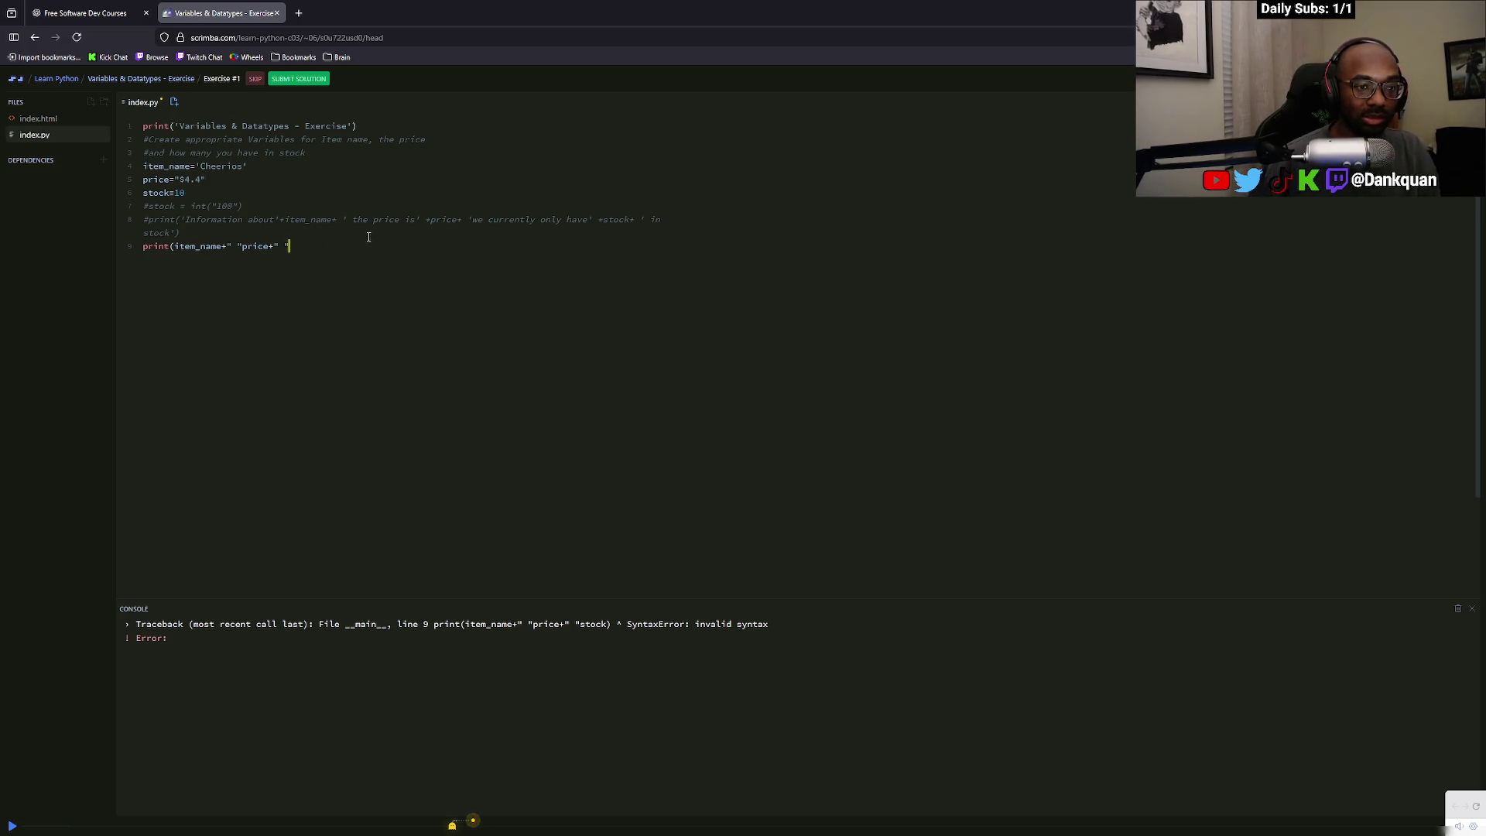
type(")")
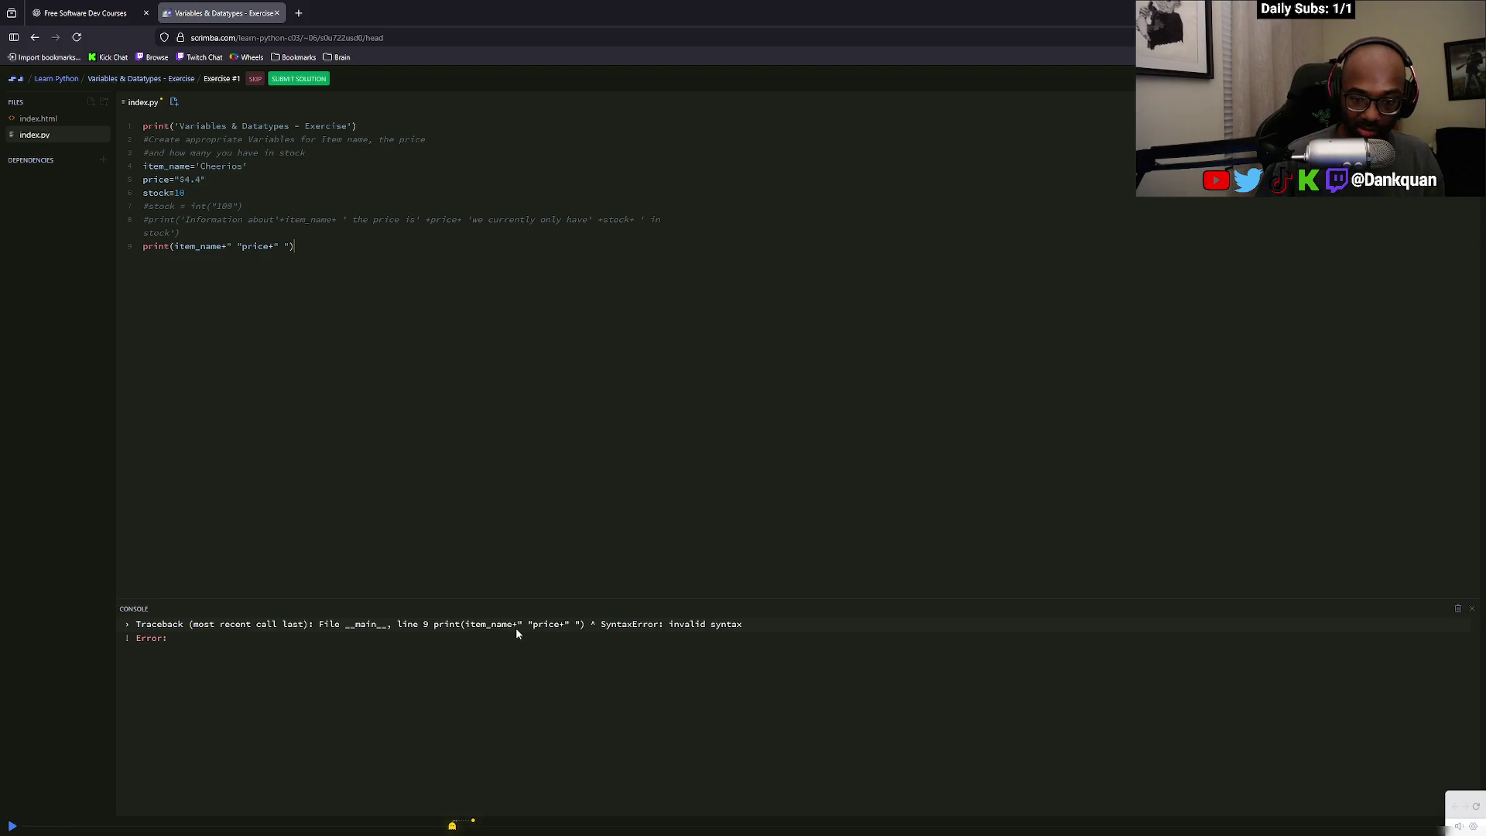
Comment out line 6 as #stock=10 and trim line 9 to print(item_name+" "price)
left_click(144, 192)
type("#")
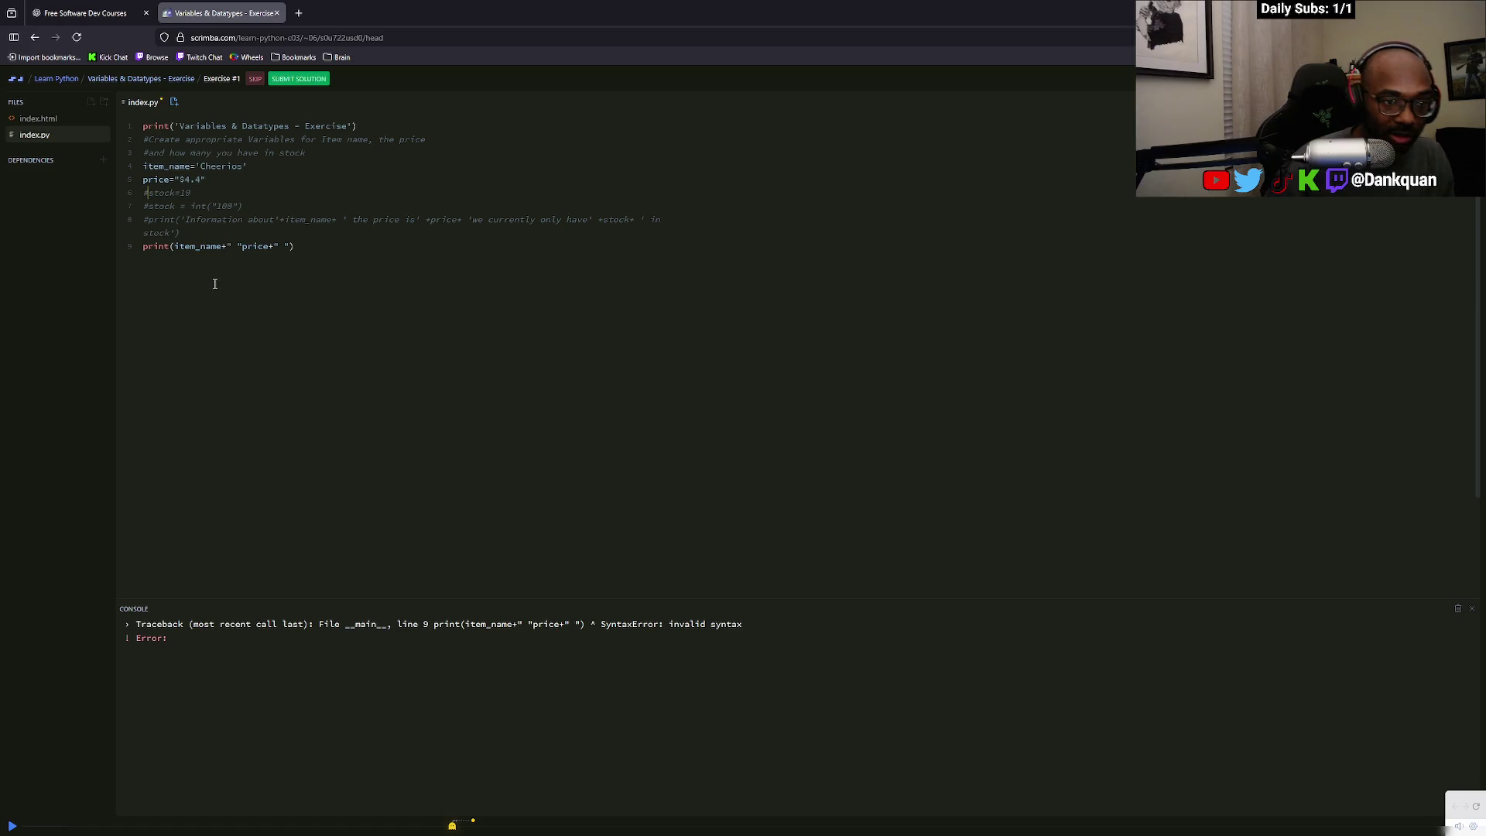
left_click(224, 246)
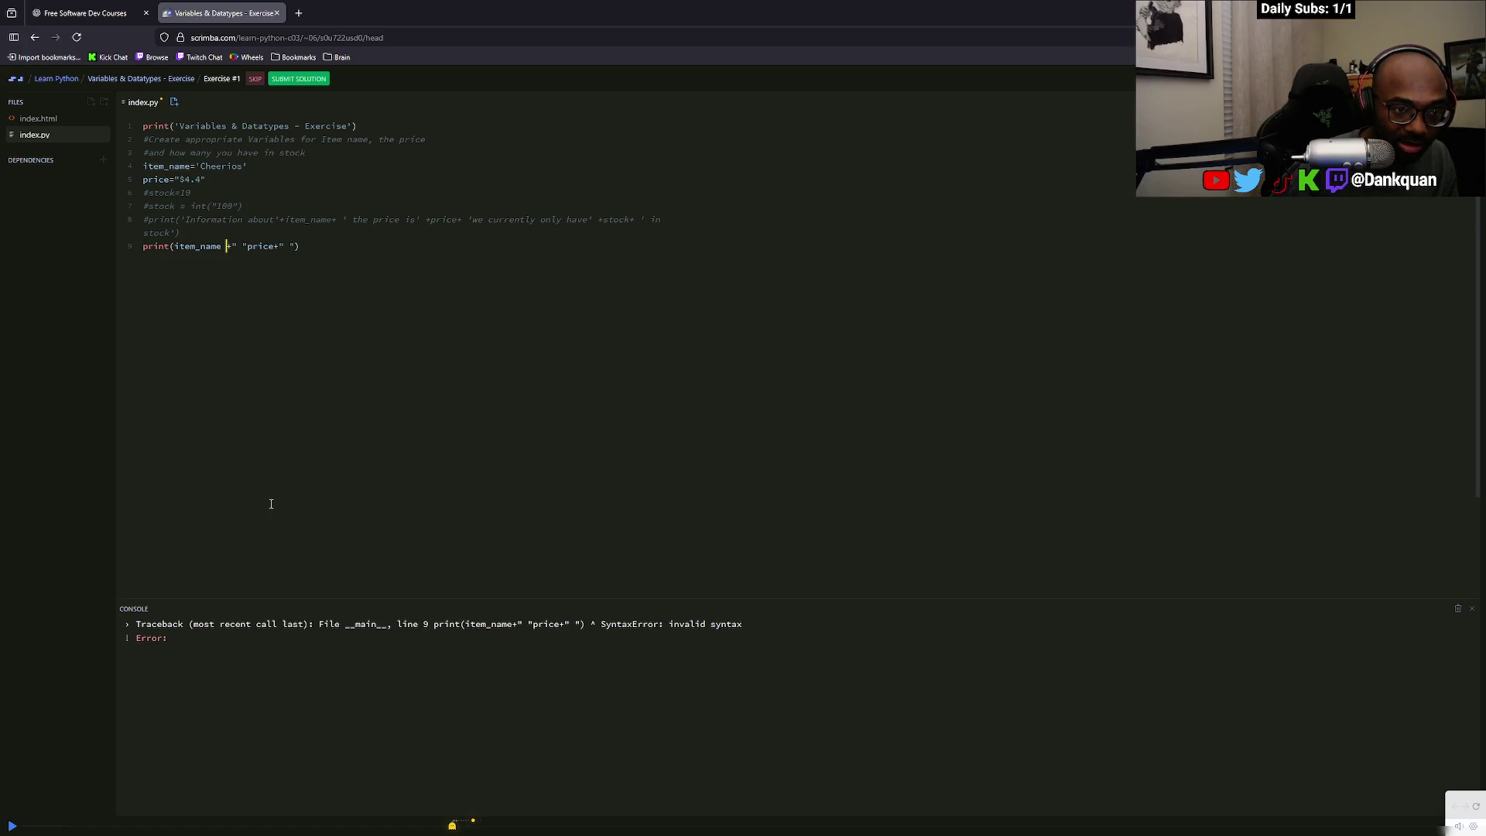
left_click(337, 258)
key("BackSpace")
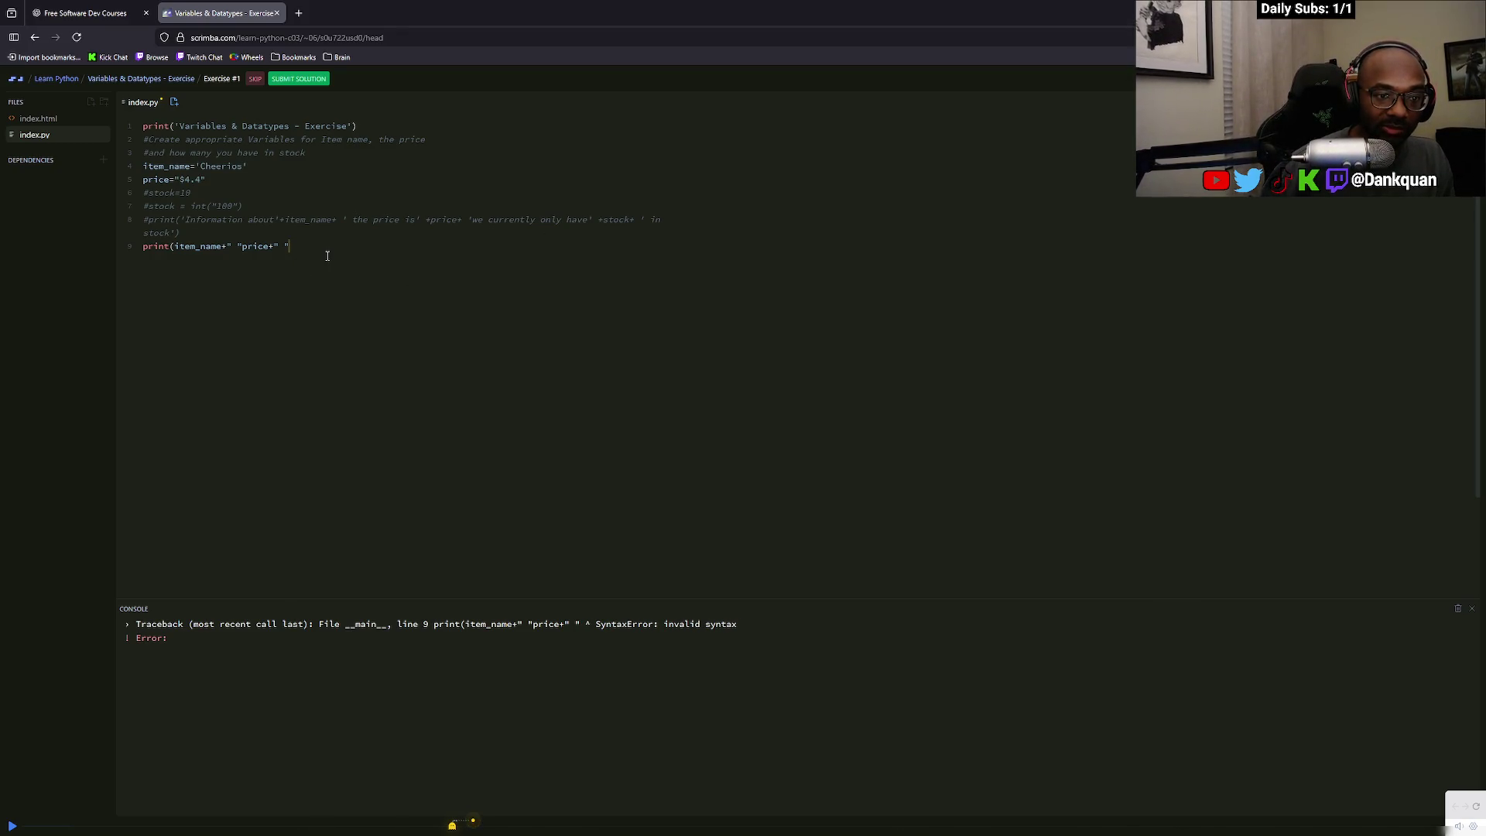
key("BackSpace")
key("BackSpace")
key("BackSpace")
type(")")
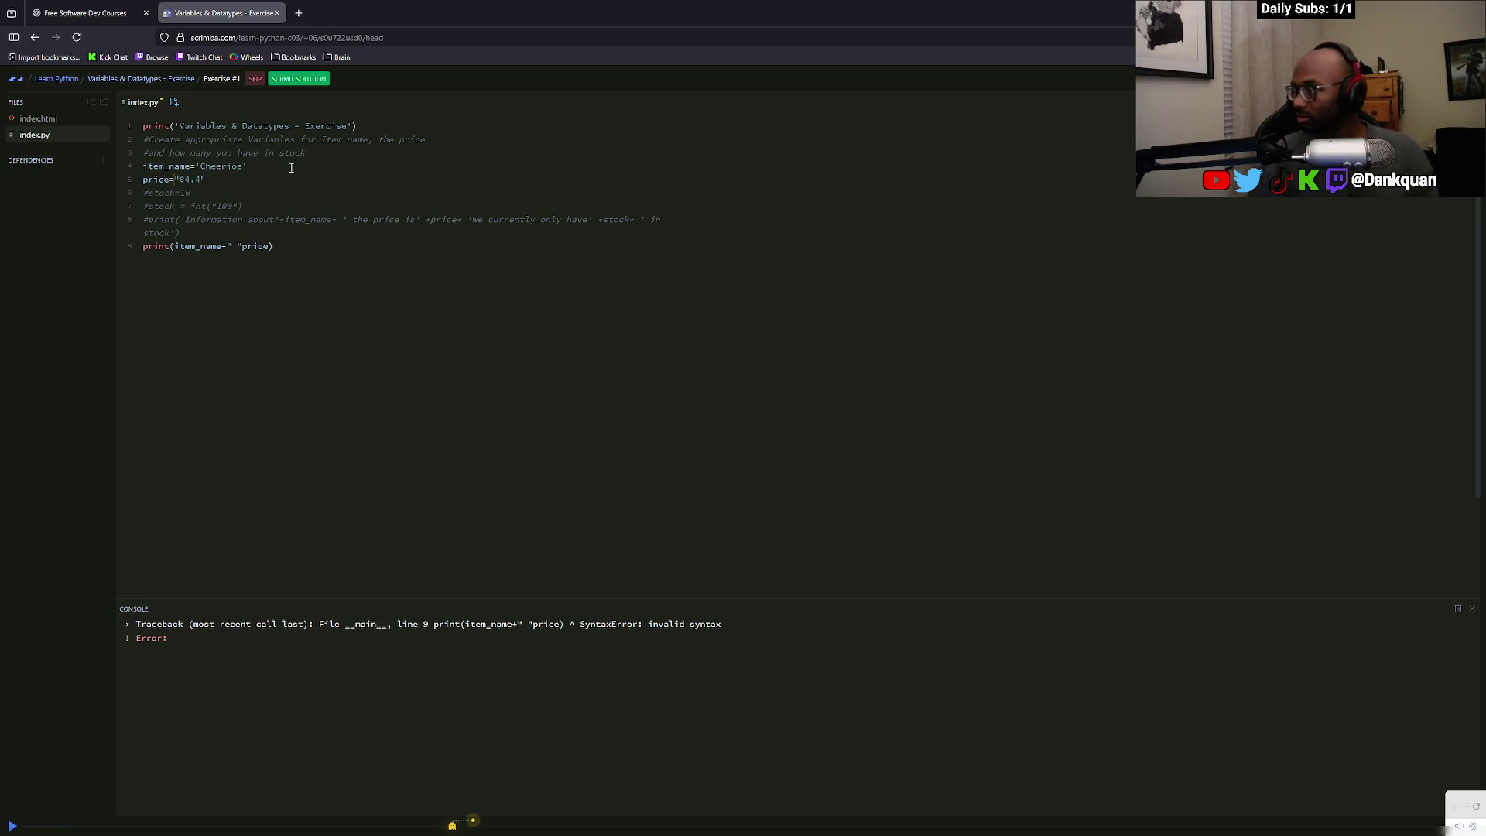
Check the Python notes and remove str from the price line, undoing an accidental deletion
key("alt+Tab")
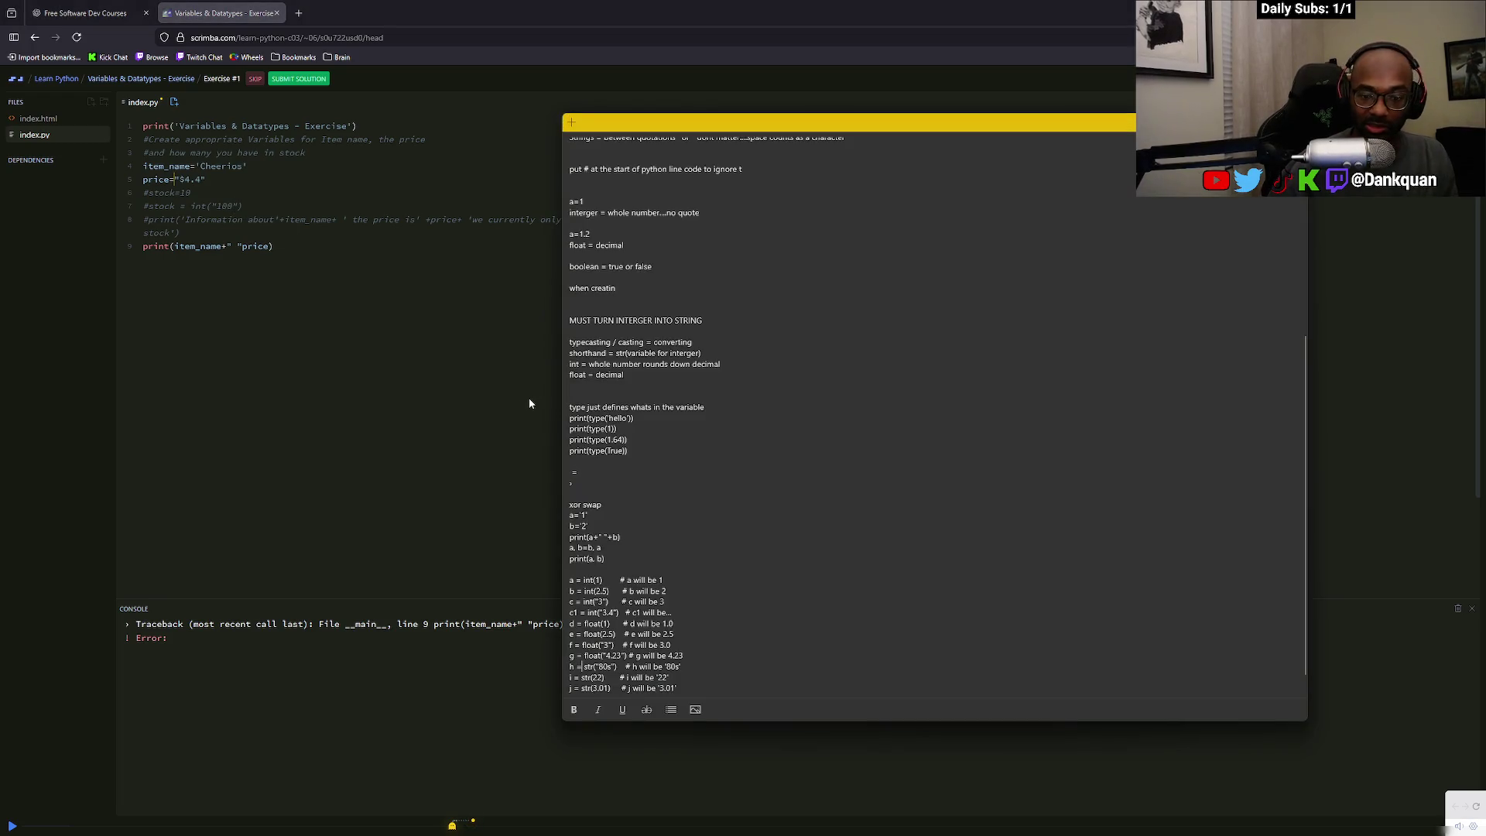
key("alt+Tab")
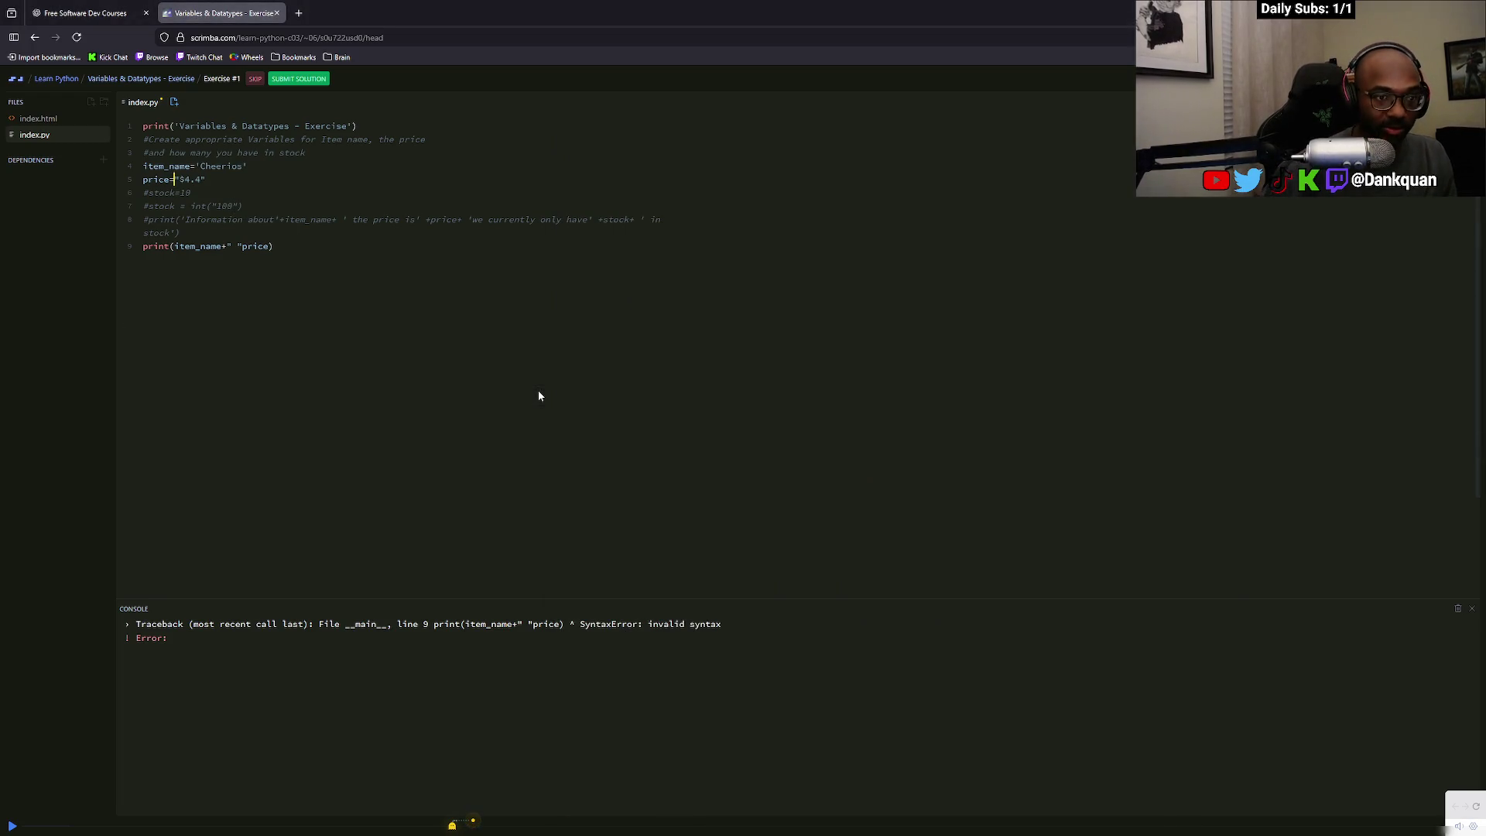
key("alt+Tab")
key("alt+Tab")
type("str")
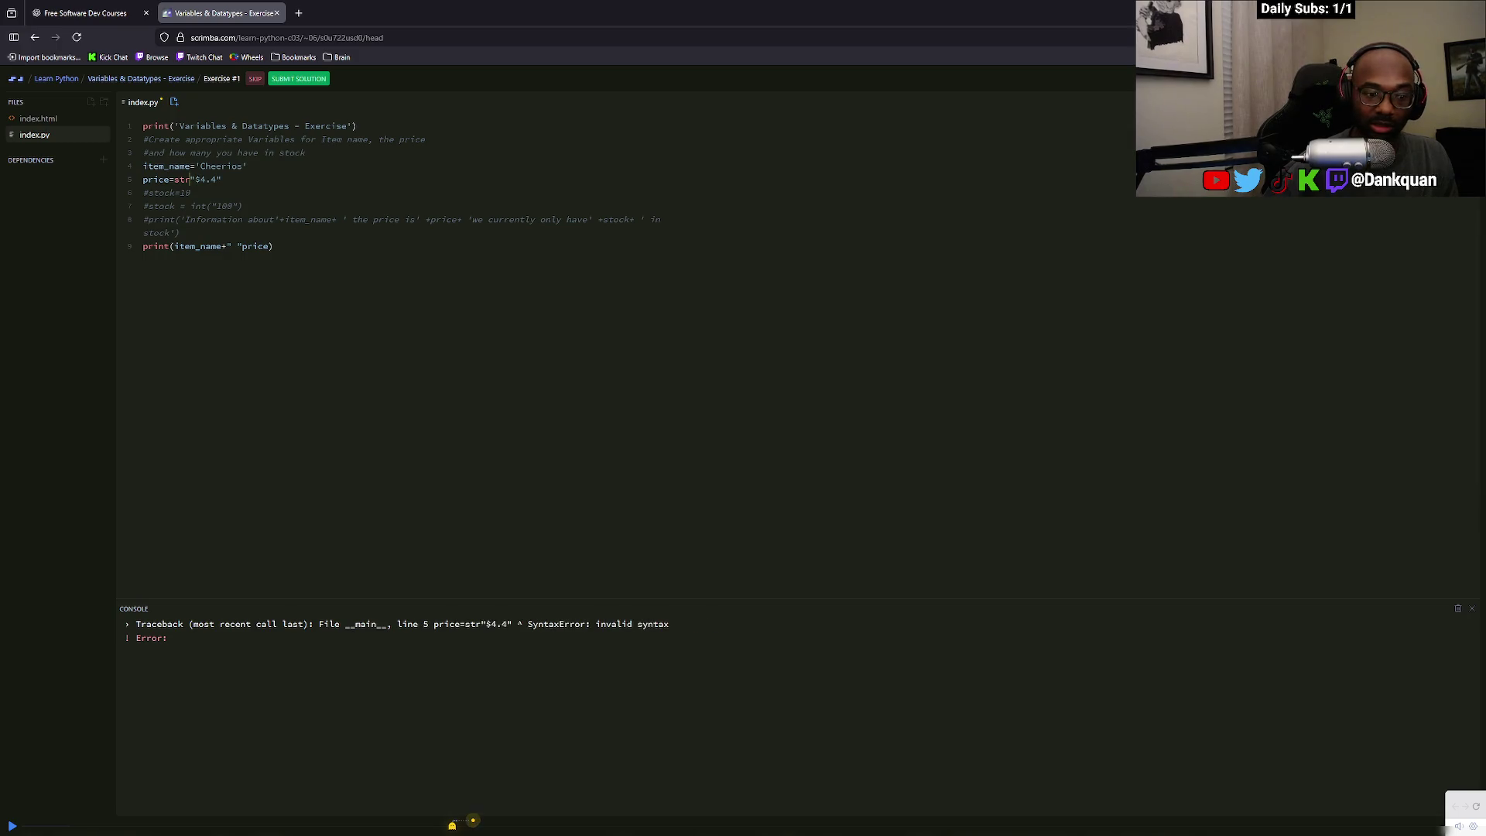
left_click(190, 180)
key("BackSpace")
key("BackSpace")
key("BackSpace")
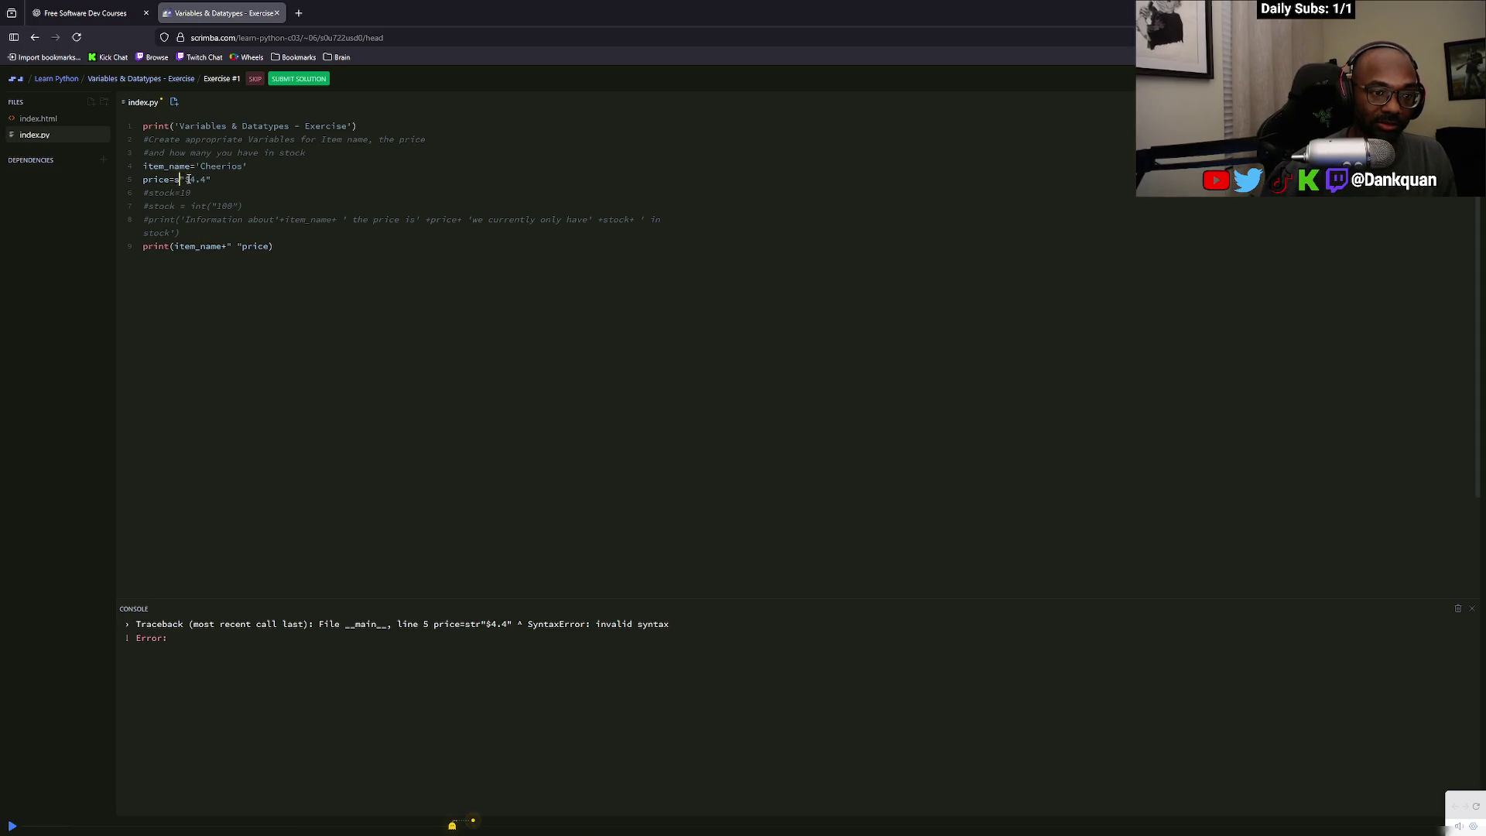
left_click(265, 233)
left_click_drag(265, 233, 139, 193)
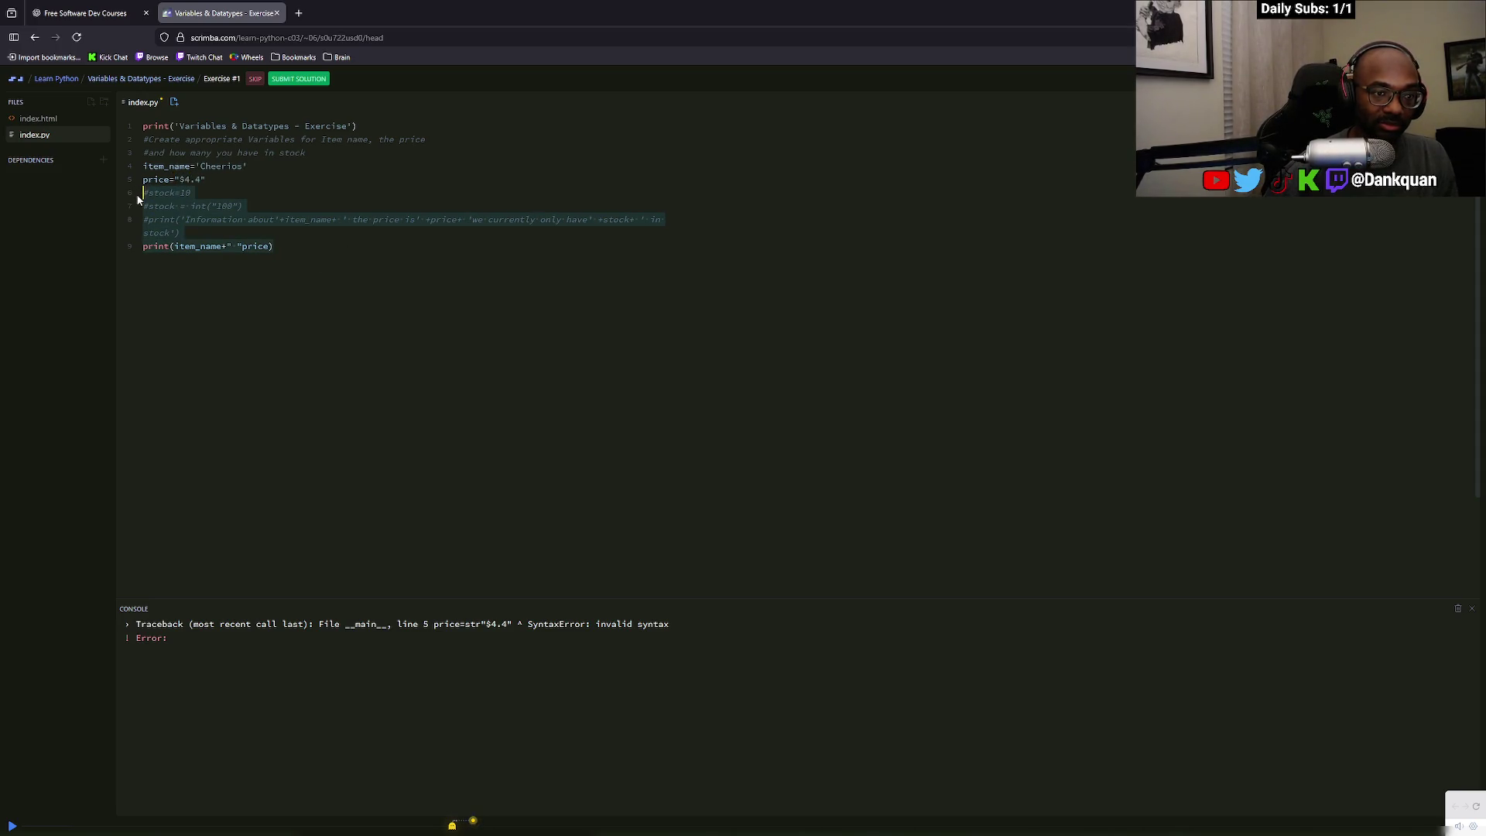
key("BackSpace")
left_click(208, 179)
key("BackSpace")
key("BackSpace")
key("BackSpace")
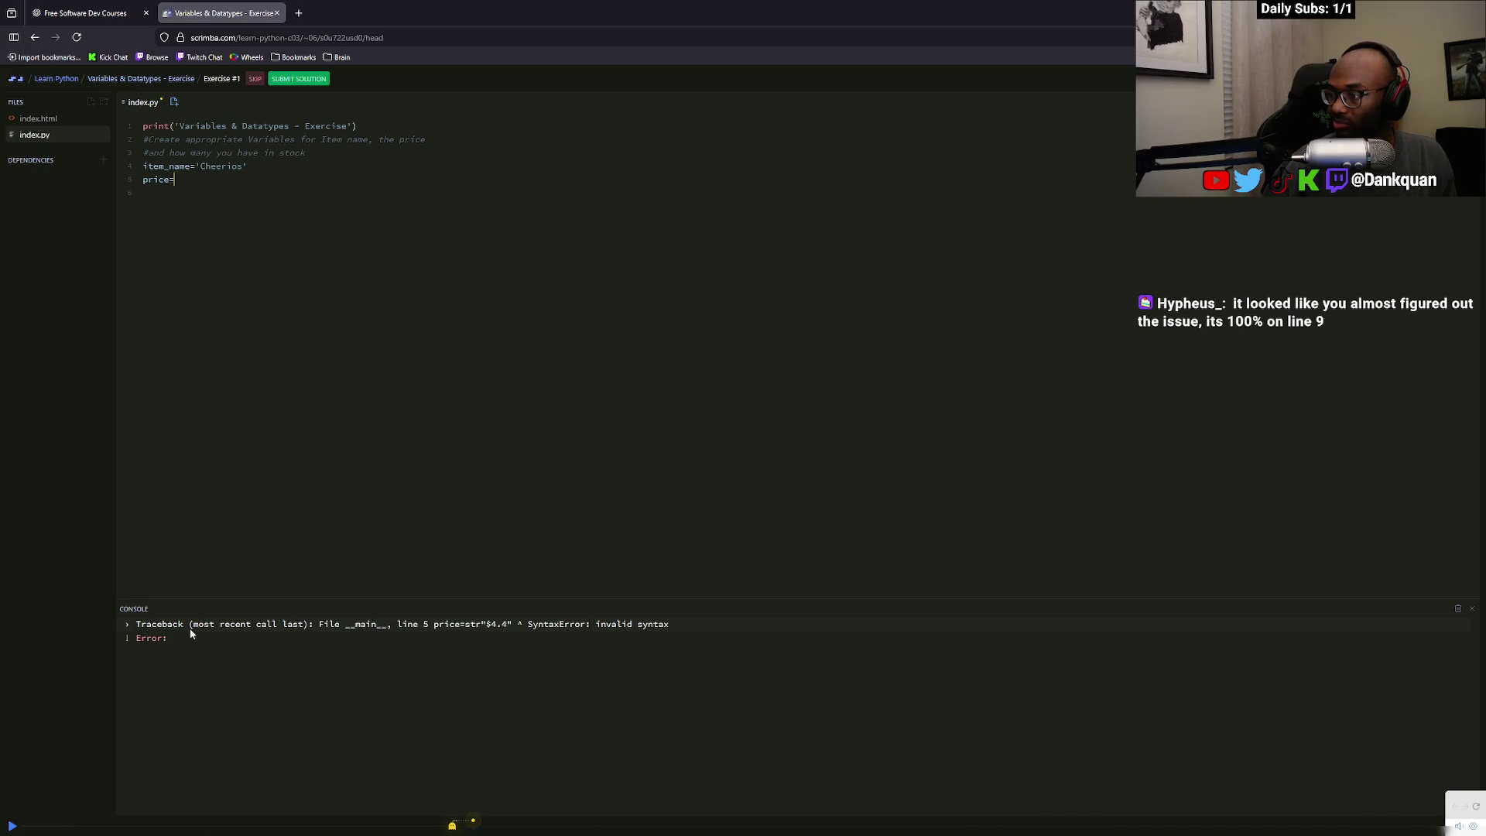
key("ctrl+z")
key("ctrl+z")
left_click(279, 484)
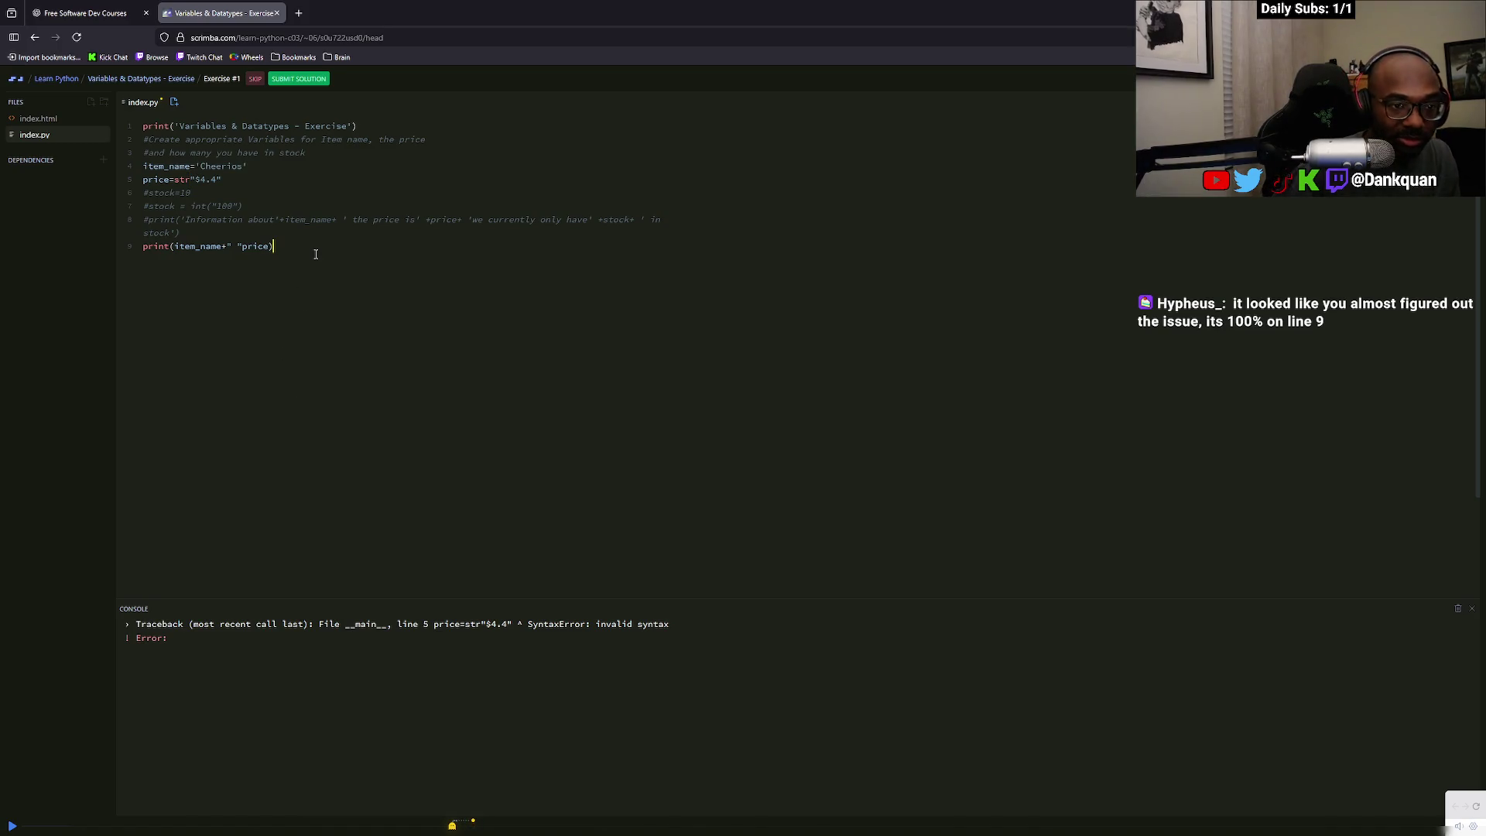
Clear line 9's print arguments after trying item_name and a quoted 'item_name'
left_click_drag(273, 247, 175, 246)
key("BackSpace")
key("BackSpace")
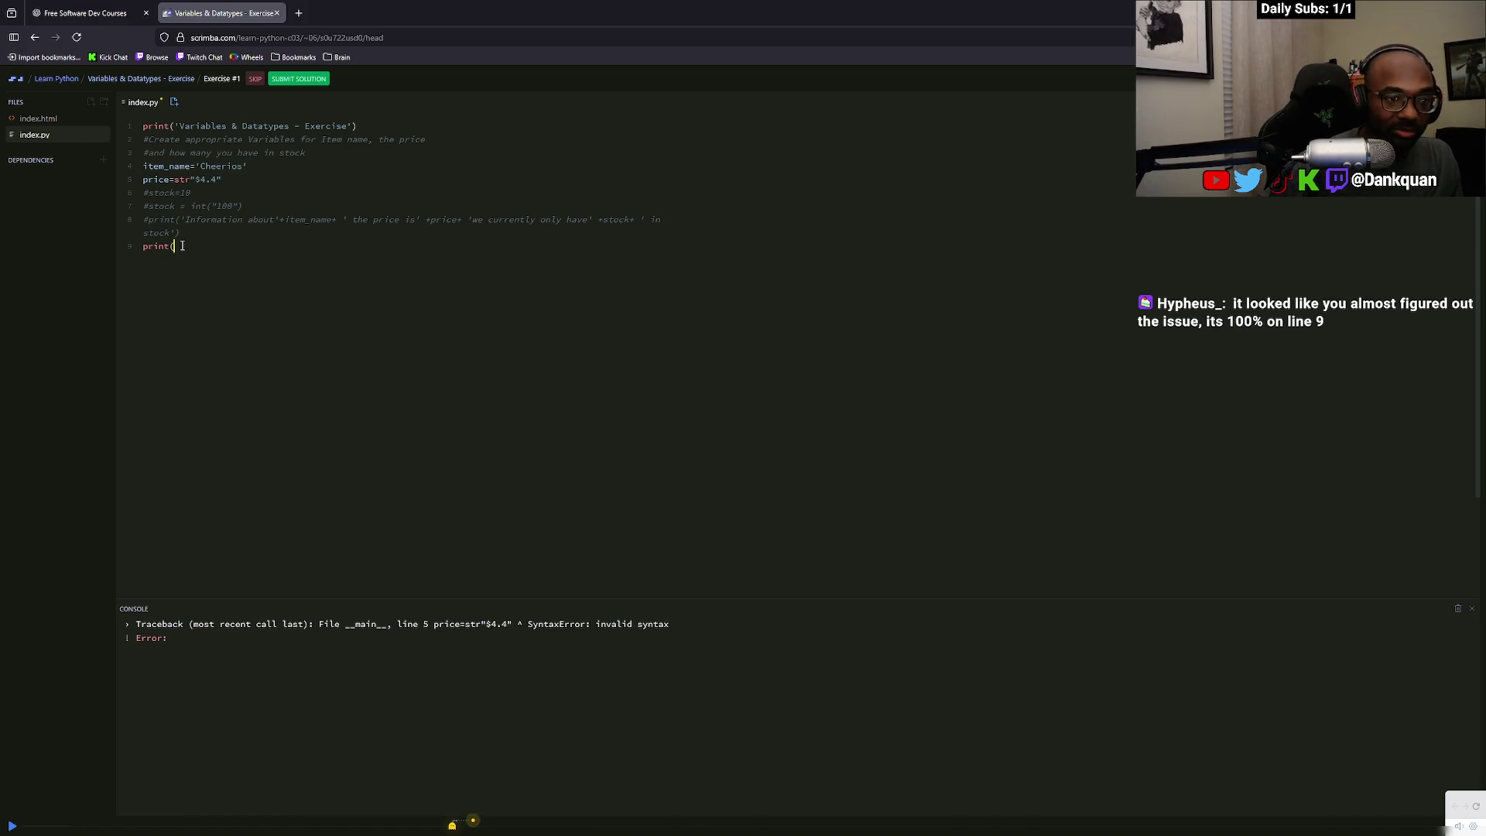
type("item_name")
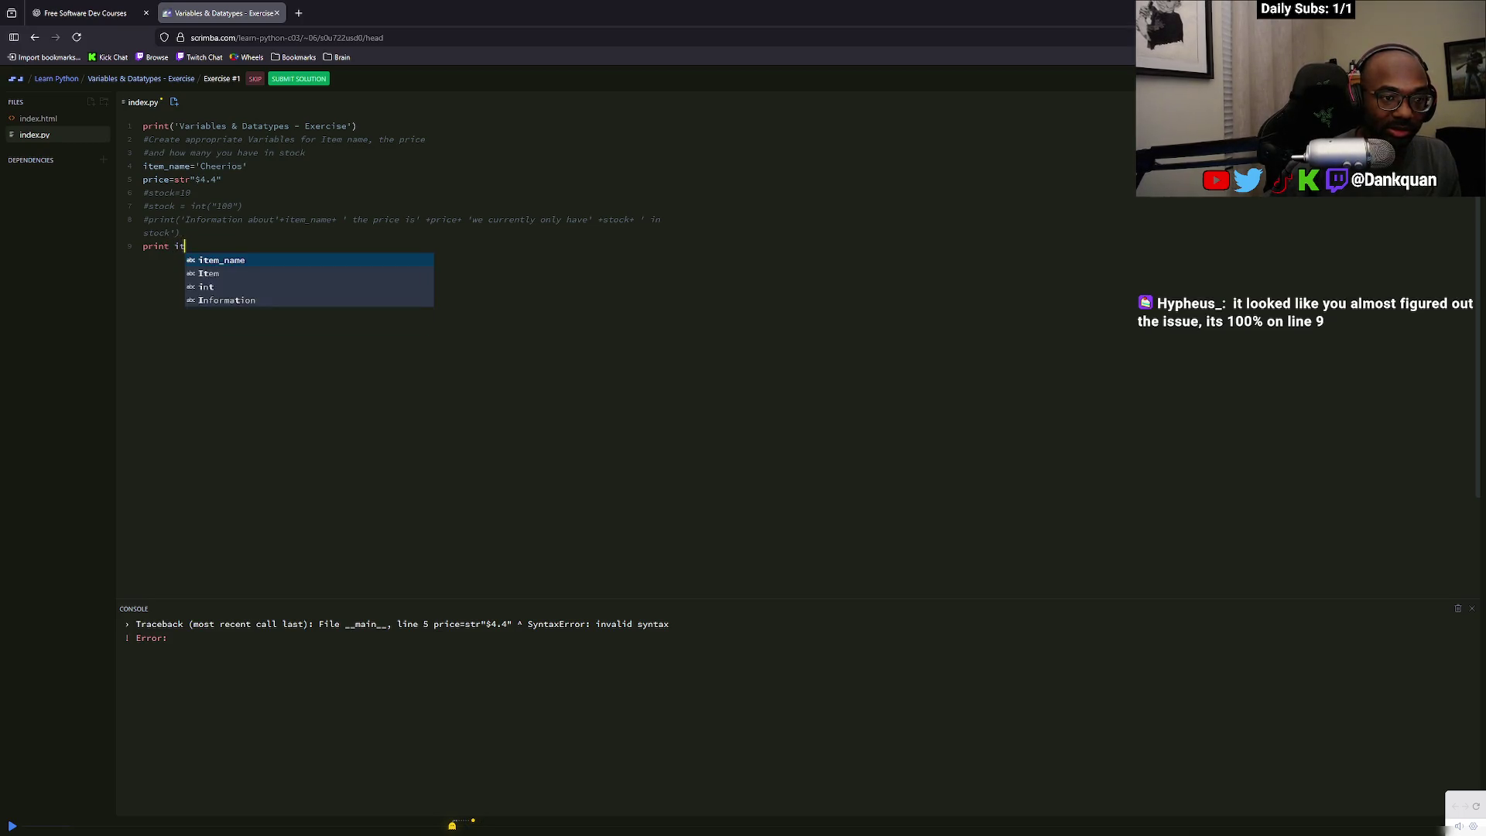
key("BackSpace")
key("BackSpace")
key("BackSpace")
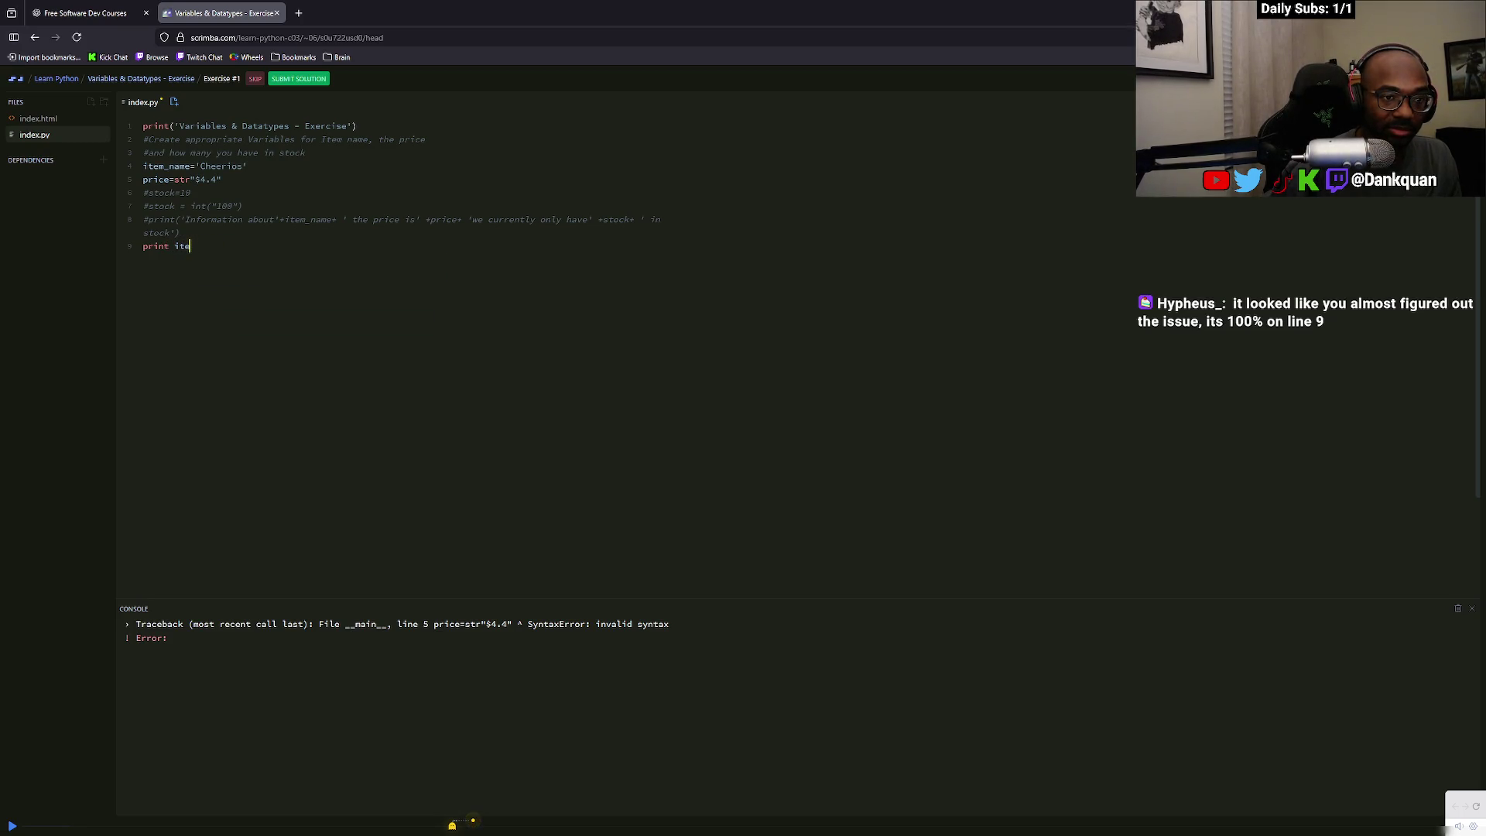
key("BackSpace")
type("(")
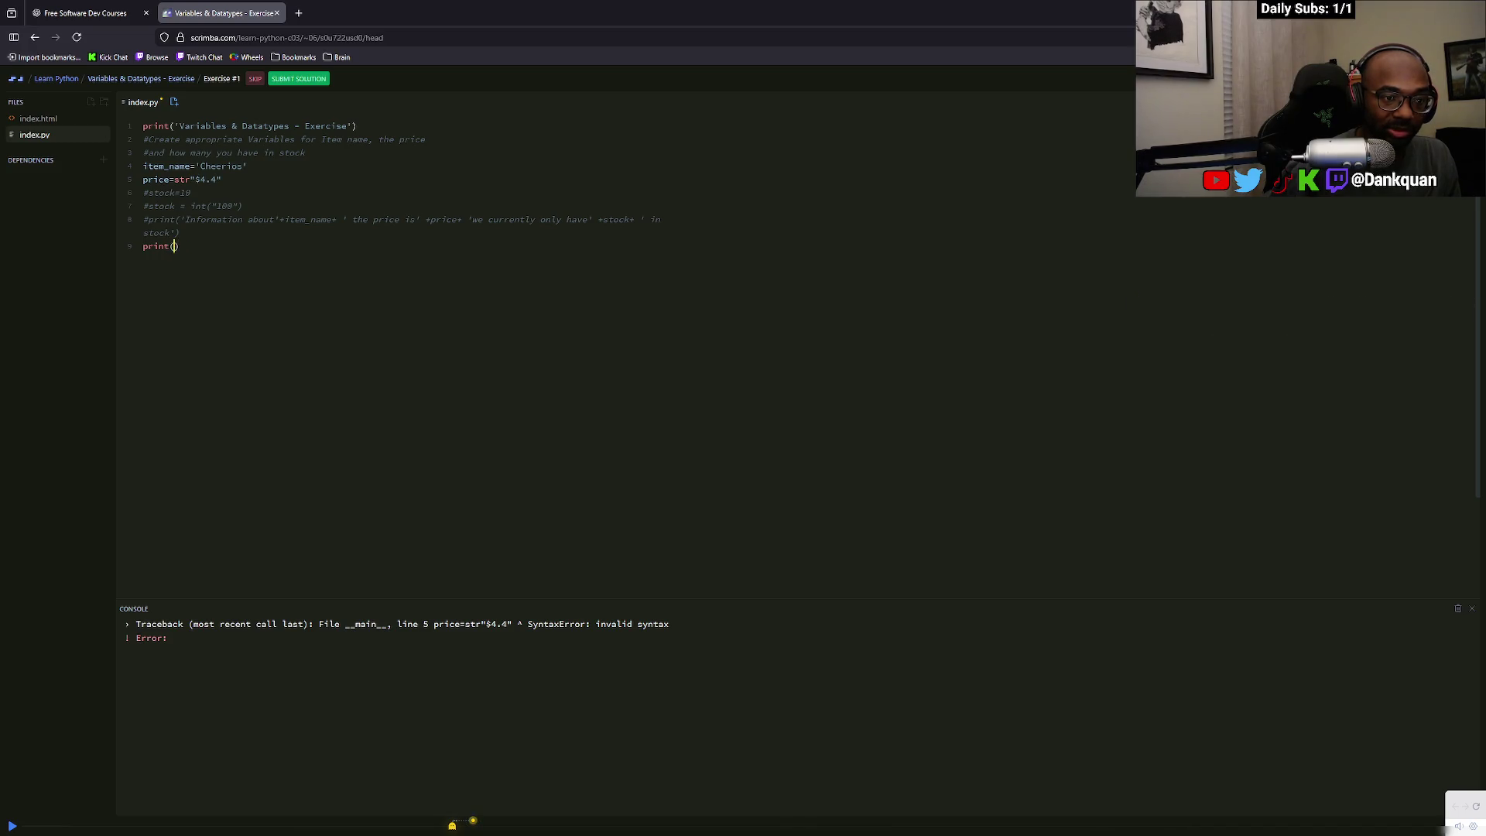
type("item_name")
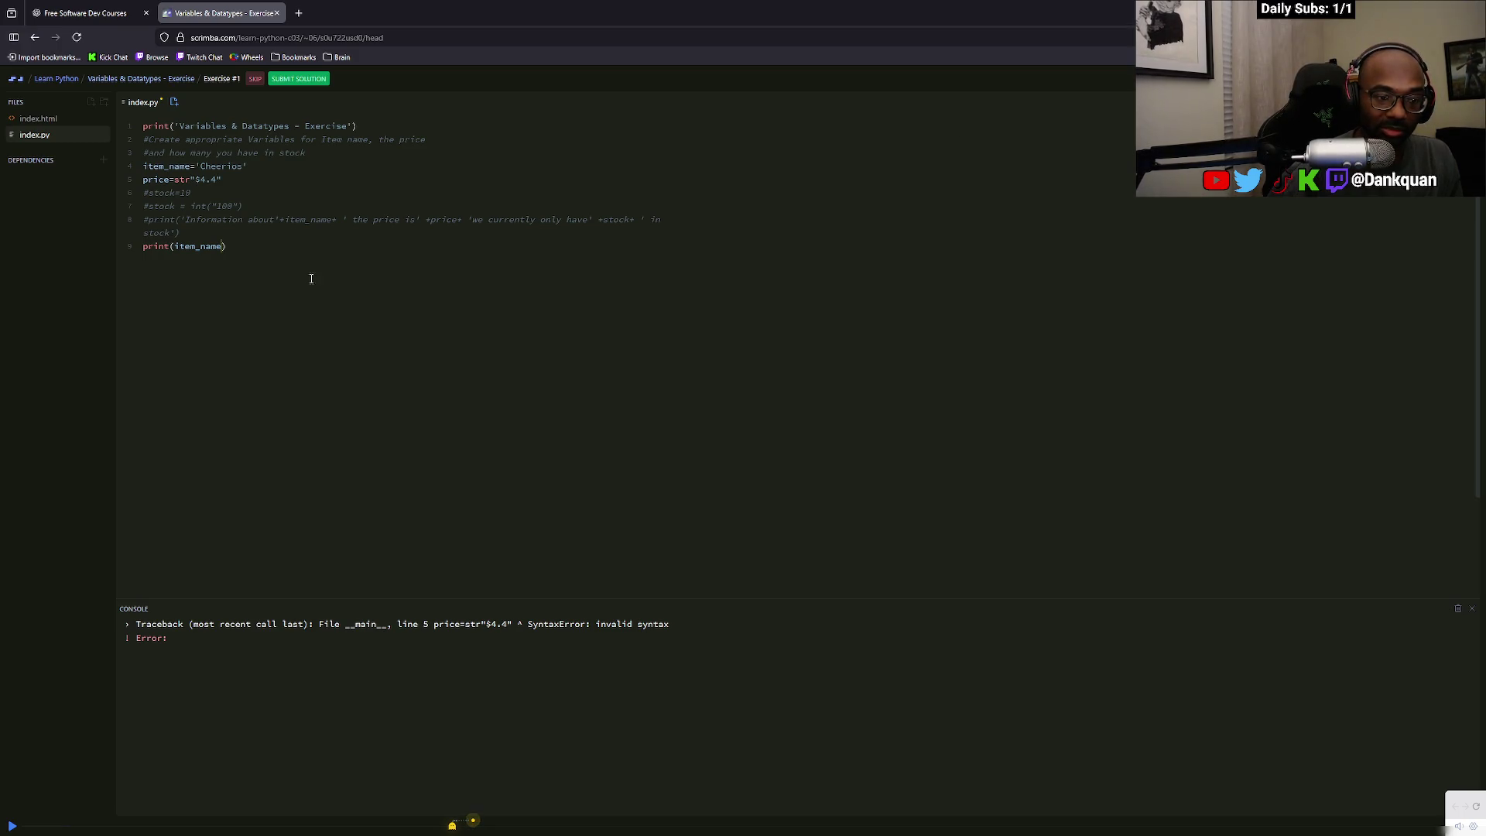
left_click(175, 246)
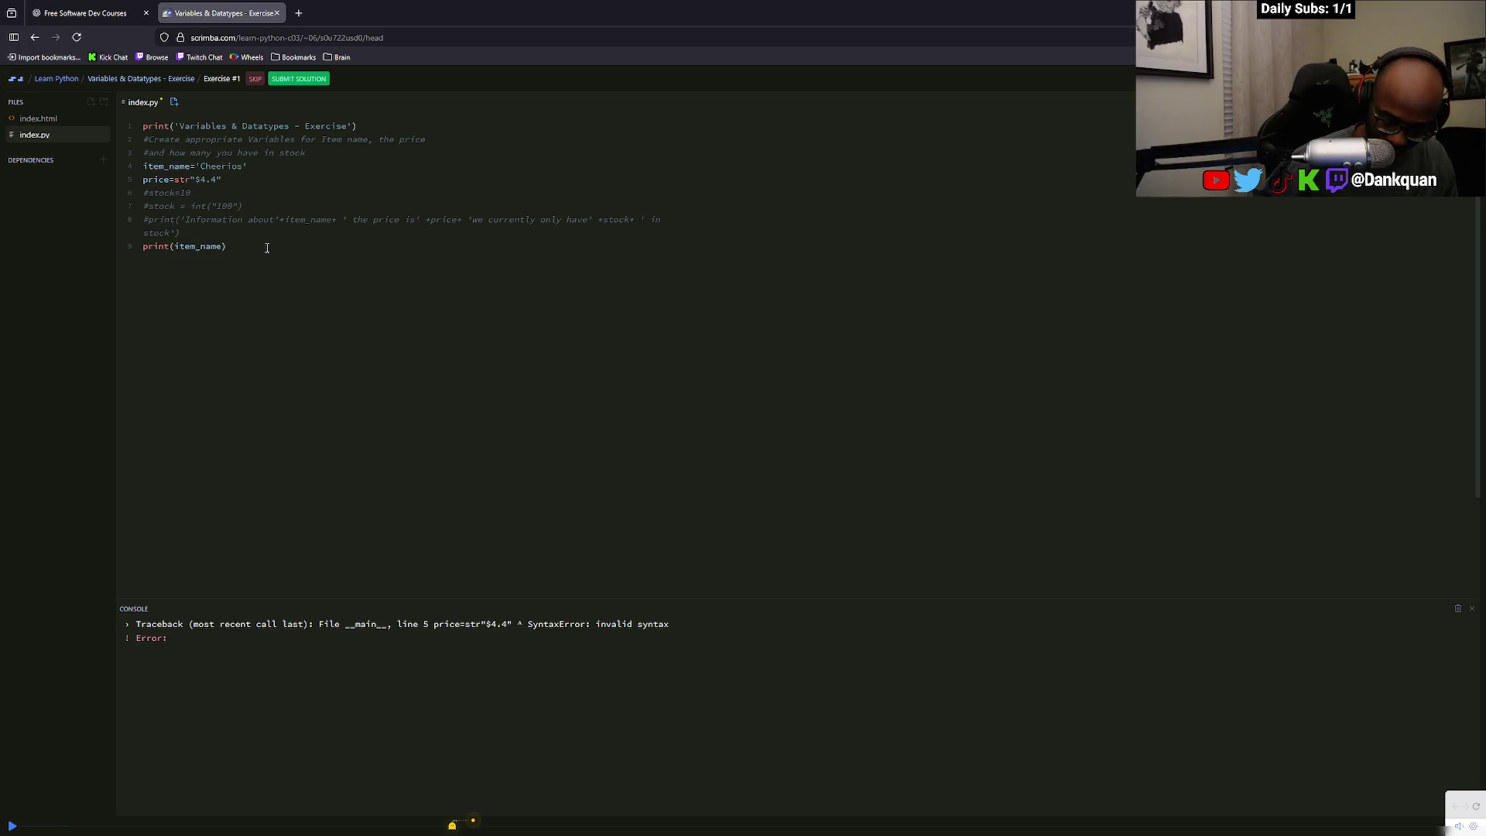
type("'")
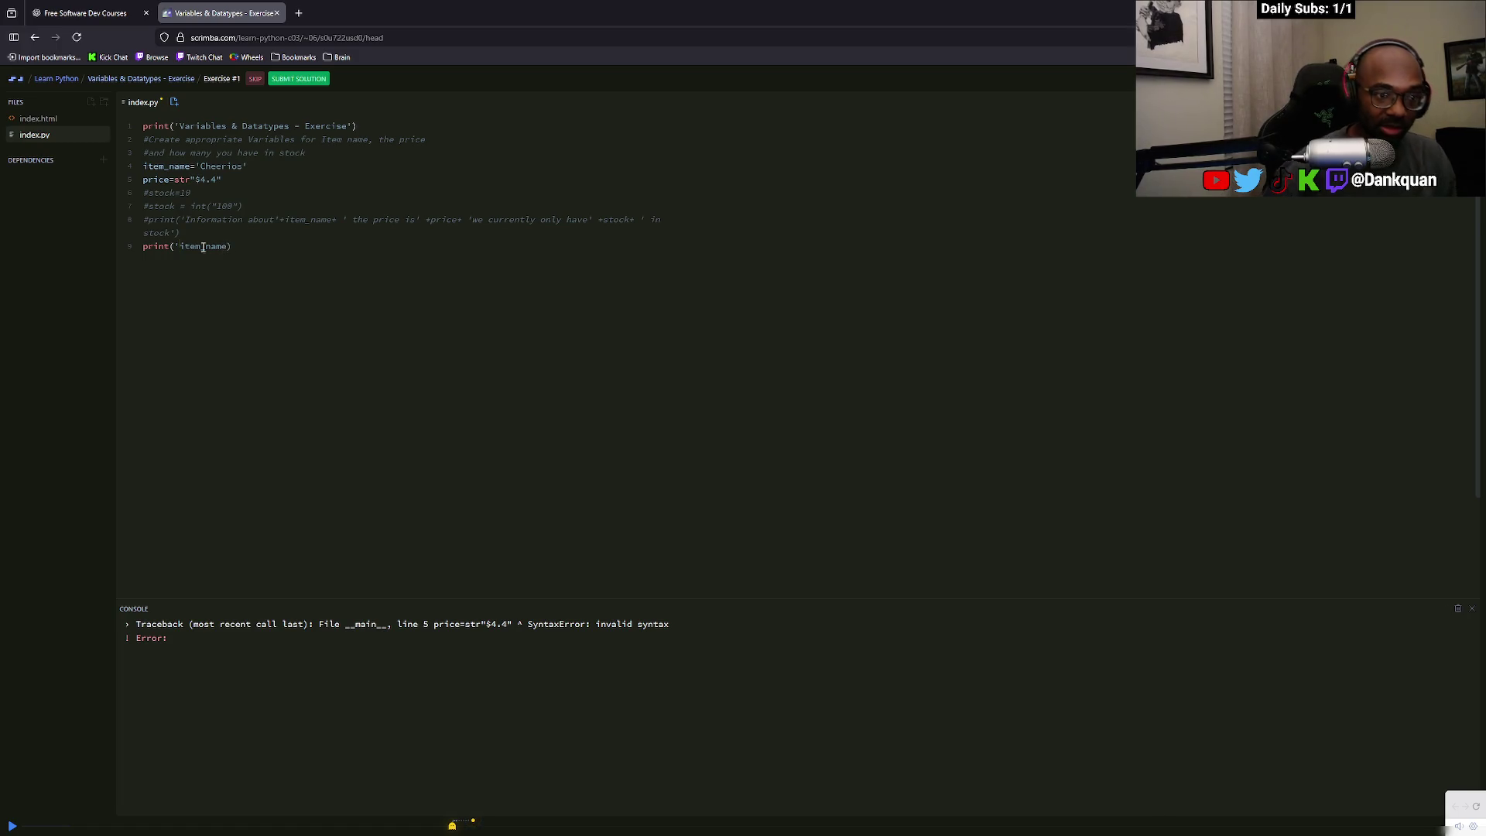
key("BackSpace")
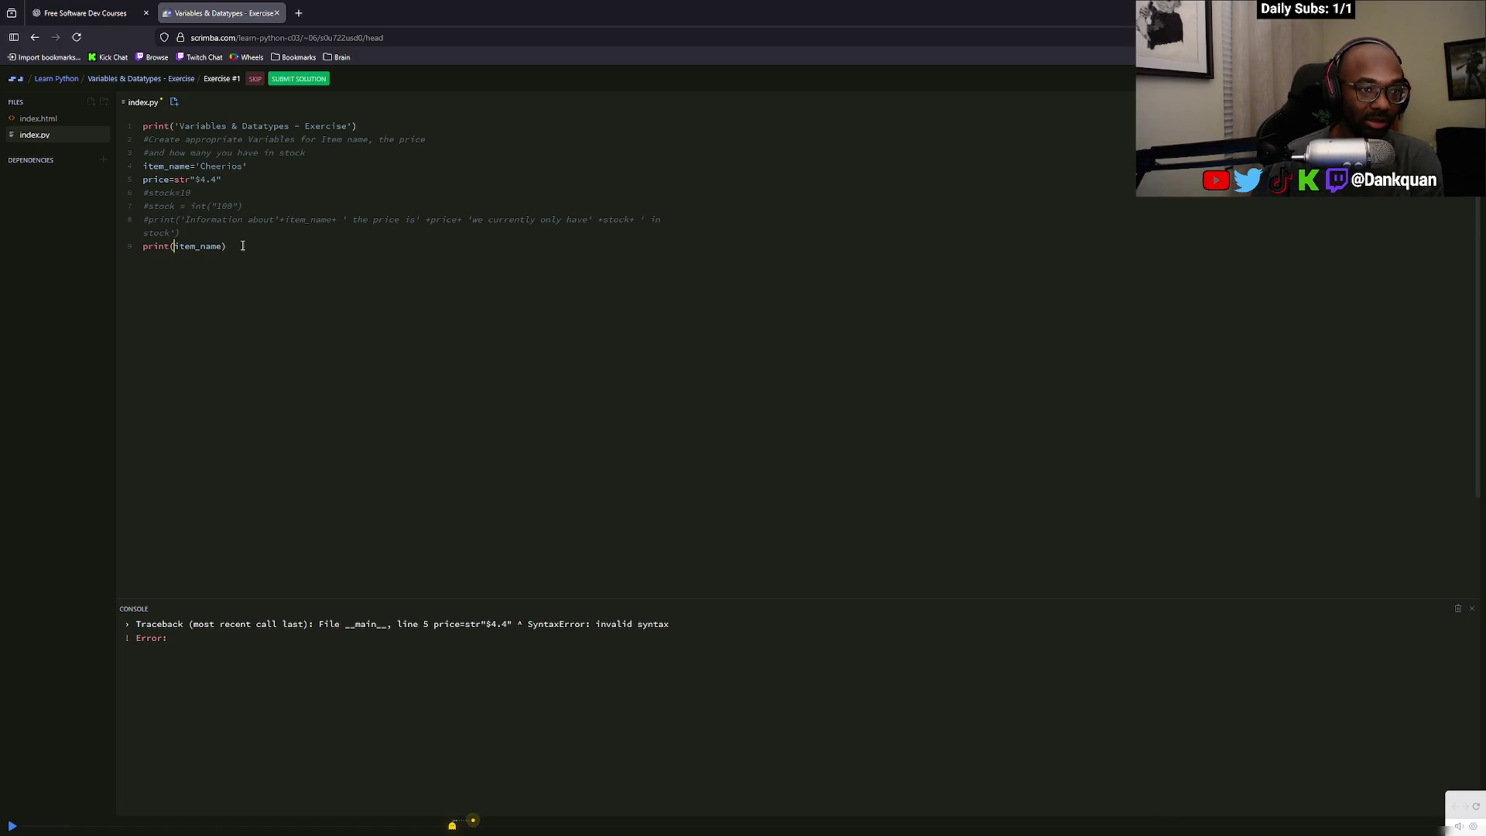
type("'")
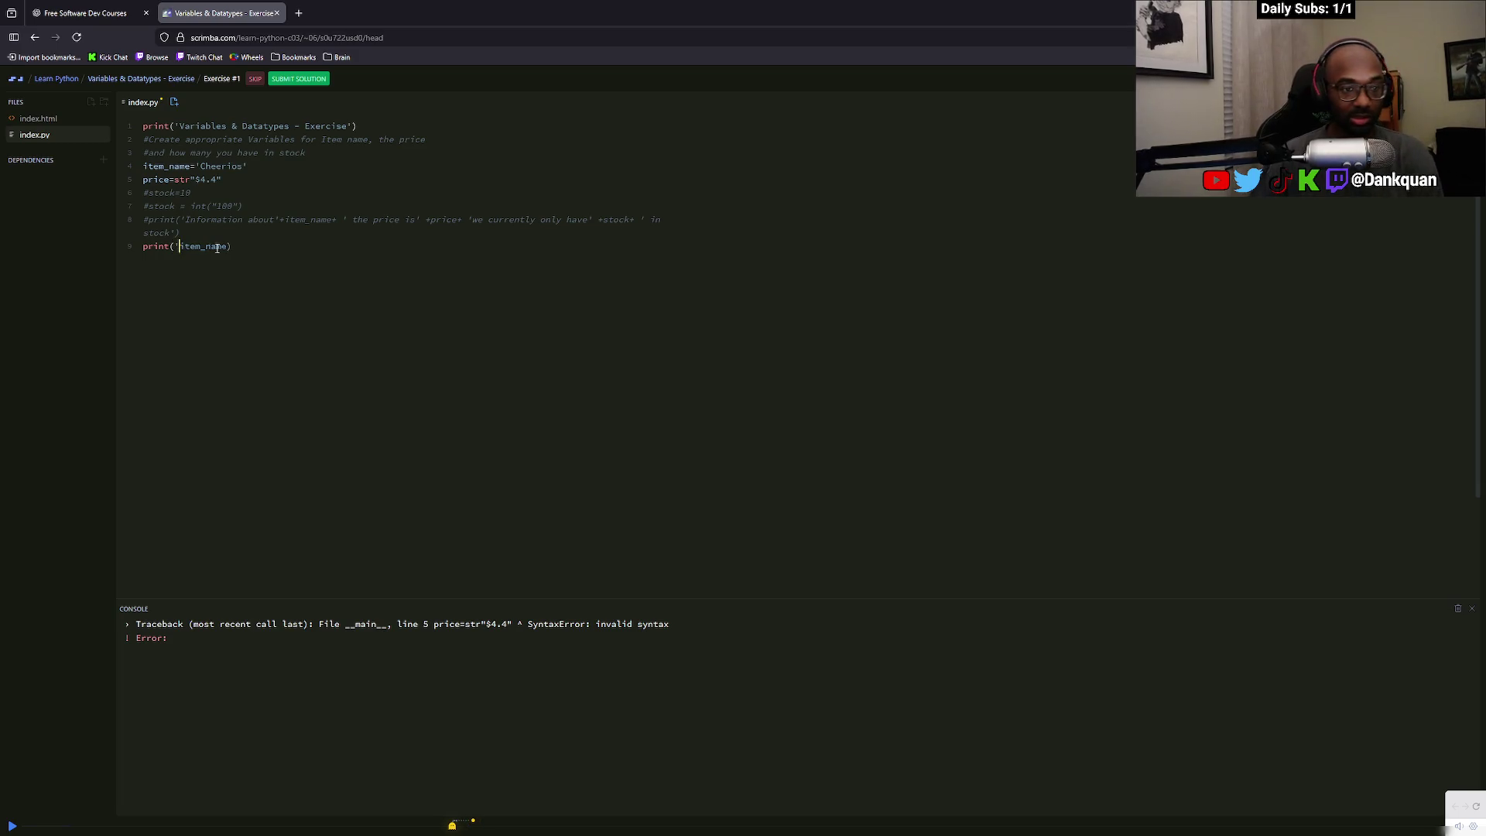
left_click(228, 246)
type("'")
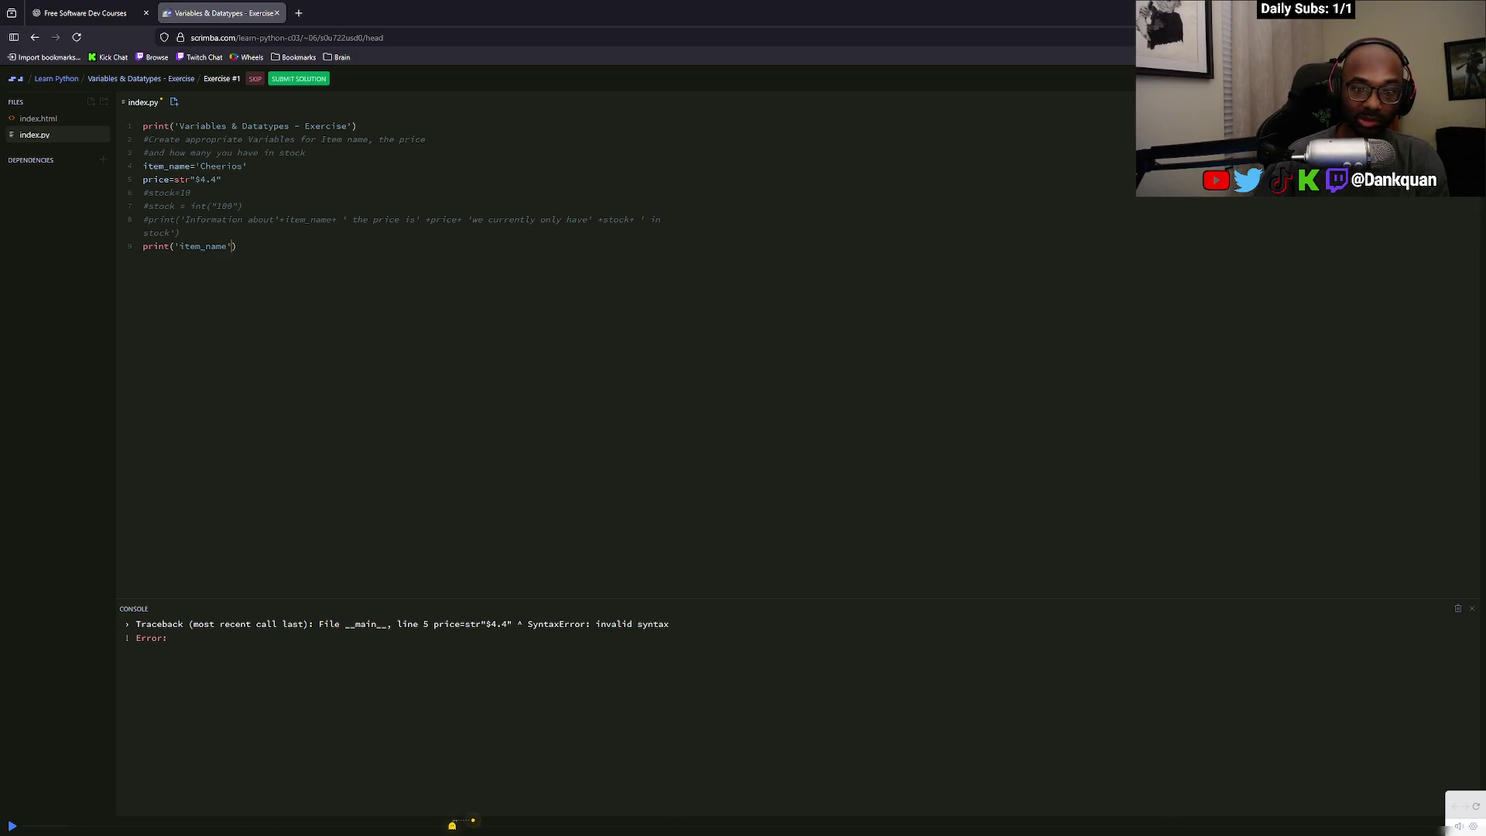
left_click_drag(236, 246, 169, 246)
key("BackSpace")
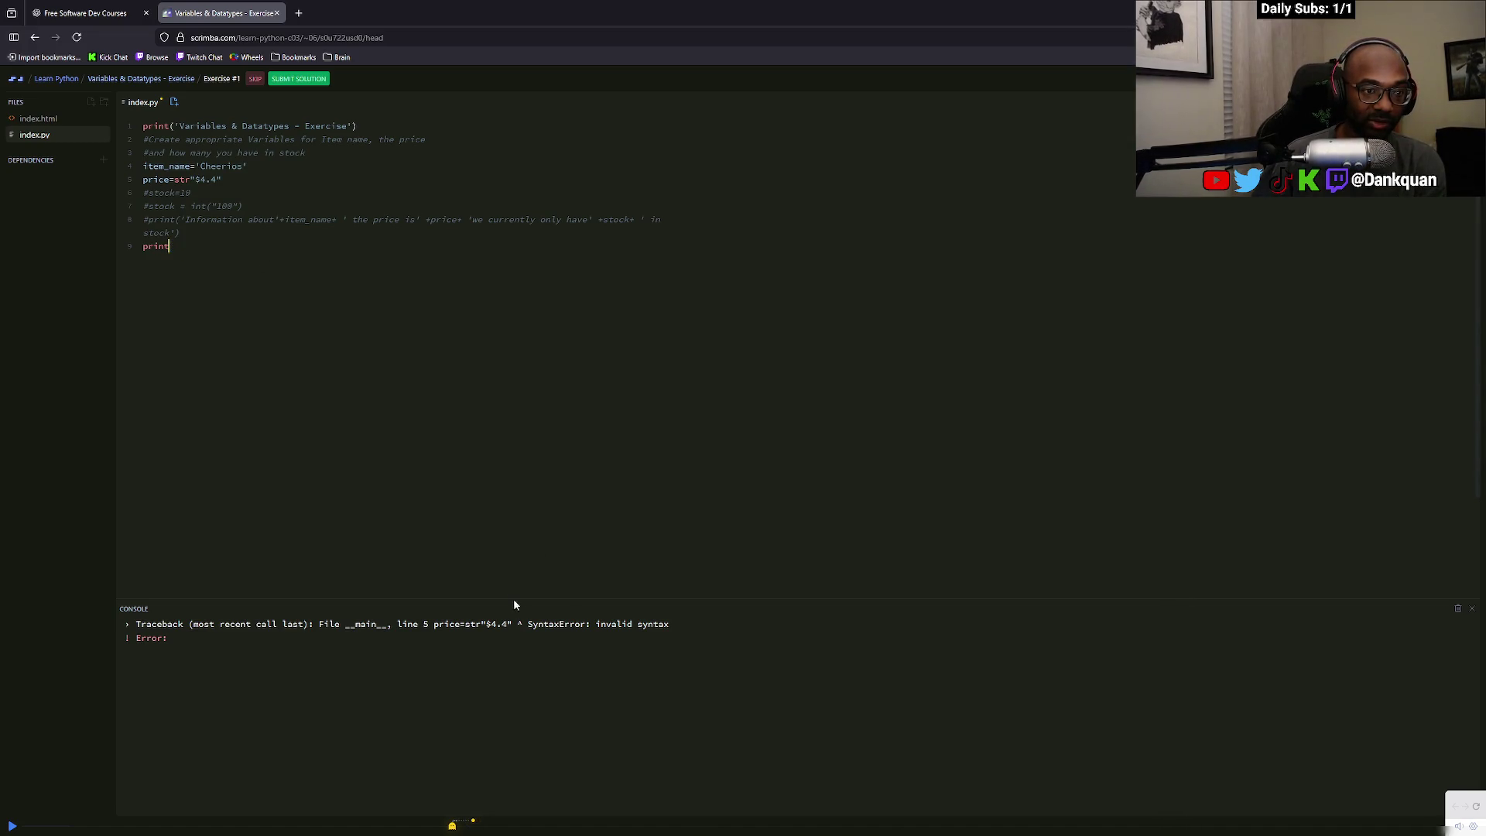
Remove str from line 5, set line 9 to print(item_name), and run to print Cheerios
left_click(143, 179)
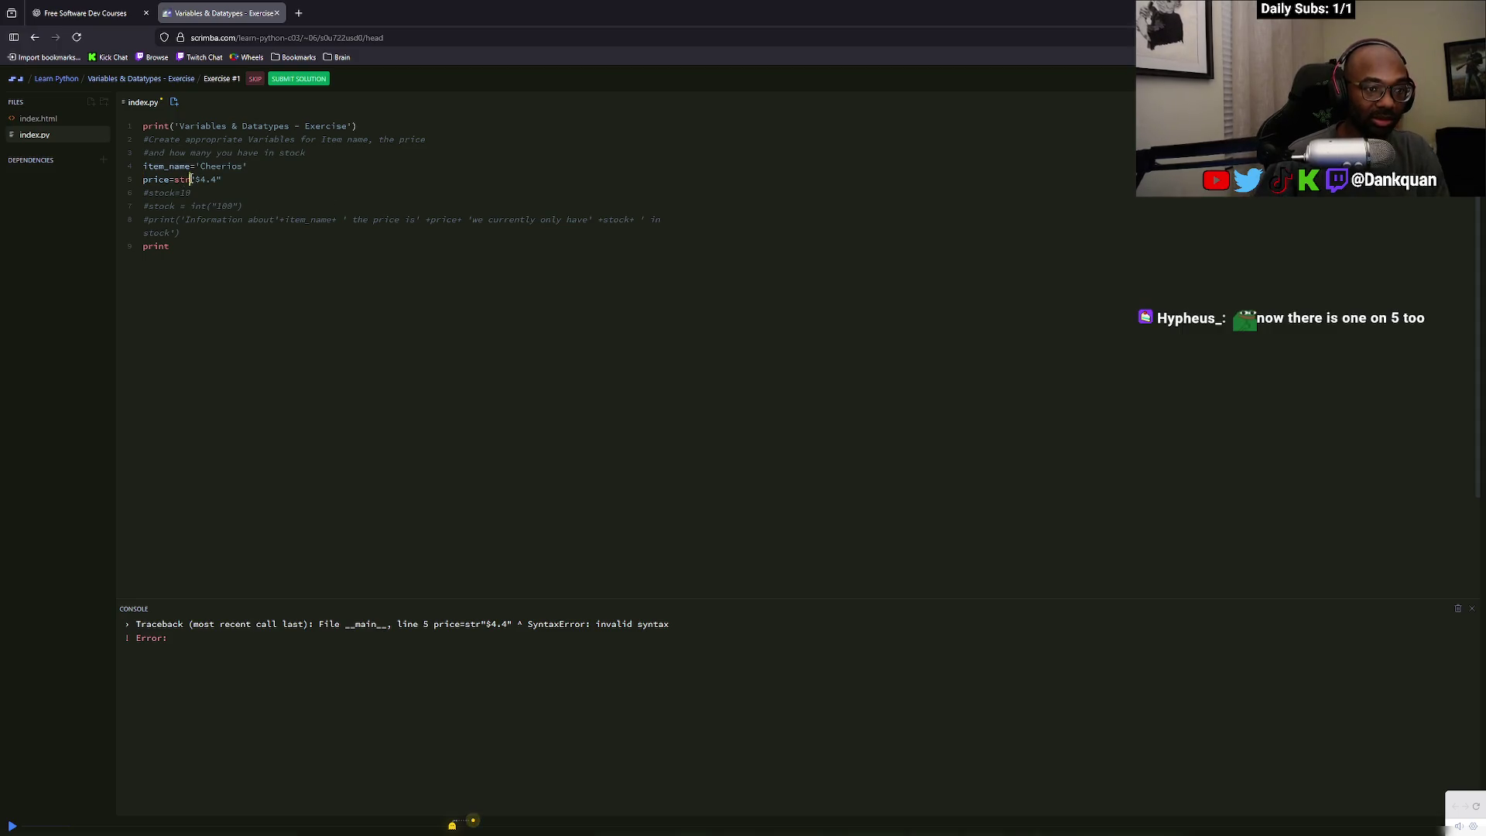
key("Right")
key("Right")
key("Right")
key("BackSpace")
key("BackSpace")
key("BackSpace")
left_click(213, 259)
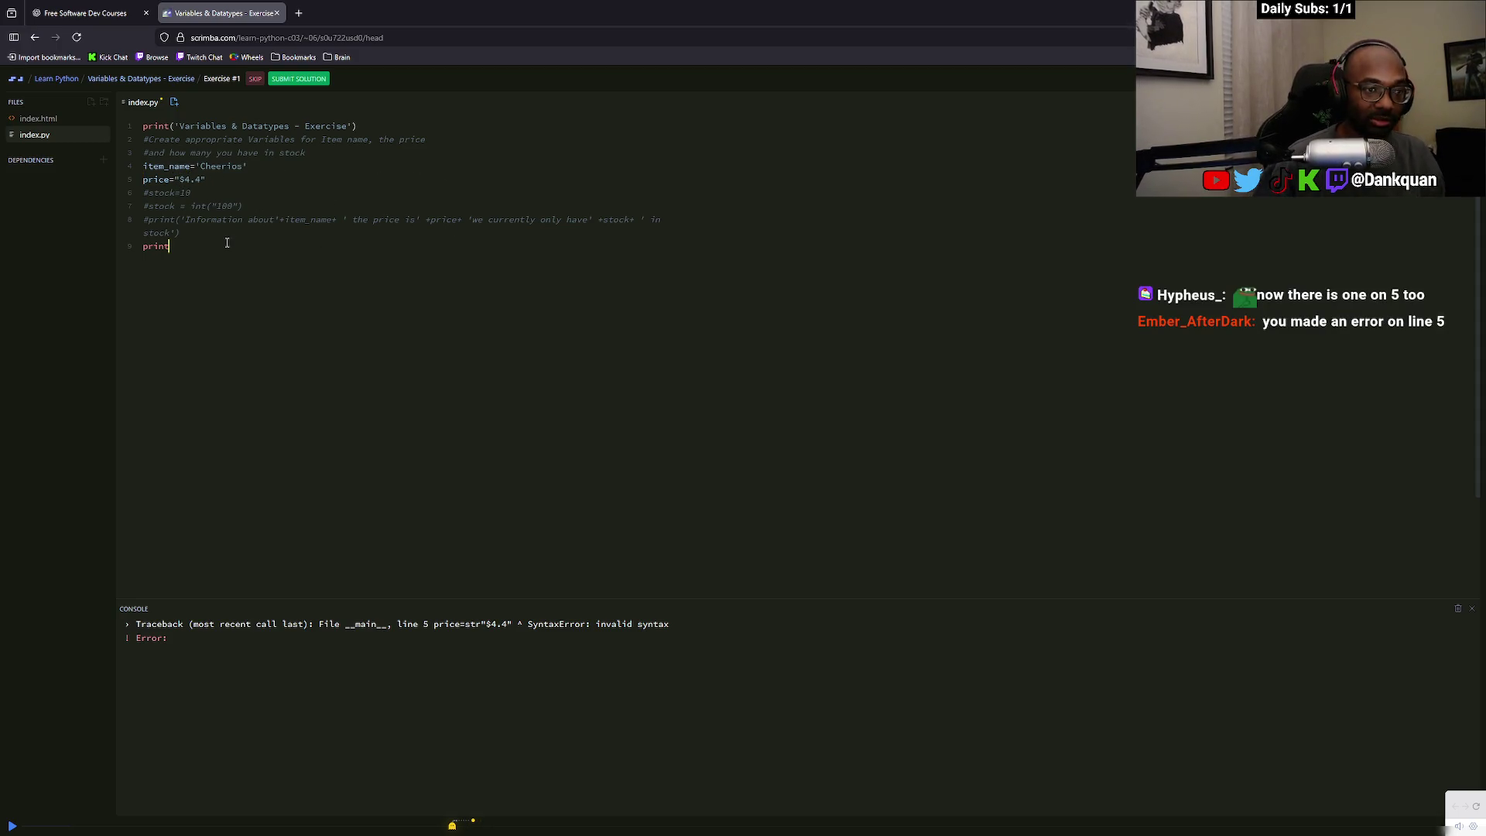
type("(it")
key("Return")
key("ctrl+s")
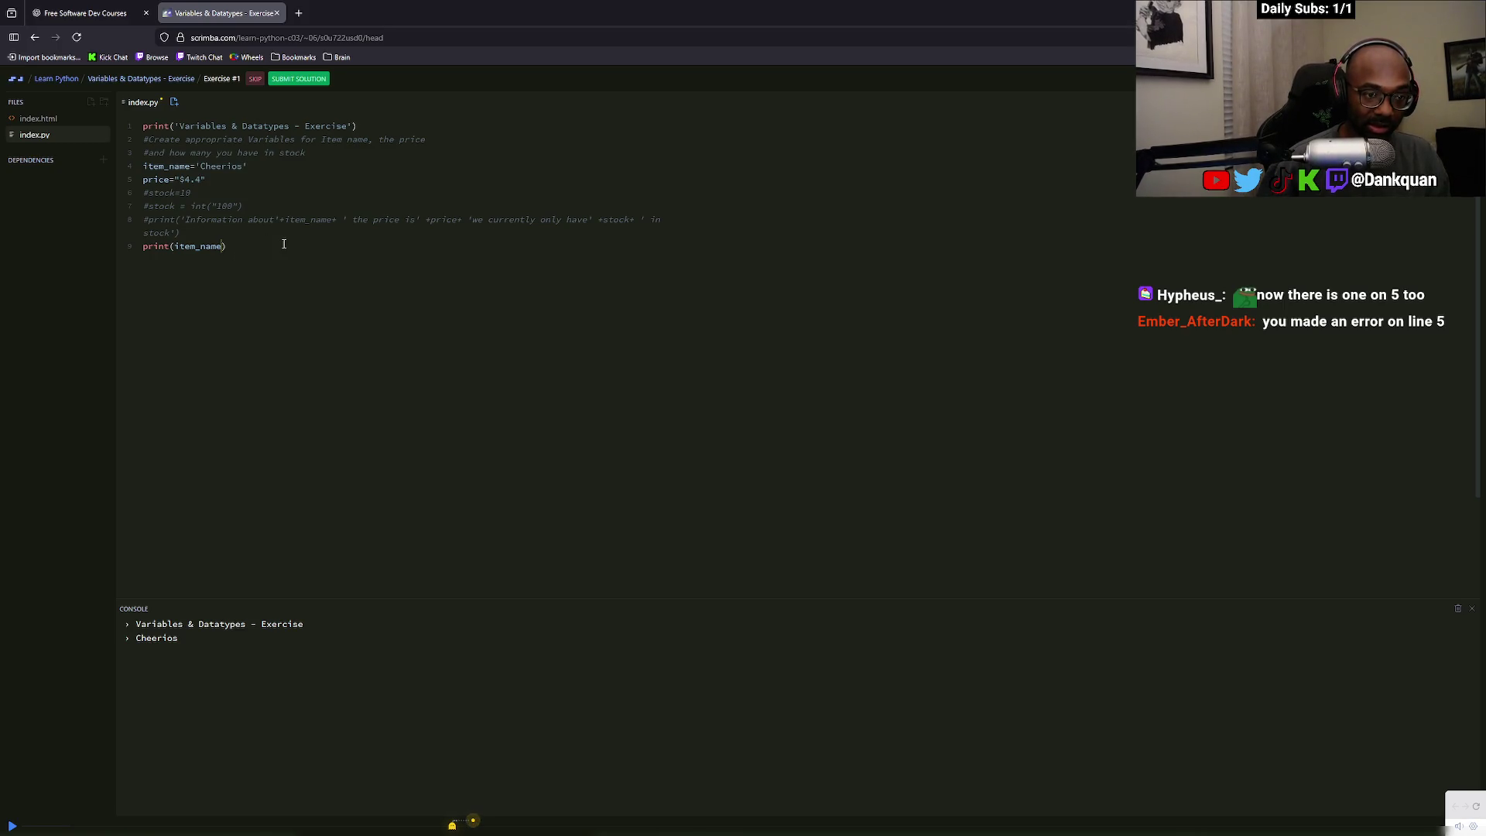
Extend line 9's print with " " space concatenations after item_name and price
type("+'")
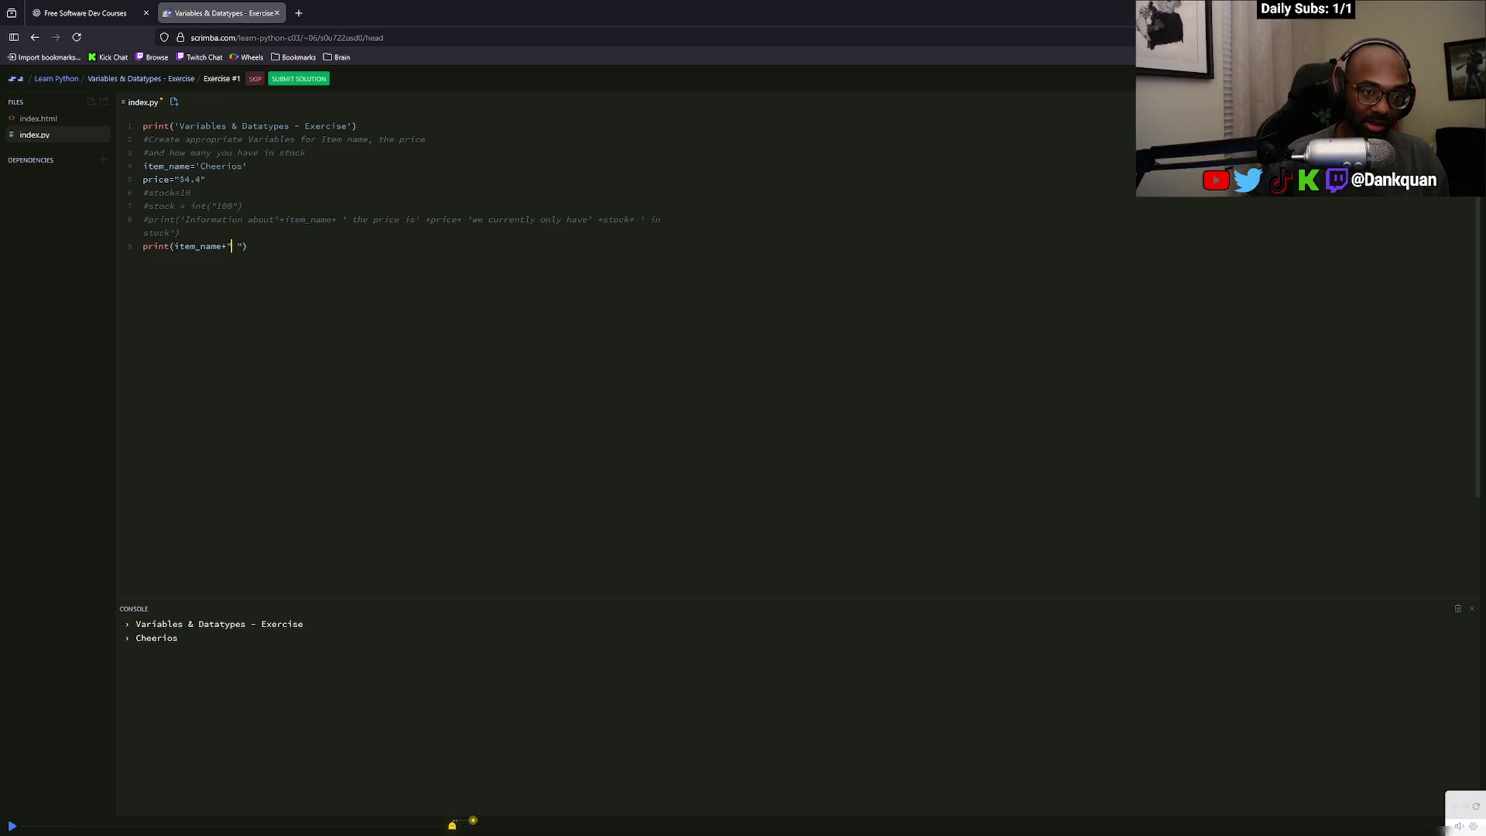
key("Right")
type("+price")
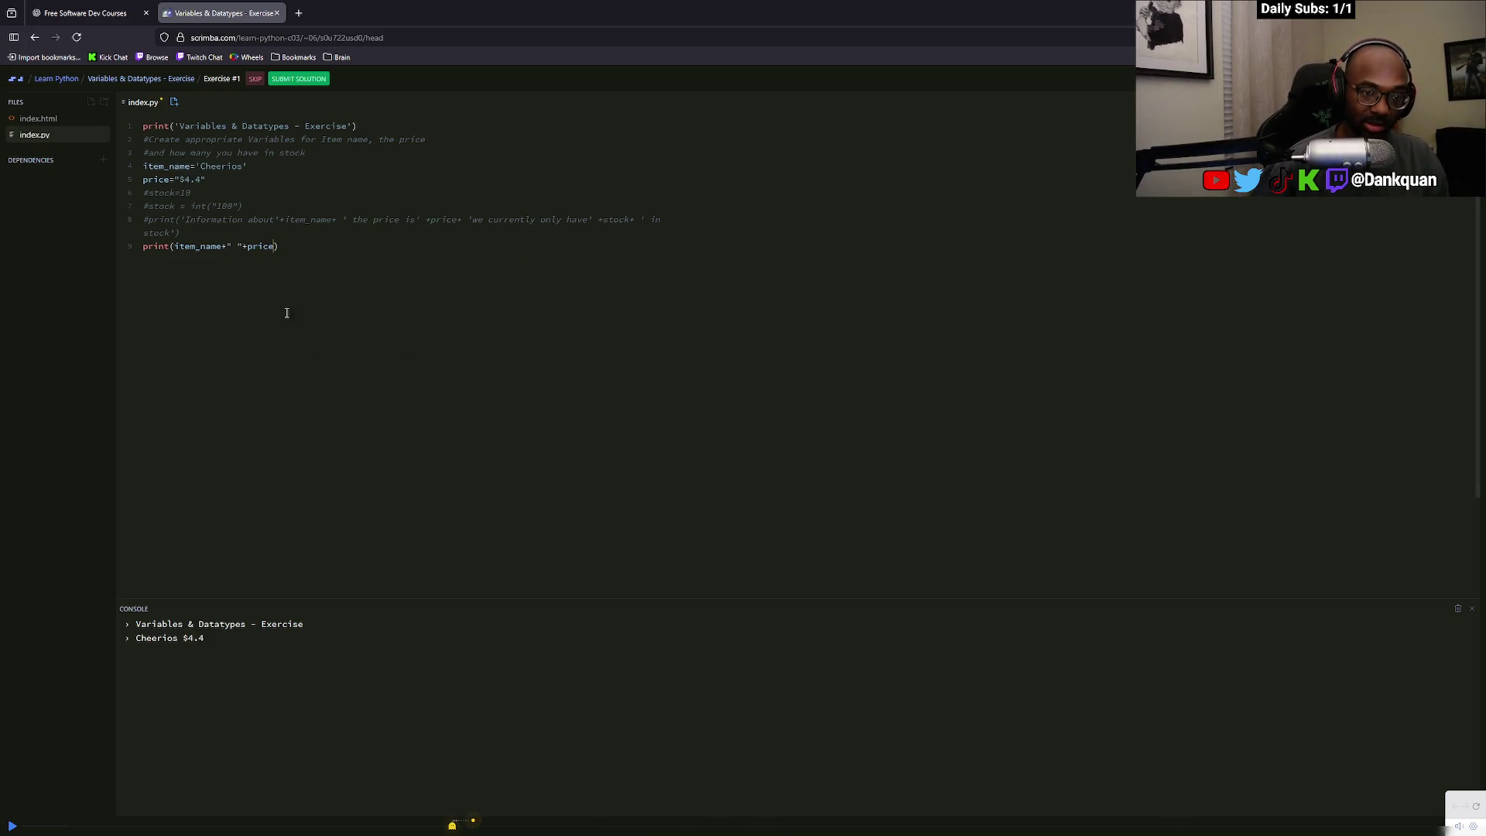
type("+")
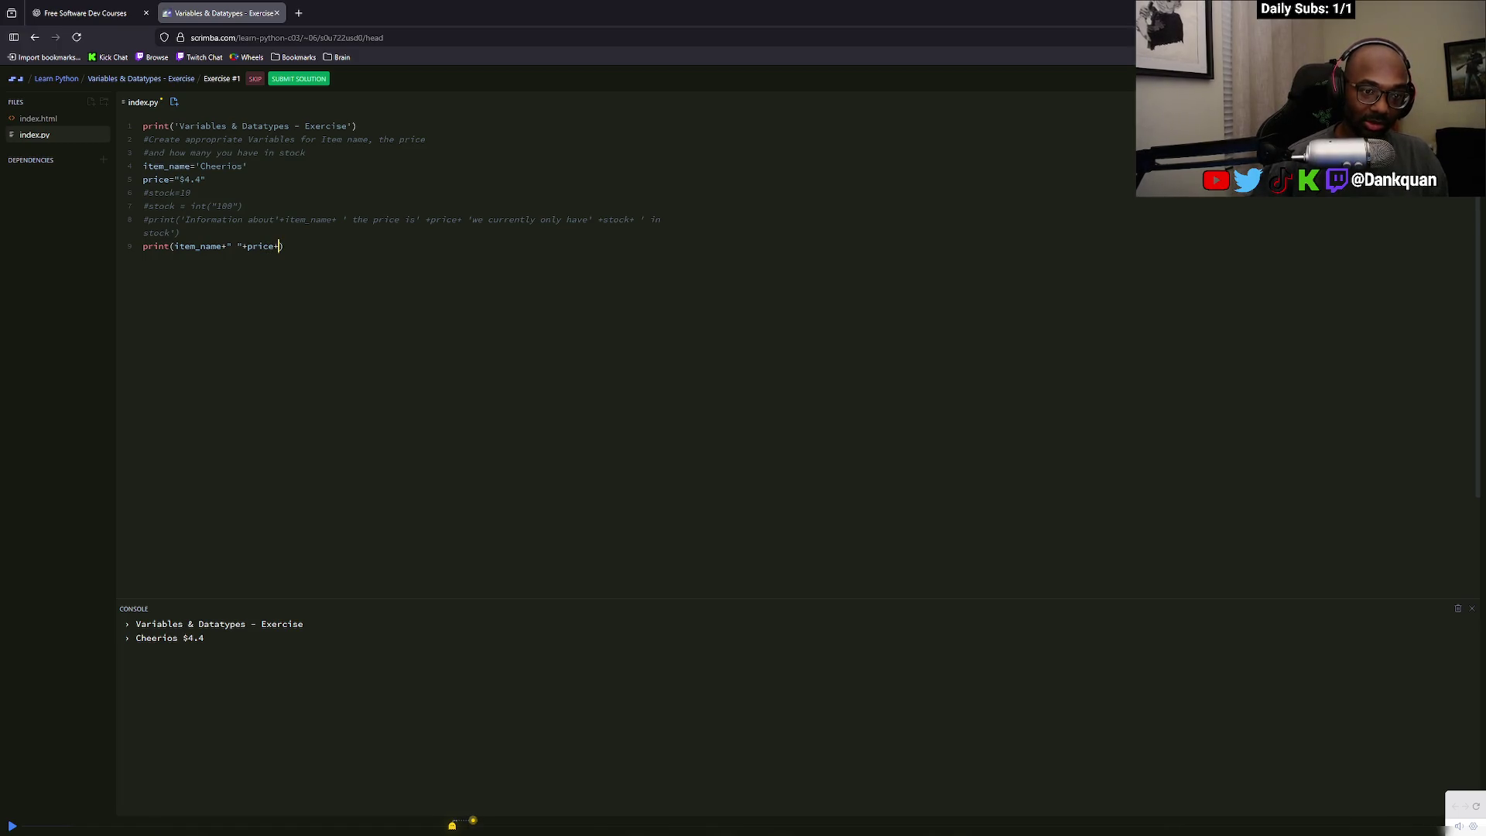
key("Return")
key("BackSpace")
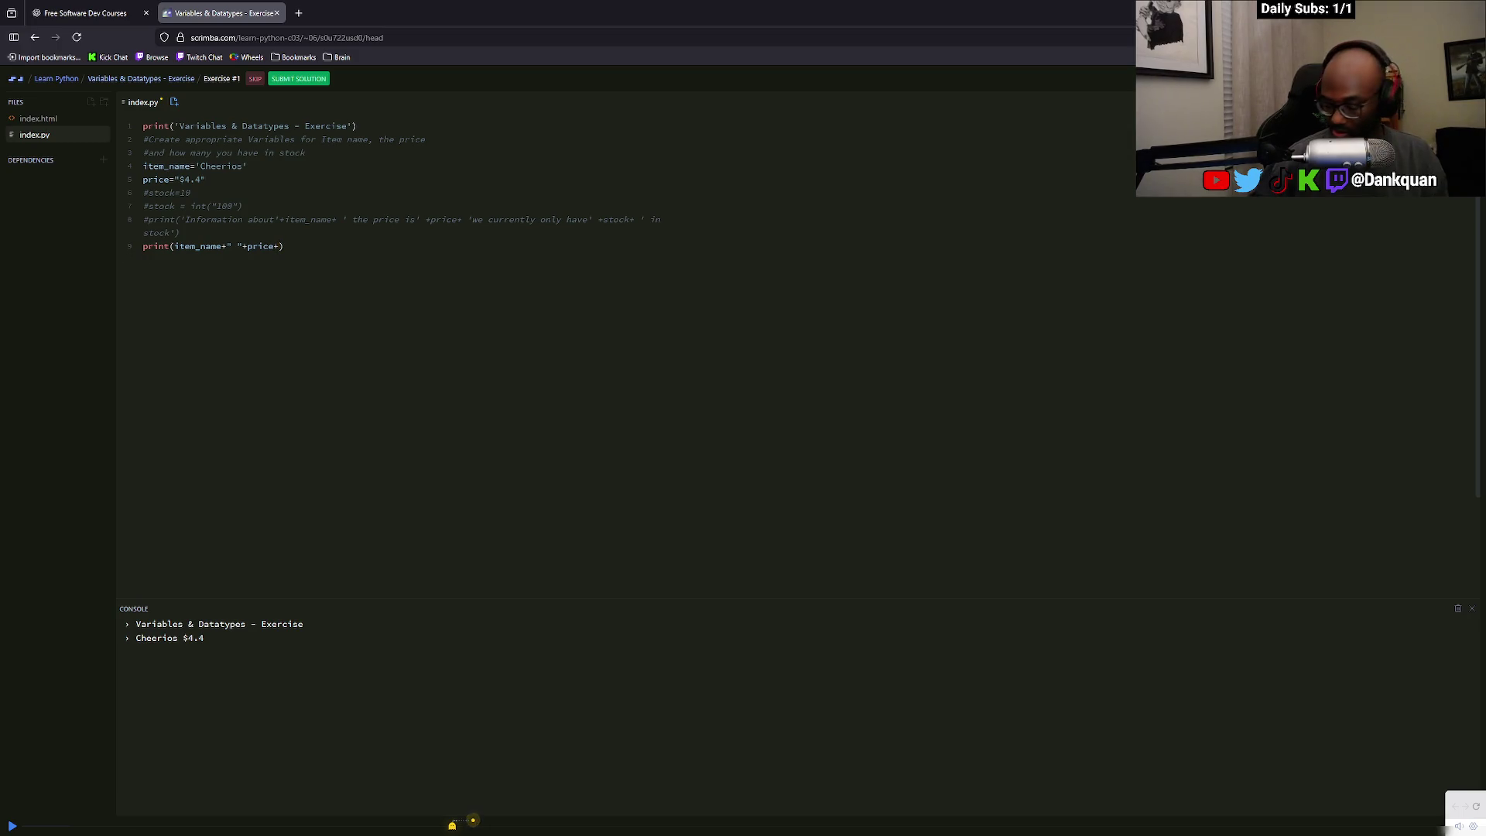
type("\"")
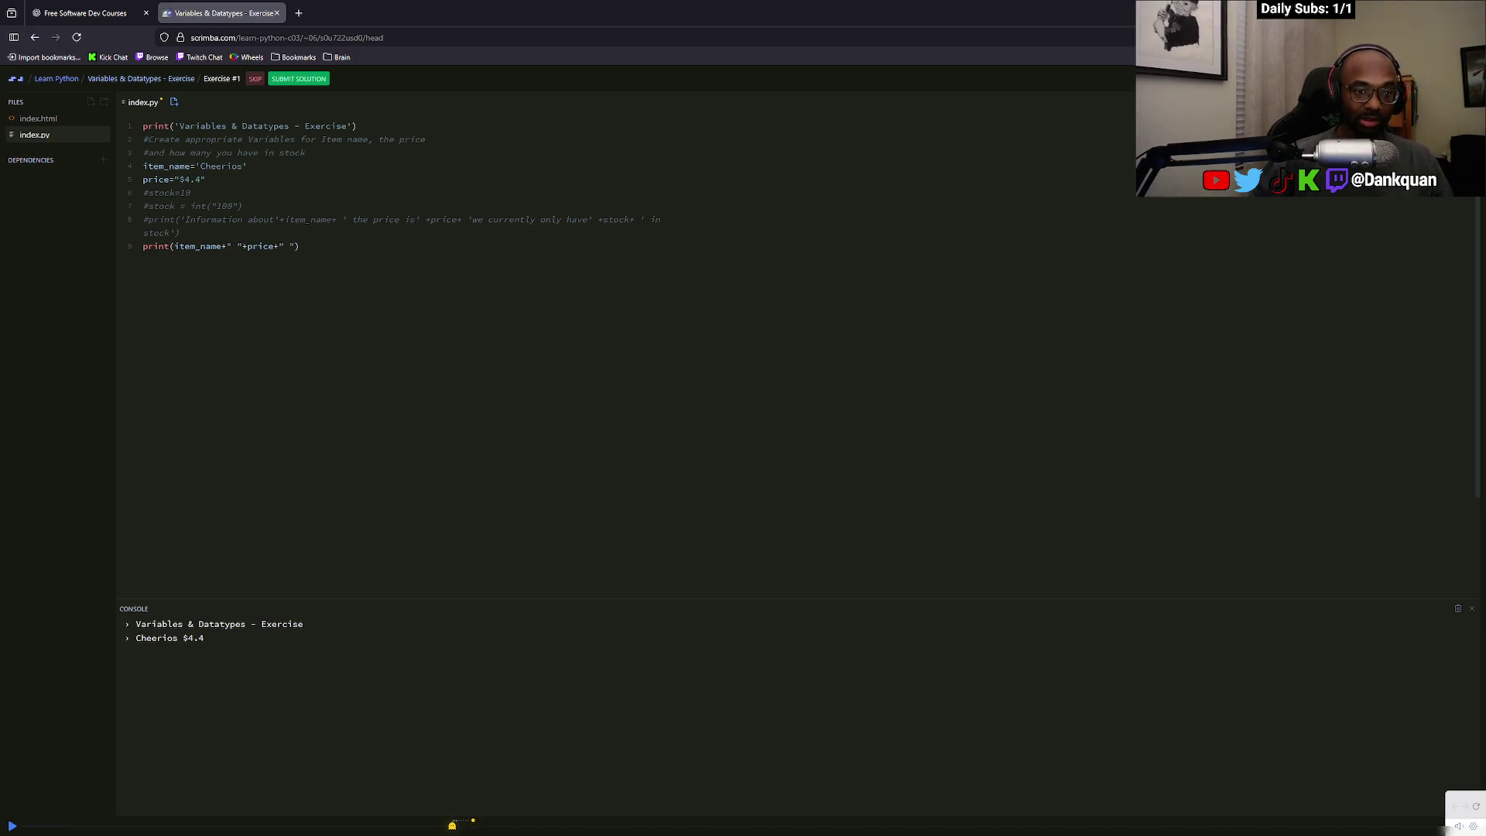
type("+")
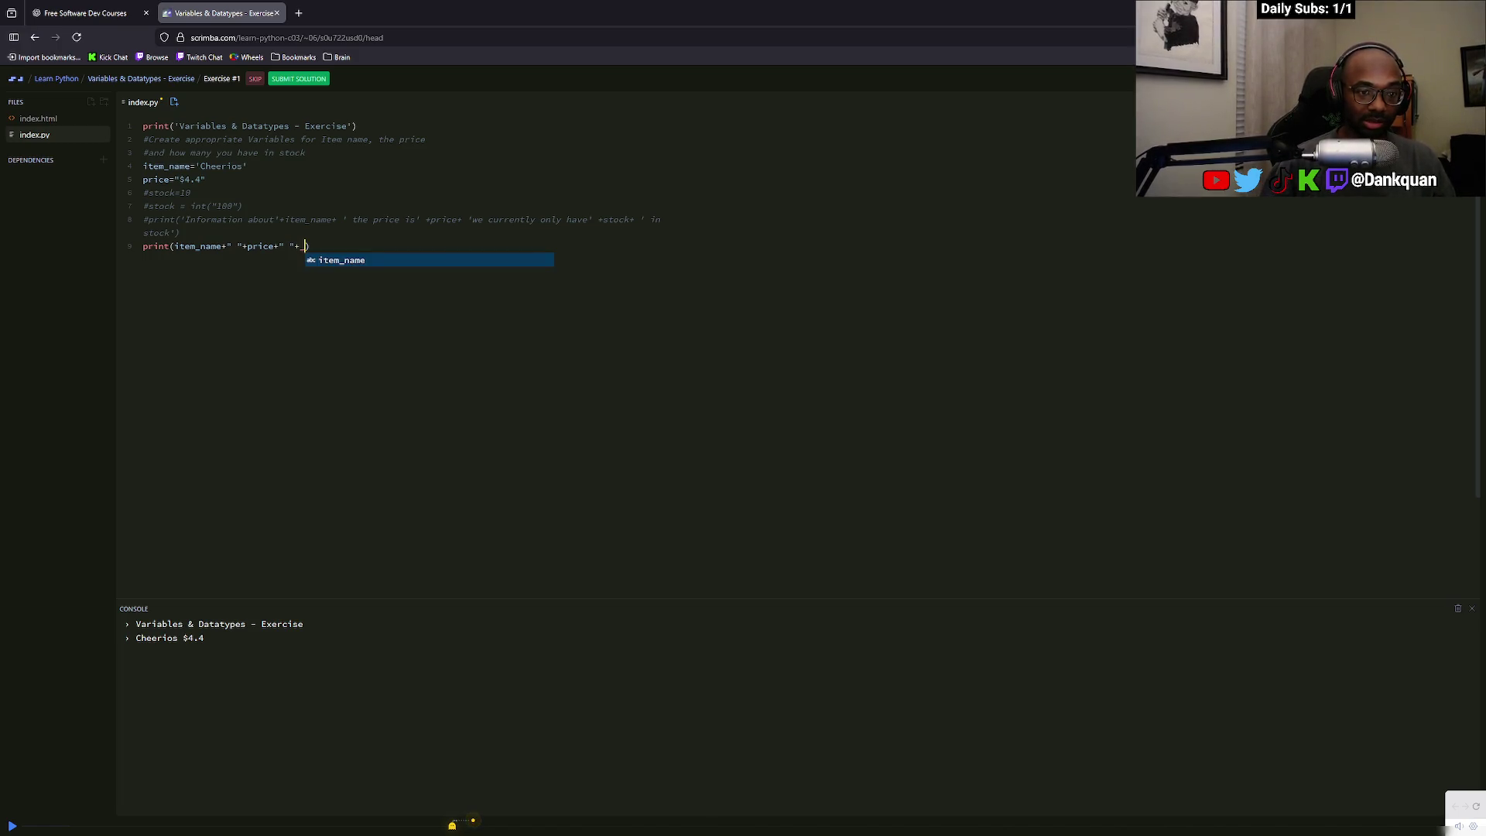
Uncomment stock=10, append stock to the print, run it, and enter "10" as a string
key("Up")
key("Up")
key("Up")
key("Home")
key("Delete")
left_click(303, 245)
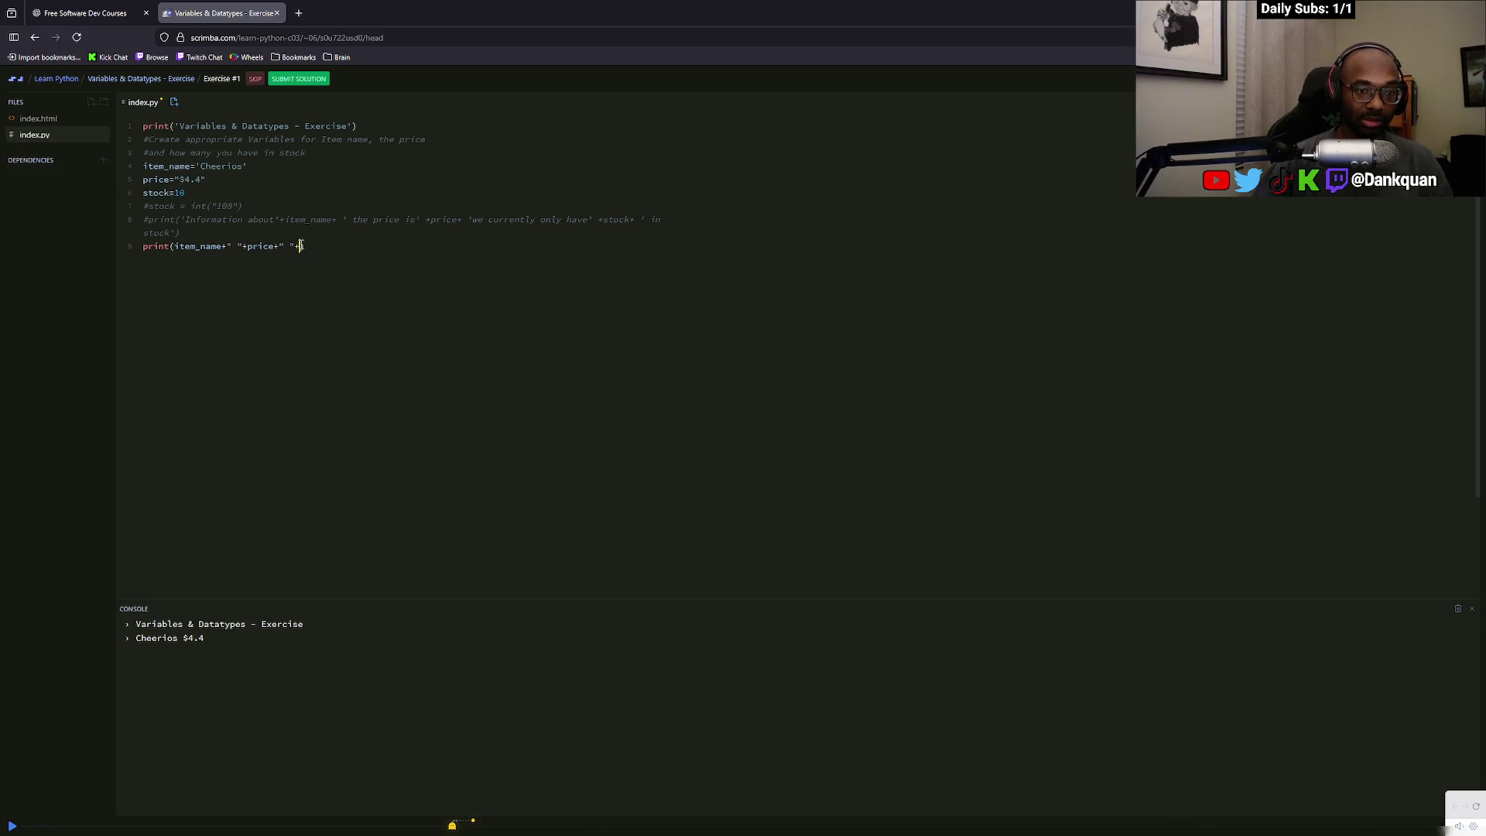
type("stock")
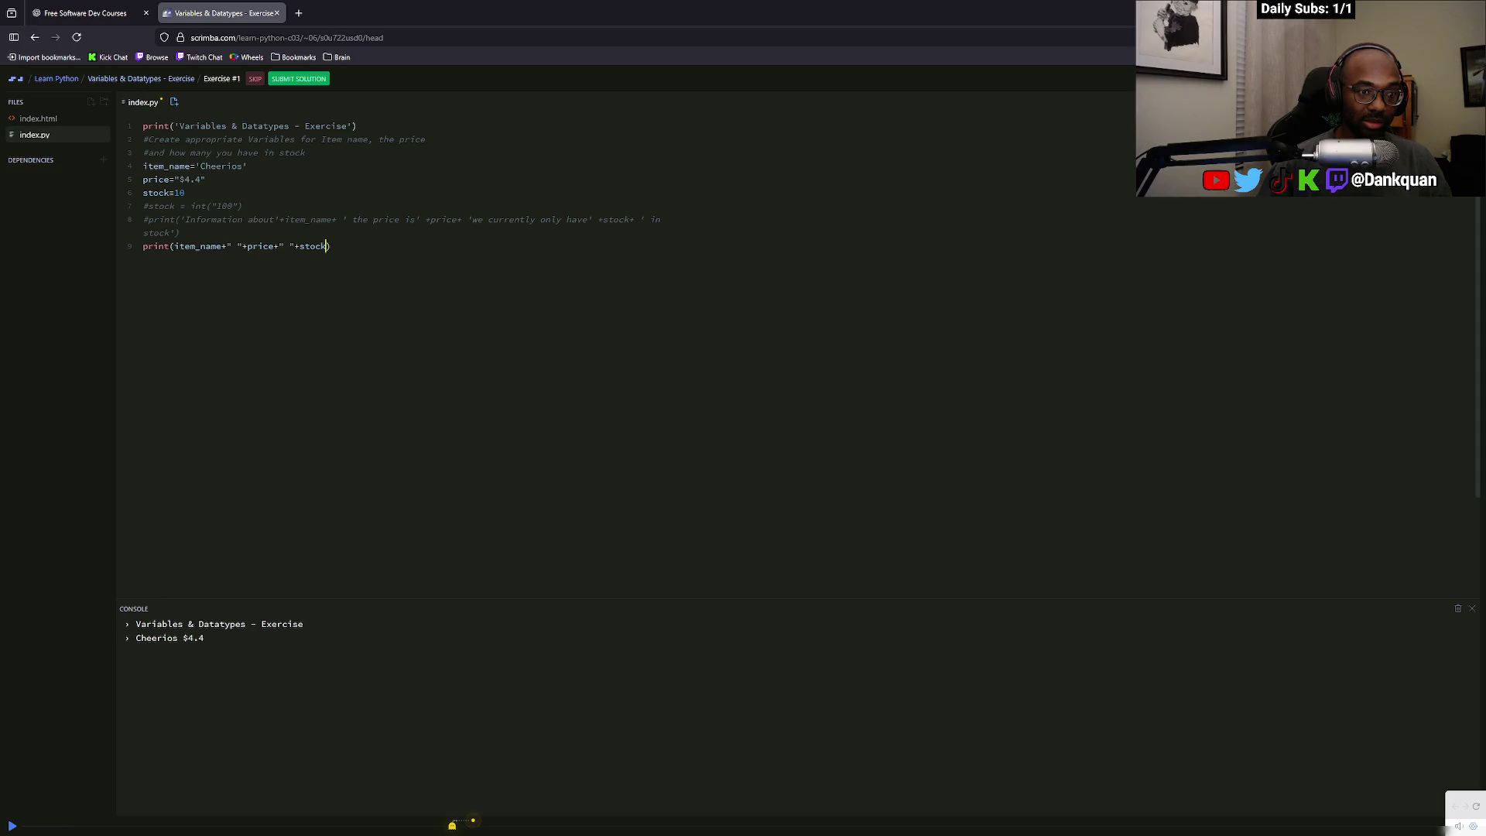
key("ctrl+s")
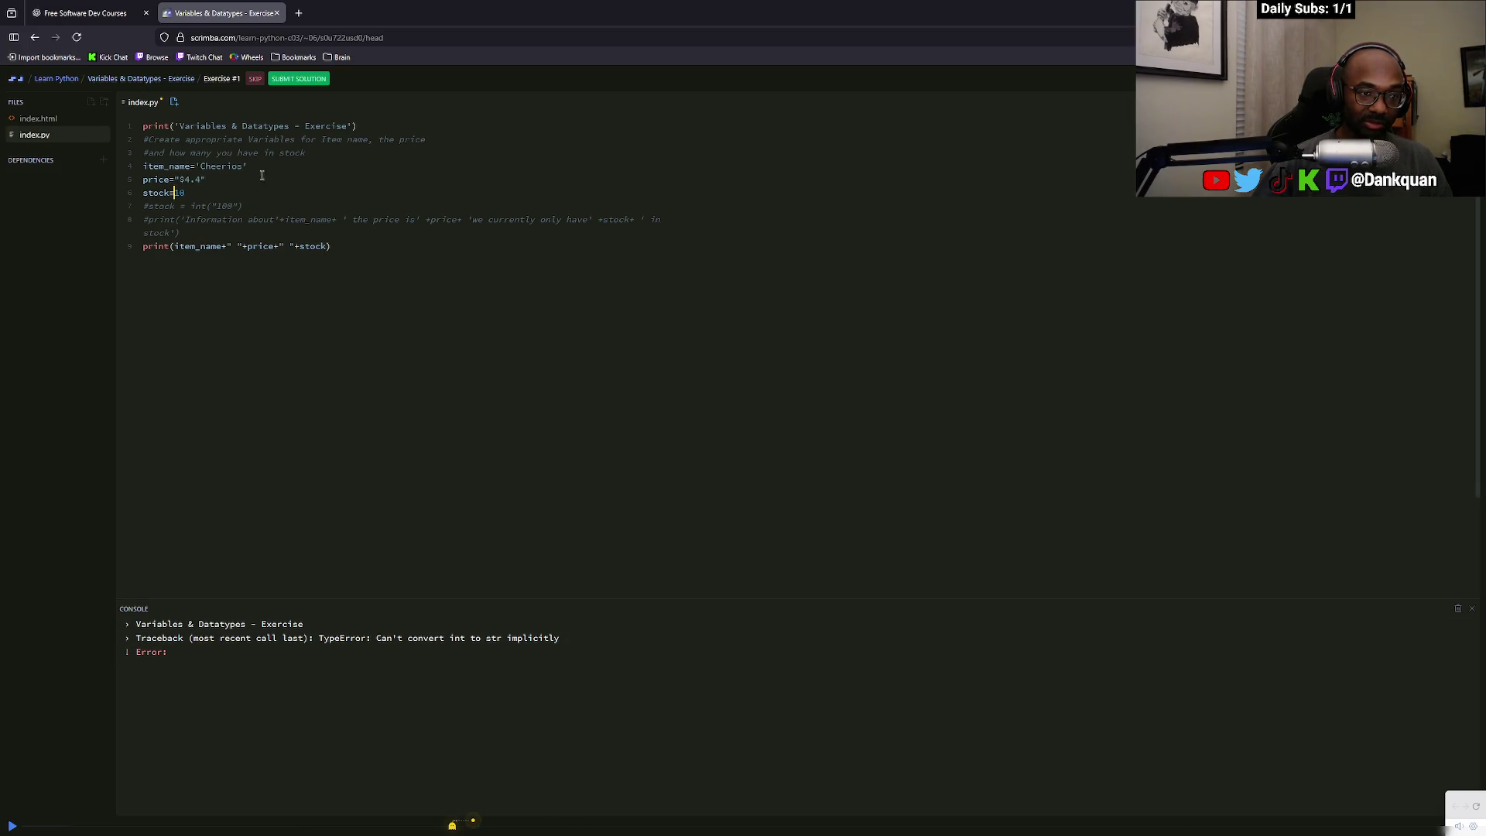
type("\"10")
type("\"")
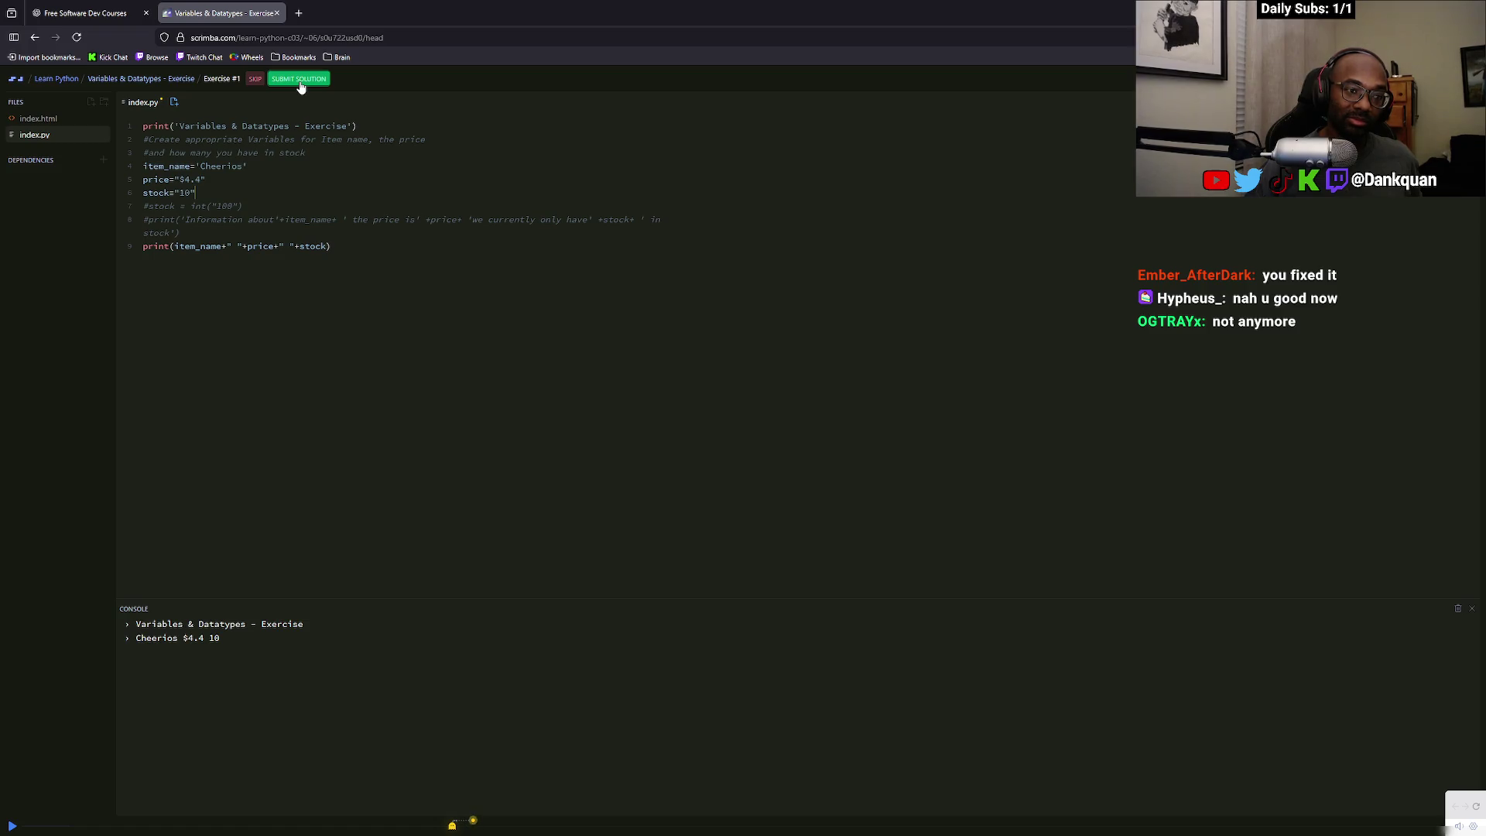
Delete the commented-out stock and print lines, then submit the solution
left_click_drag(144, 206, 288, 205)
key("BackSpace")
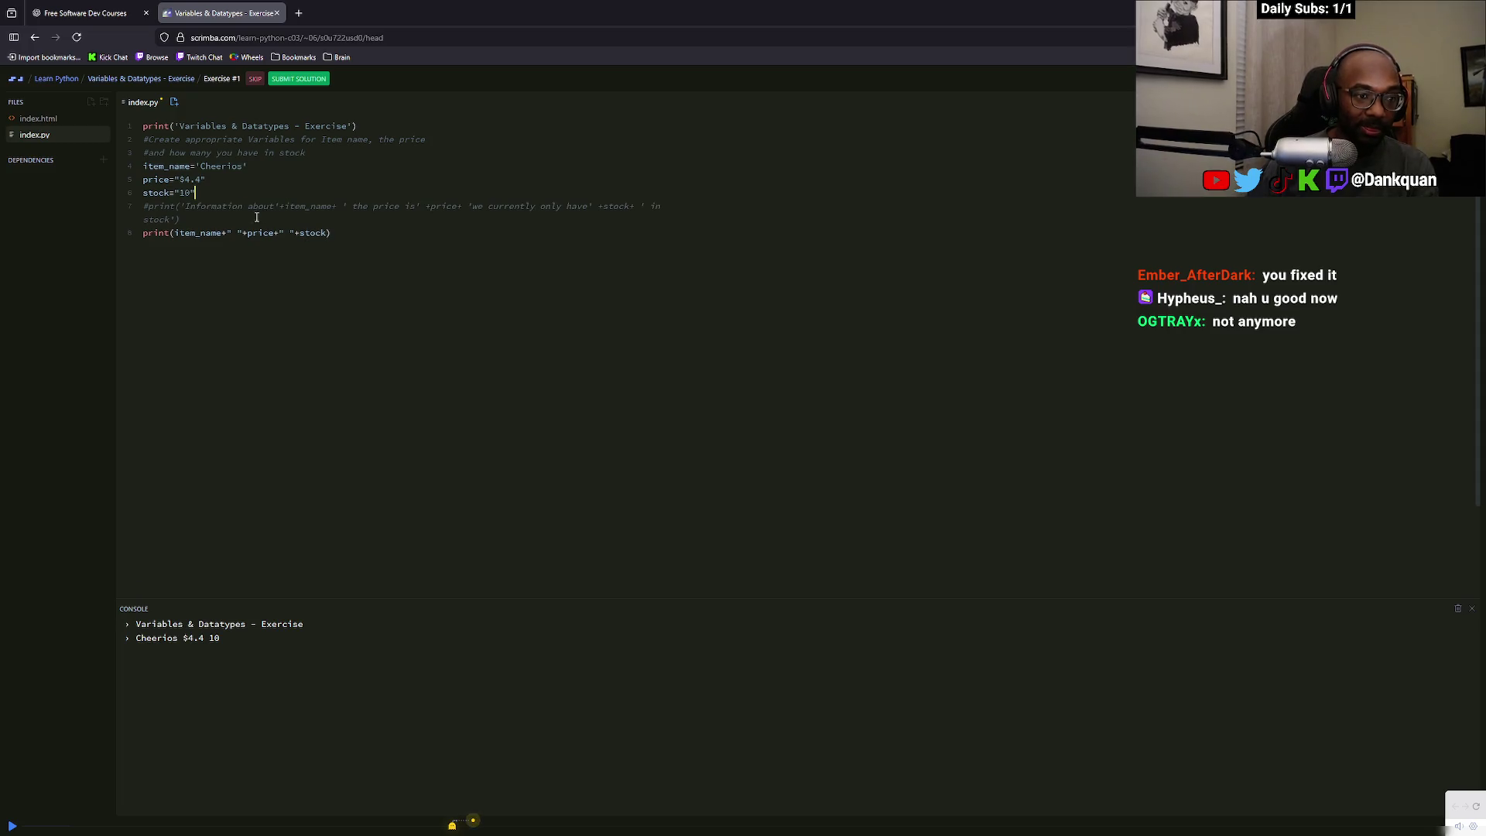
left_click_drag(197, 217, 144, 206)
key("BackSpace")
key("BackSpace")
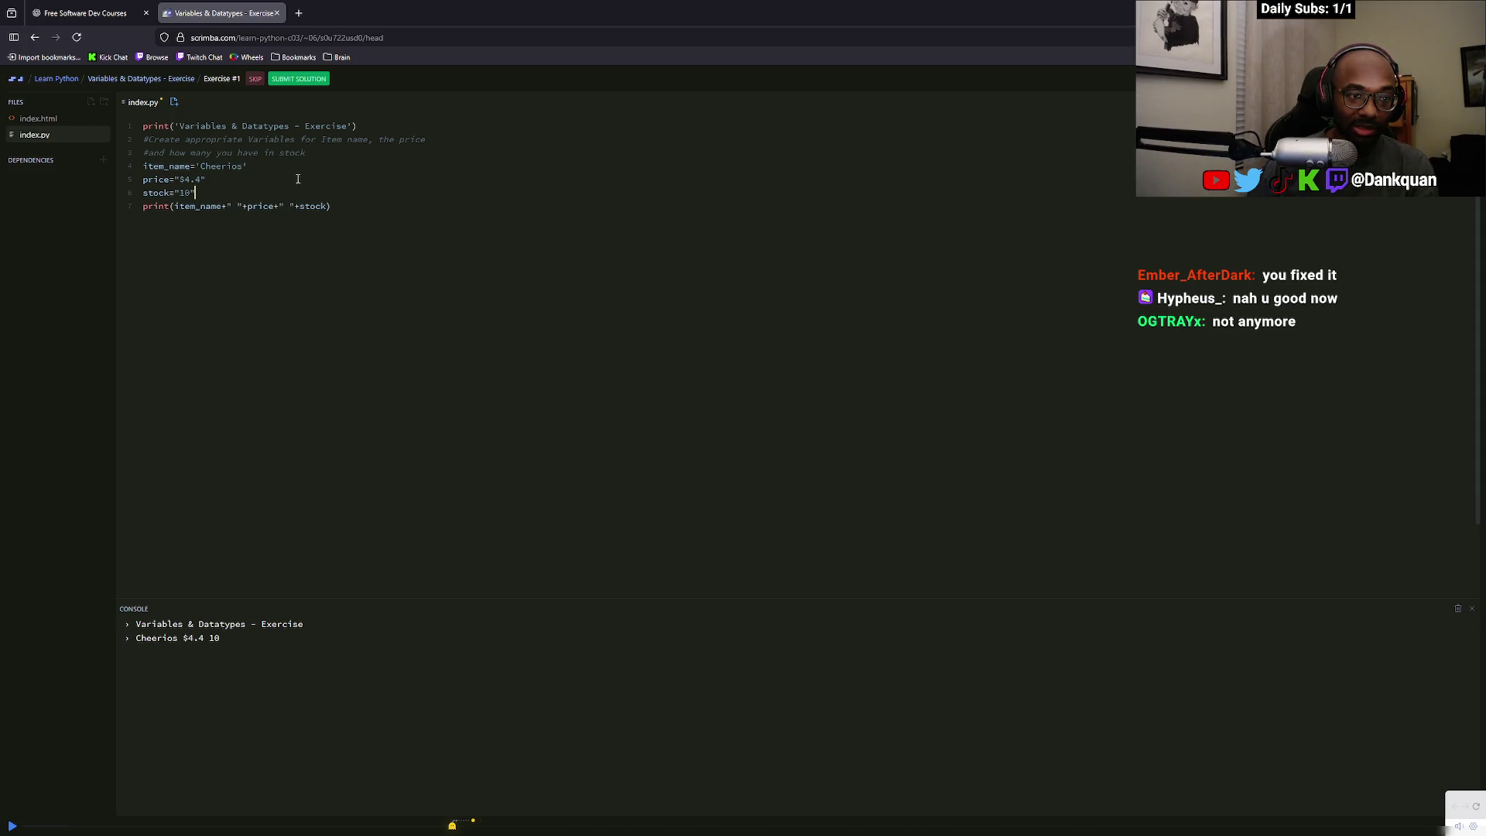
left_click(319, 80)
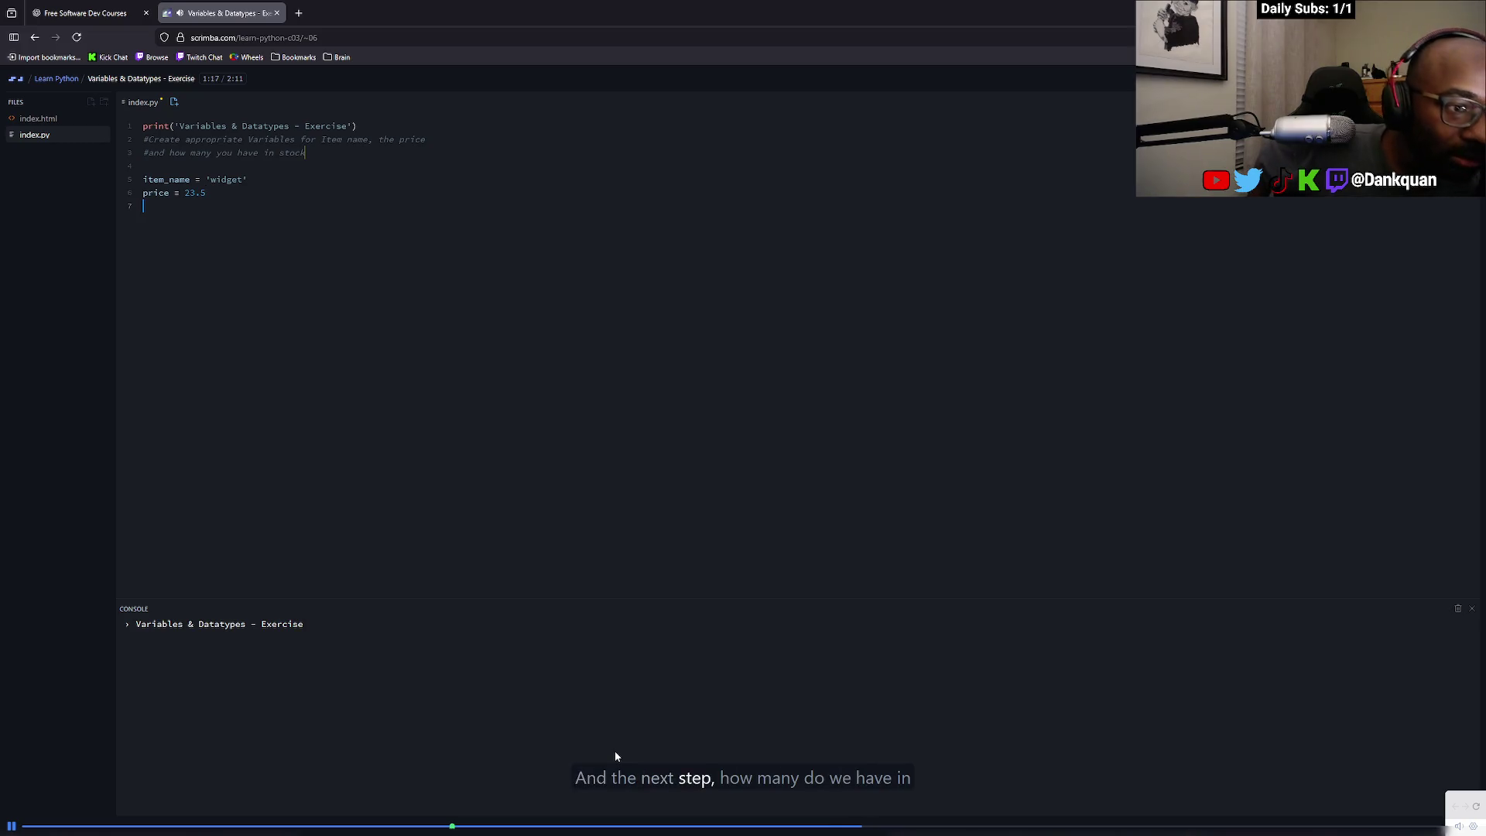
Pause the lesson at the widget example; a new tab runs a stray period search
key("space")
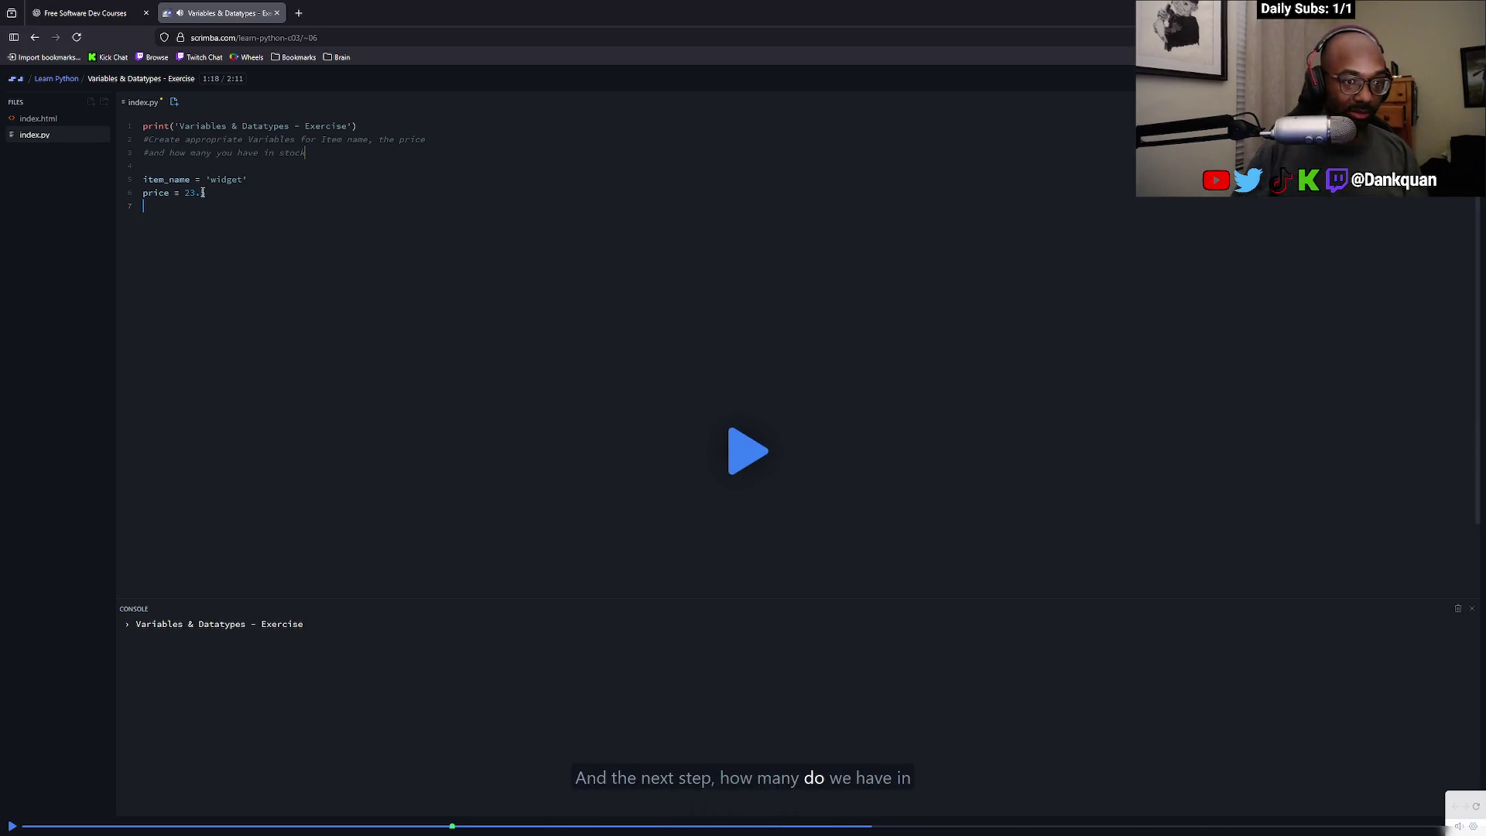
key("ctrl+t")
key("Return")
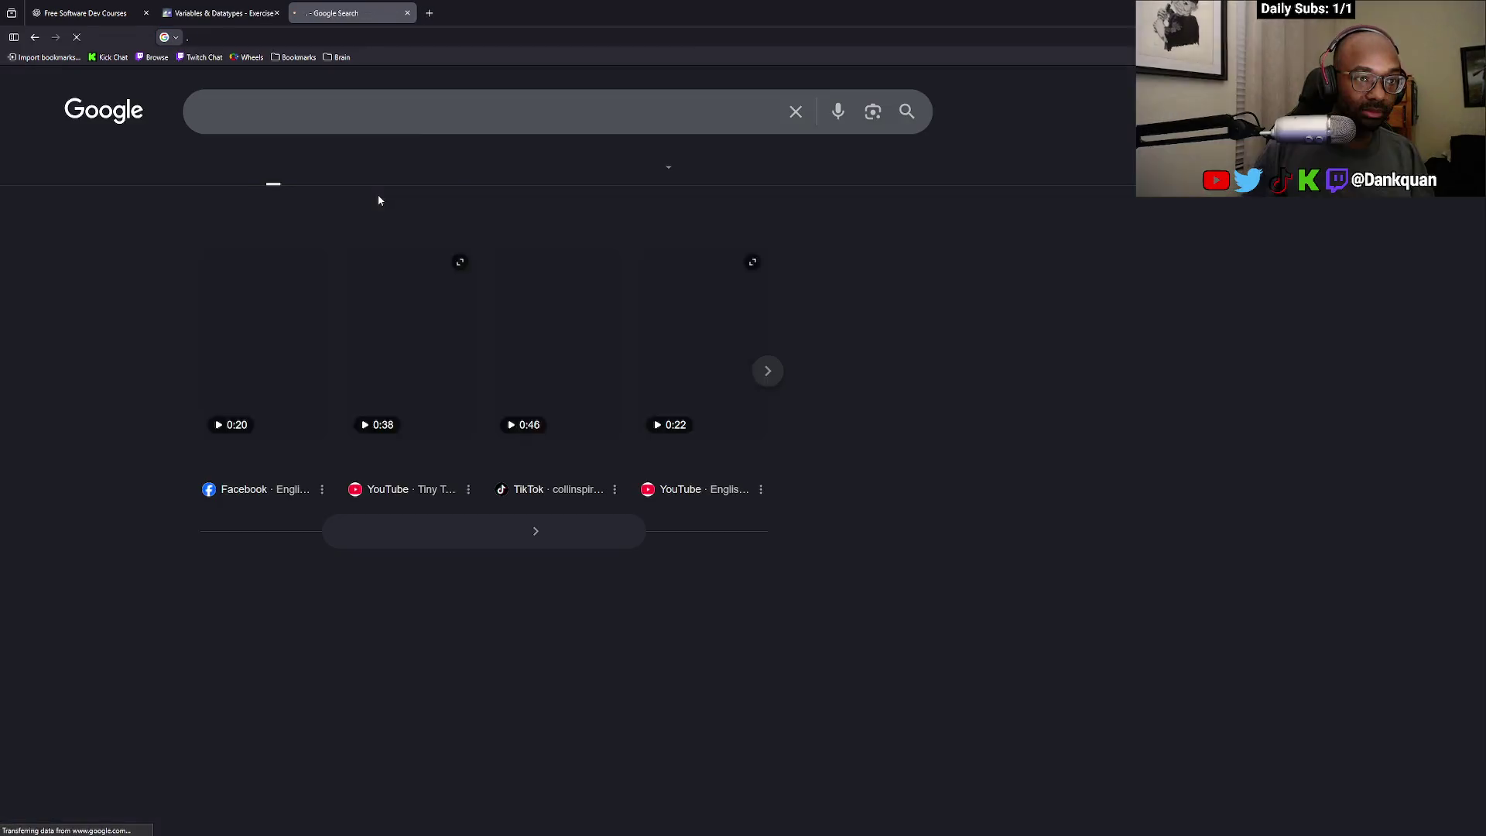
Close the stray Google search tab to return to the Scrimba lesson
scroll(372, 183, "down", 5)
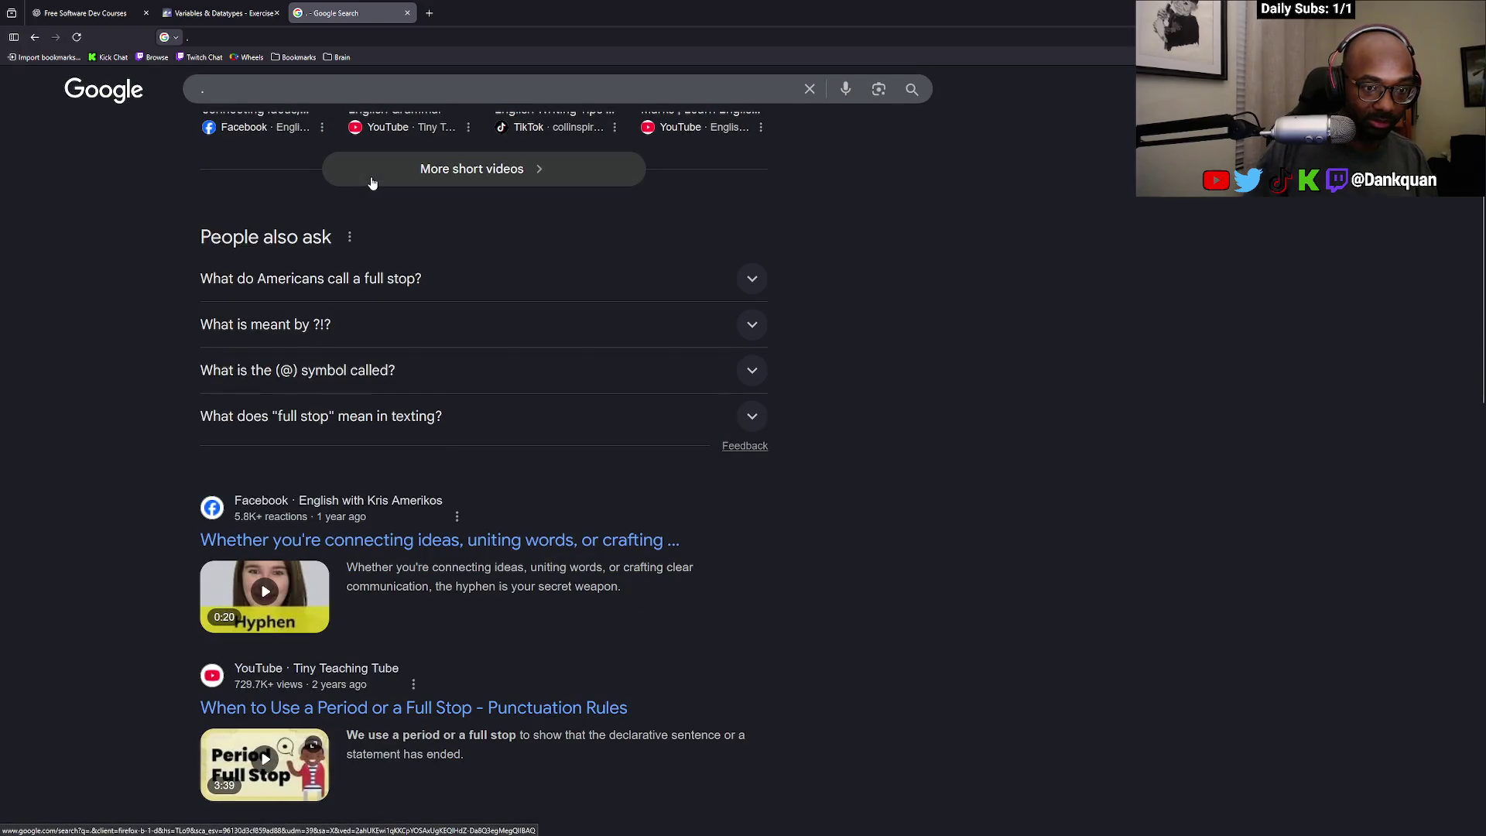
key("ctrl+w")
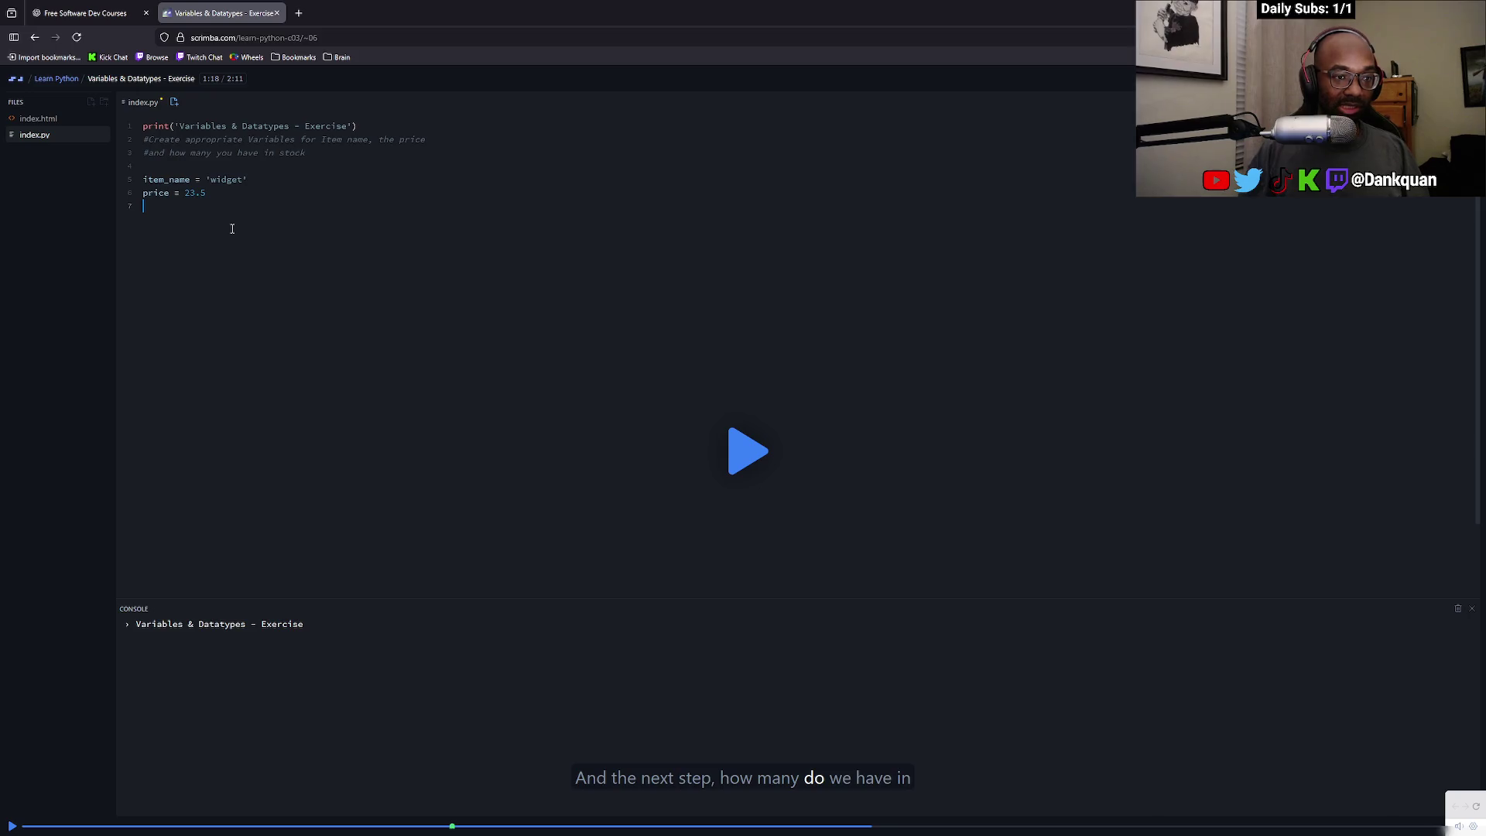
Add stock = 10 and begin a print call with item_name
key("Return")
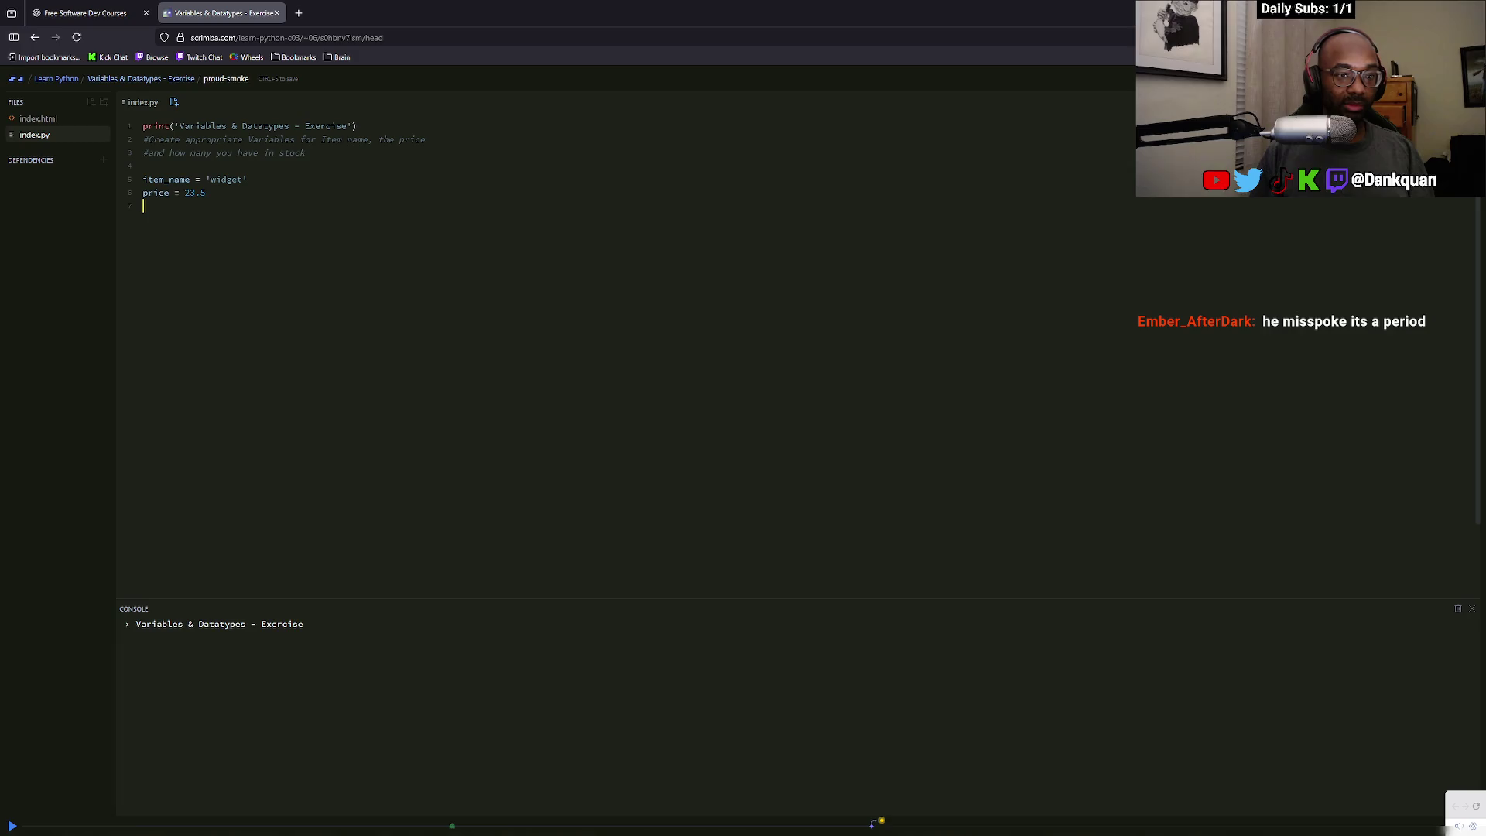
type("stock = ")
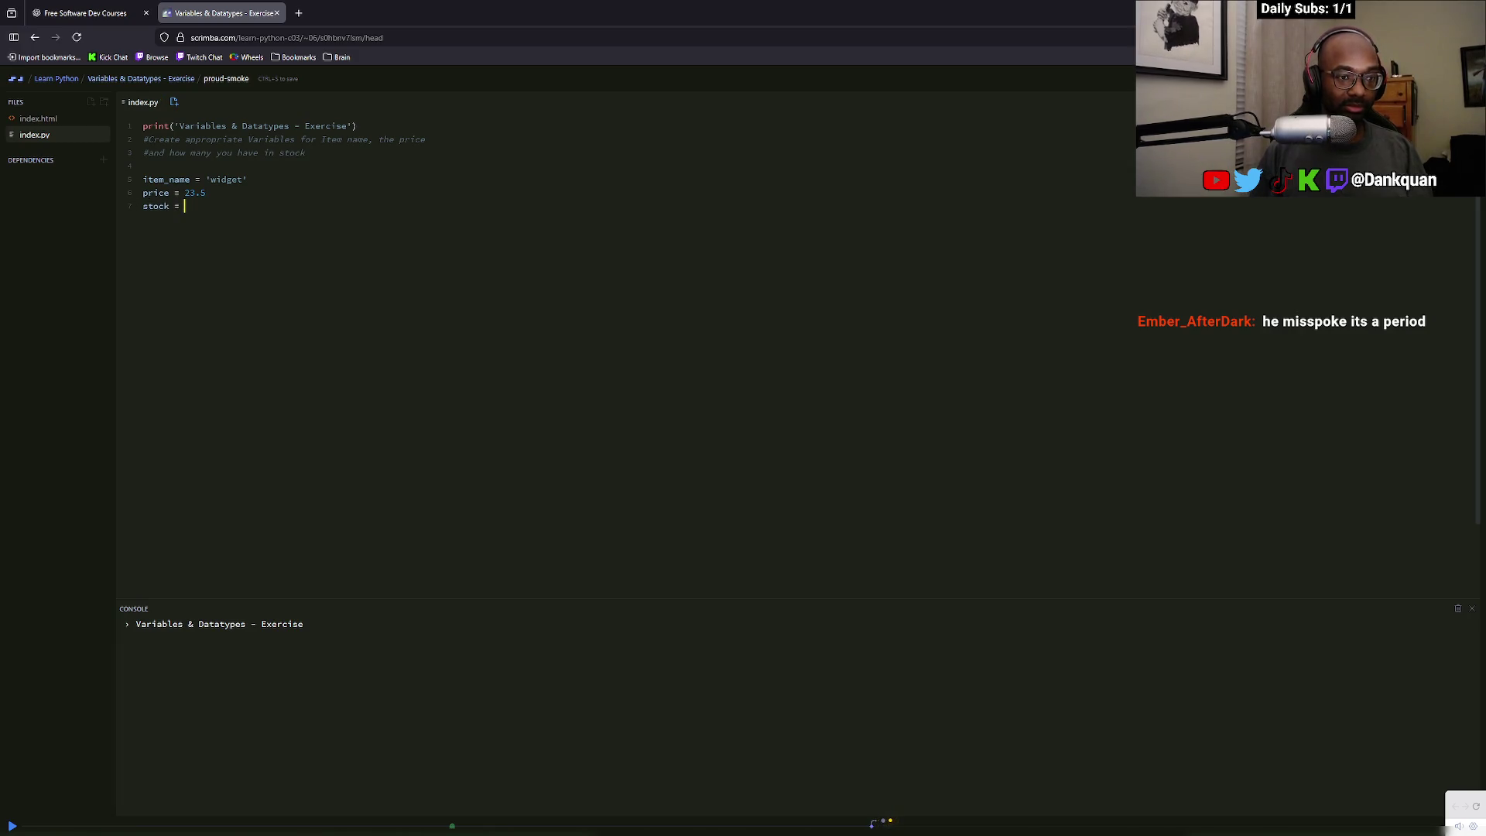
type("10")
key("Return")
type("print(item")
key("Tab")
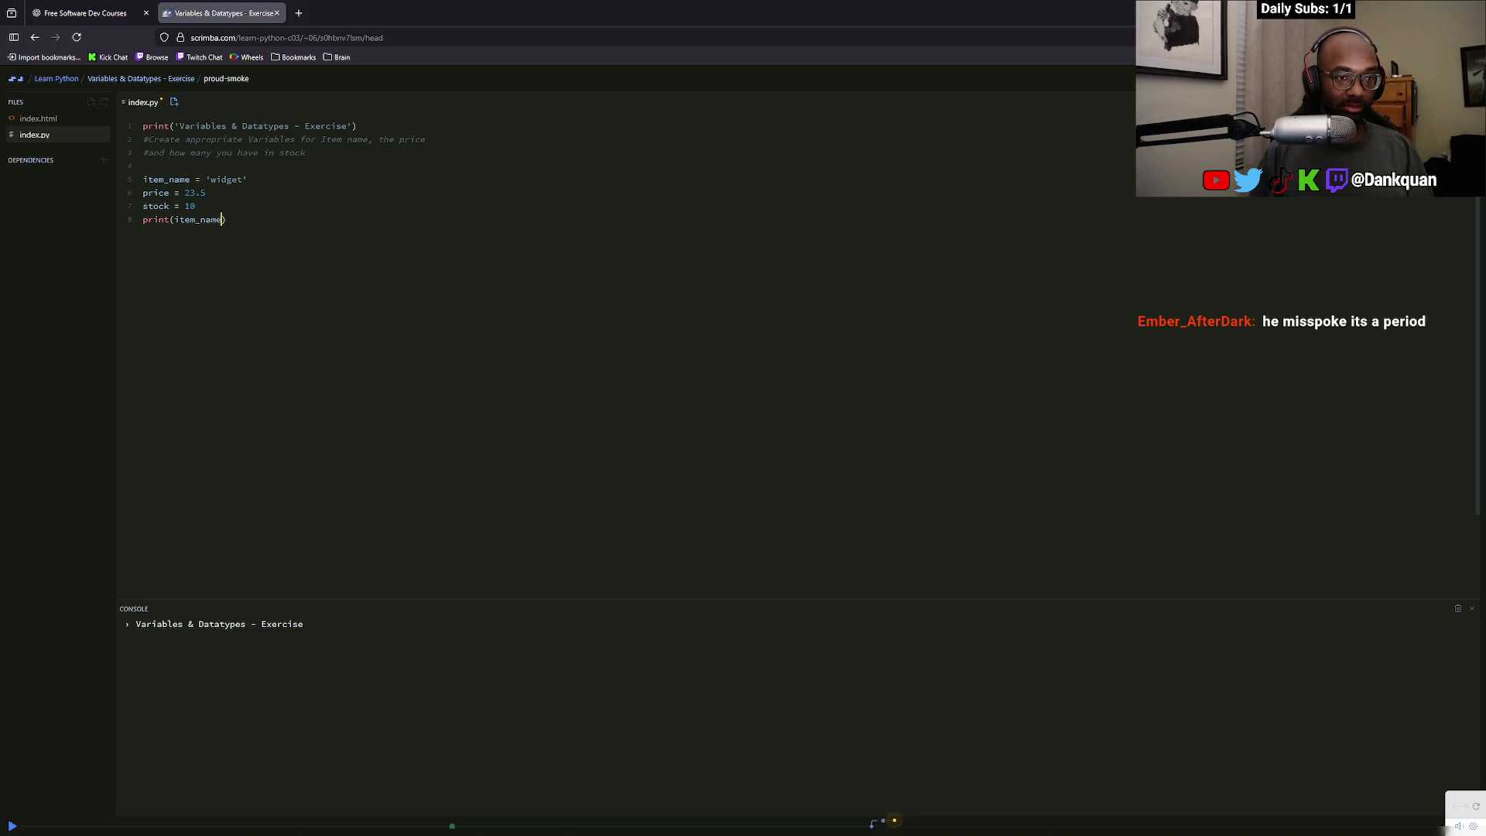
Finish the print with price and stock, run it, select the float-to-str TypeError, and resume
type("'")
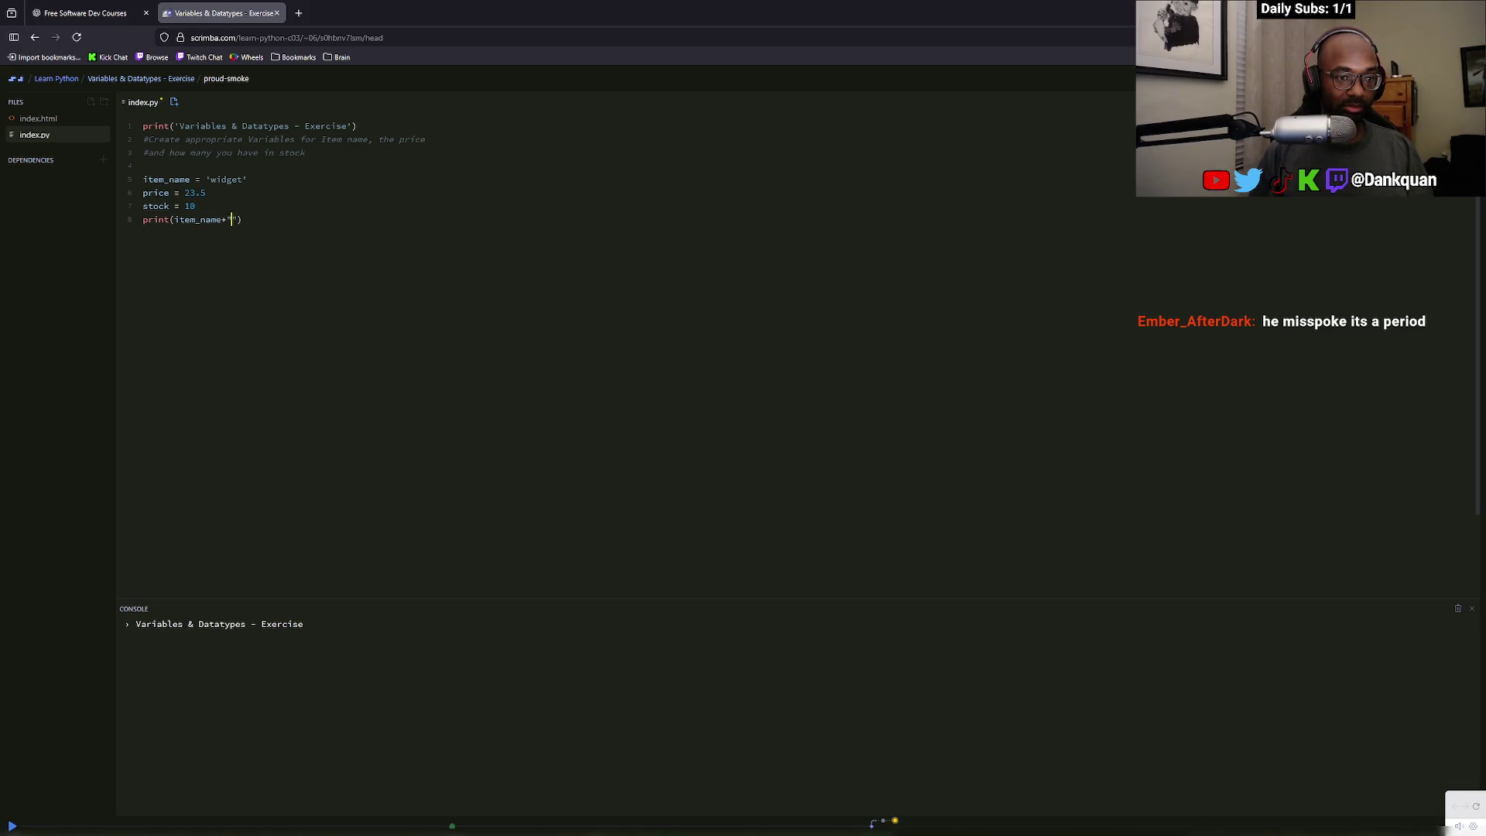
type("\"")
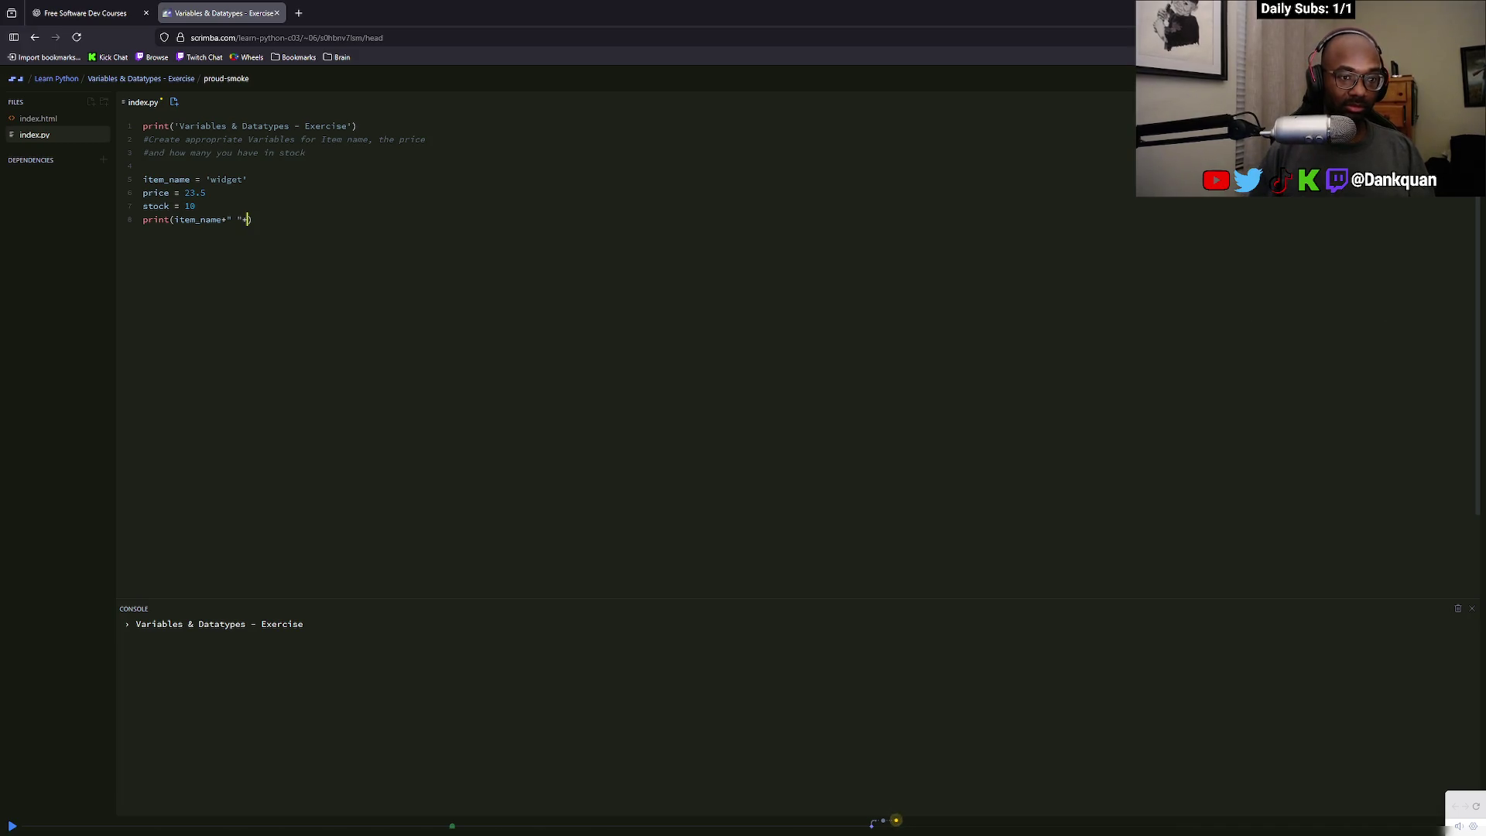
type("+price")
type("stock")
key("BackSpace")
key("BackSpace")
key("BackSpace")
type("stock")
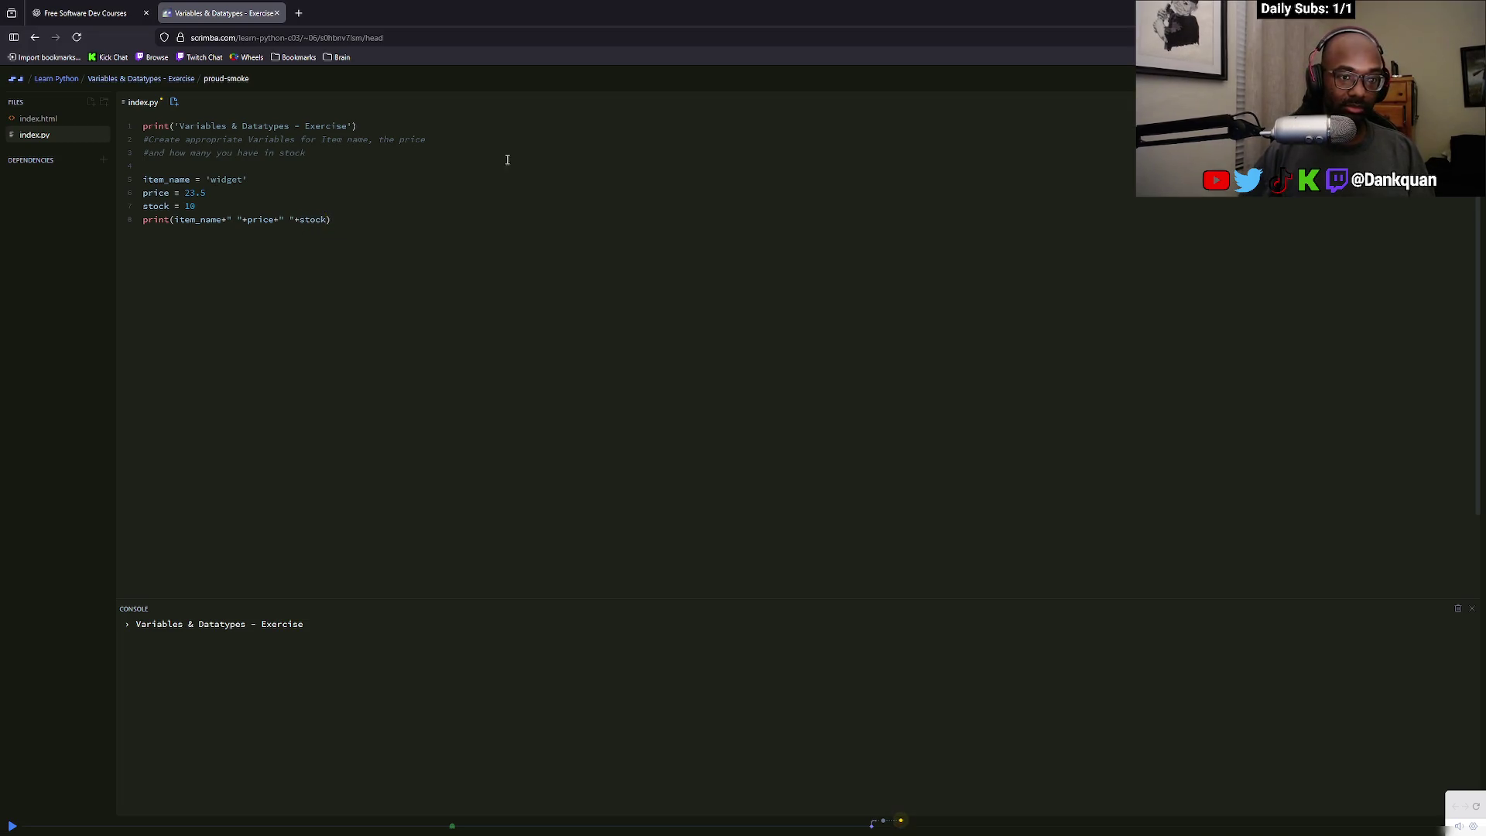
key("ctrl+s")
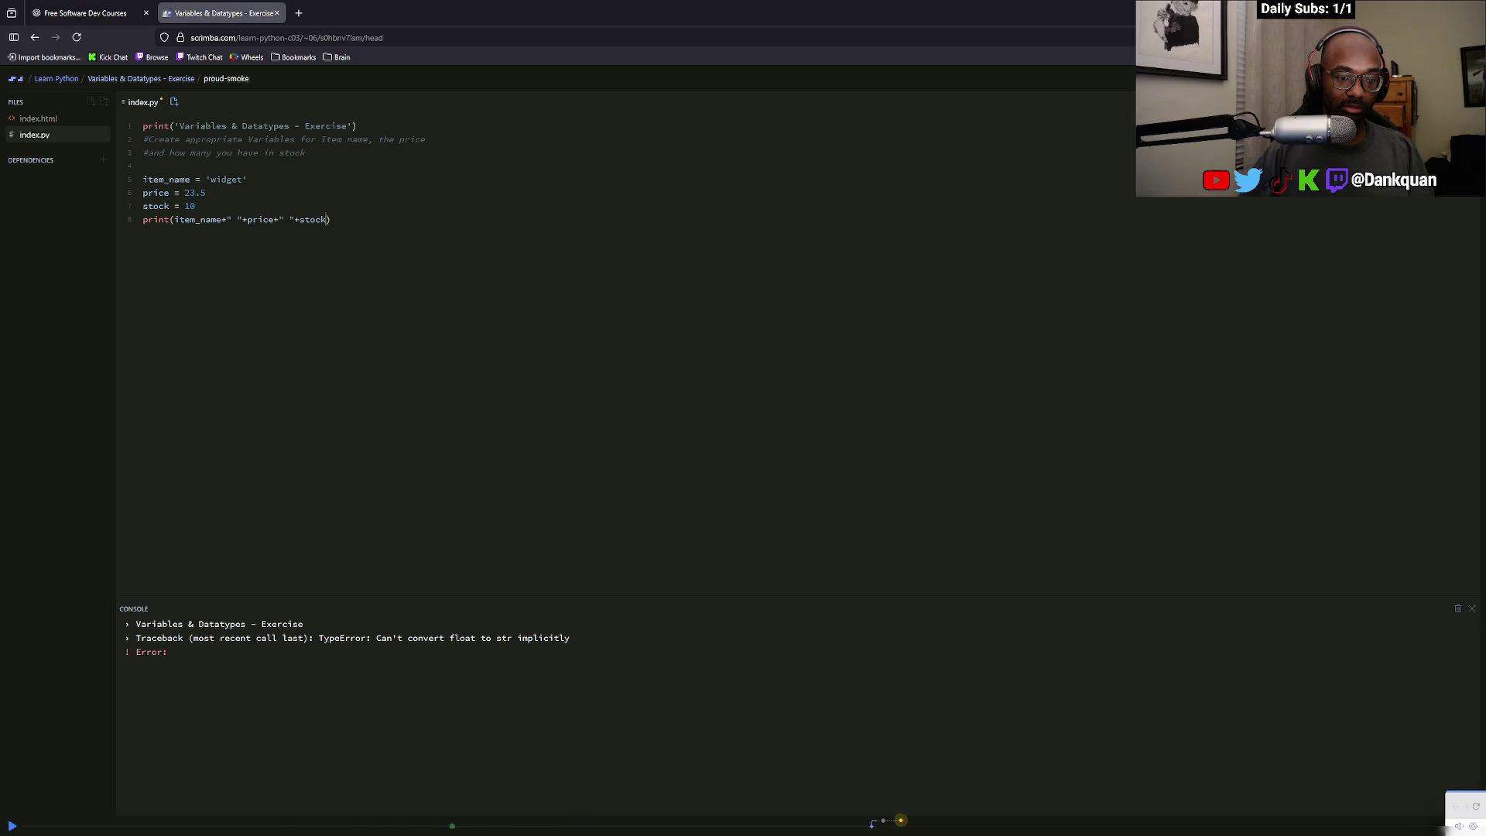
left_click_drag(379, 638, 128, 638)
left_click_drag(459, 637, 577, 644)
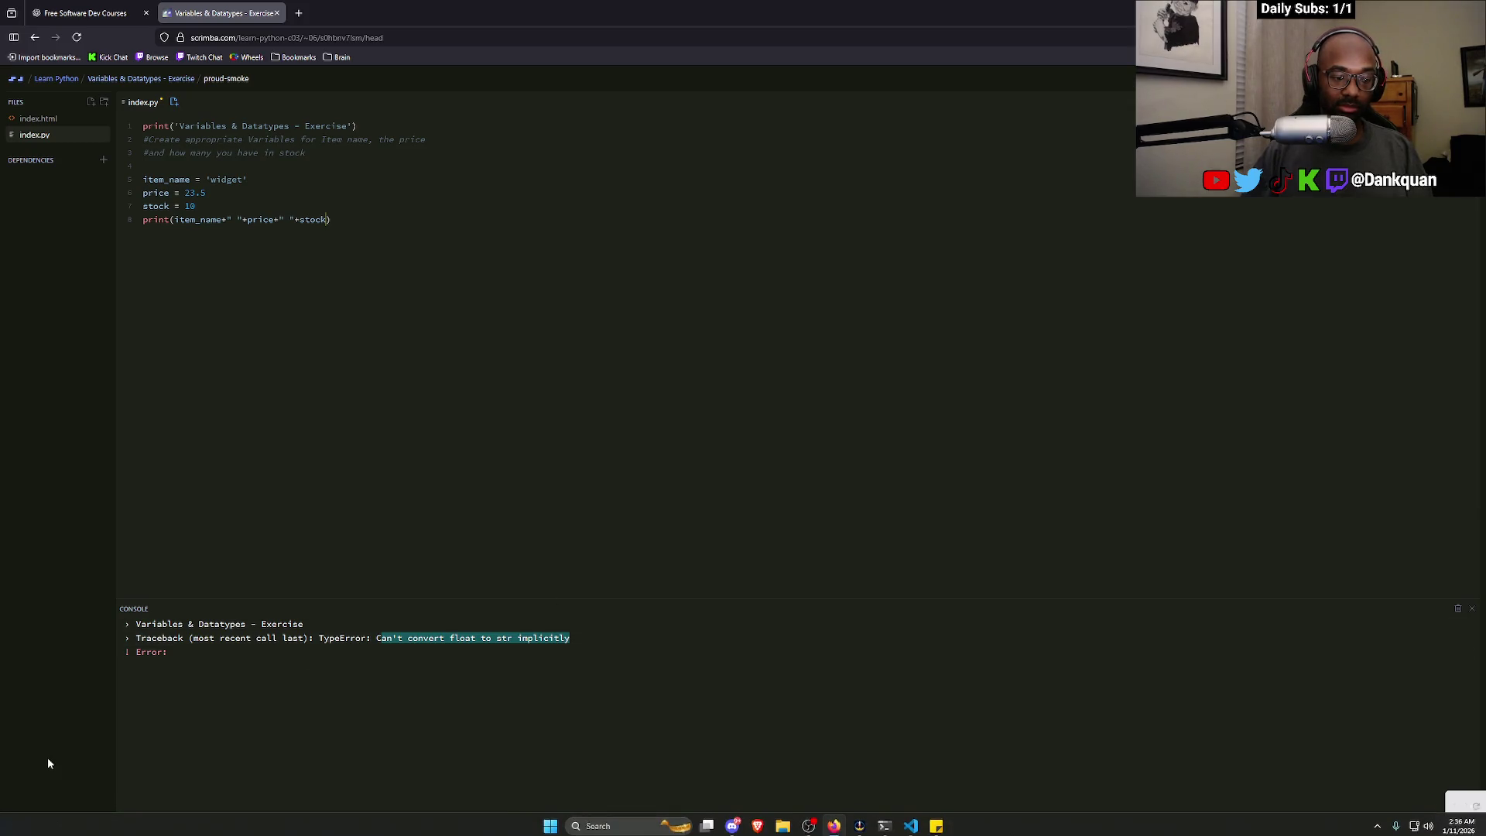
left_click(19, 823)
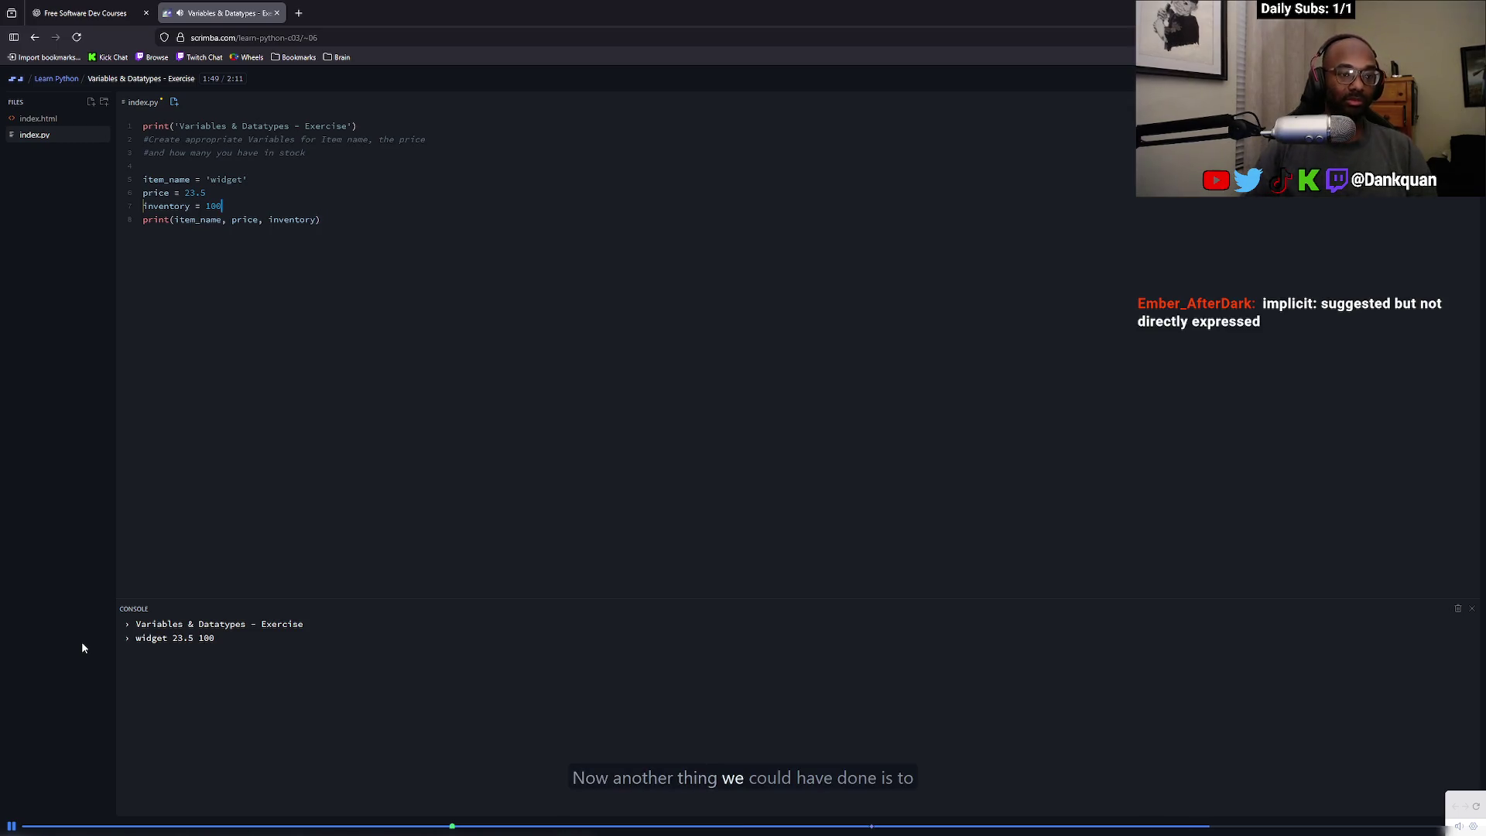
left_click(348, 292)
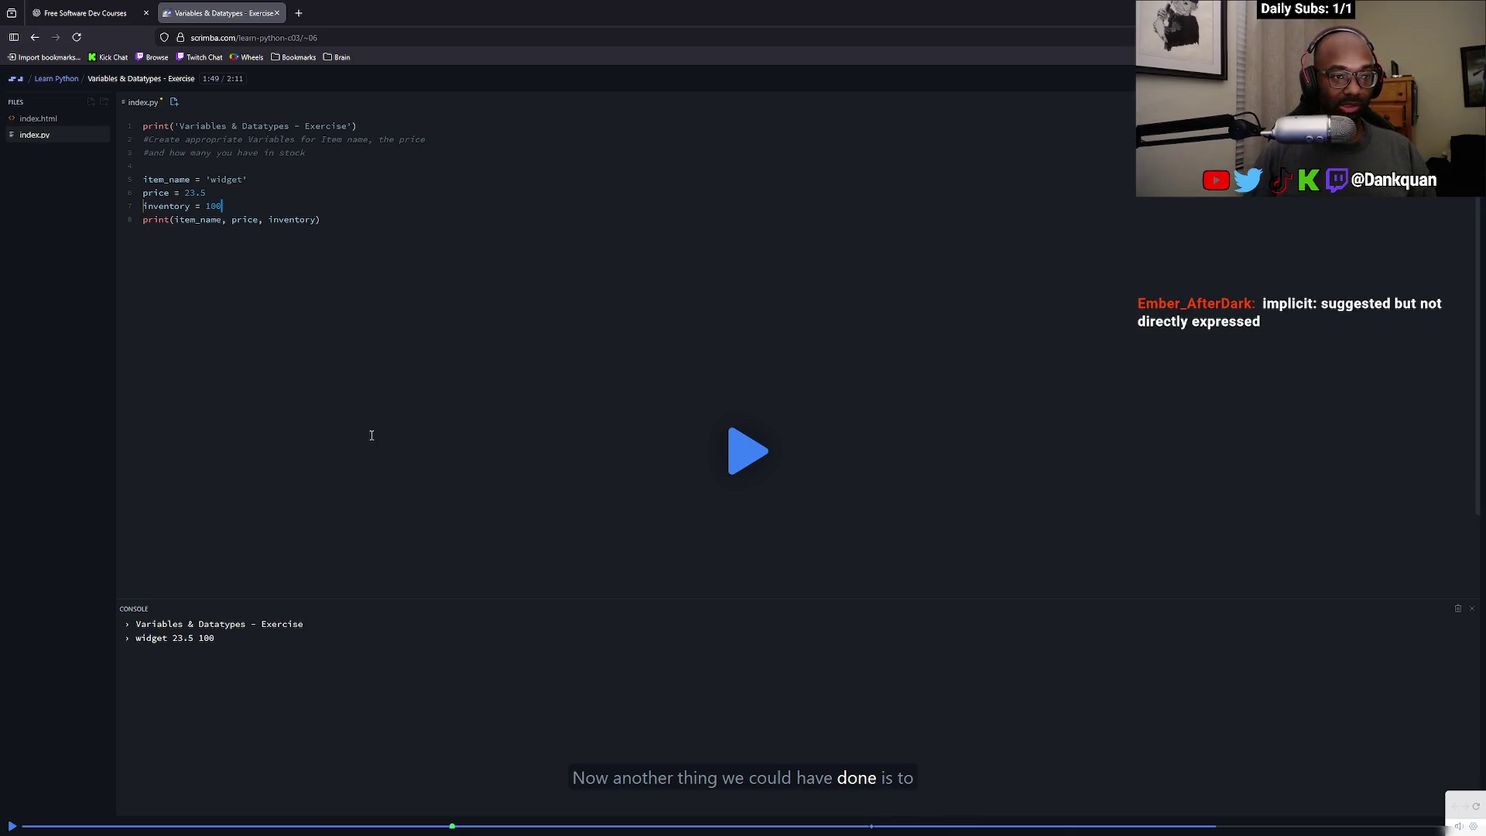
left_click(873, 826)
left_click_drag(332, 220, 232, 220)
left_click(335, 219)
key("BackSpace")
key("BackSpace")
key("BackSpace")
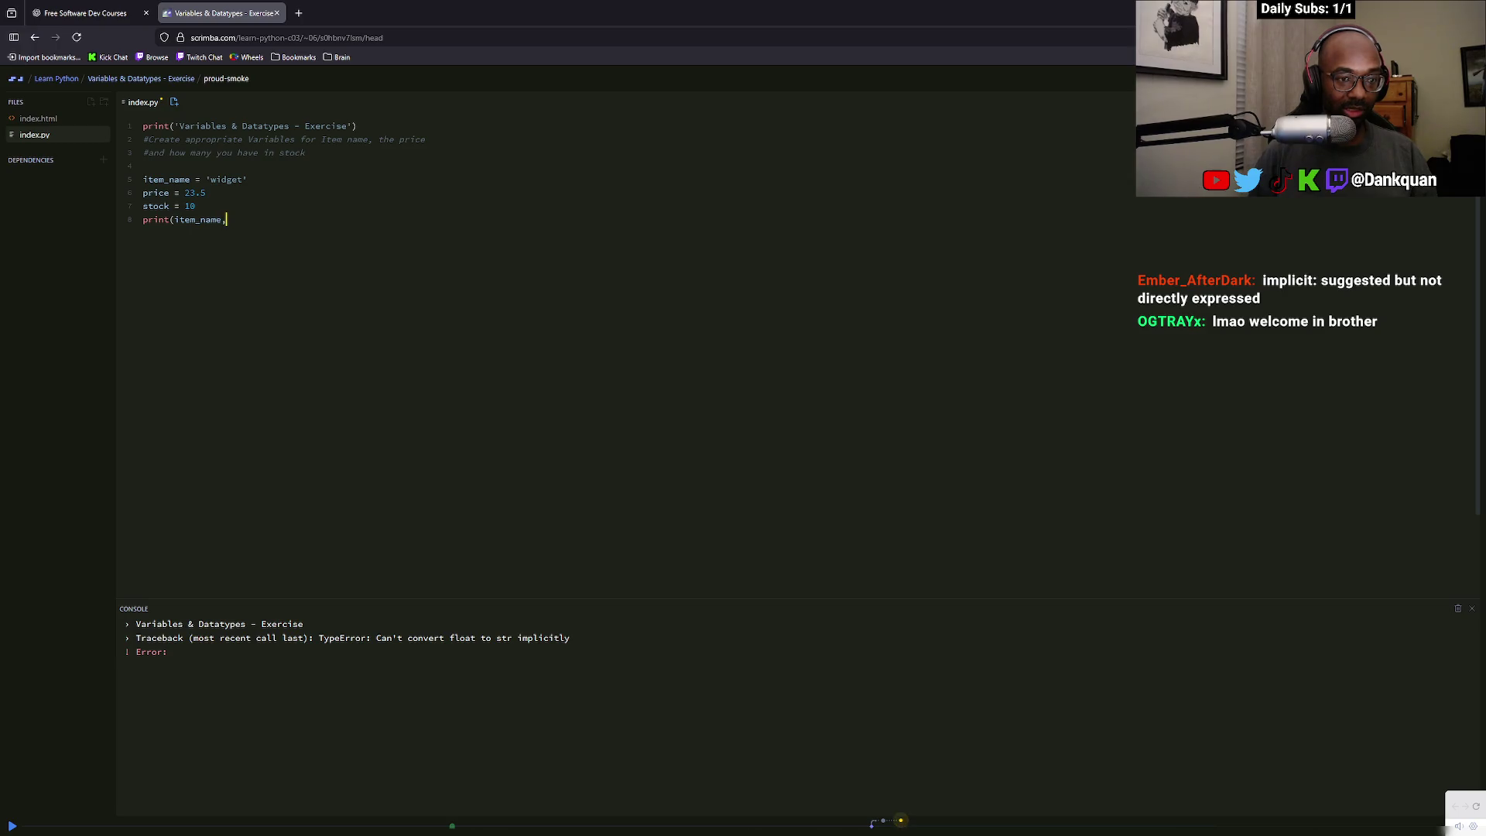
Rewrite line 8 with comma-separated arguments so it reads print(item_name, price, stock)
key("BackSpace")
type(", price, stock")
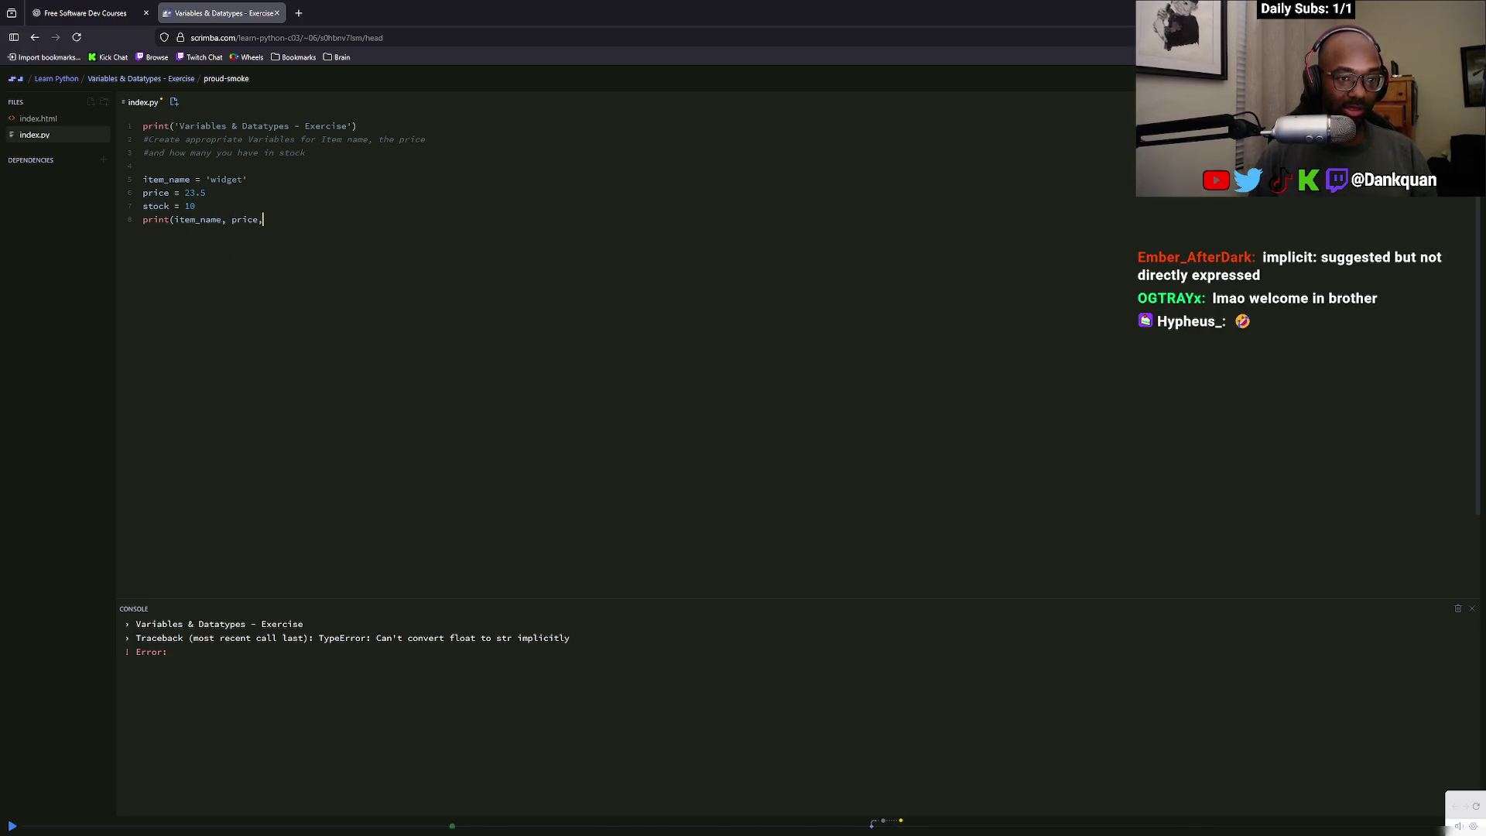
type(")")
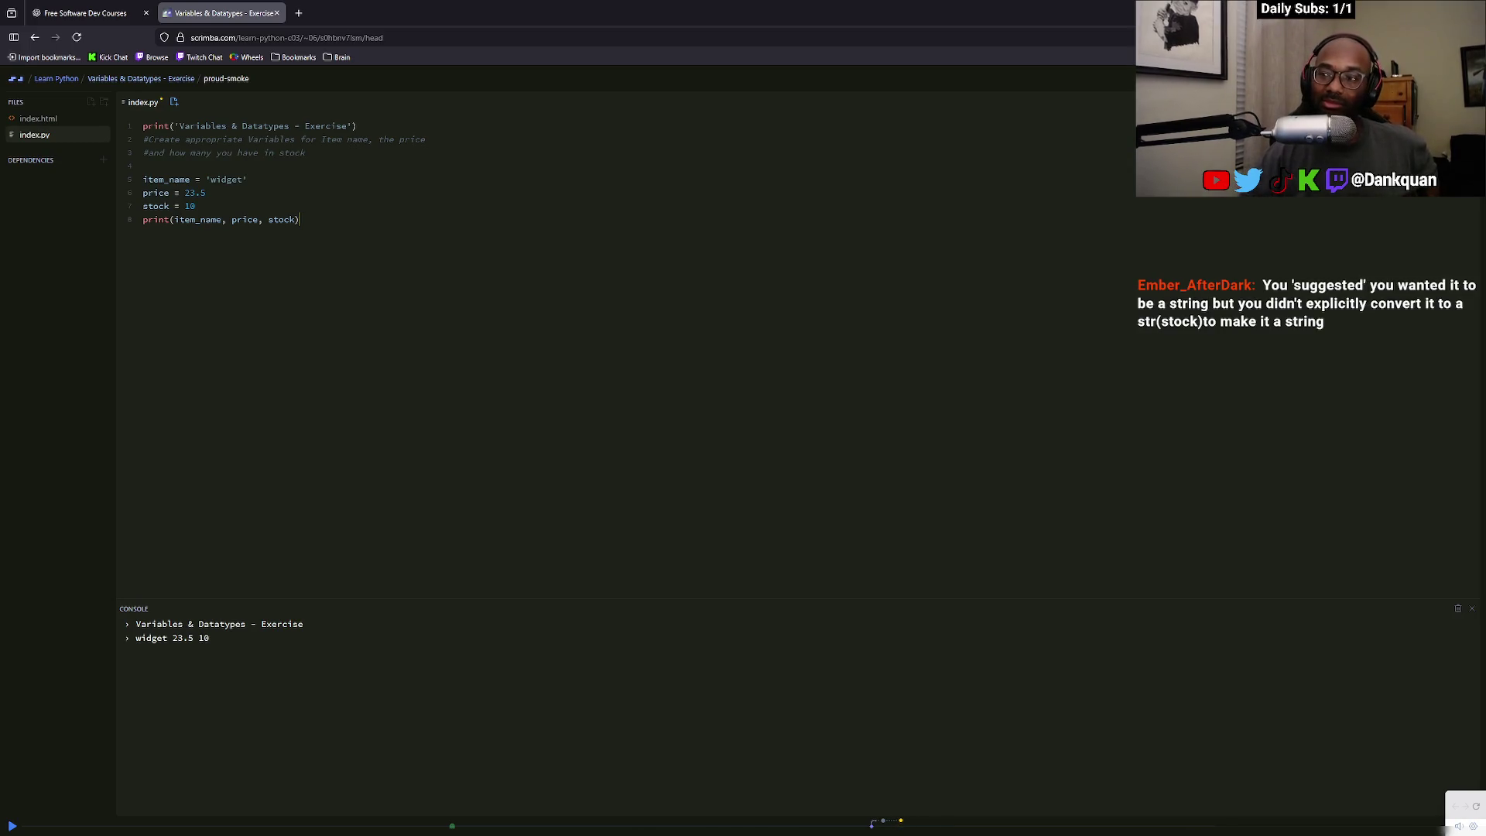
Add a 'hi', string before inventory in the print call and save to run it
left_click(12, 827)
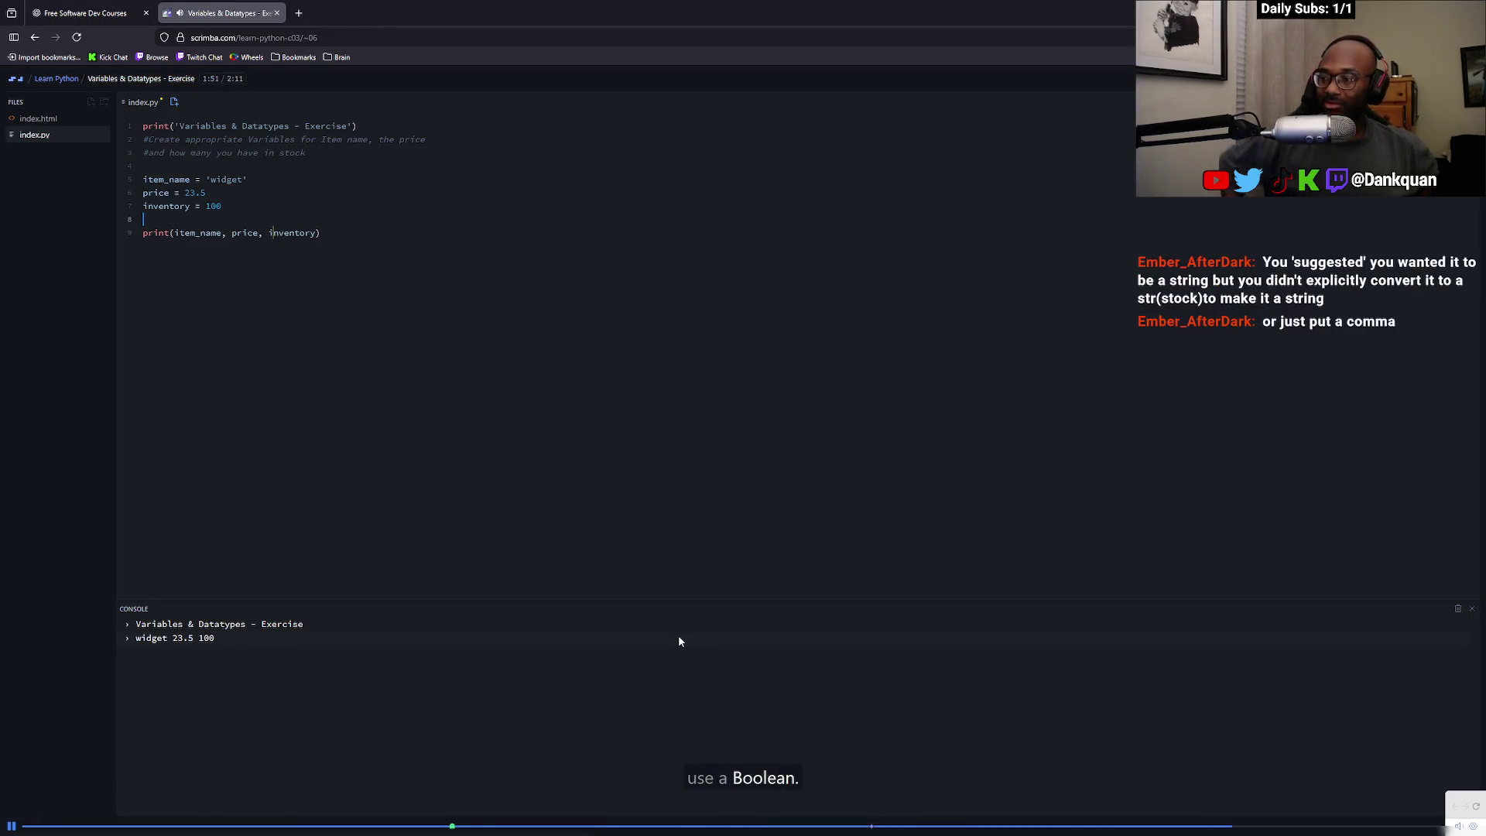
key("space")
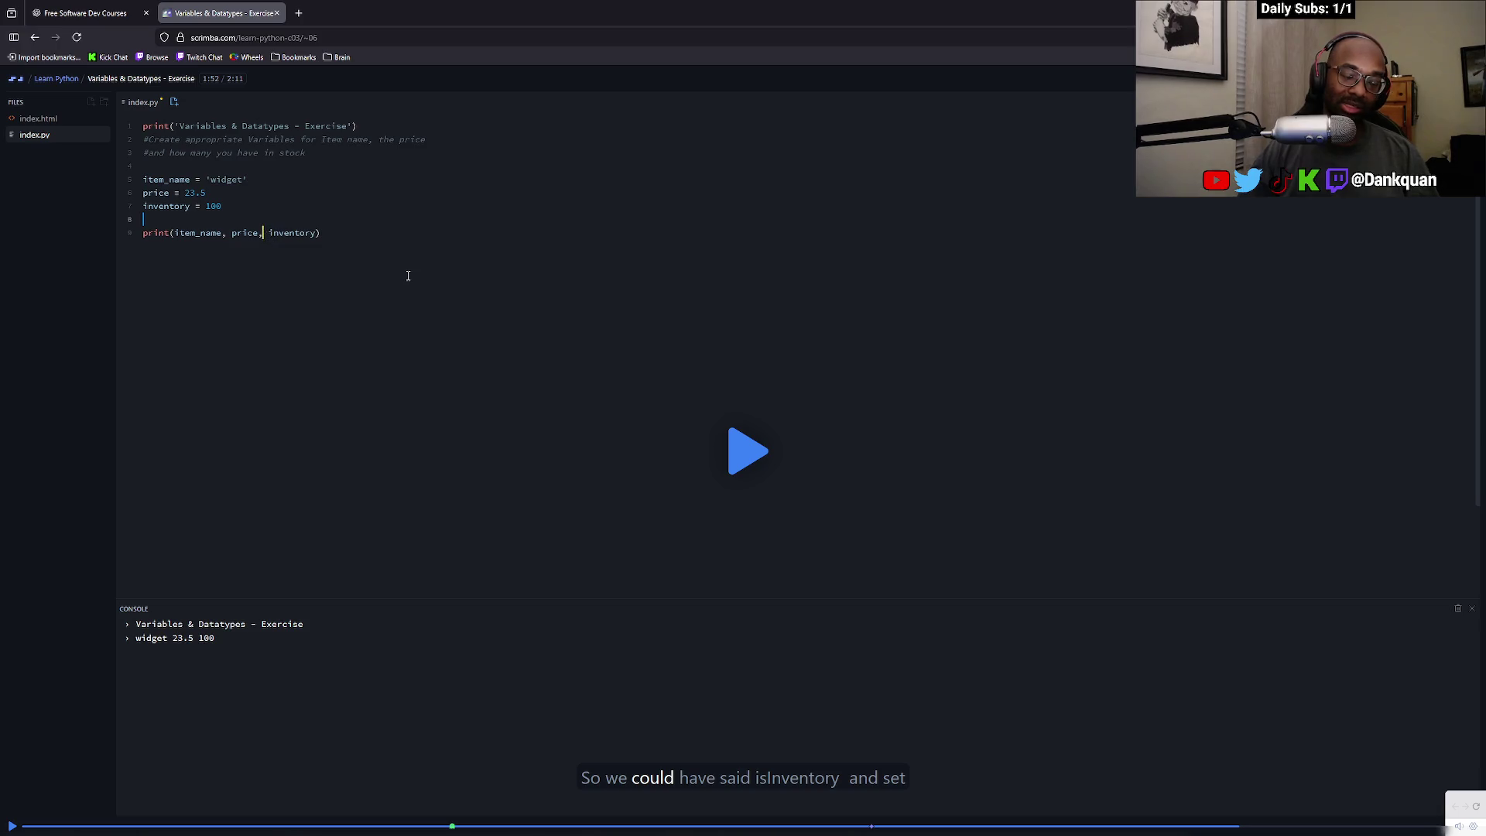
type("'")
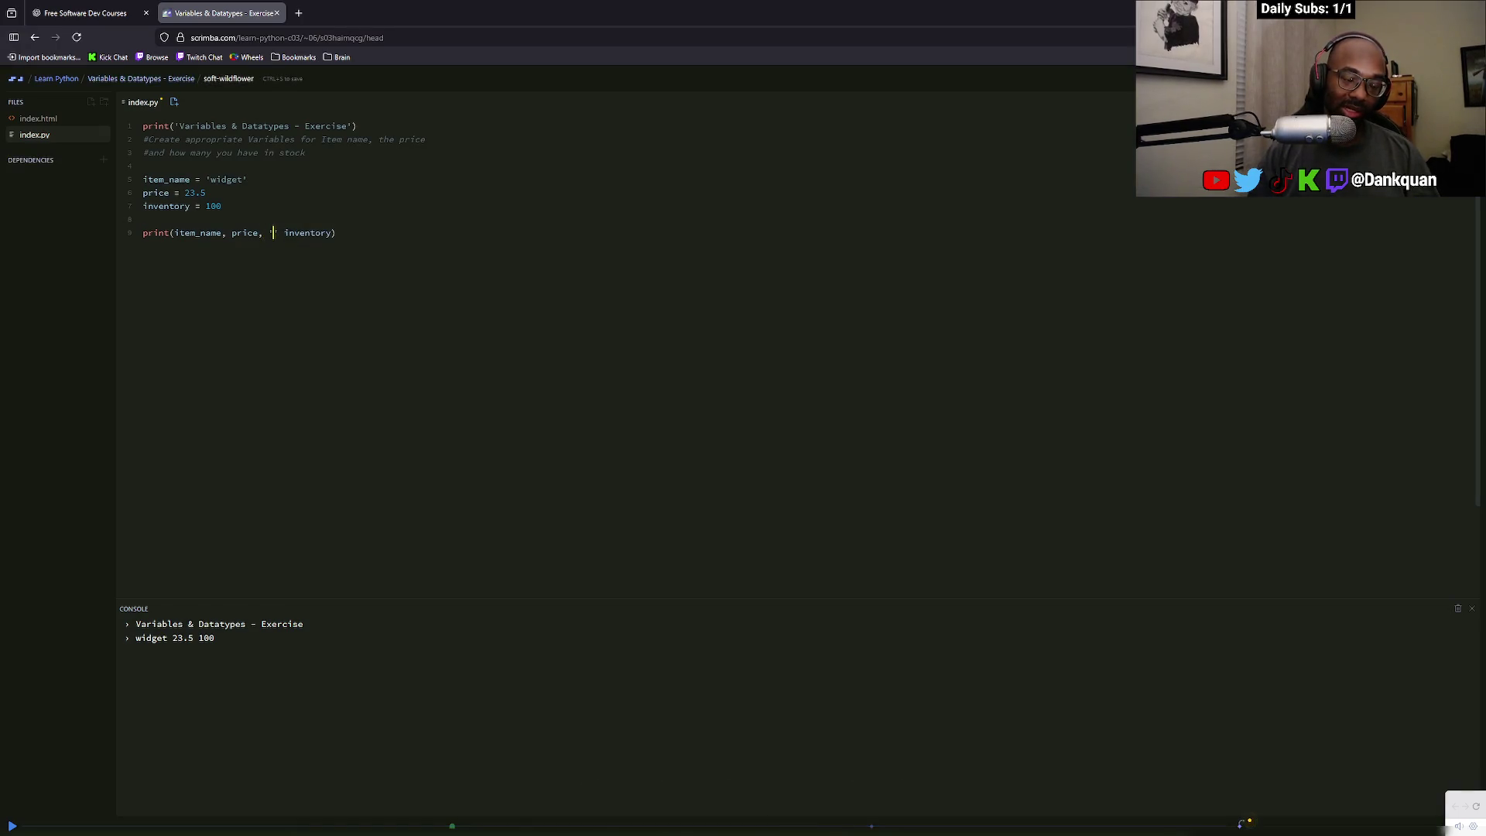
type("hi")
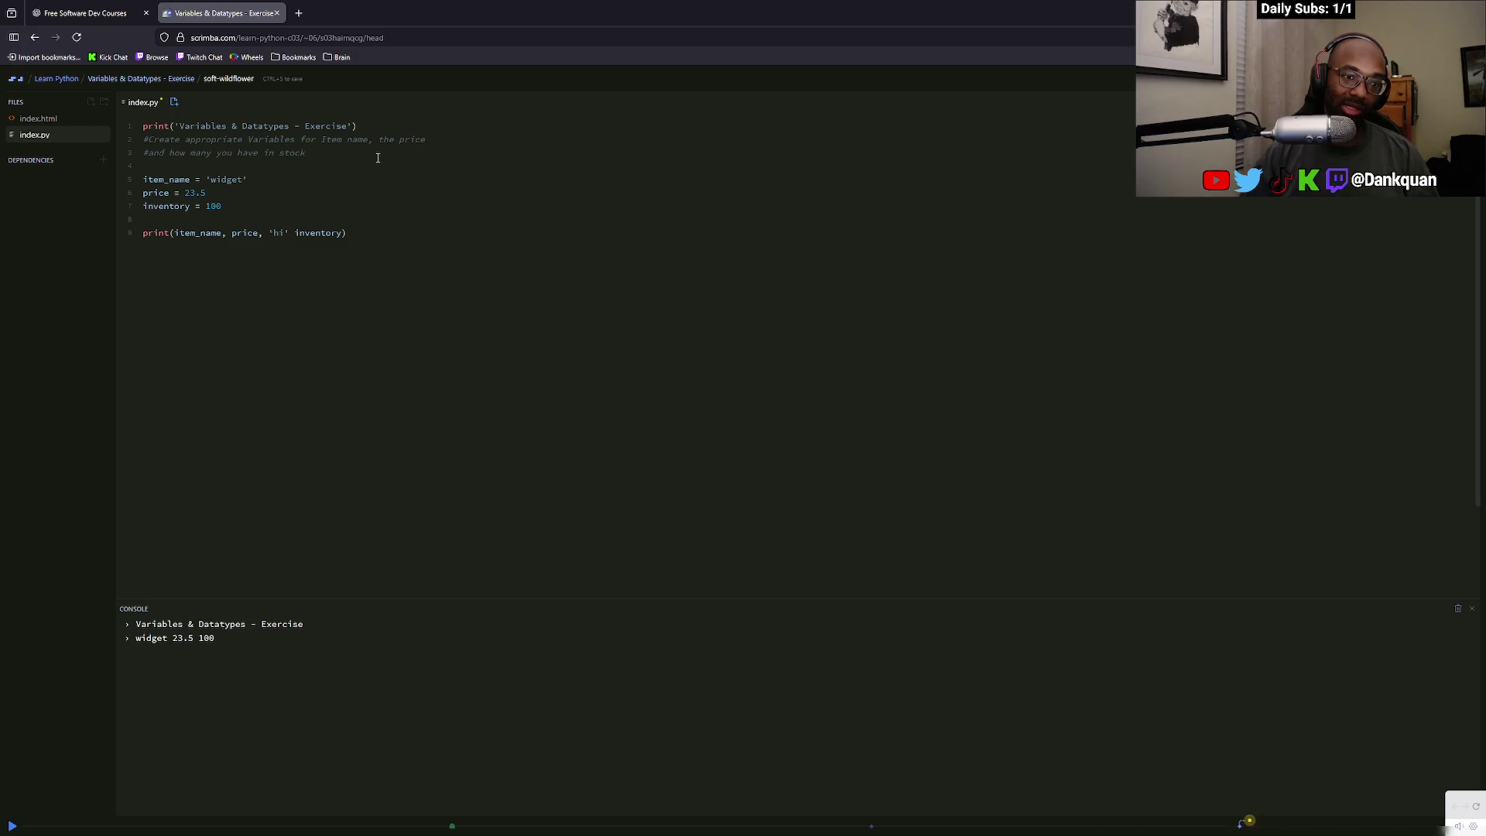
type("',")
key("ctrl+s")
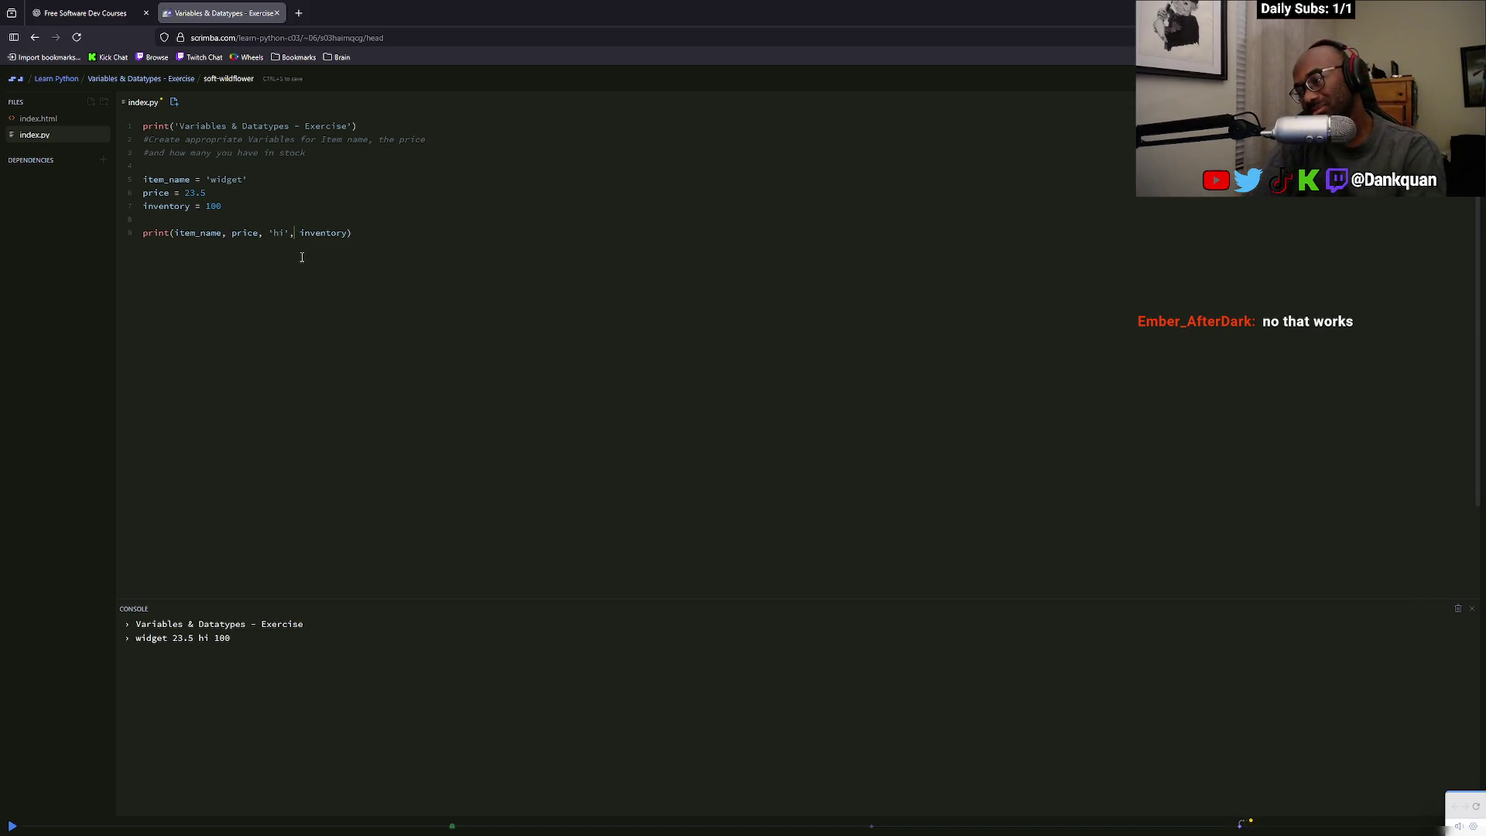
Insert 'bye', right after 'hi', in the print line
left_click(392, 231)
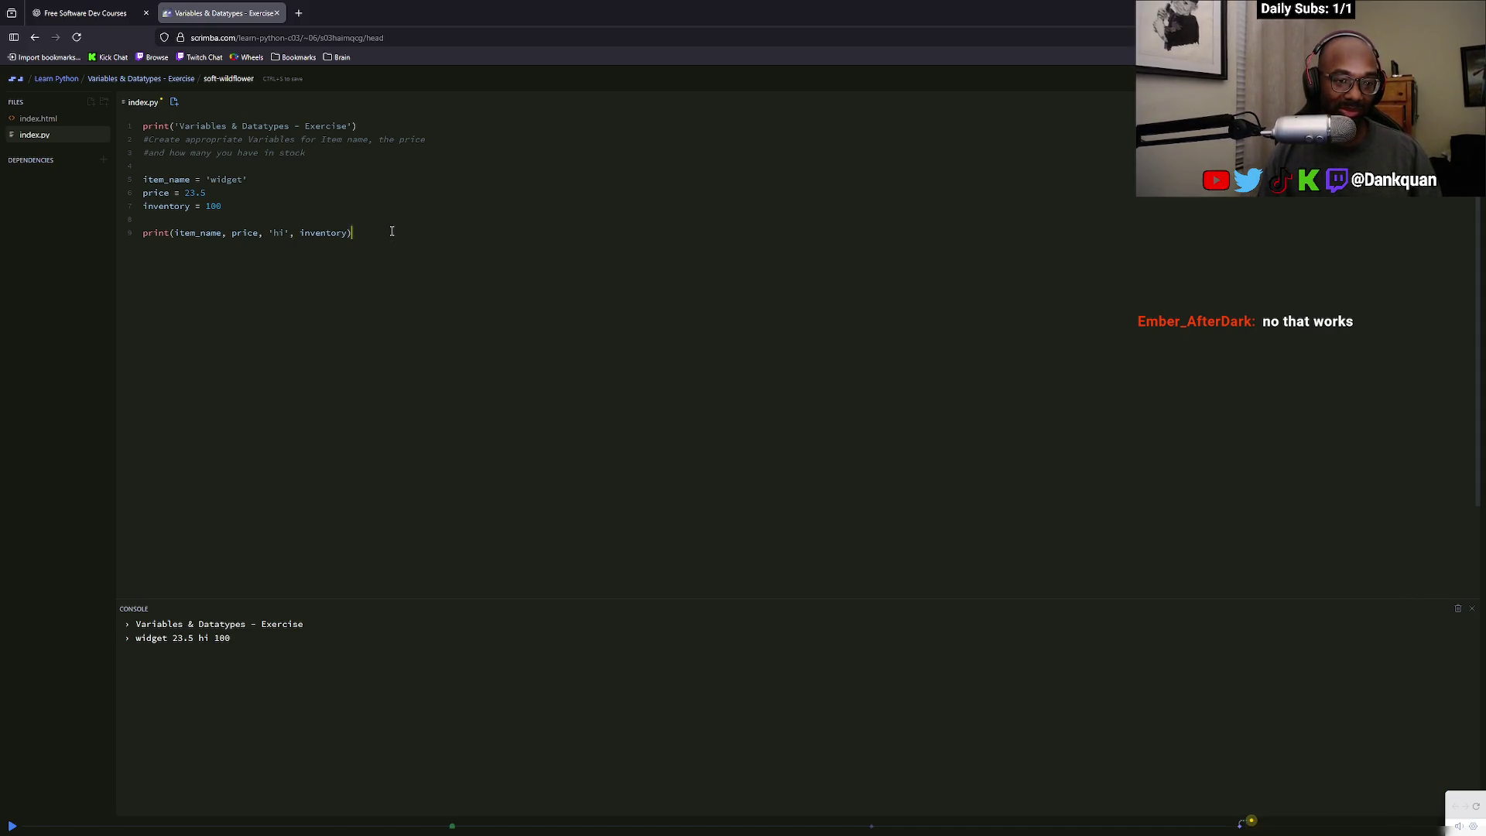
left_click(291, 233)
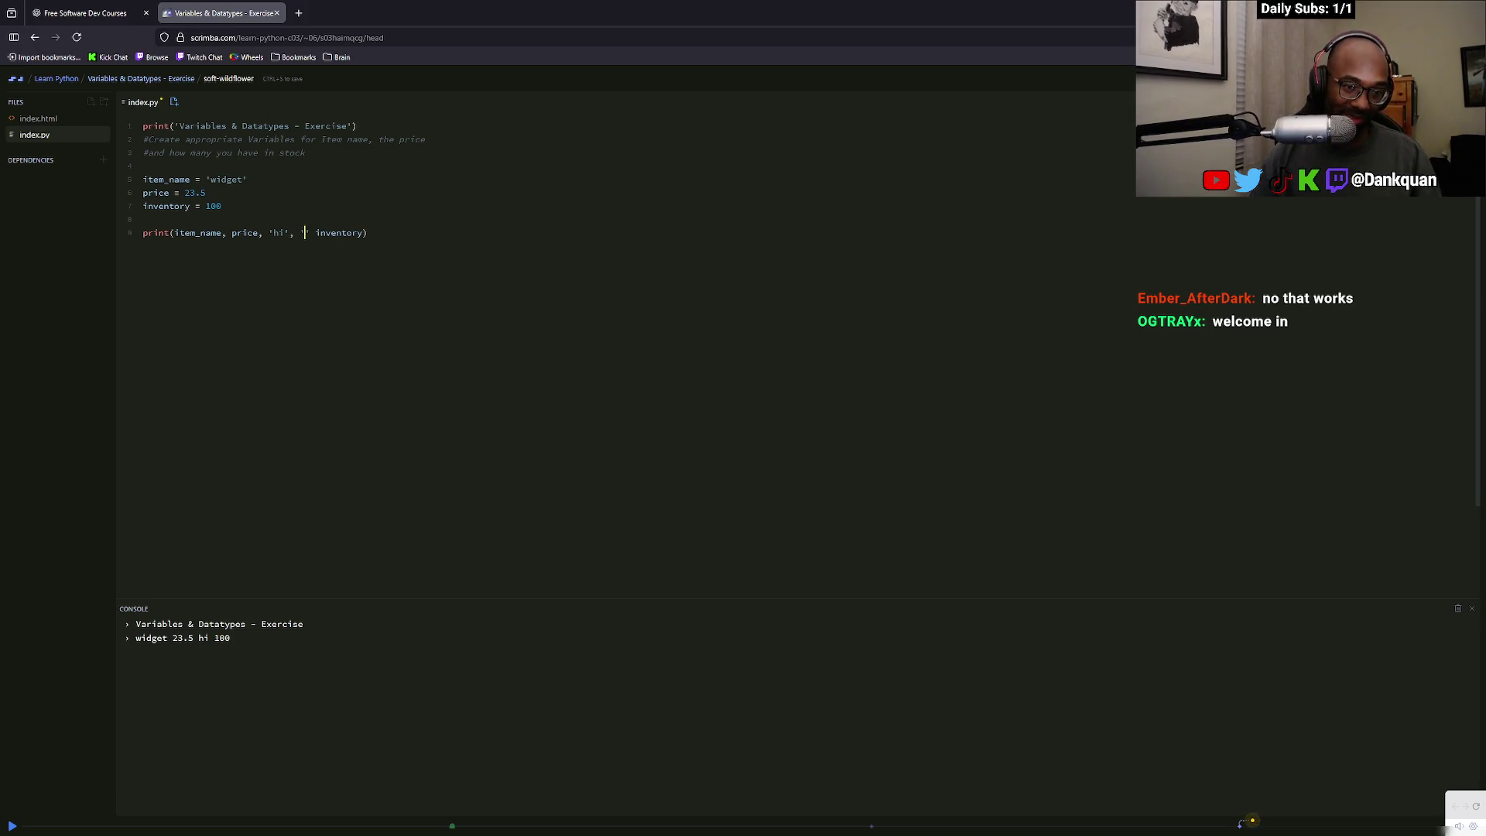
type("'b")
type("ye")
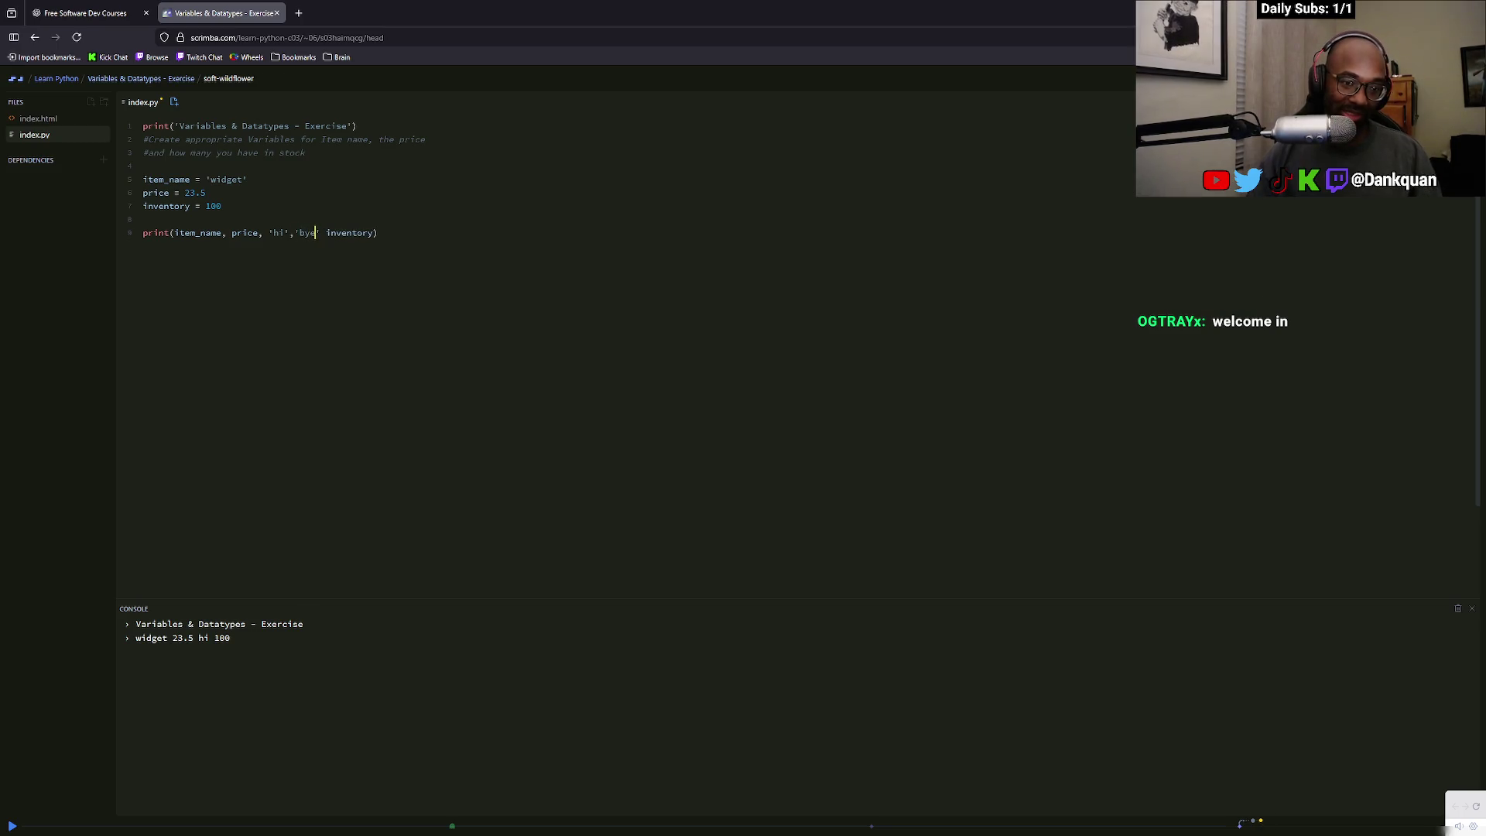
type("'")
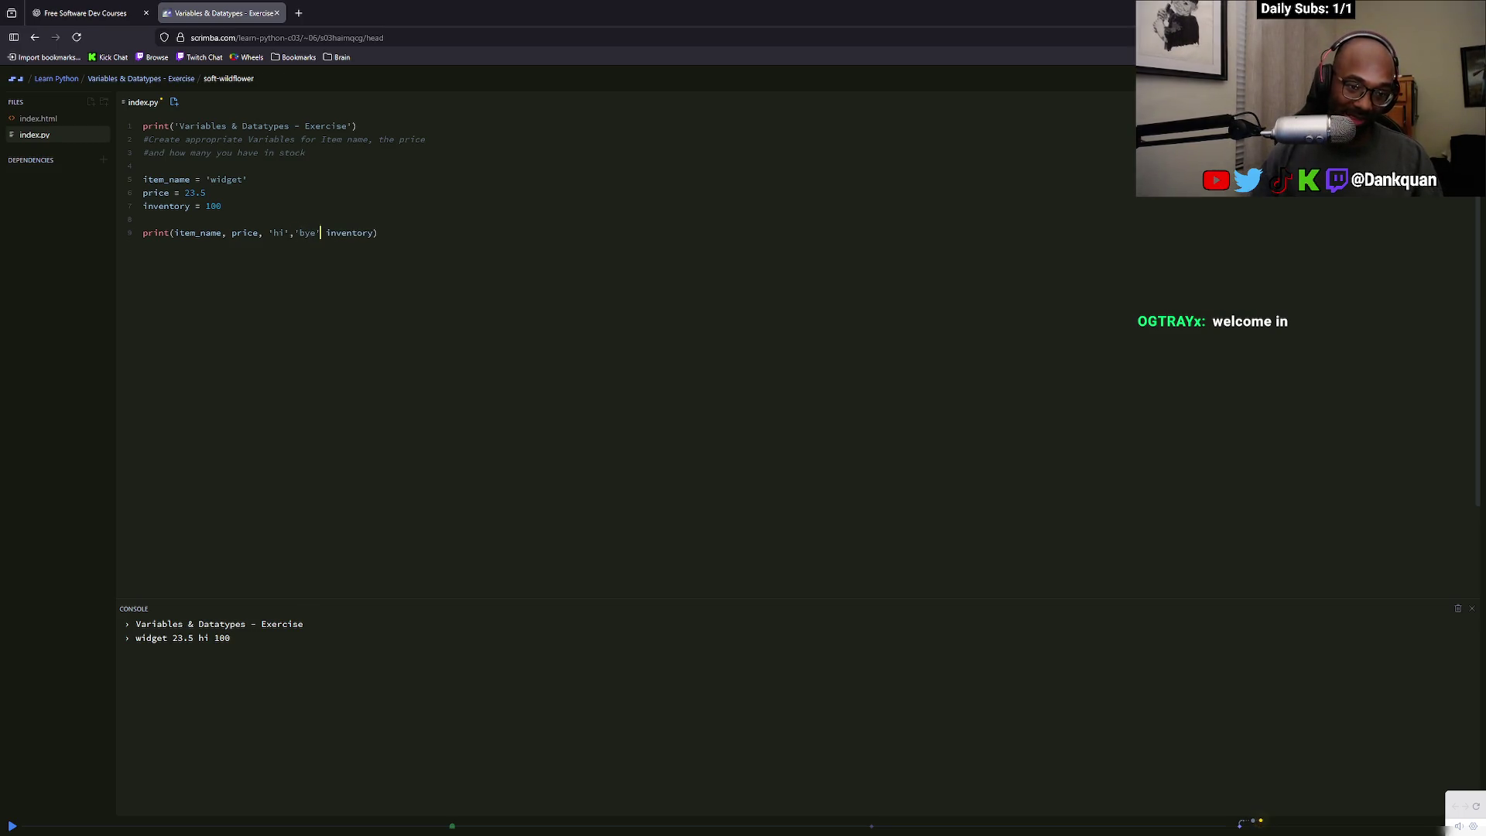
type(",")
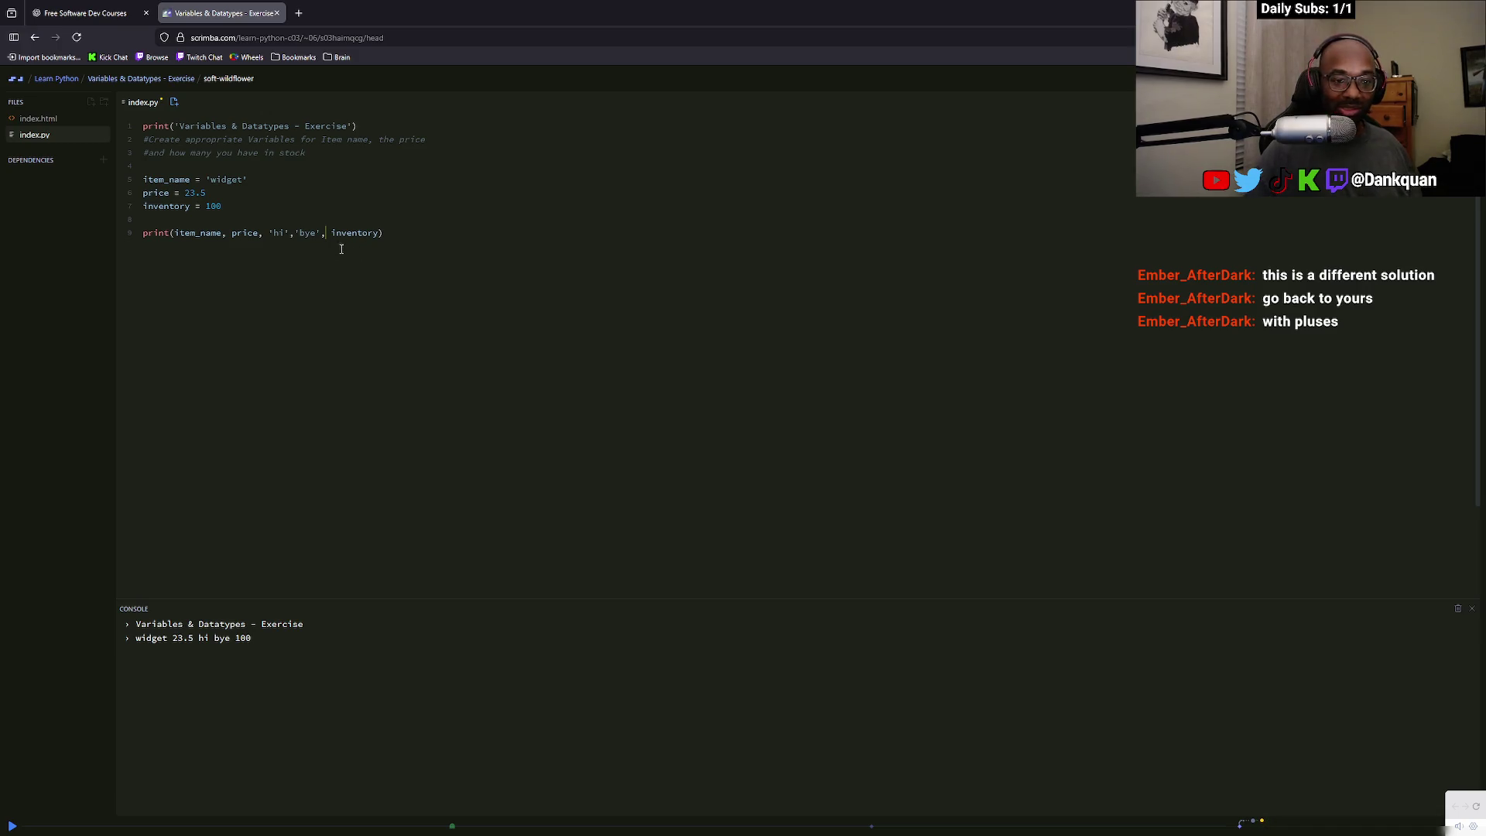
Add a new line below the comma note in Sticky Notes, then pause the walkthrough to restore the Cheerios code
key("space")
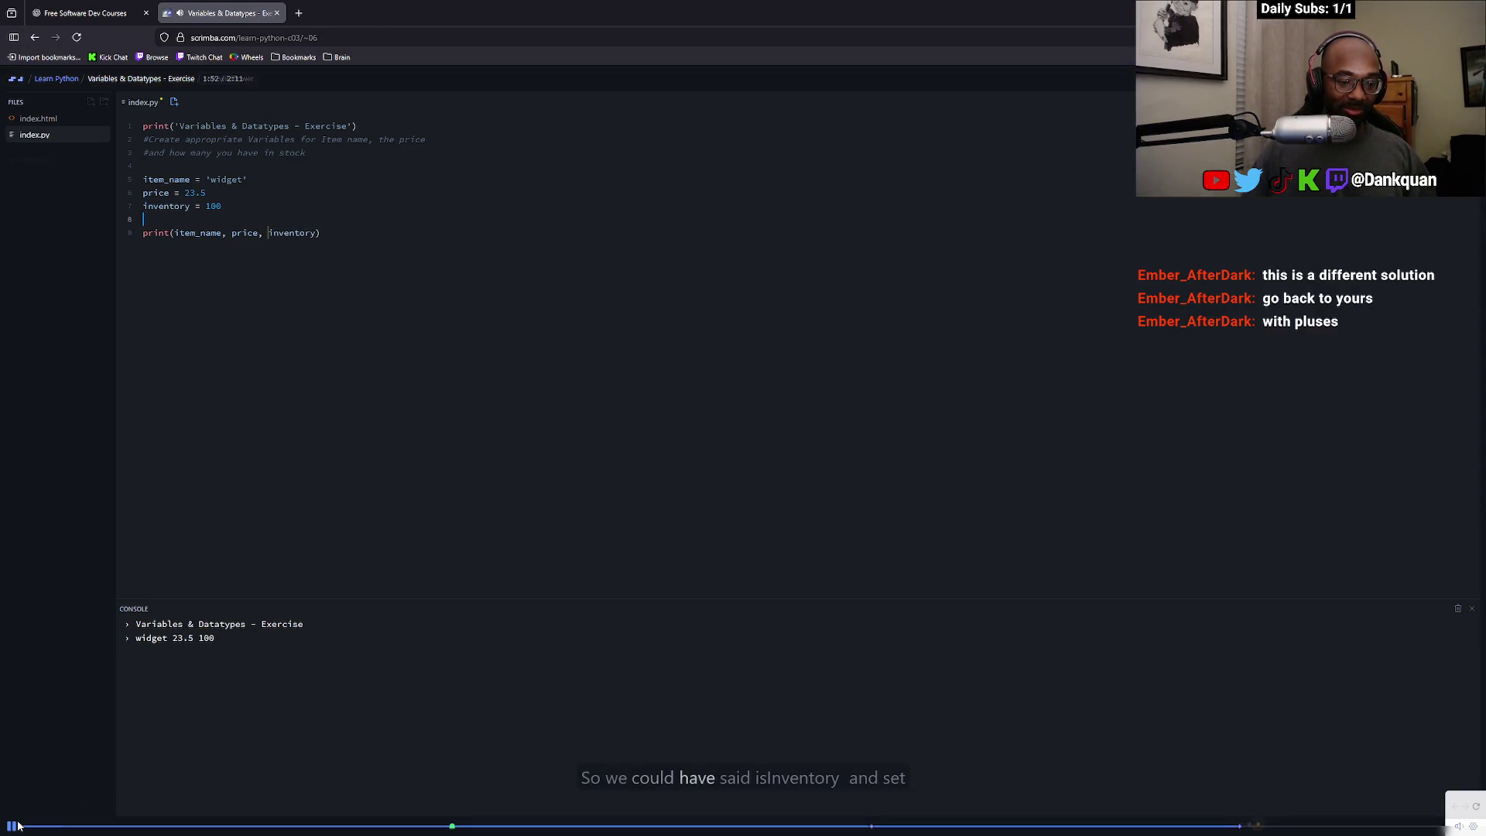
key("alt+Tab")
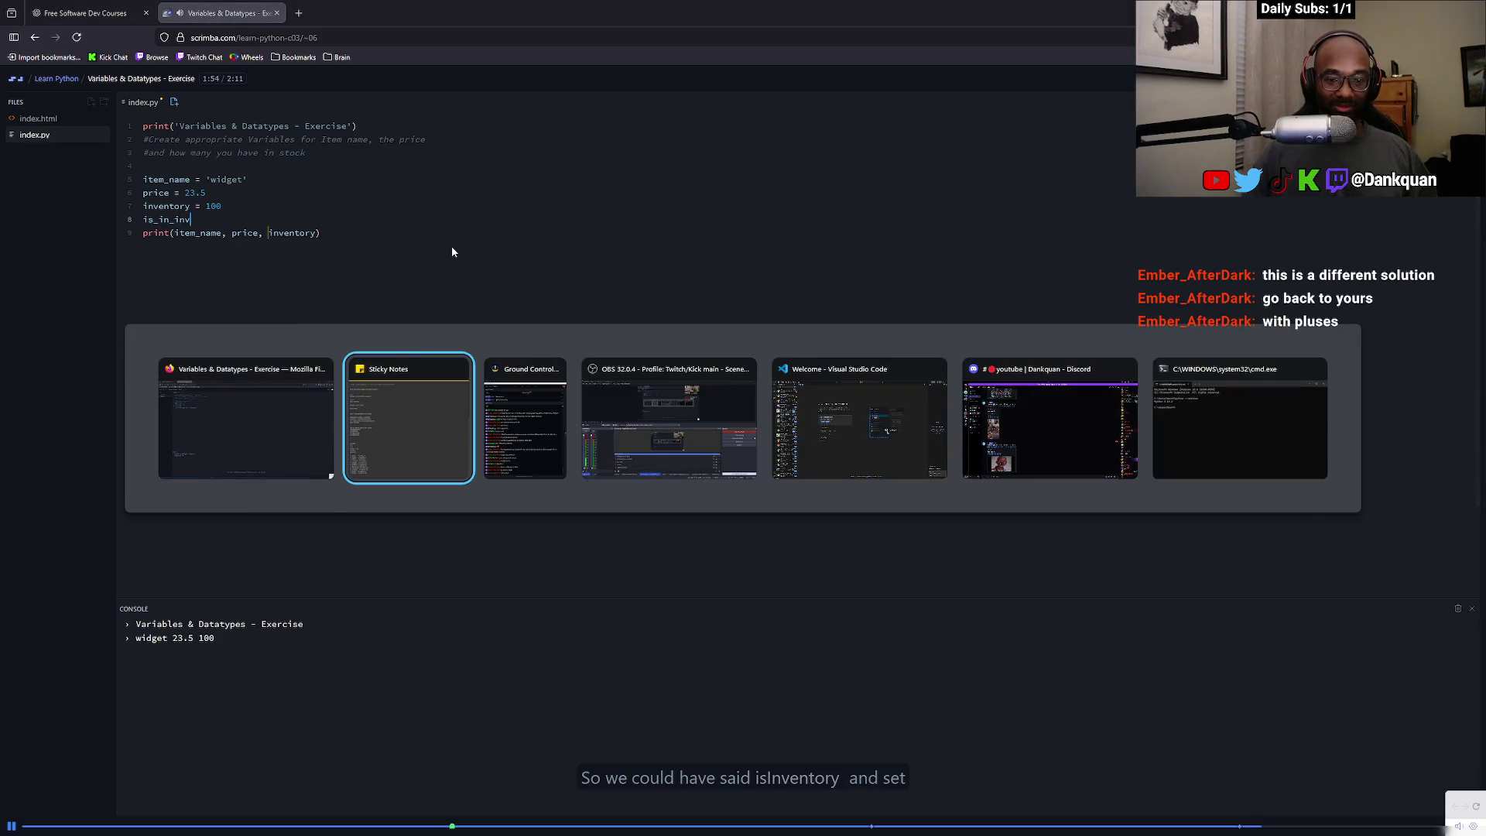
left_click(630, 298)
key("alt+Tab")
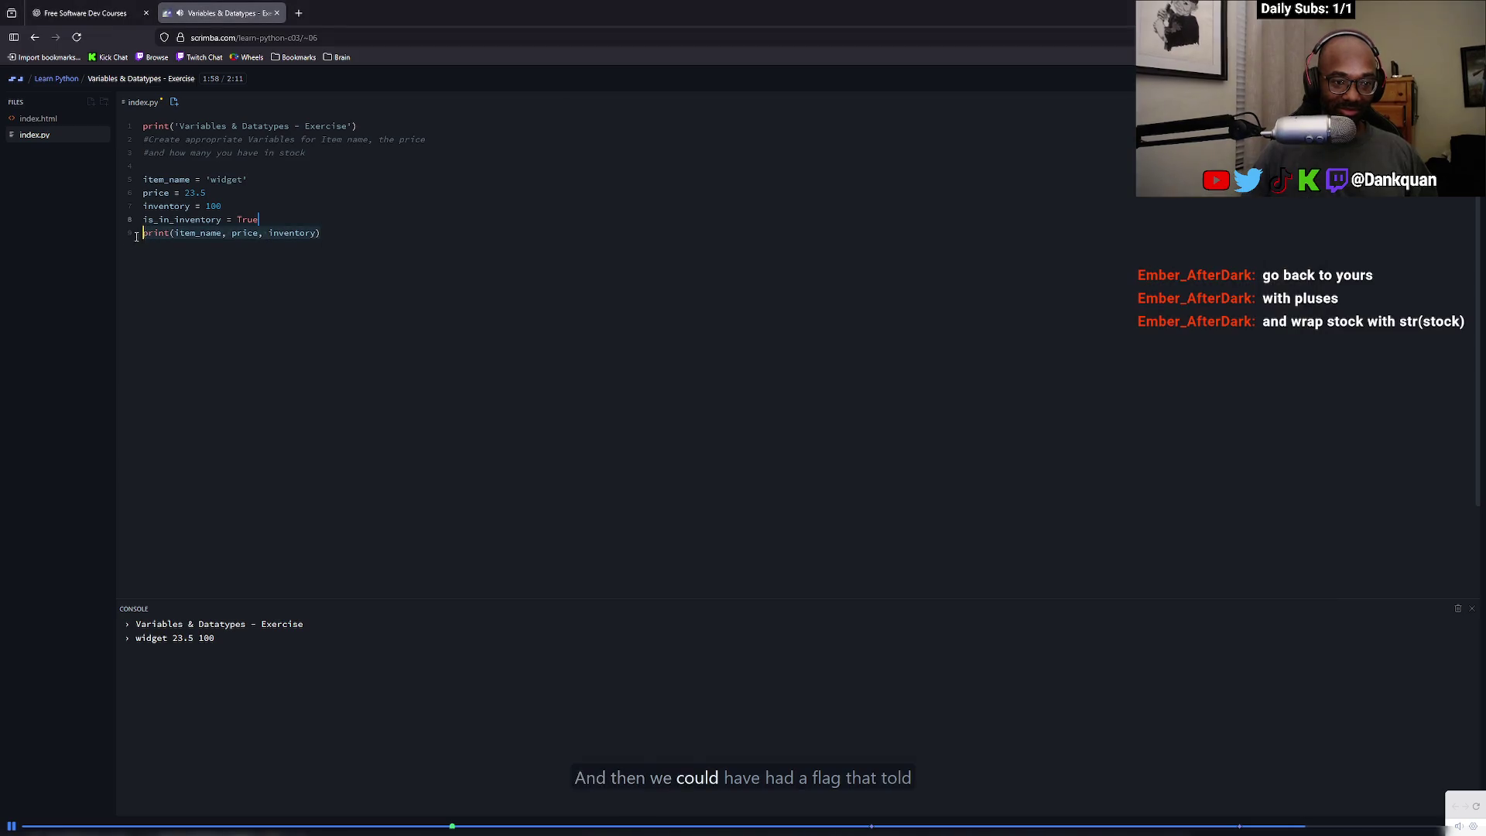
key("alt+Tab")
scroll(775, 535, "down", 1)
left_click(678, 472)
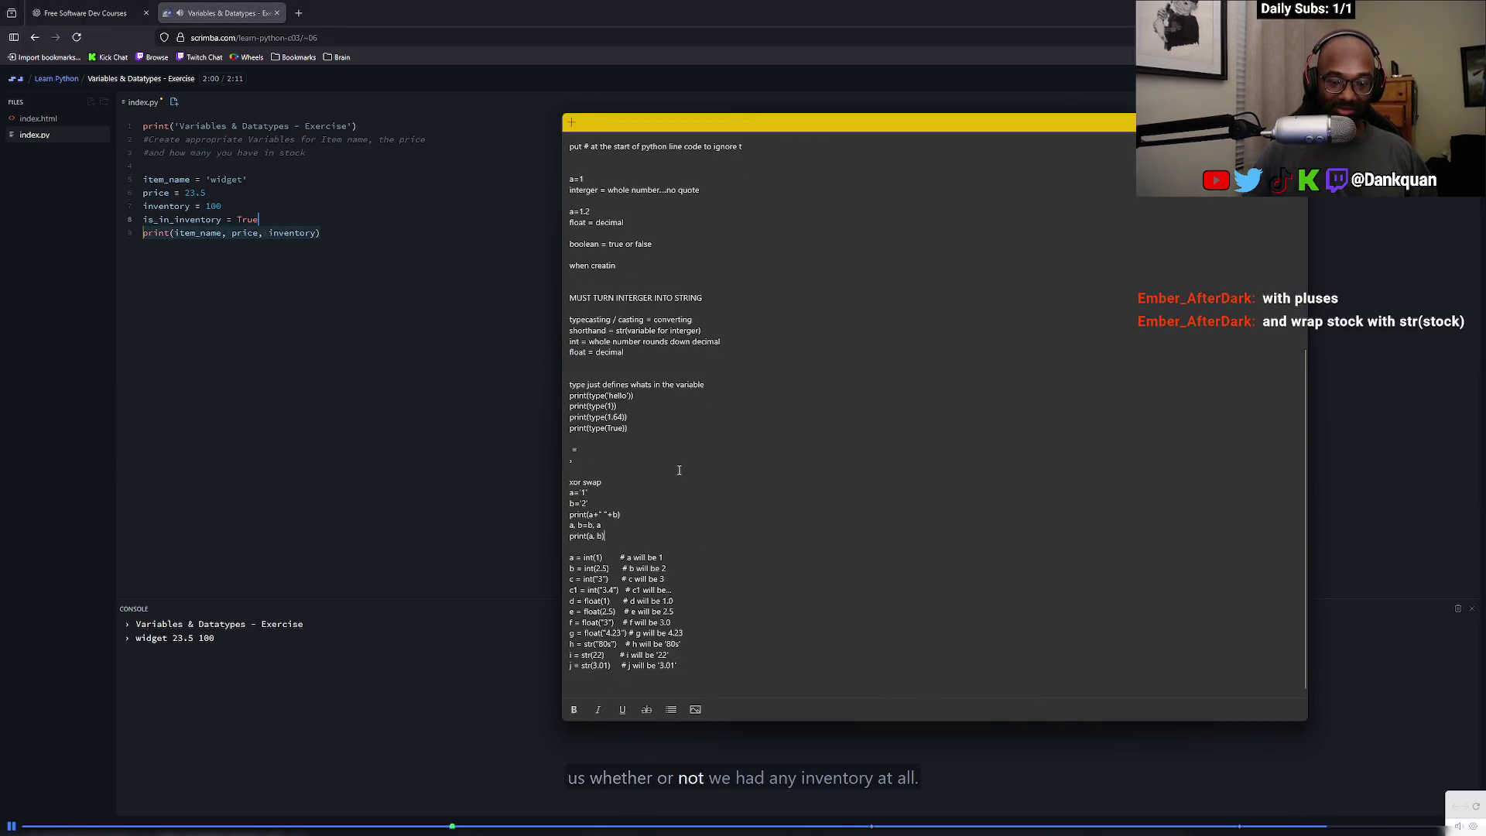
key("Return")
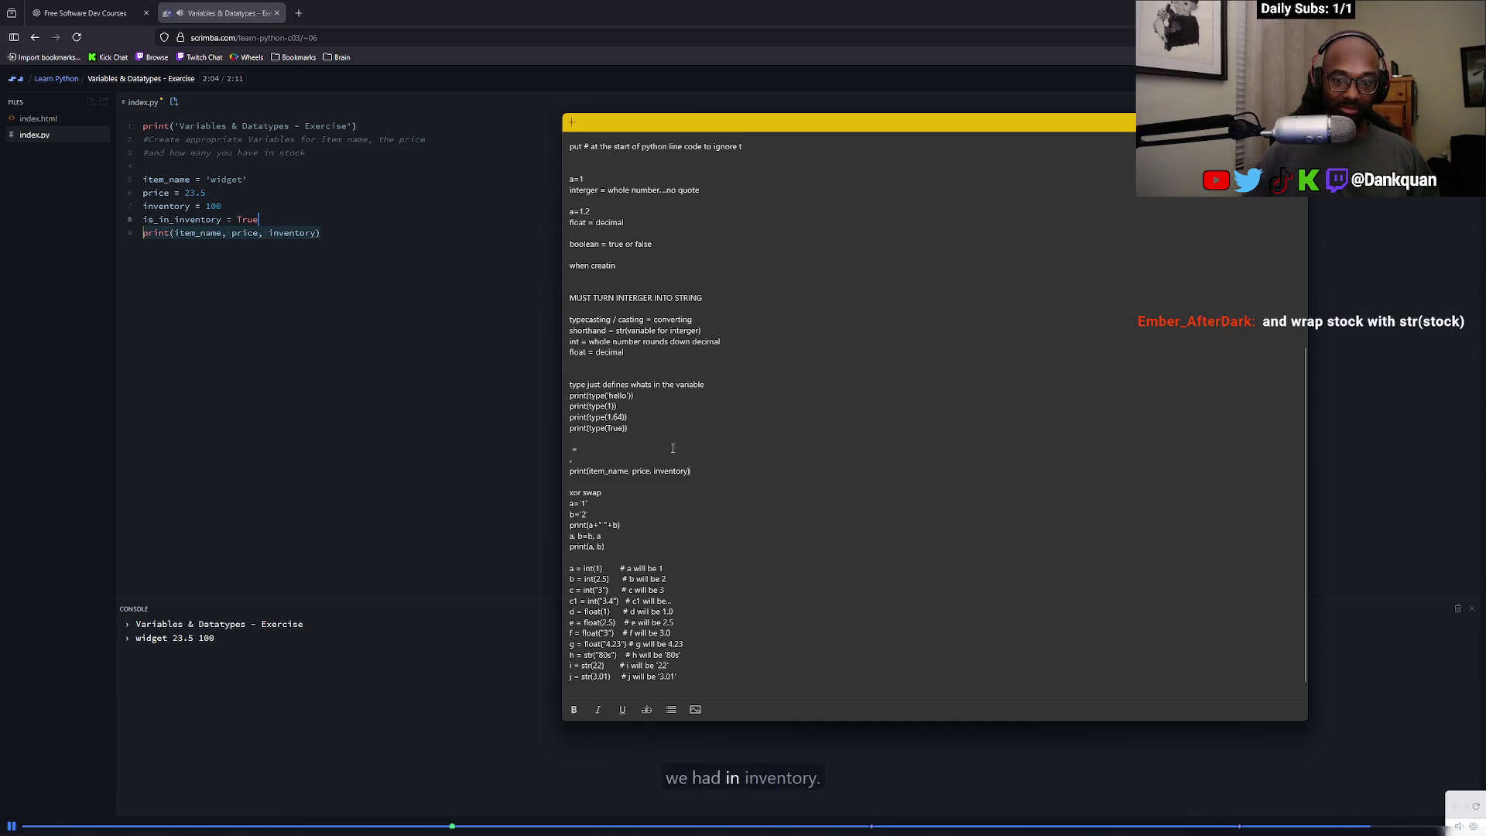
key("alt+Tab")
left_click(288, 249)
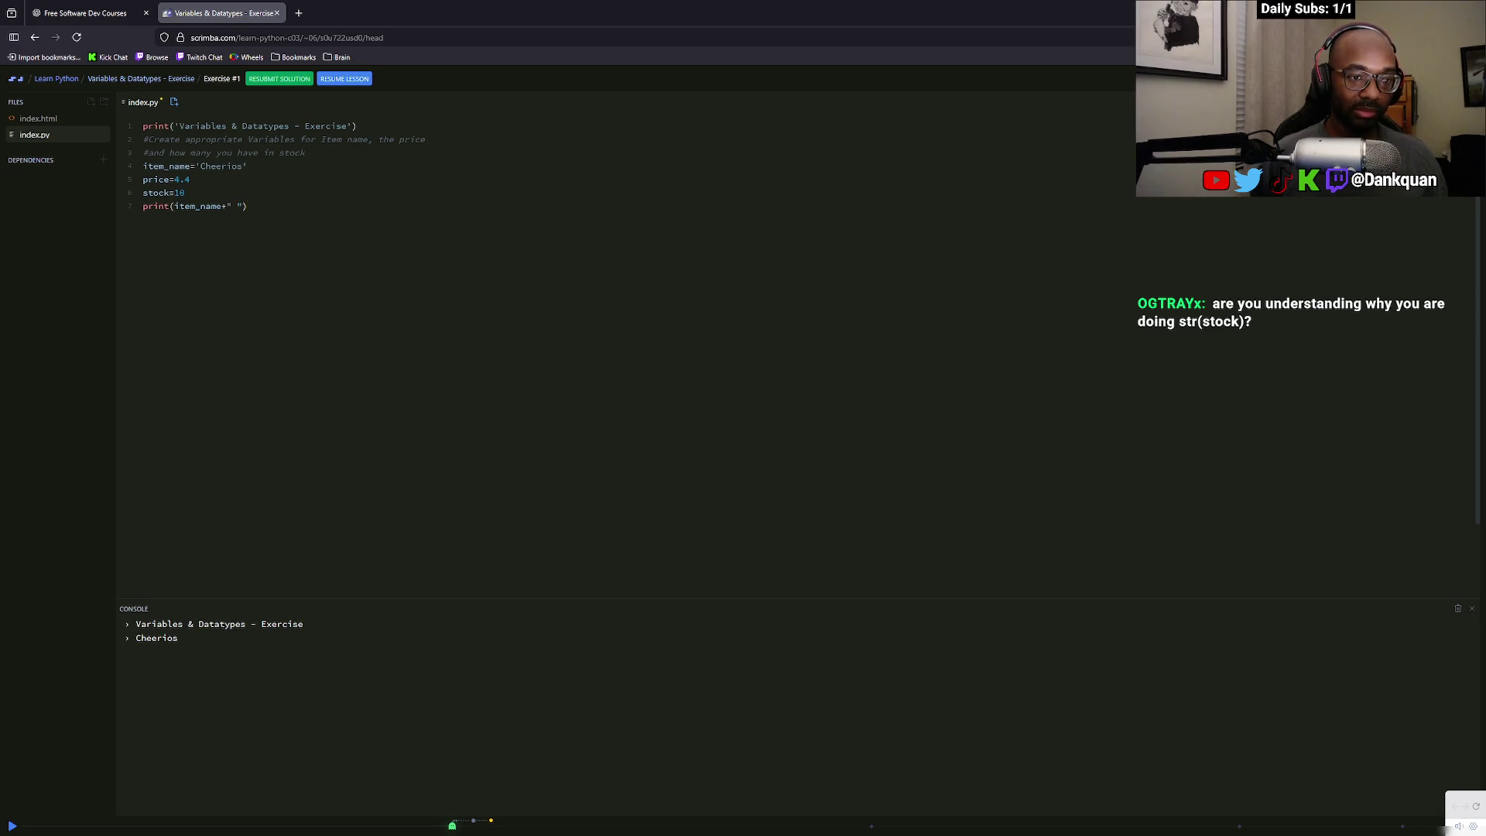
Append +str(price) to the line 7 print and save to run it
type("+price")
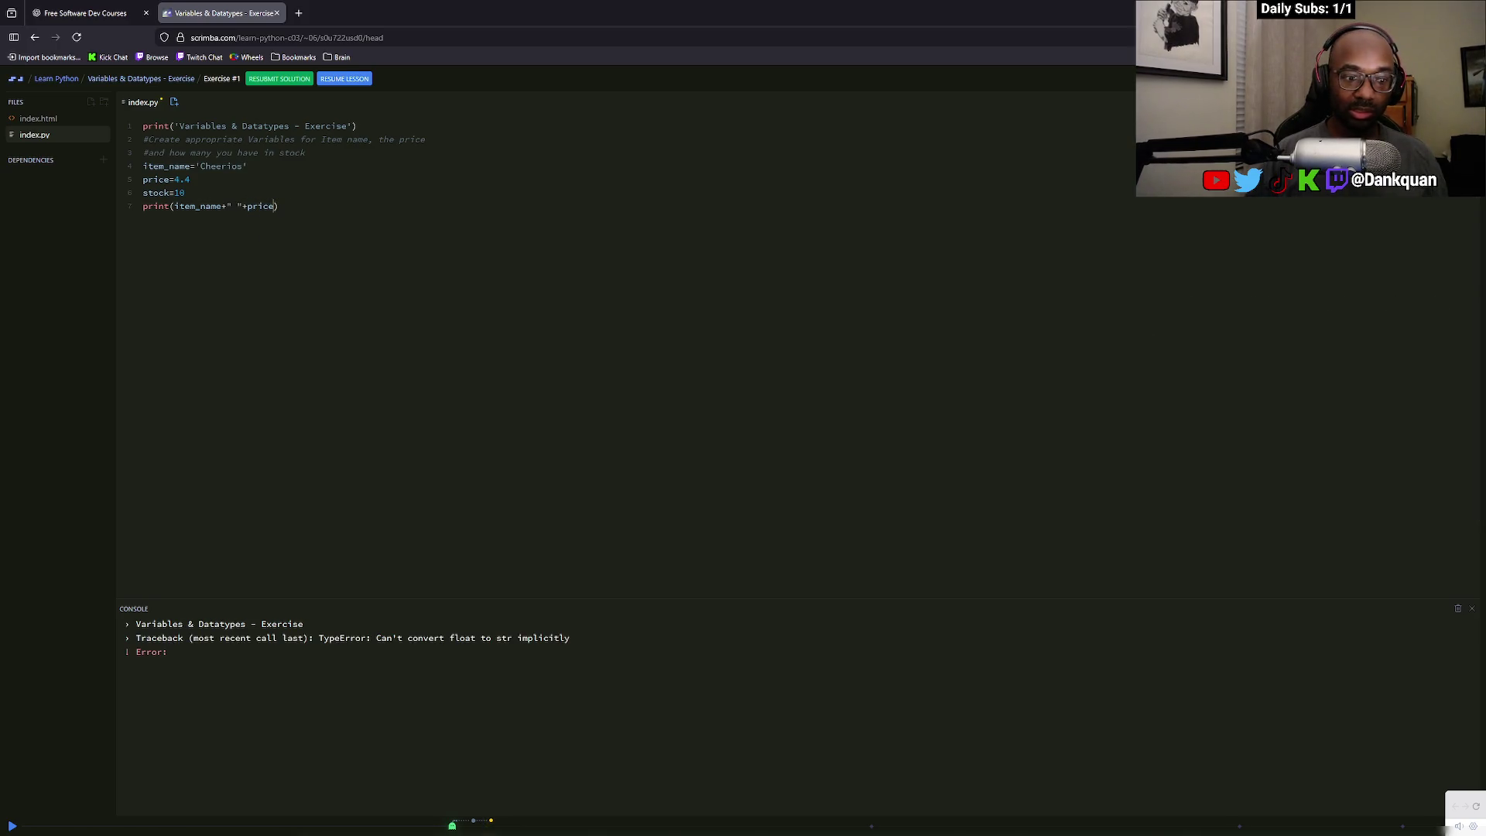
key("Left")
key("Left")
key("Left")
type("str(")
key("BackSpace")
type("(")
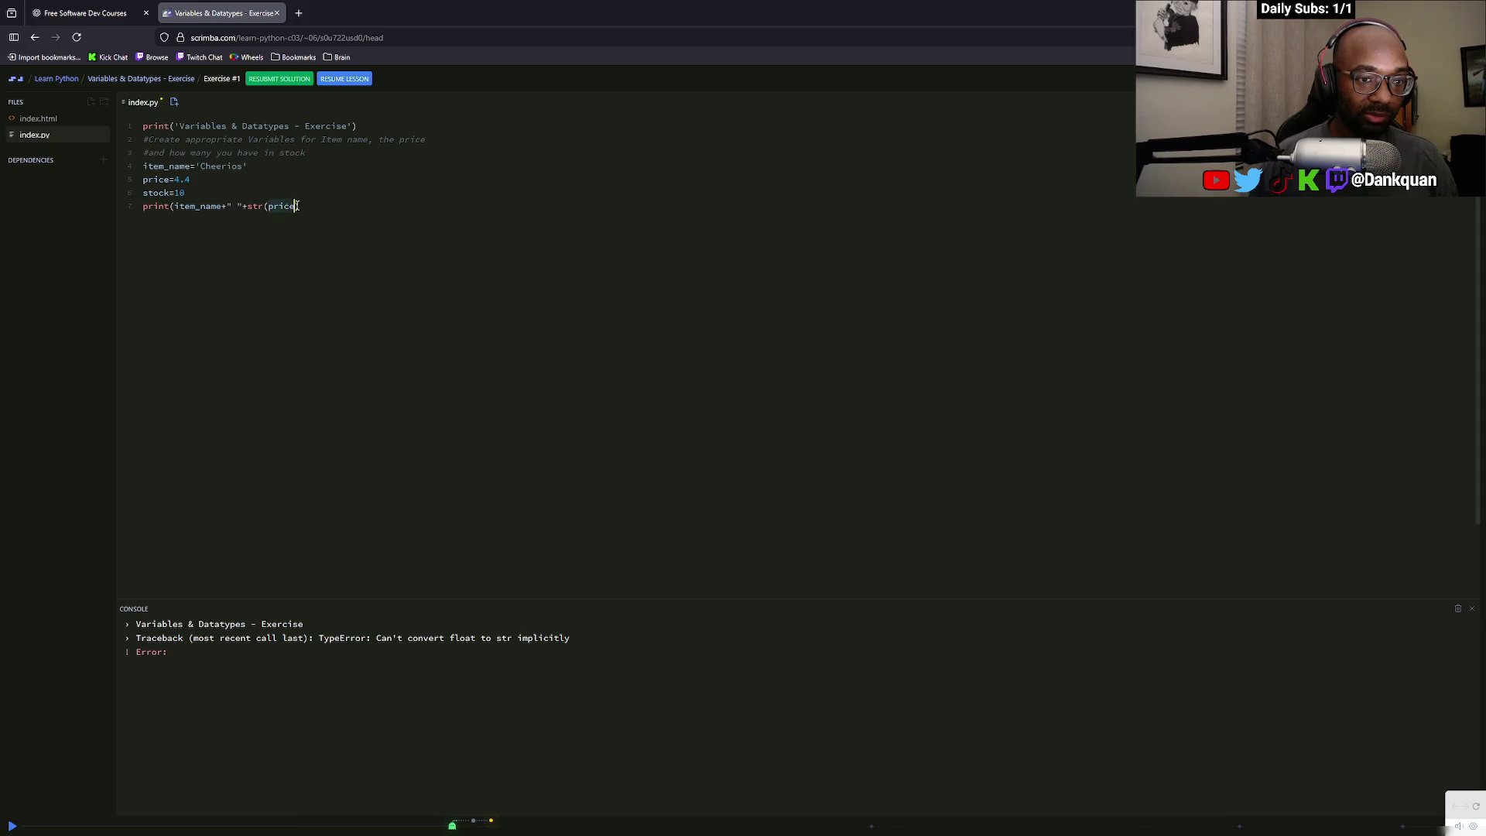
key("ctrl+s")
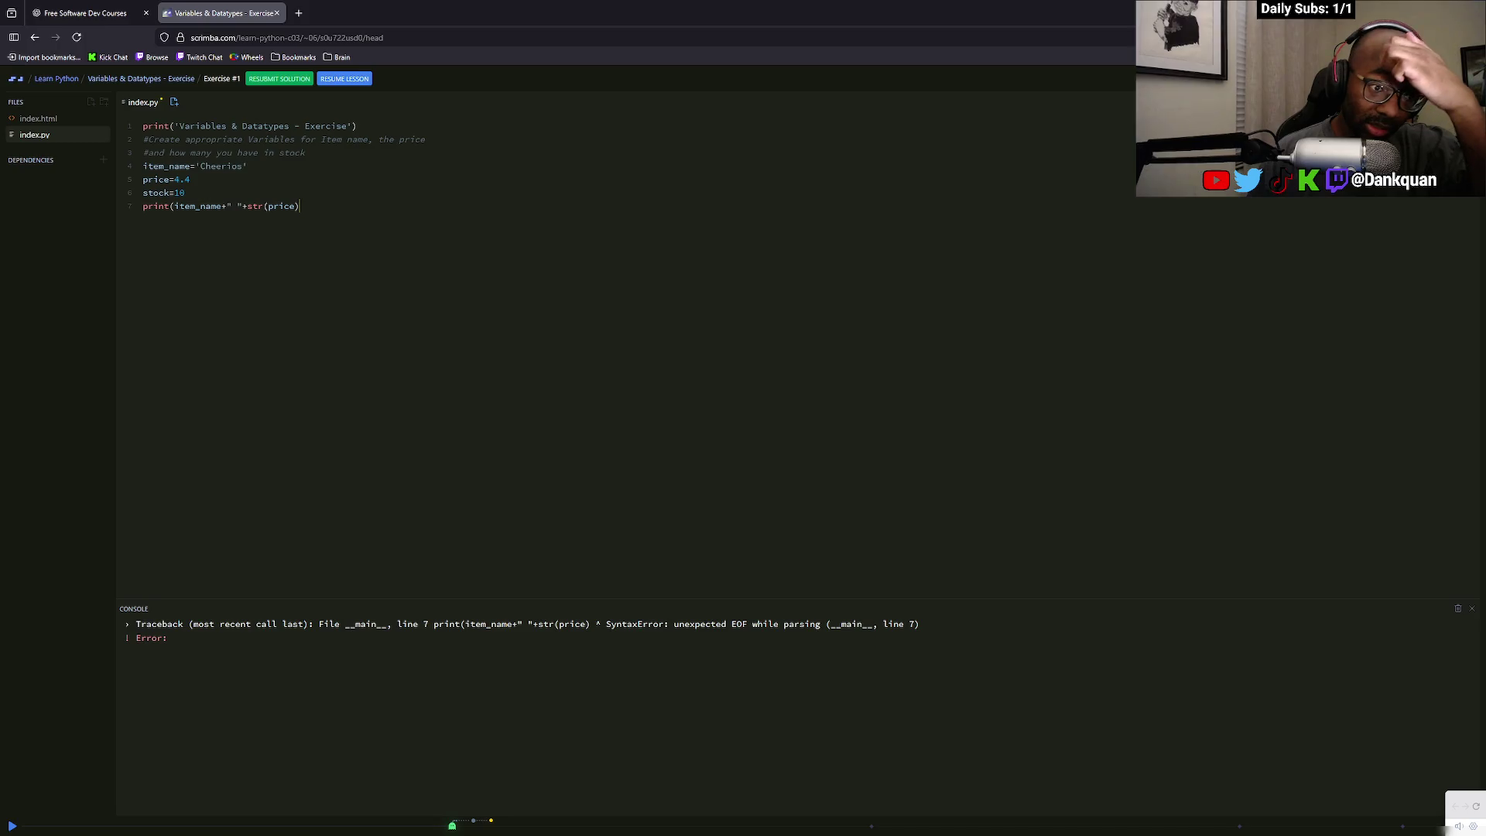
Remove the stray space, parenthesis and quote before str(price) on line 7
left_click(248, 206)
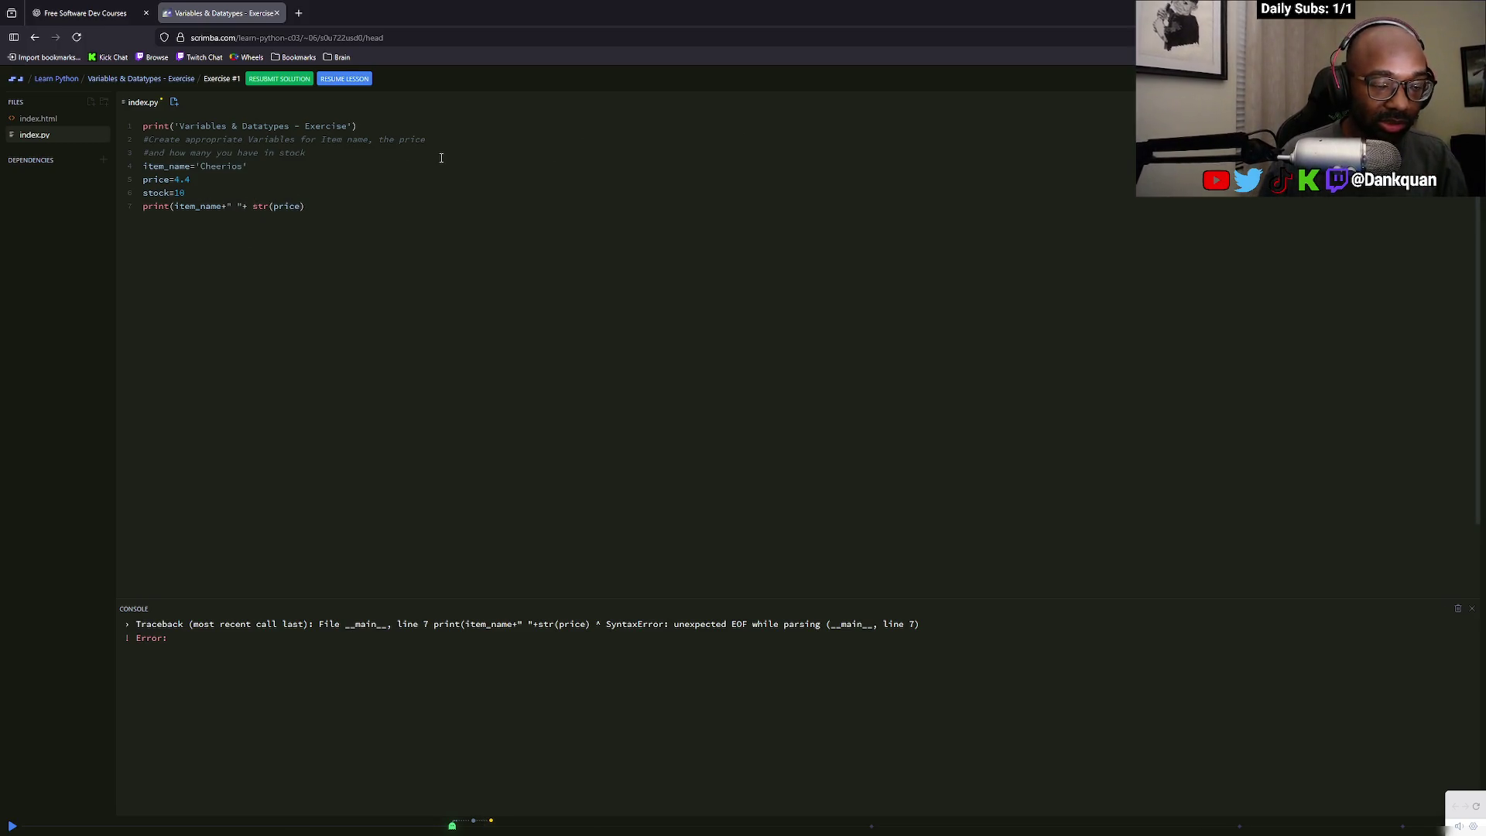
key("BackSpace")
type("(")
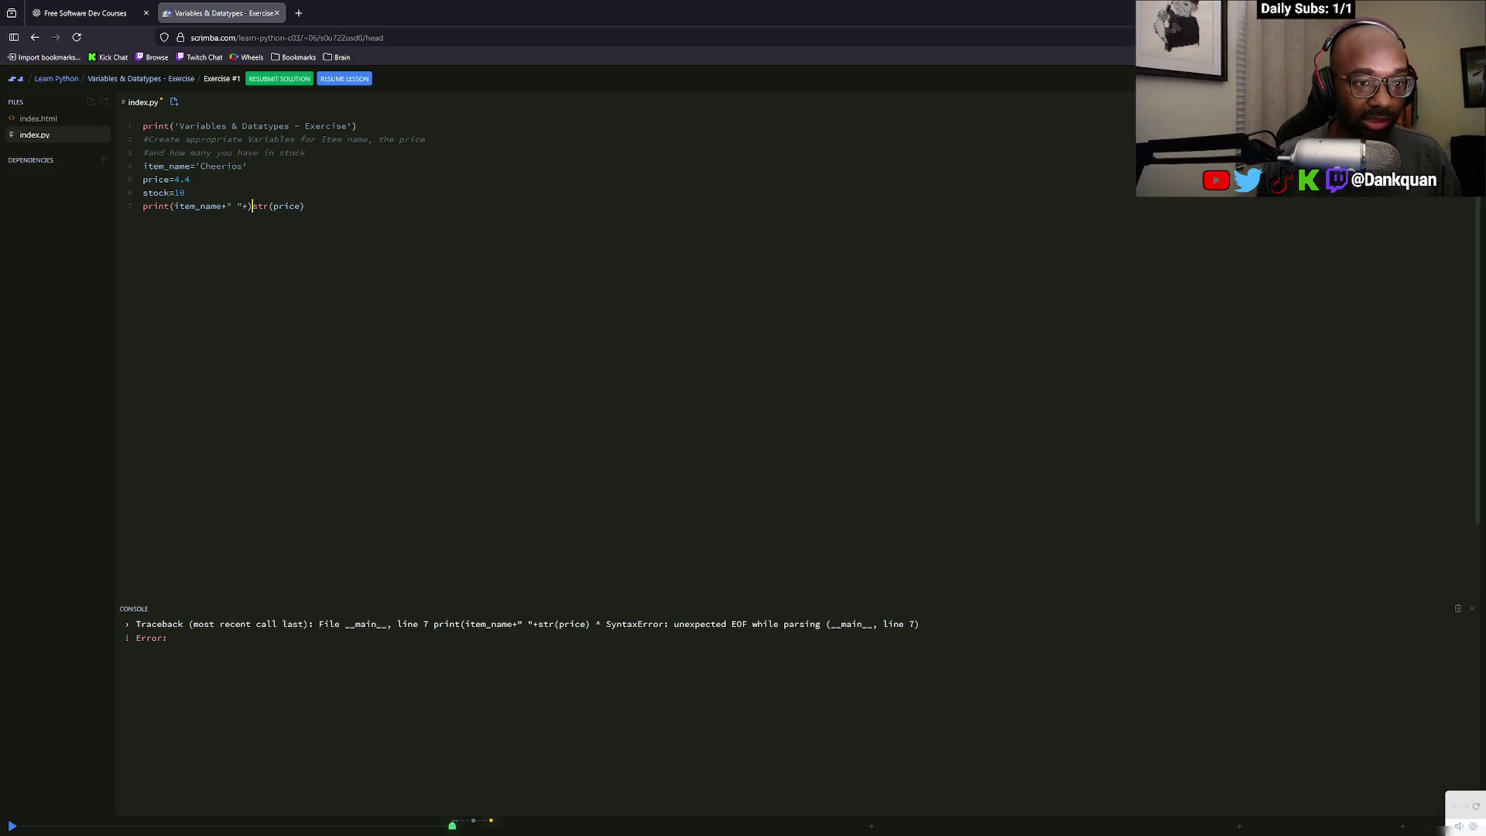
key("BackSpace")
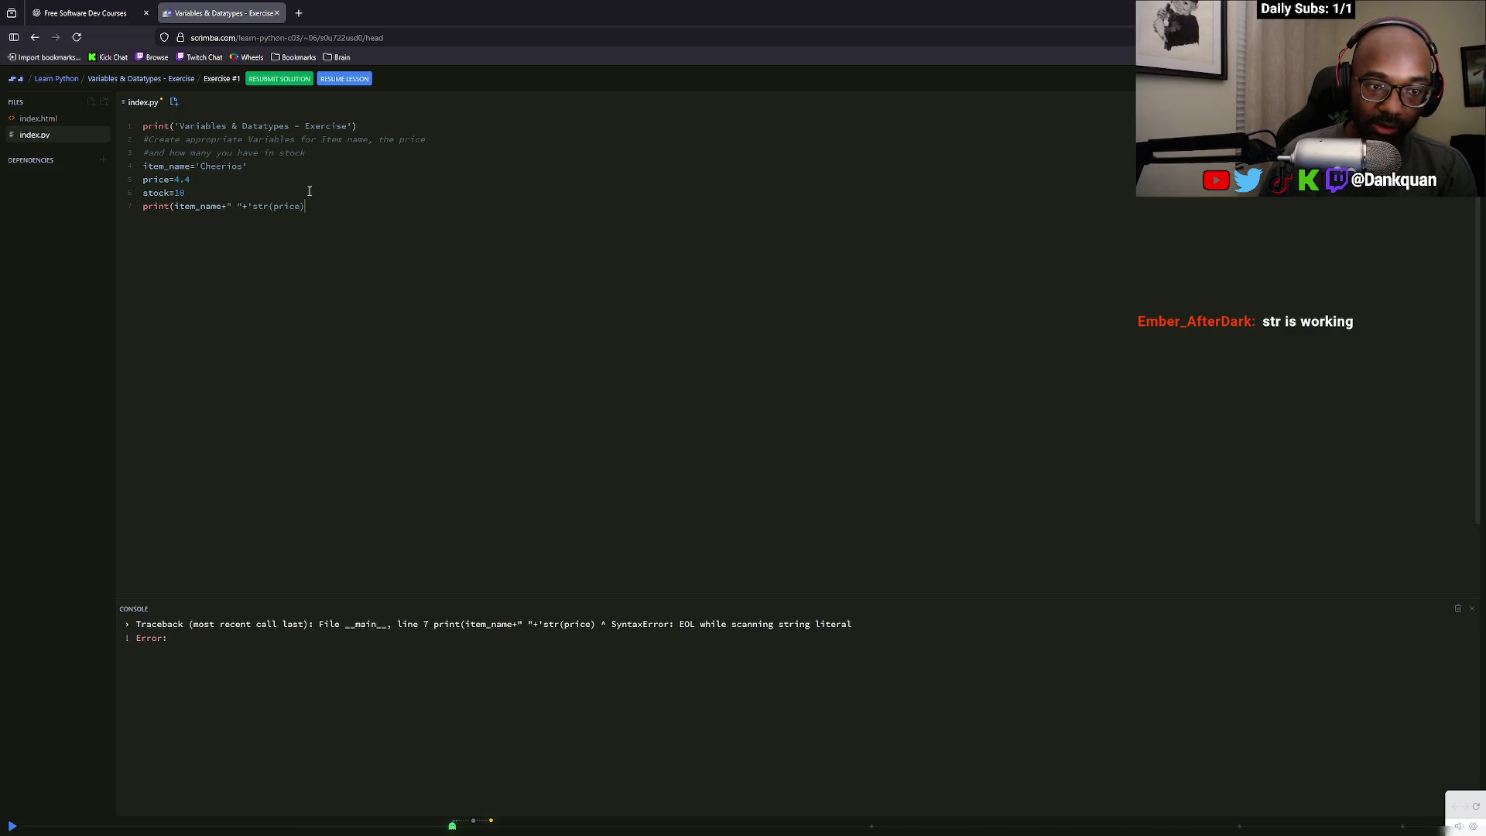
left_click(254, 202)
key("BackSpace")
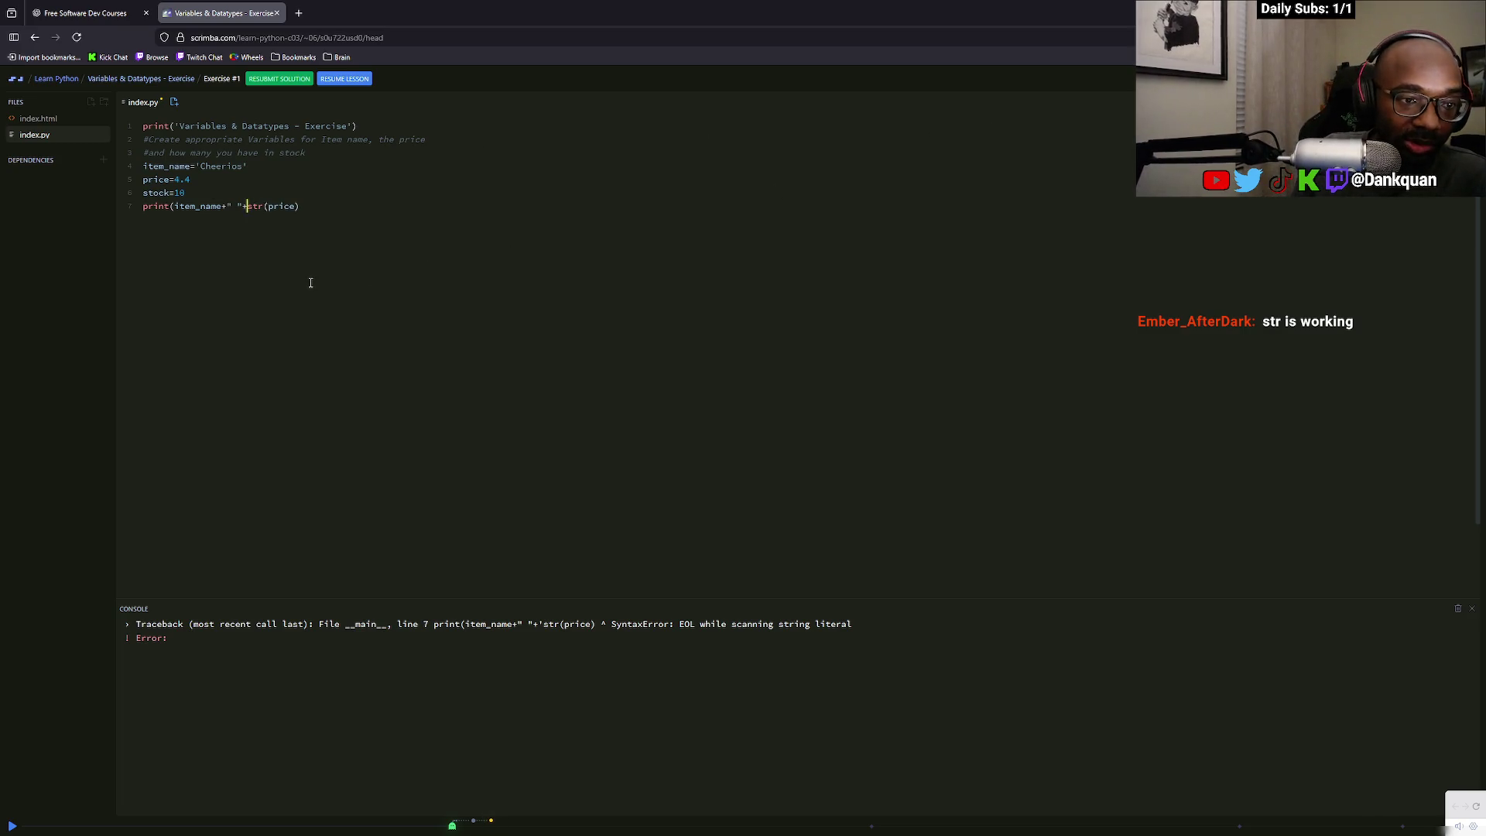
key("BackSpace")
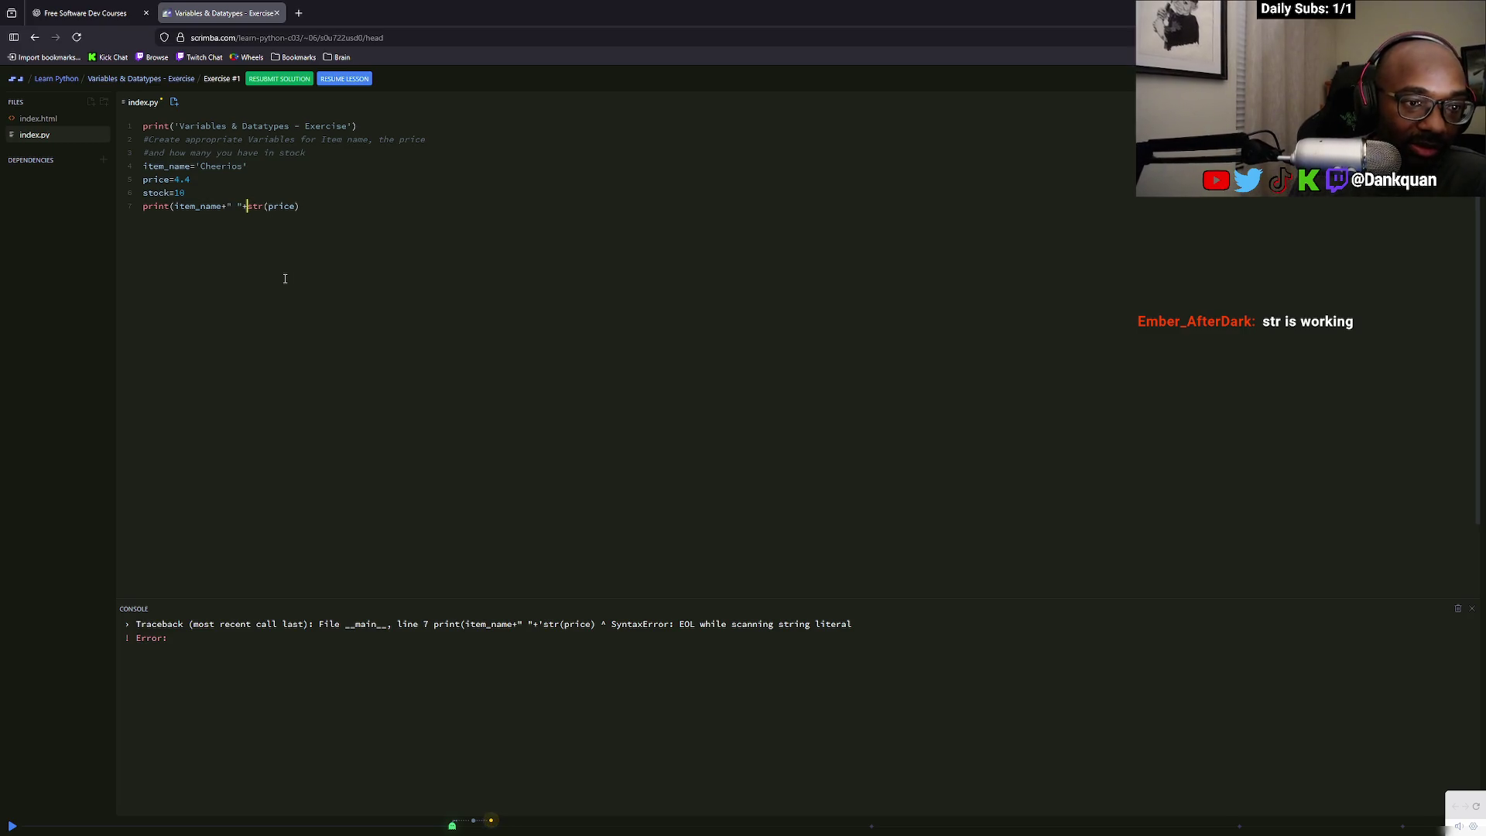
Check the EOF error, then close str(price) and append +" " at line 7's end
left_click(336, 205)
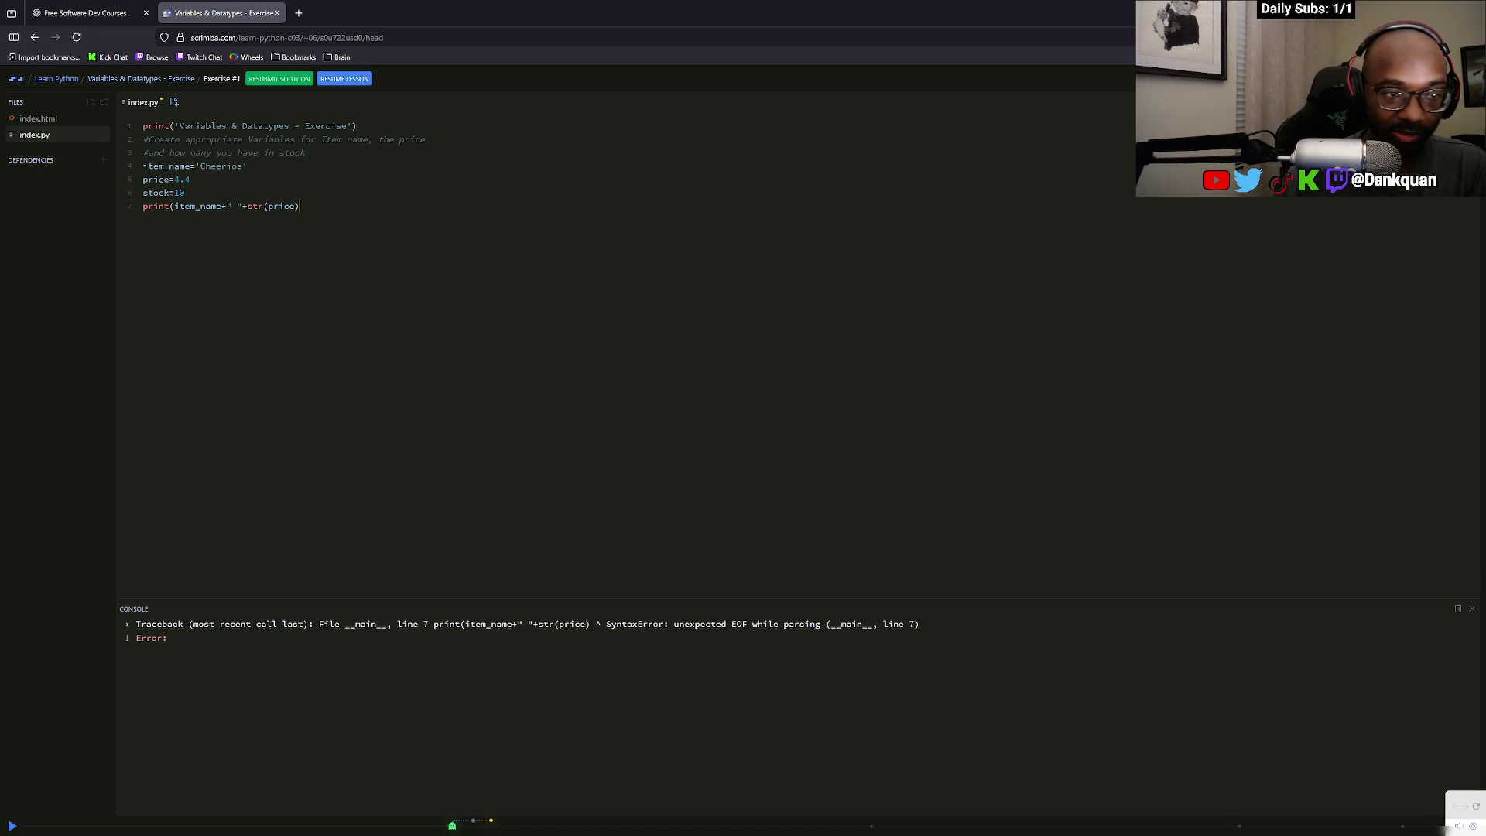
left_click_drag(672, 626, 912, 633)
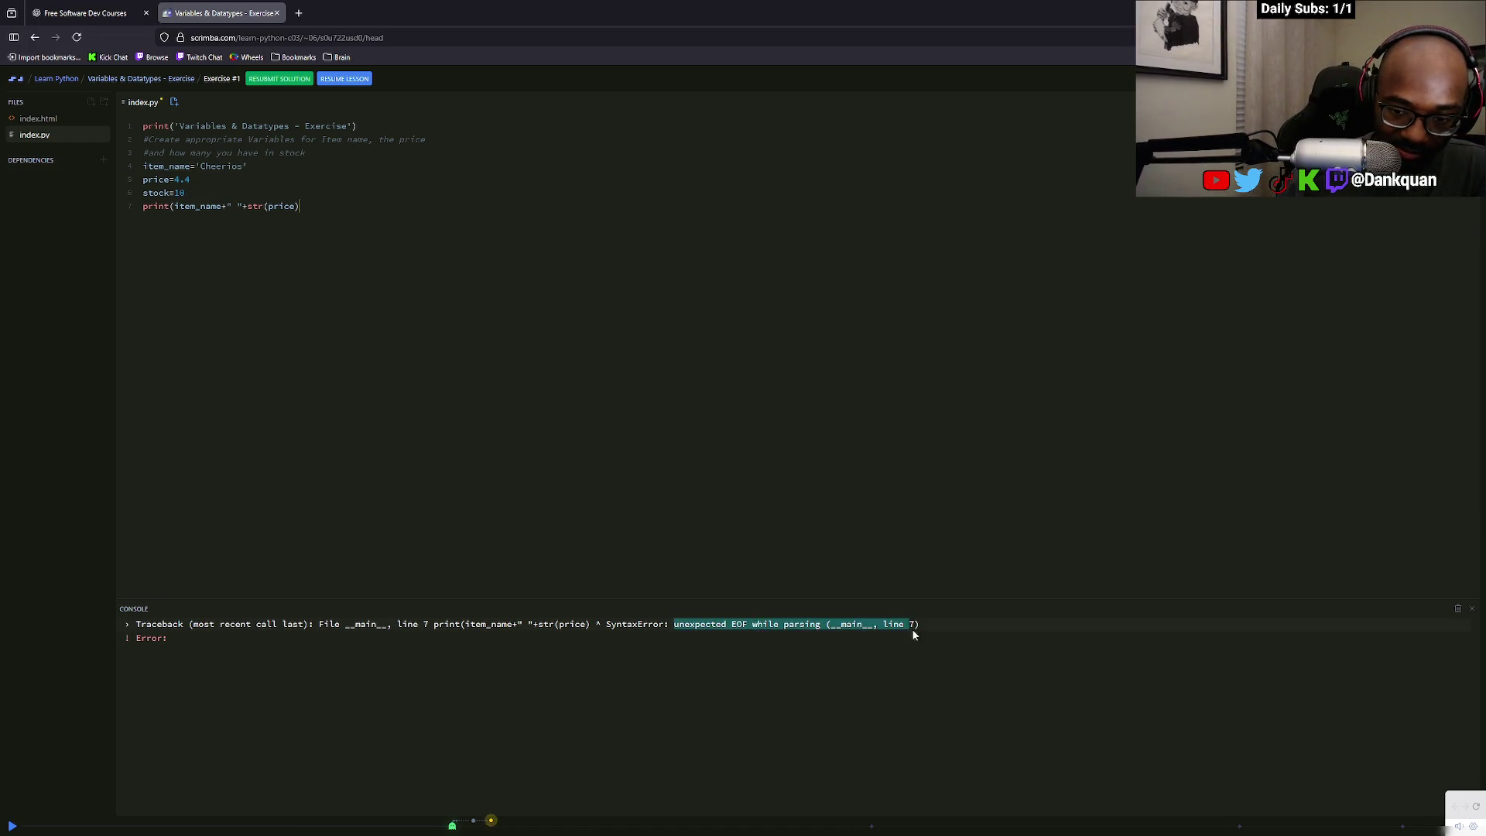
left_click(249, 206)
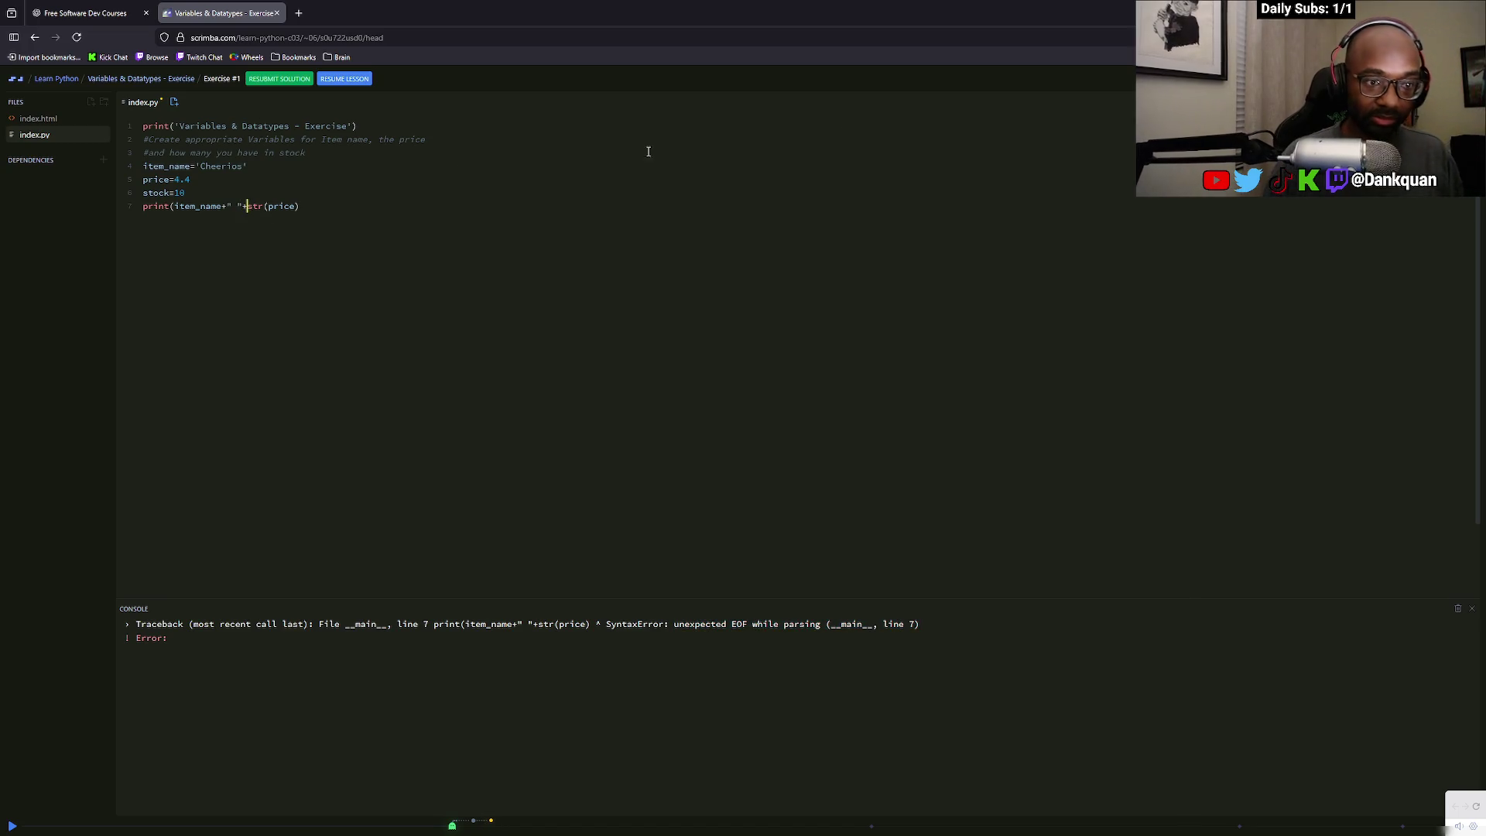
left_click(439, 210)
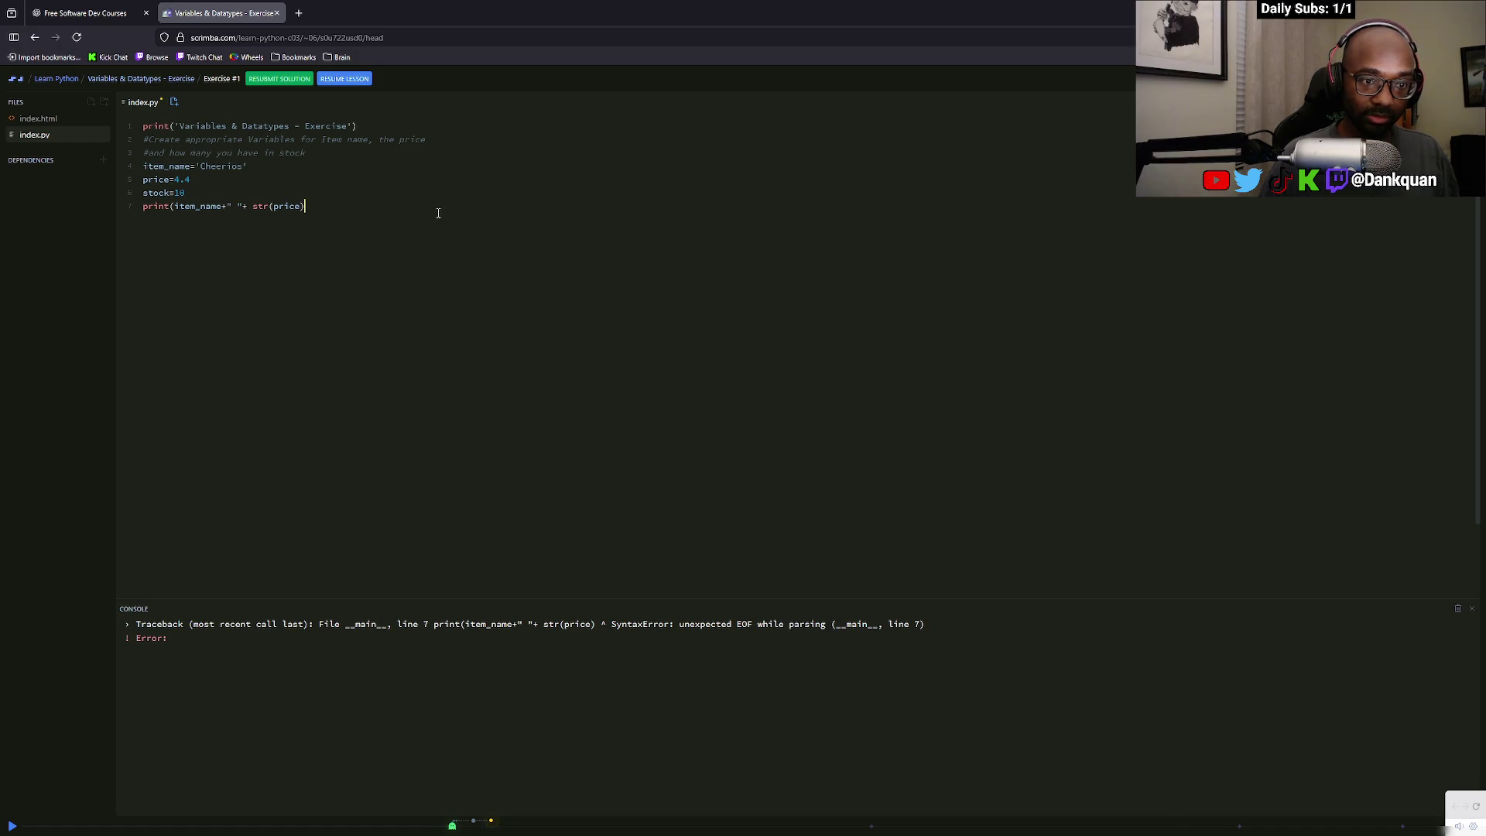
type(")+")
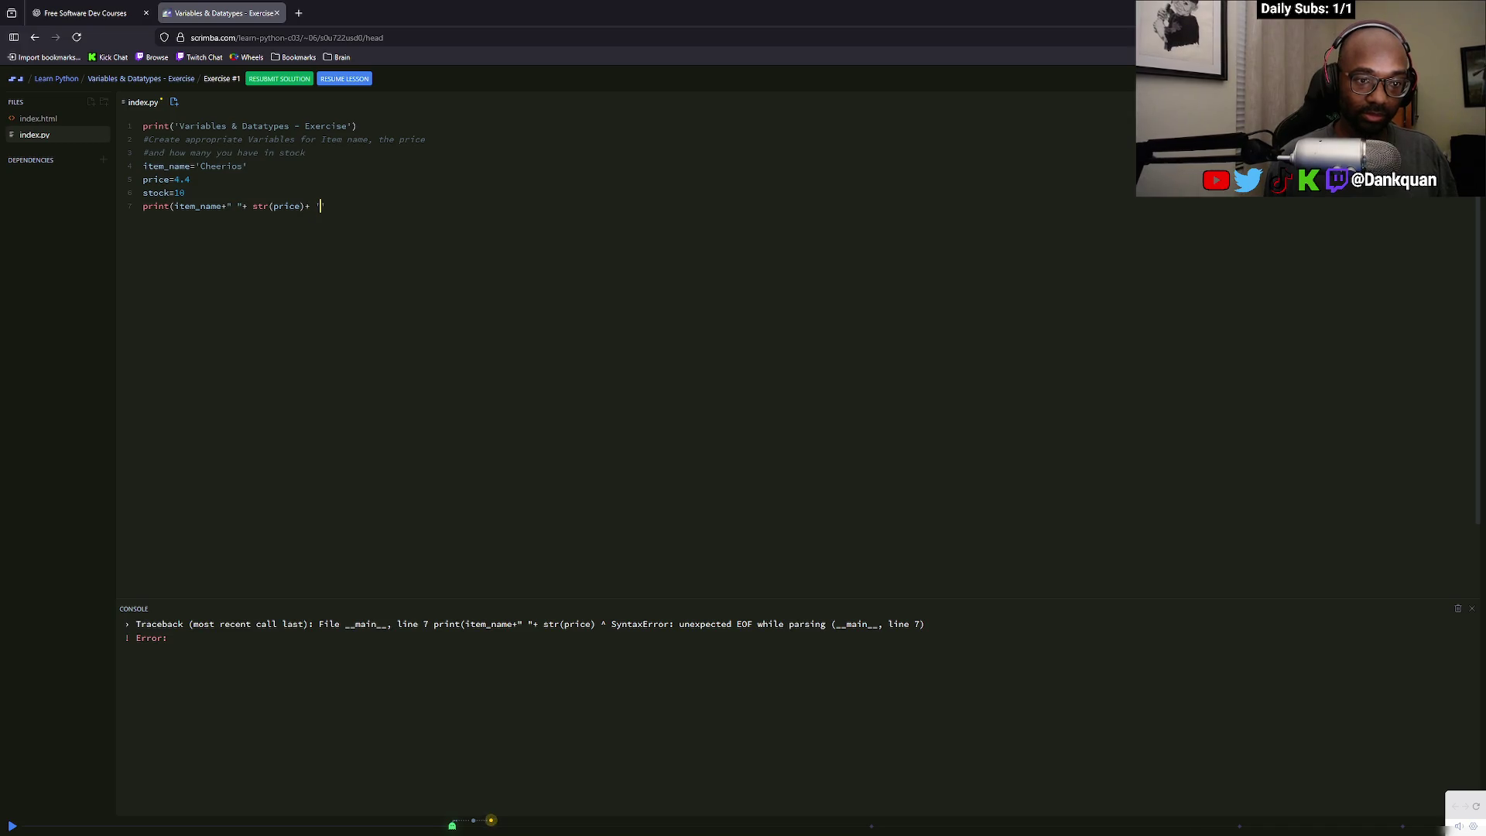
type("\" \"")
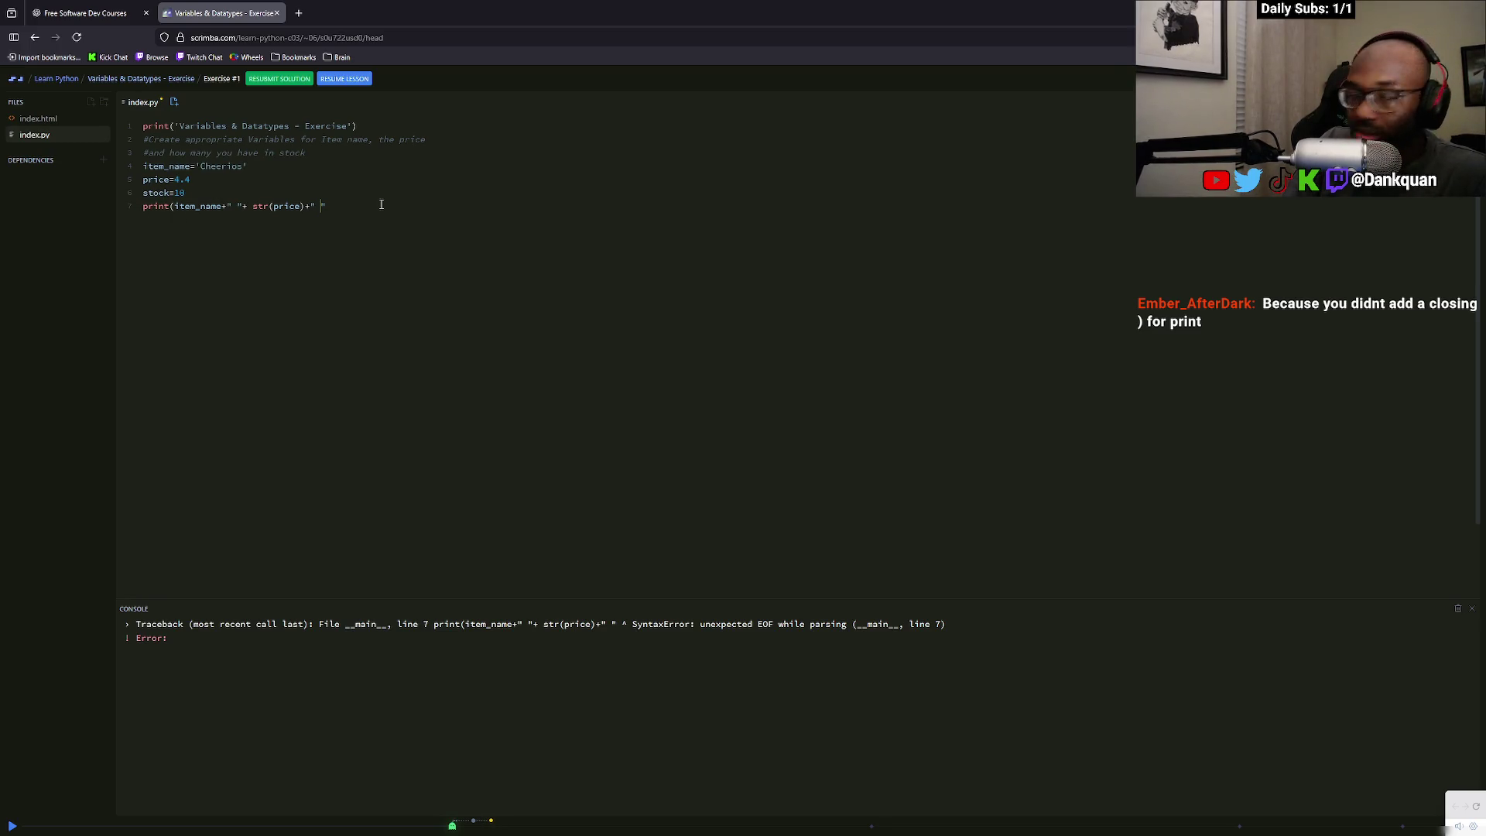
Replace the trailing +" " with a closing parenthesis and run, printing Cheerios 4.4
left_click_drag(329, 206, 306, 206)
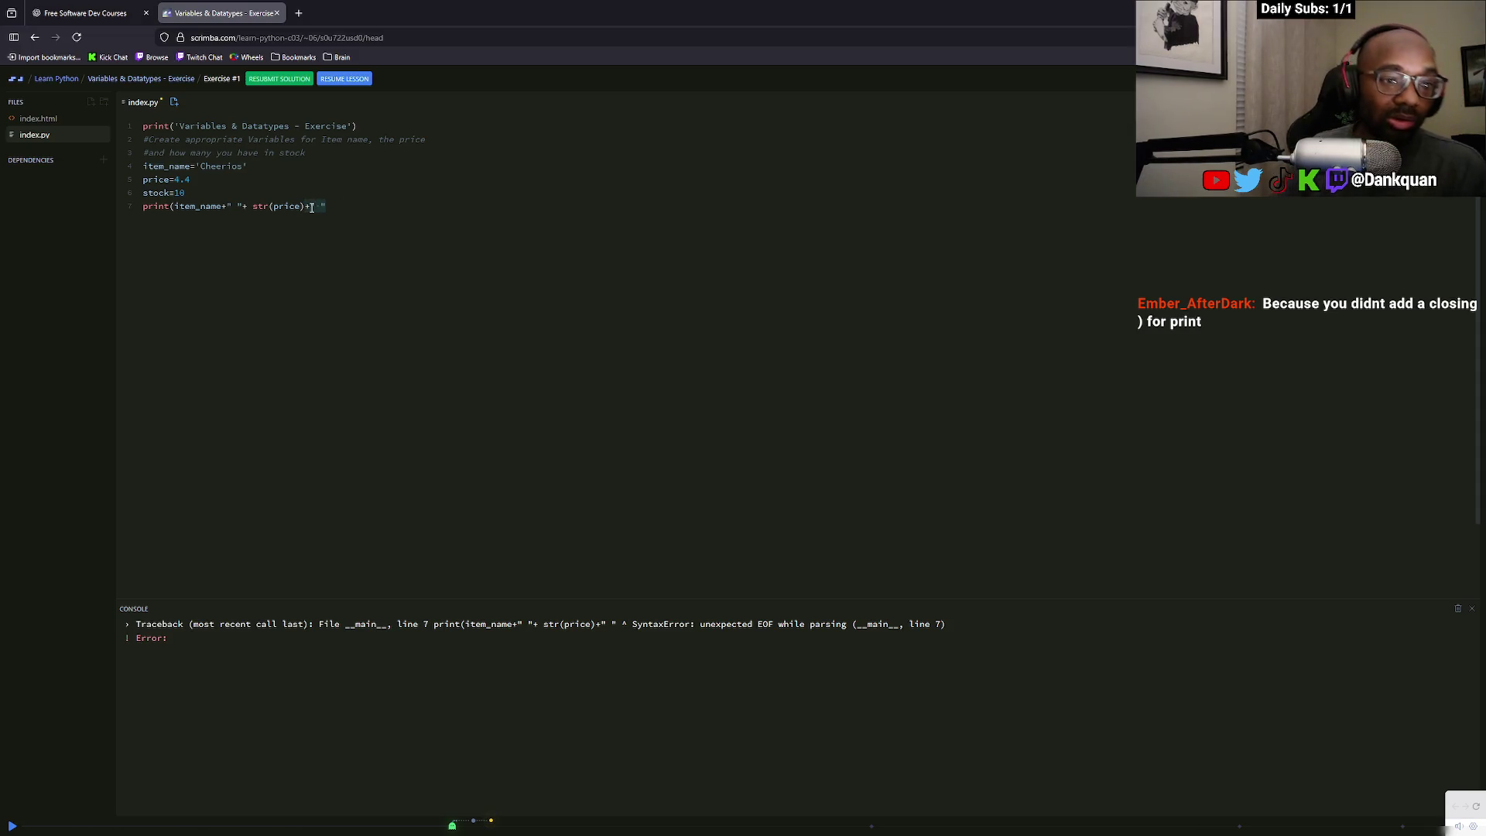
type(")")
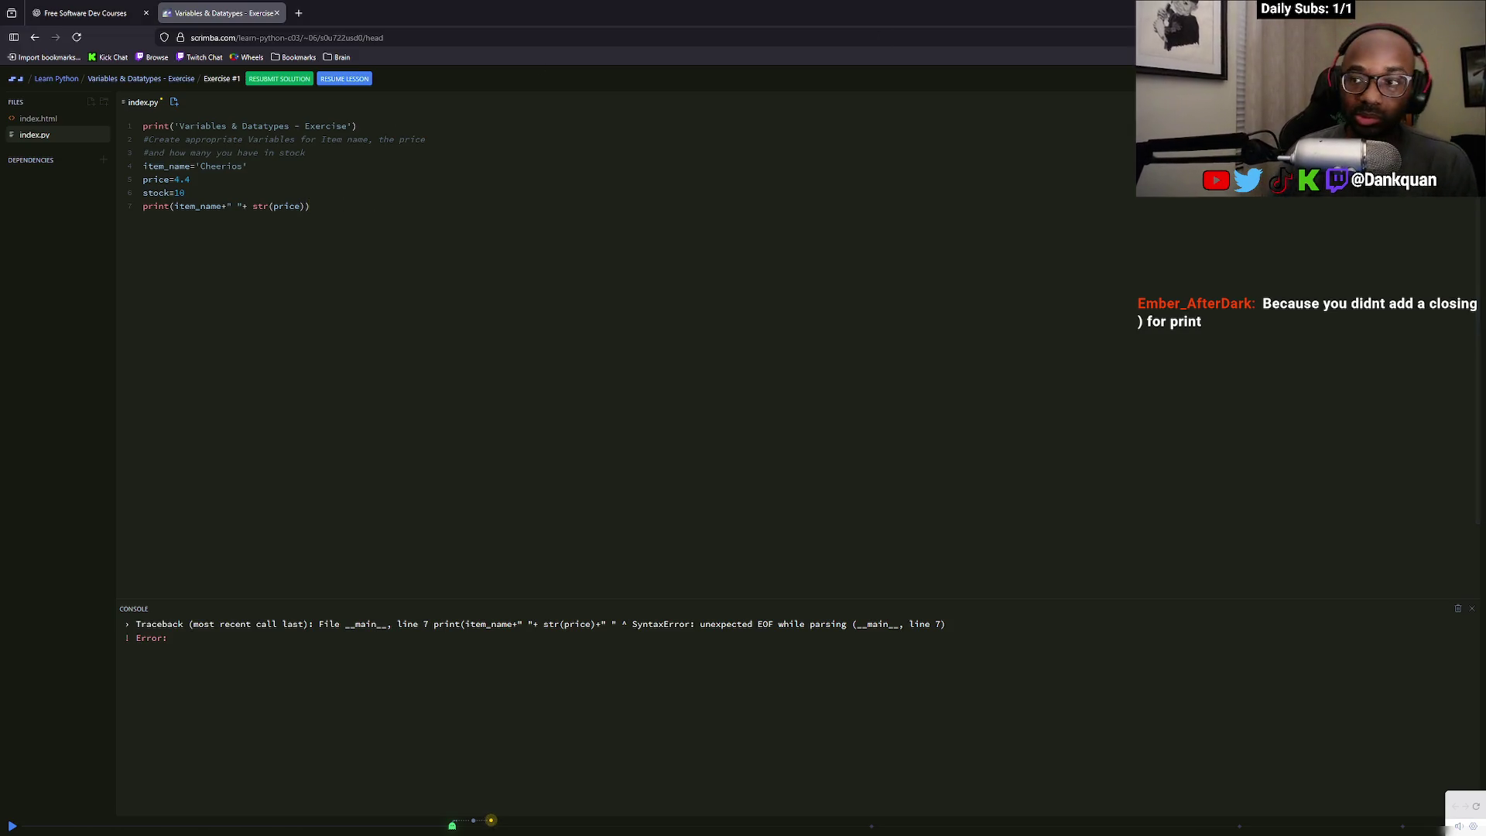
key("ctrl+s")
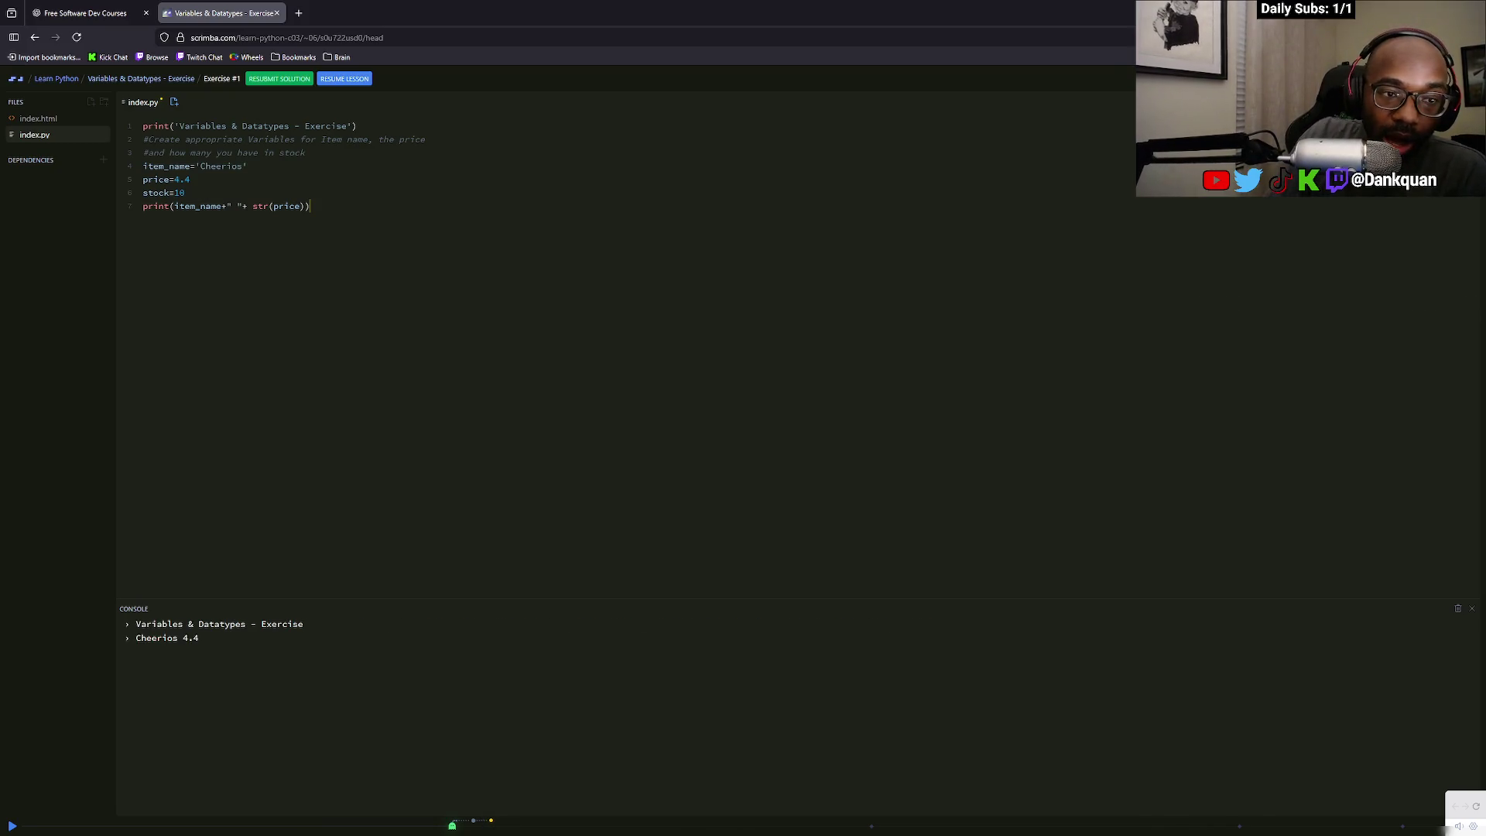
Append +" "str(stock) after str(price) on line 7 and run, which raises a SyntaxError
left_click(302, 206)
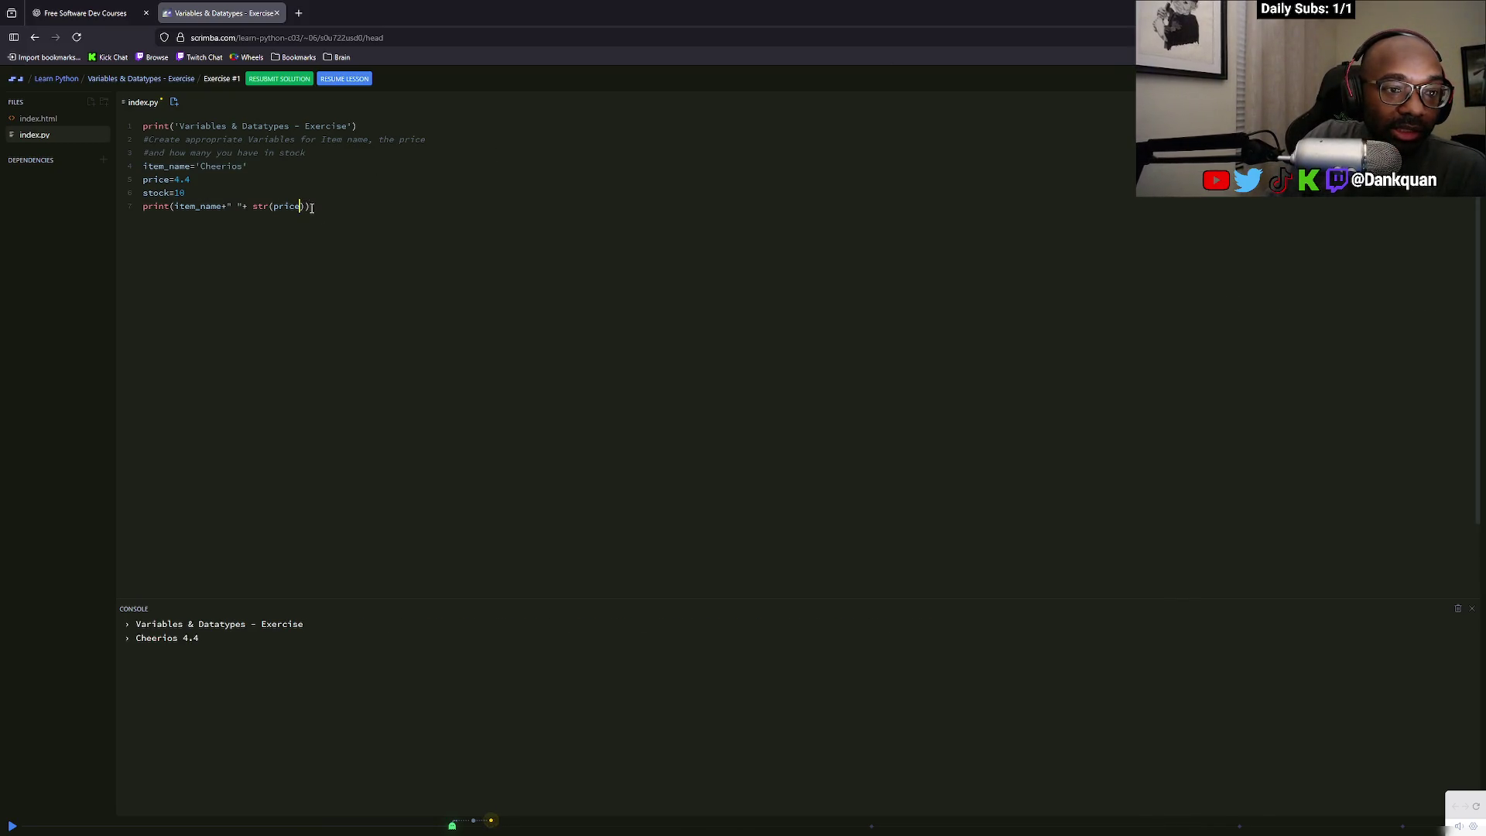
left_click_drag(305, 205, 253, 206)
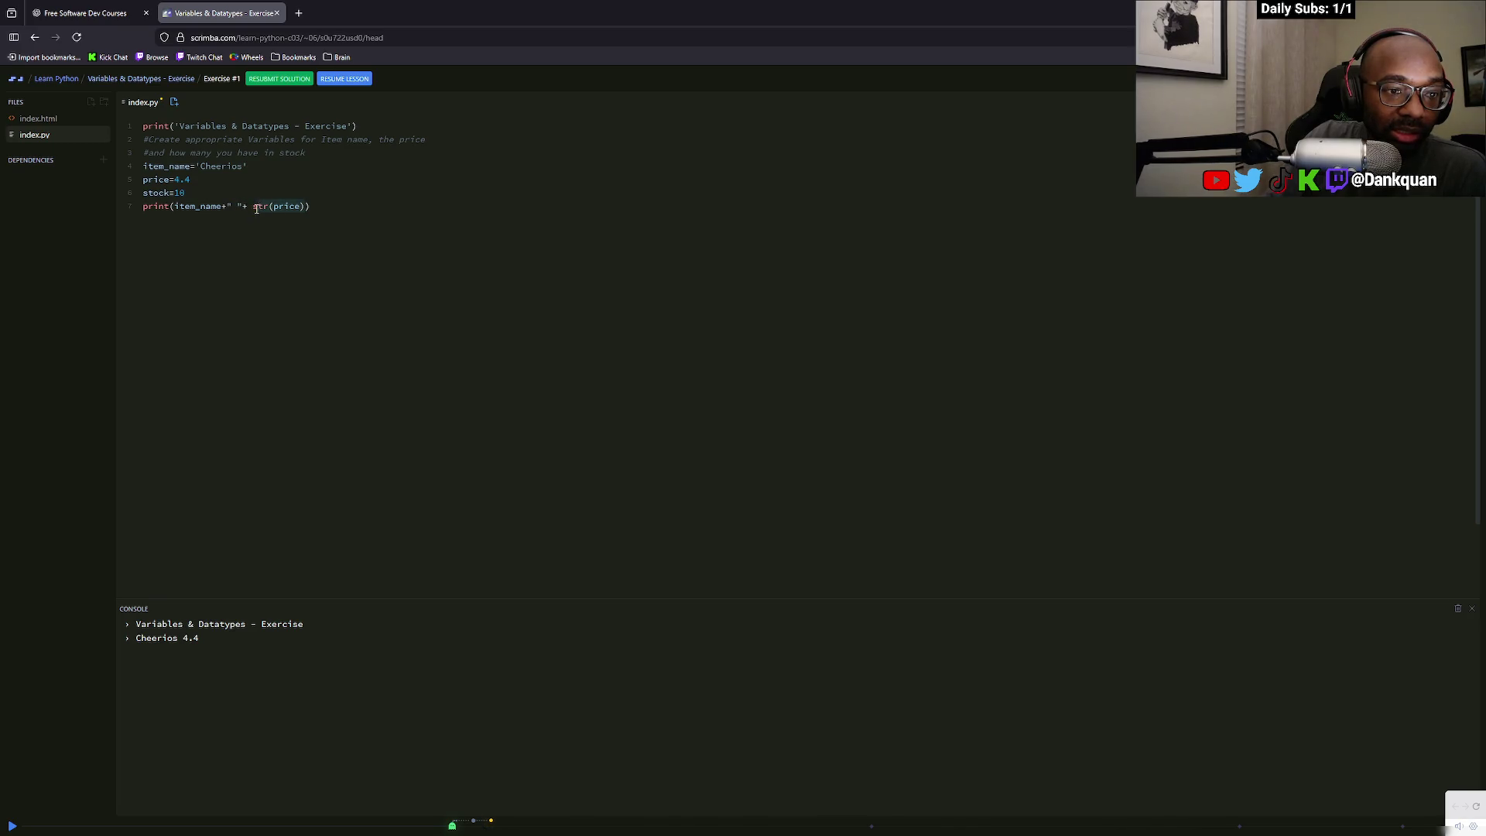
left_click(314, 205)
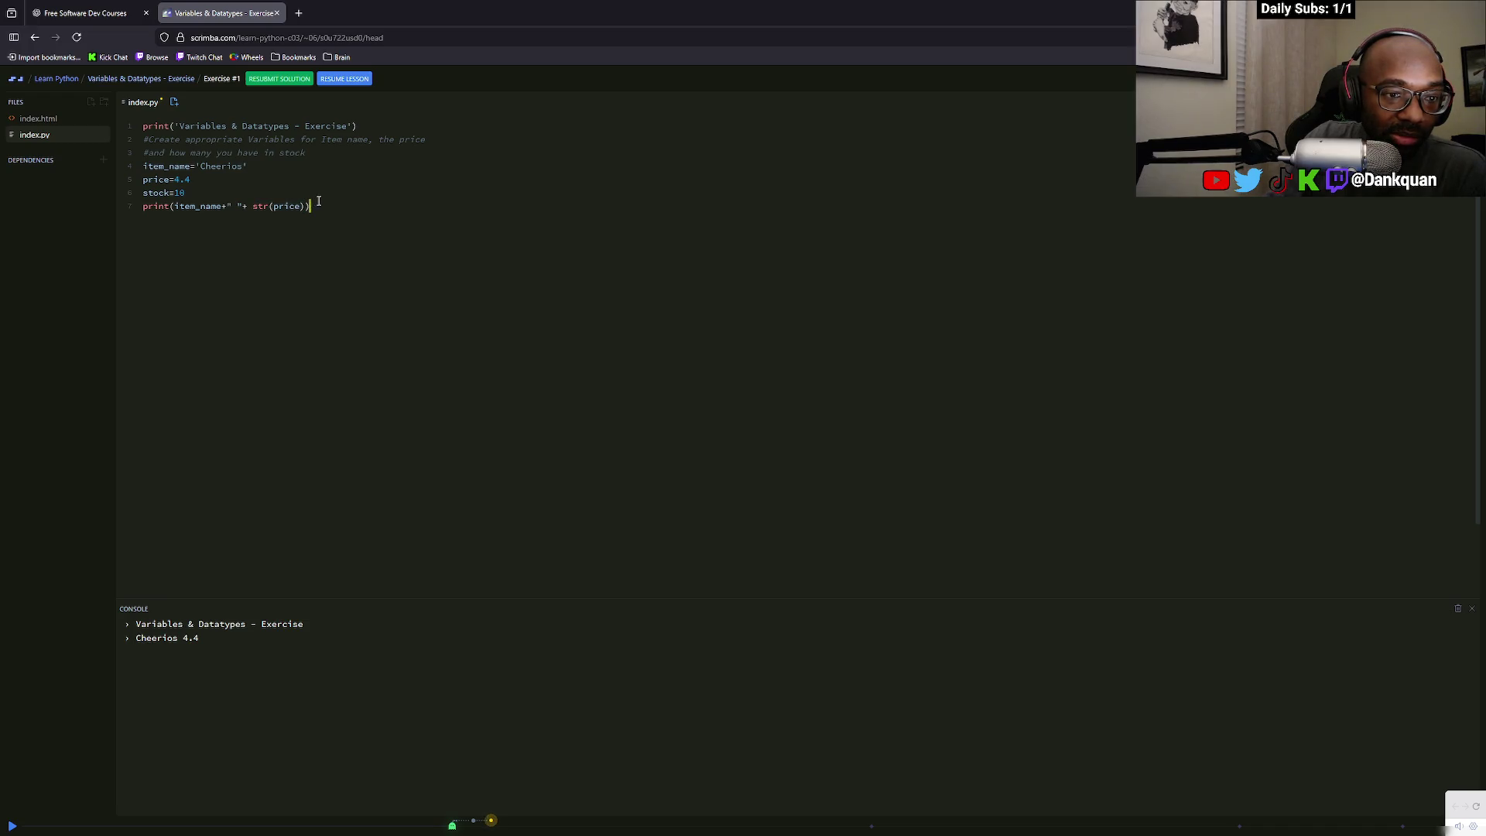
key("BackSpace")
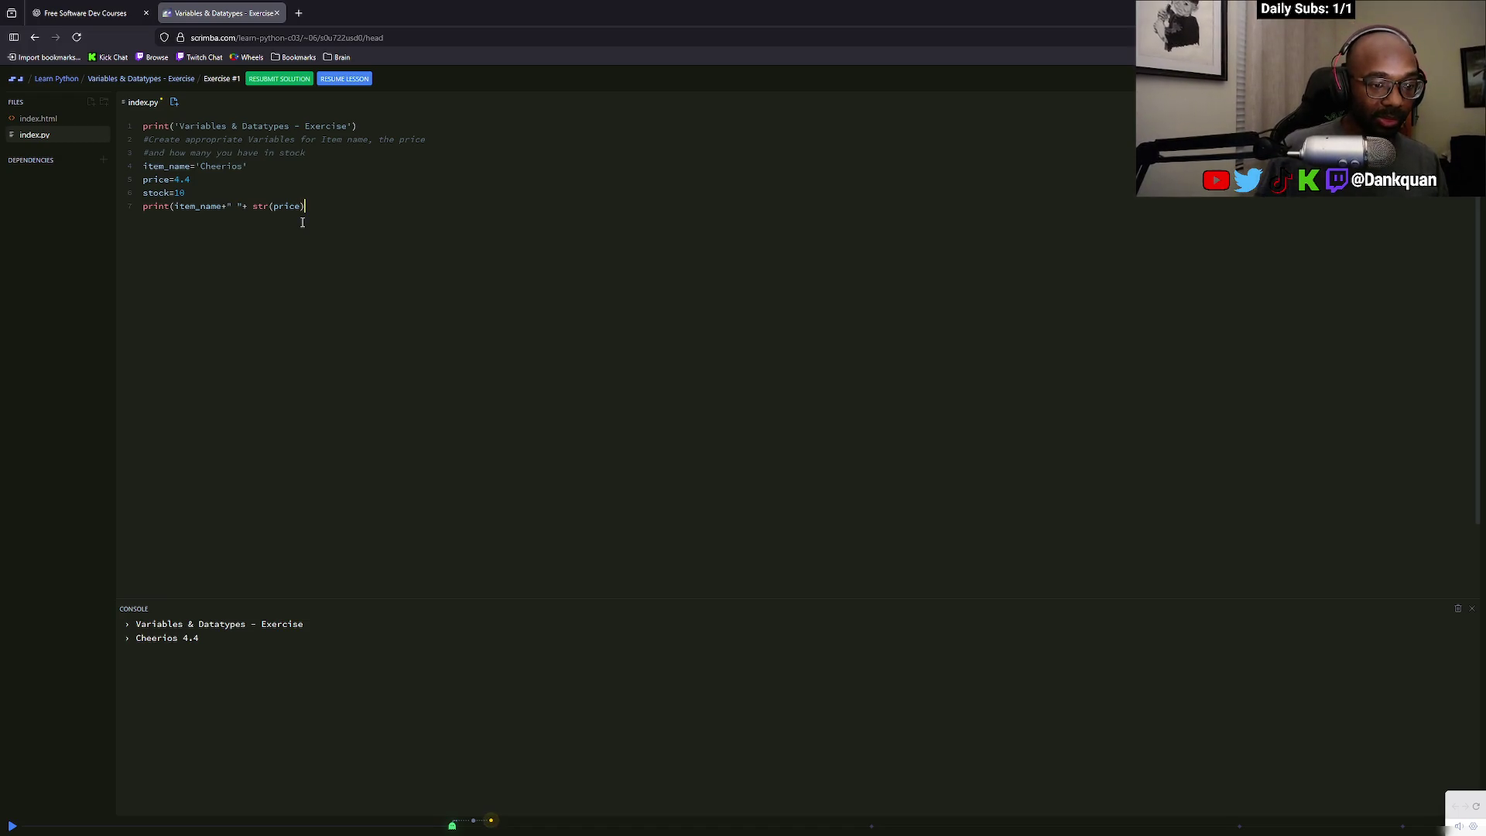
type("str(price)+")
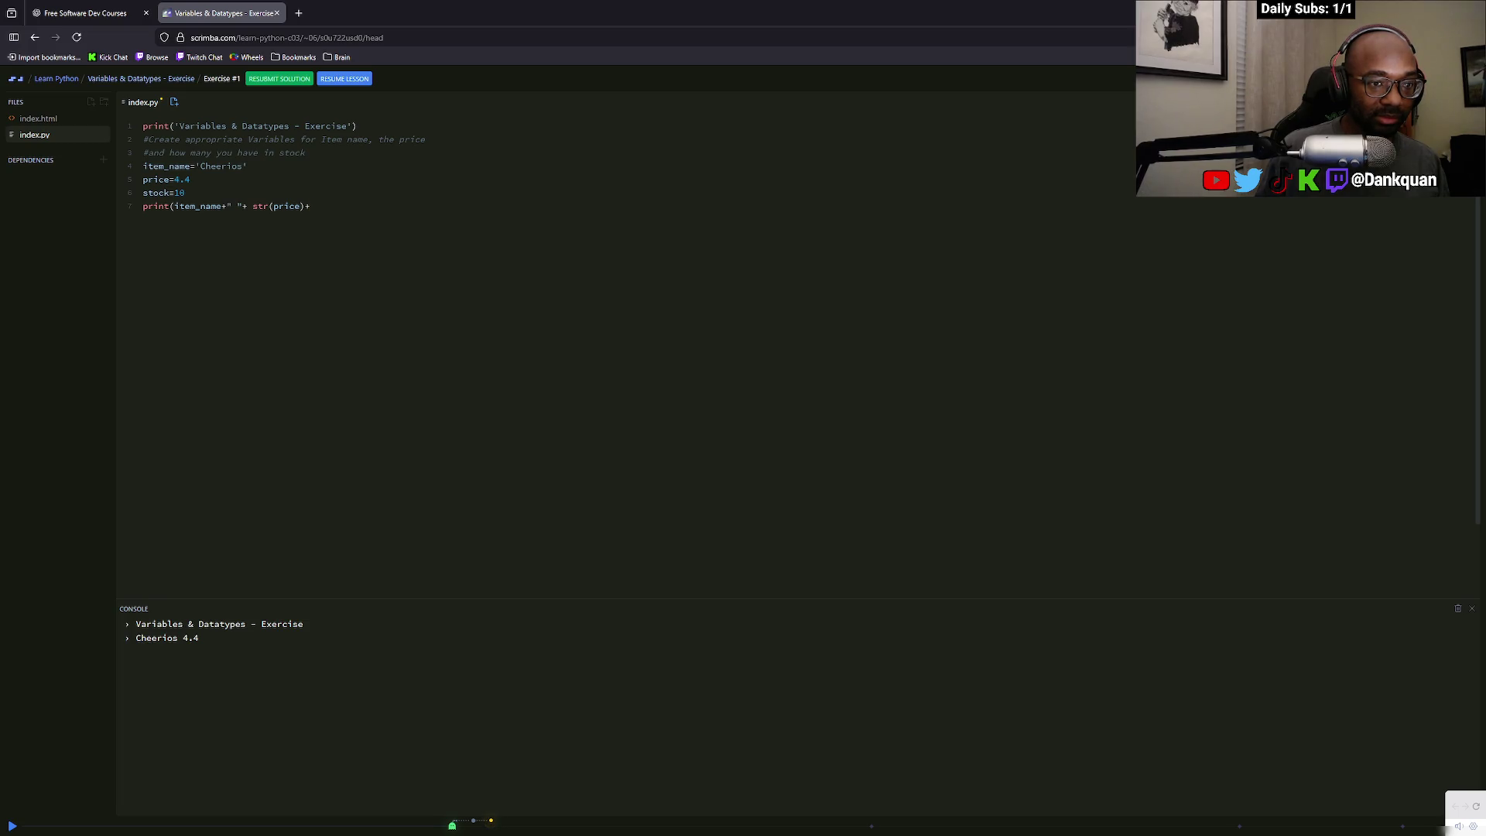
type("\" \"")
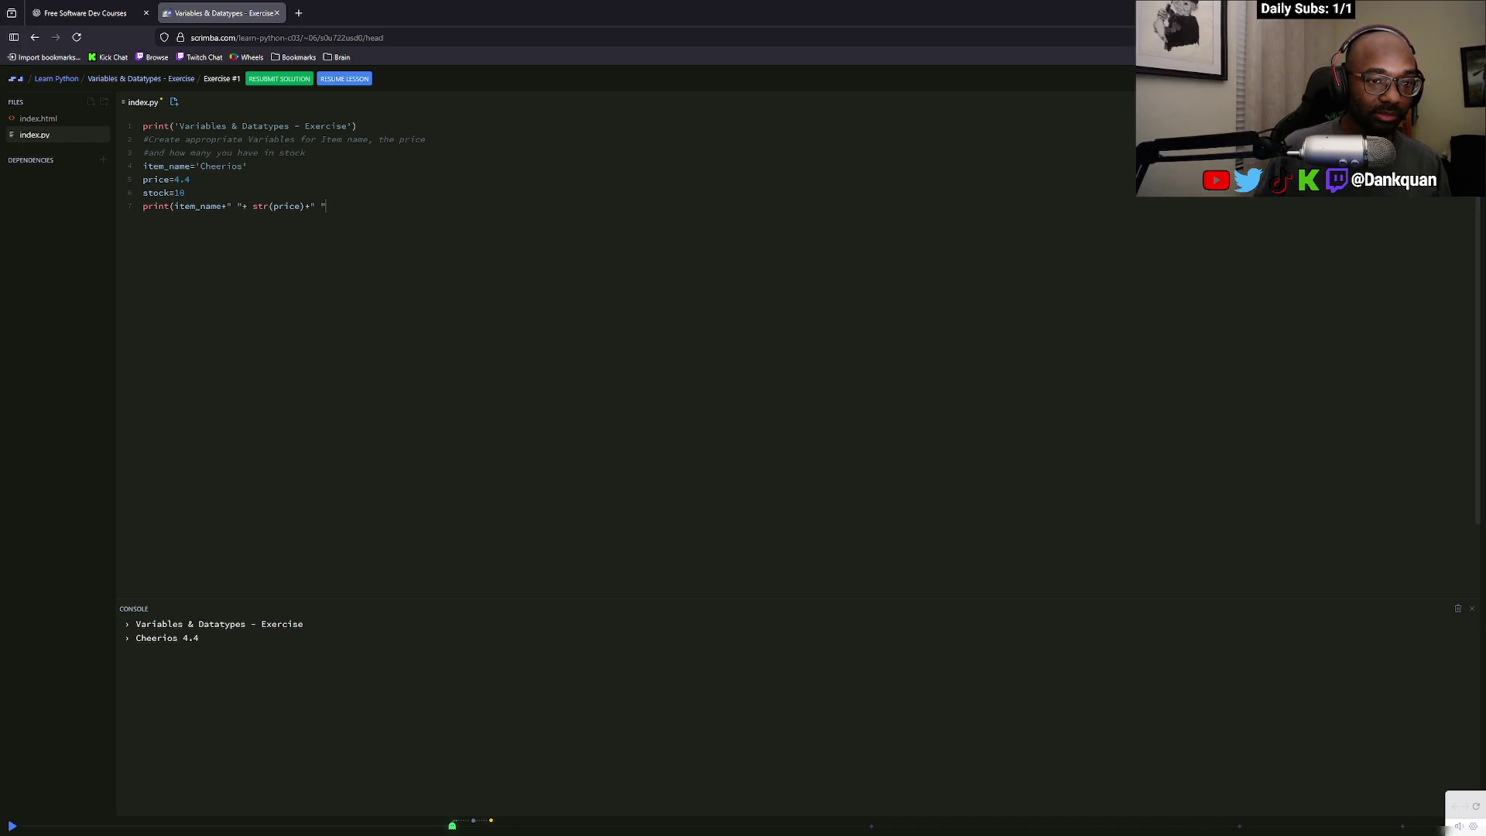
type("str")
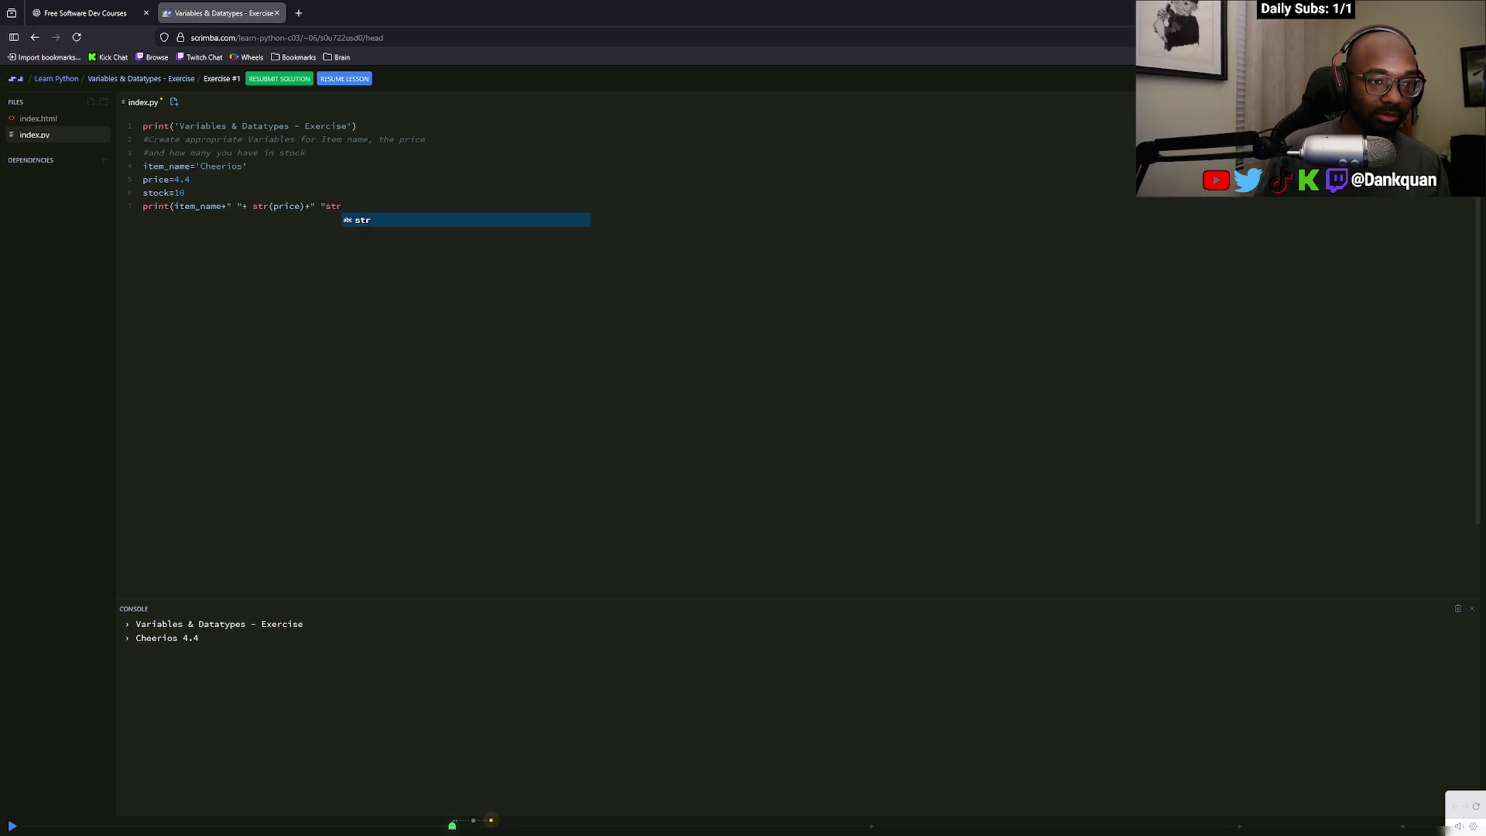
type("(stock)")
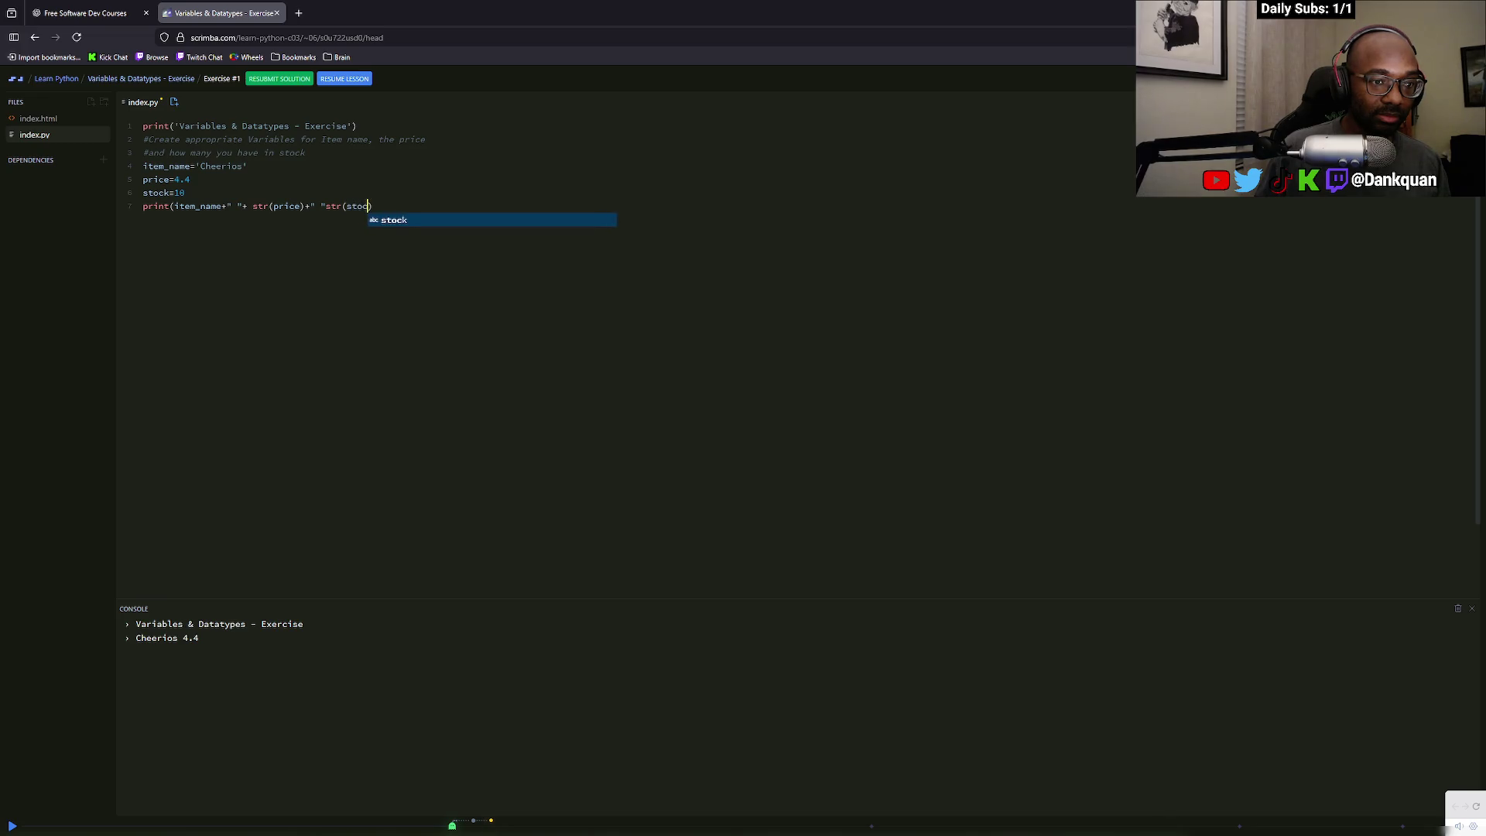
type(")")
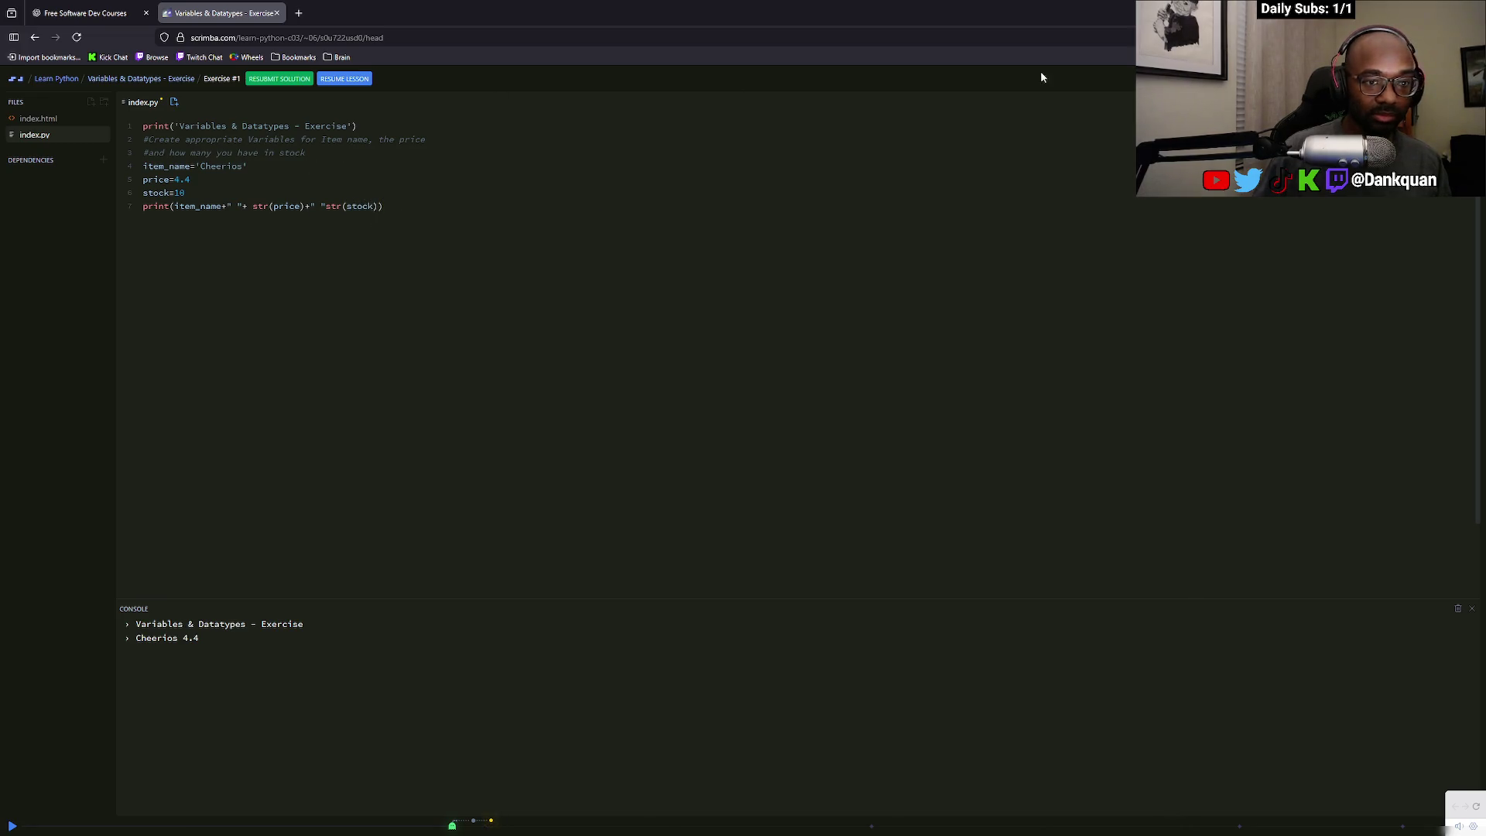
key("ctrl+s")
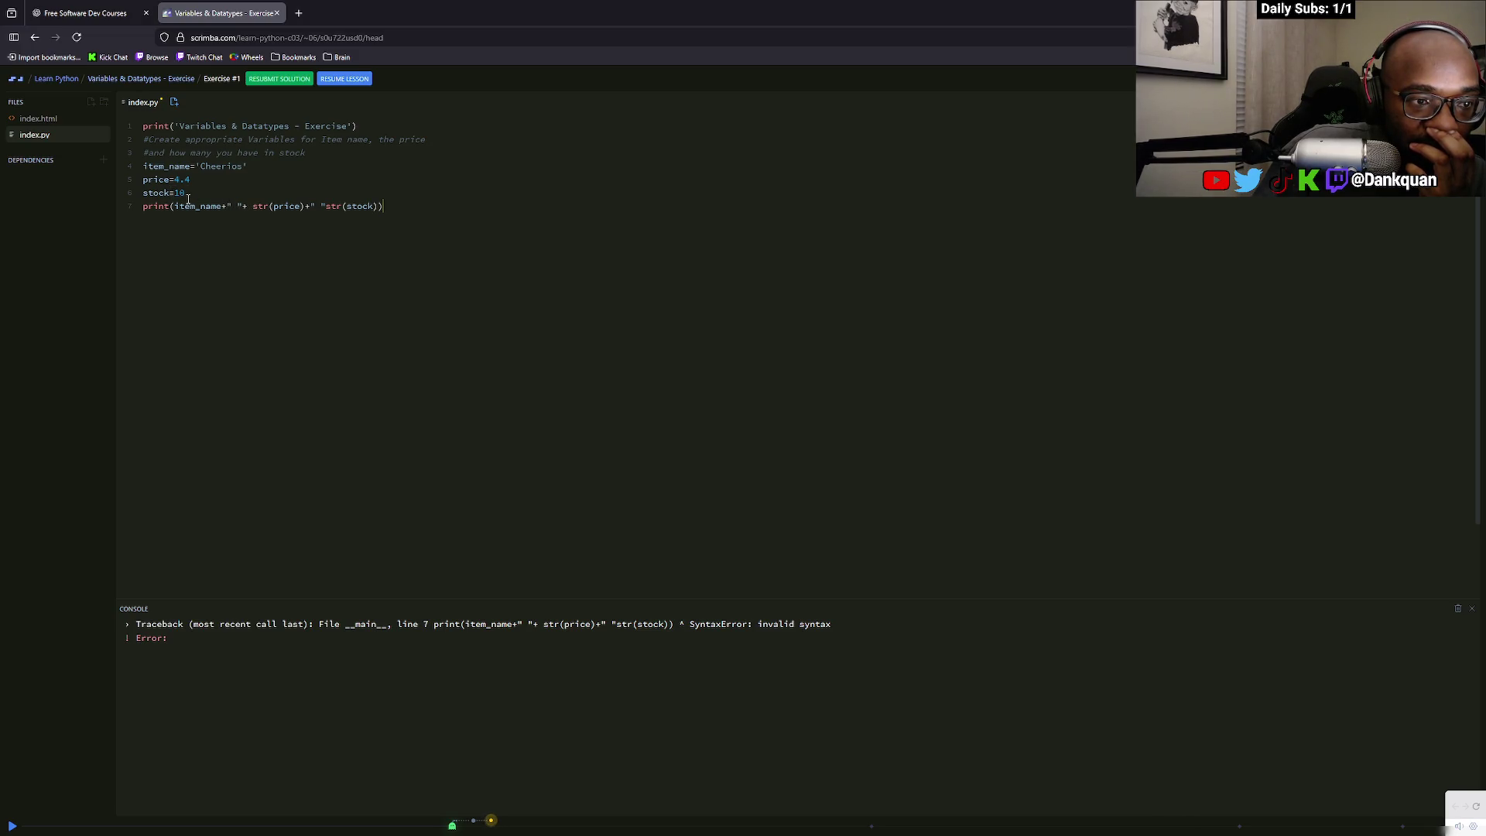
Review the syntax error and strip the stray spaces around str(price) and the stock separator
left_click_drag(856, 632, 522, 591)
triple_click(578, 638)
left_click(588, 641)
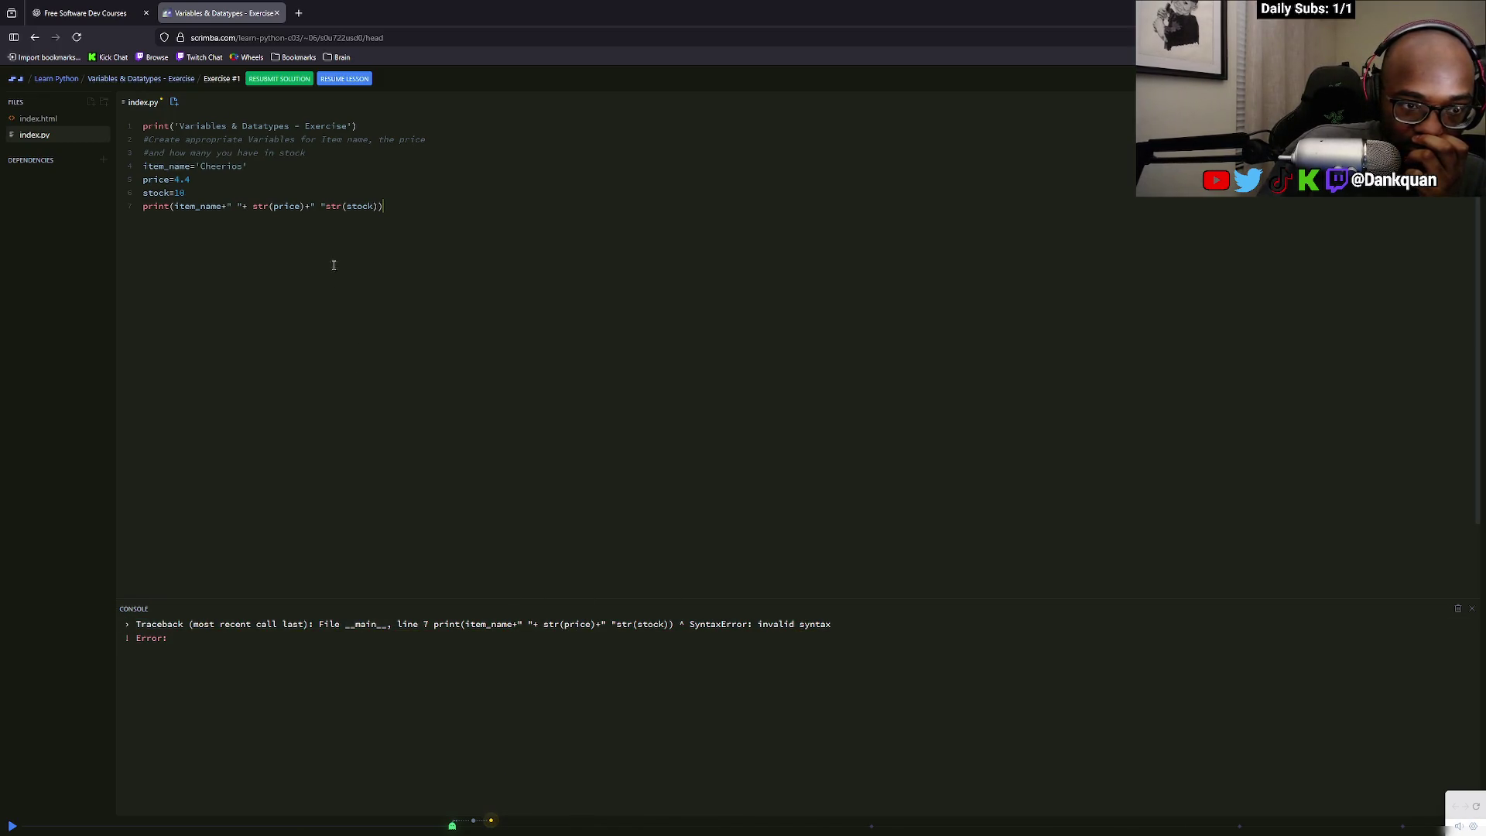
left_click_drag(176, 206, 253, 207)
key("BackSpace")
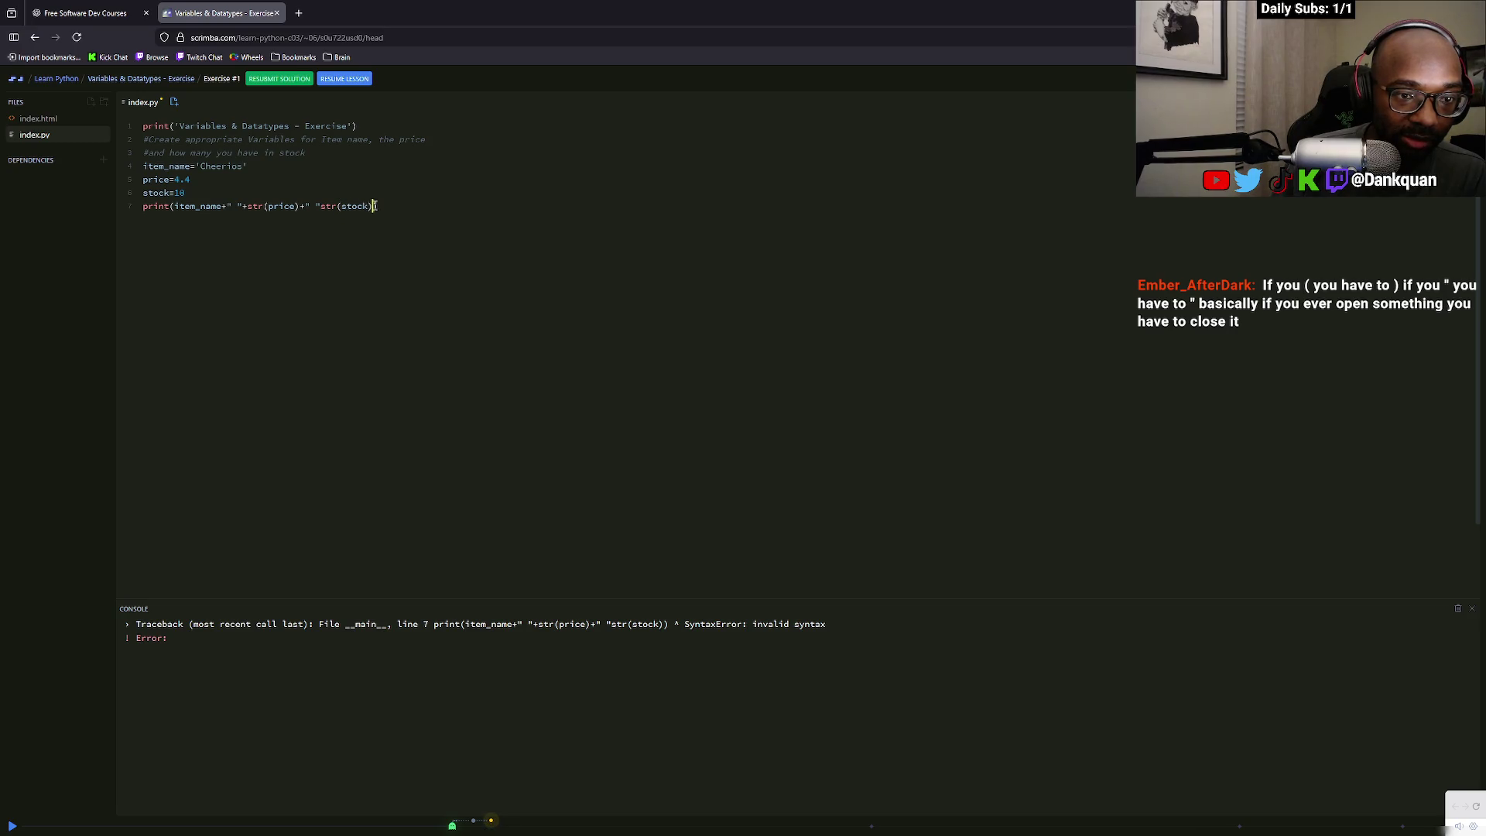
left_click(315, 206)
key("BackSpace")
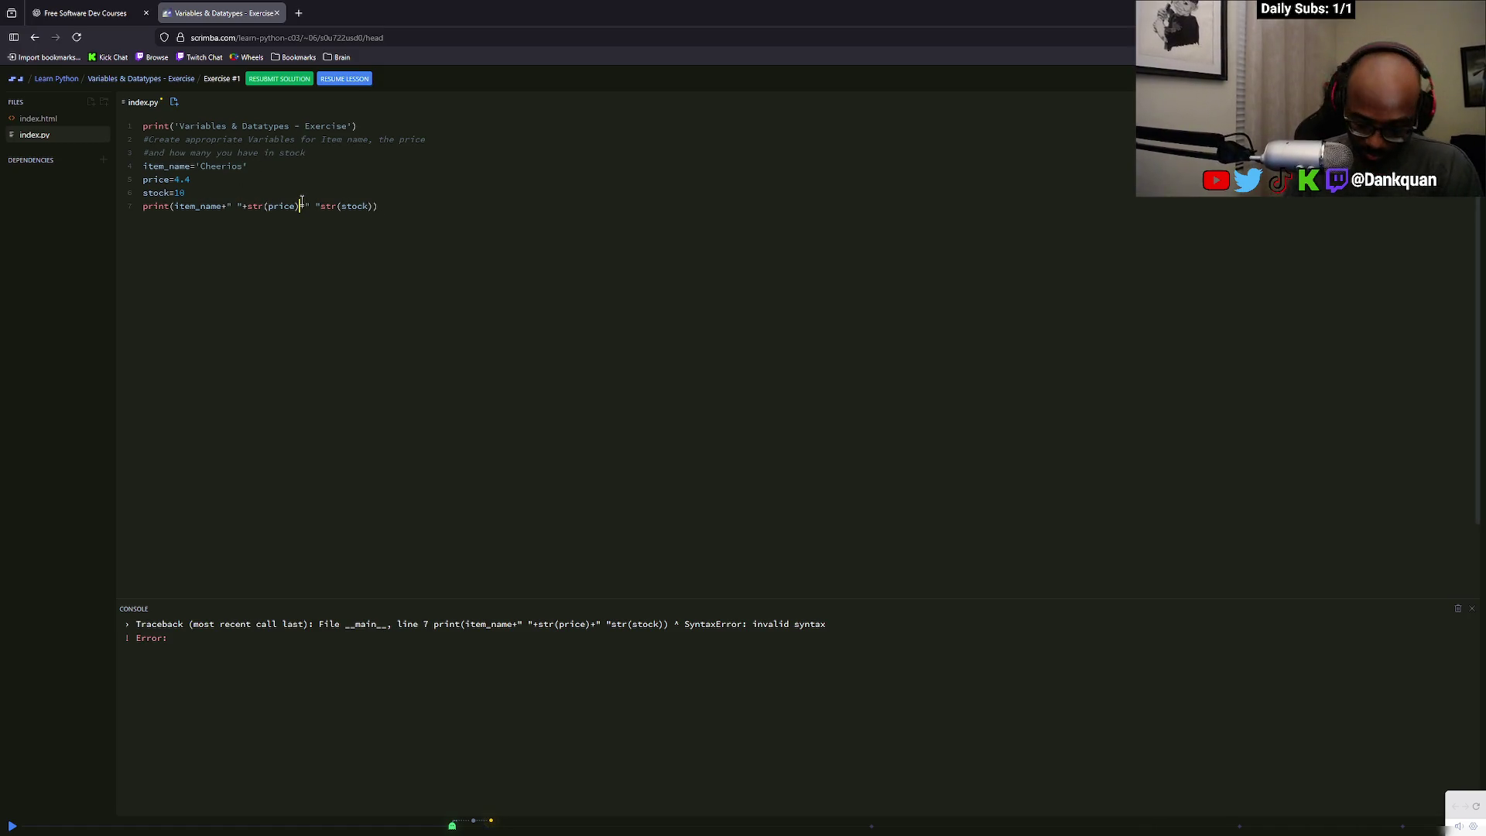
type(")")
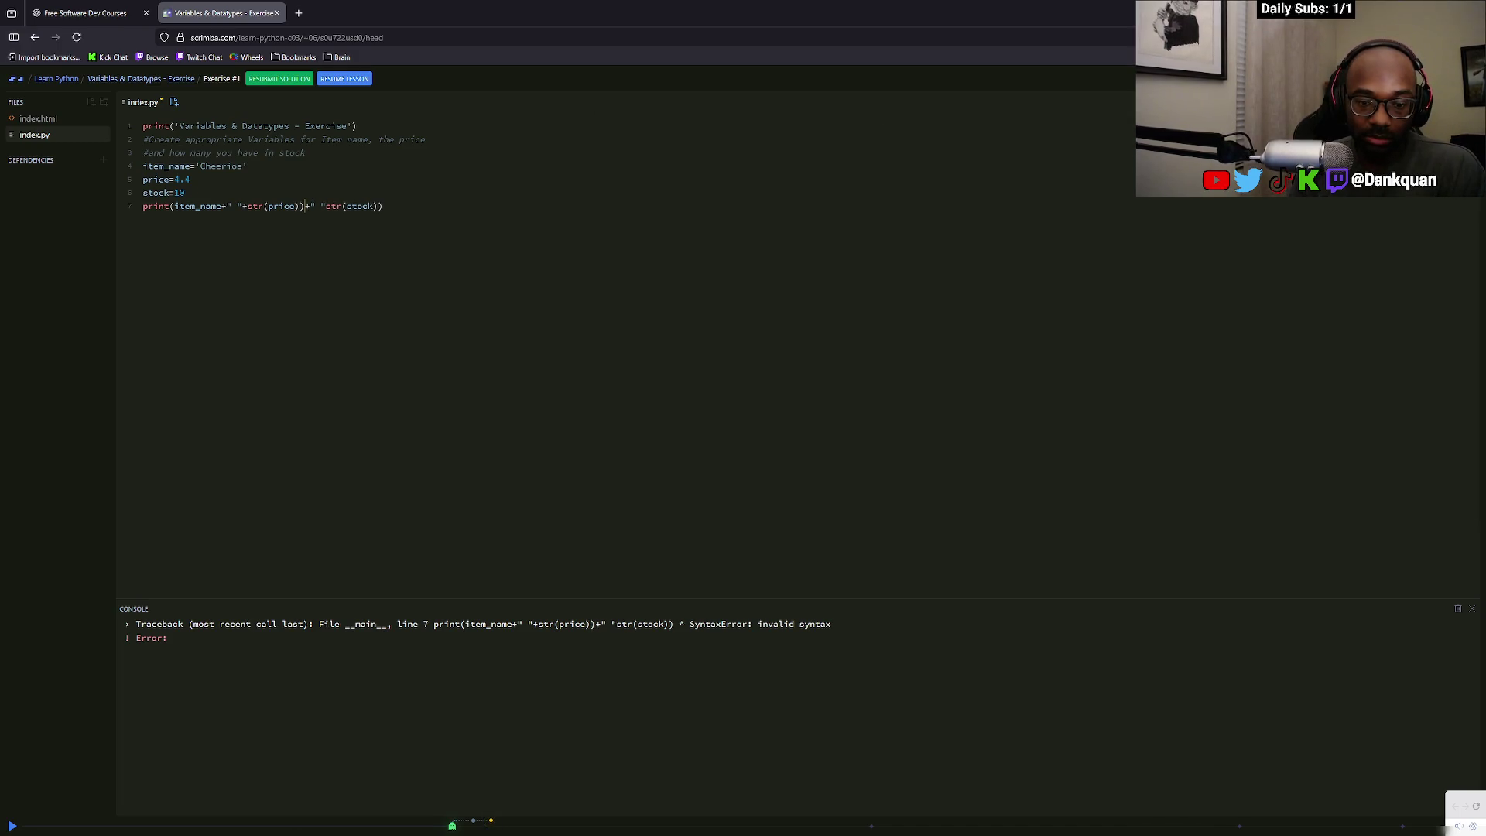
Trim the broken stock part of line 7, re-run to check, and retype the stock conversion
left_click_drag(315, 206, 580, 190)
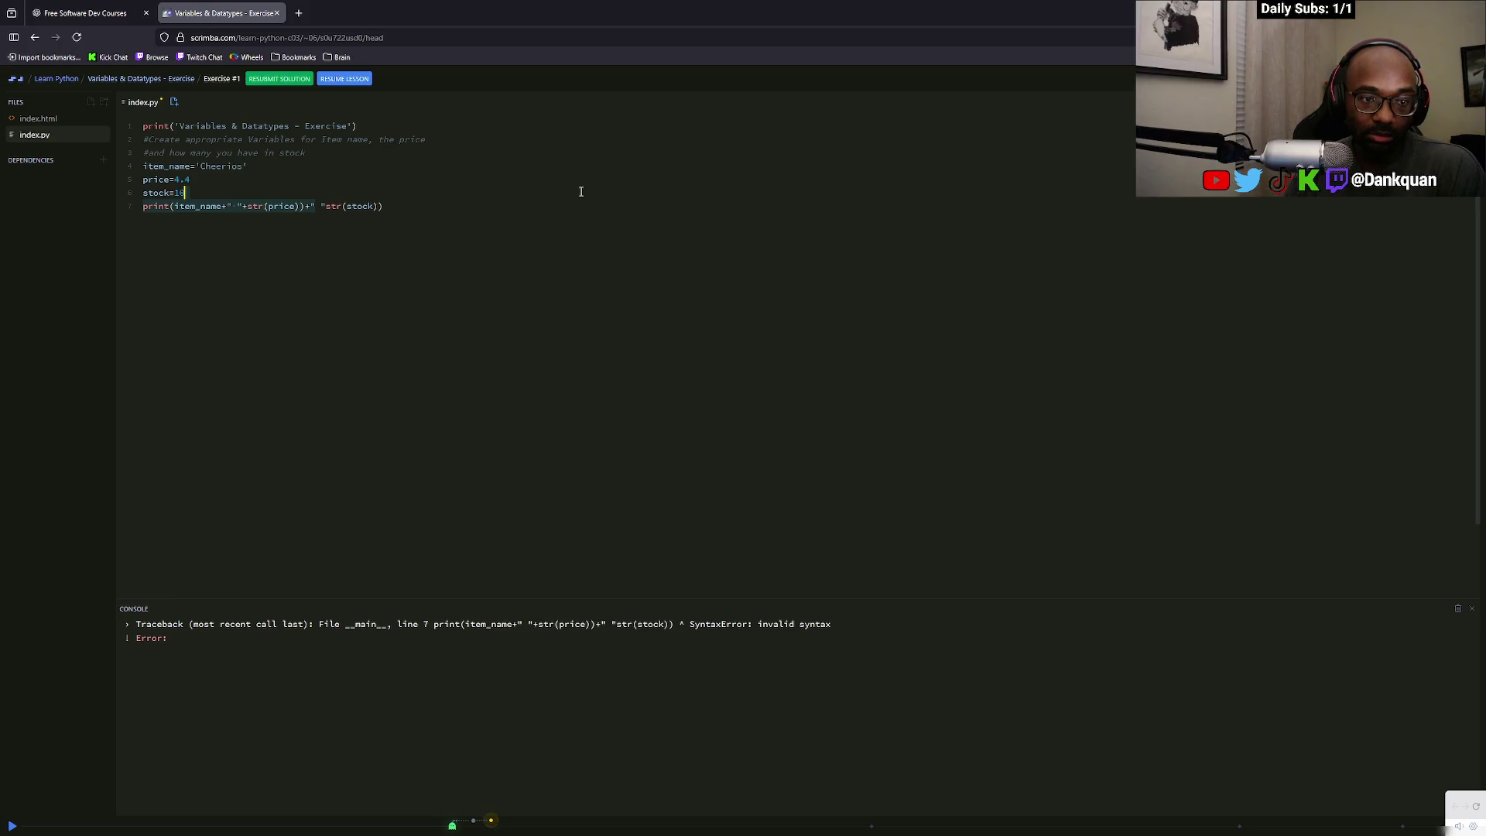
left_click(547, 221)
left_click(312, 206)
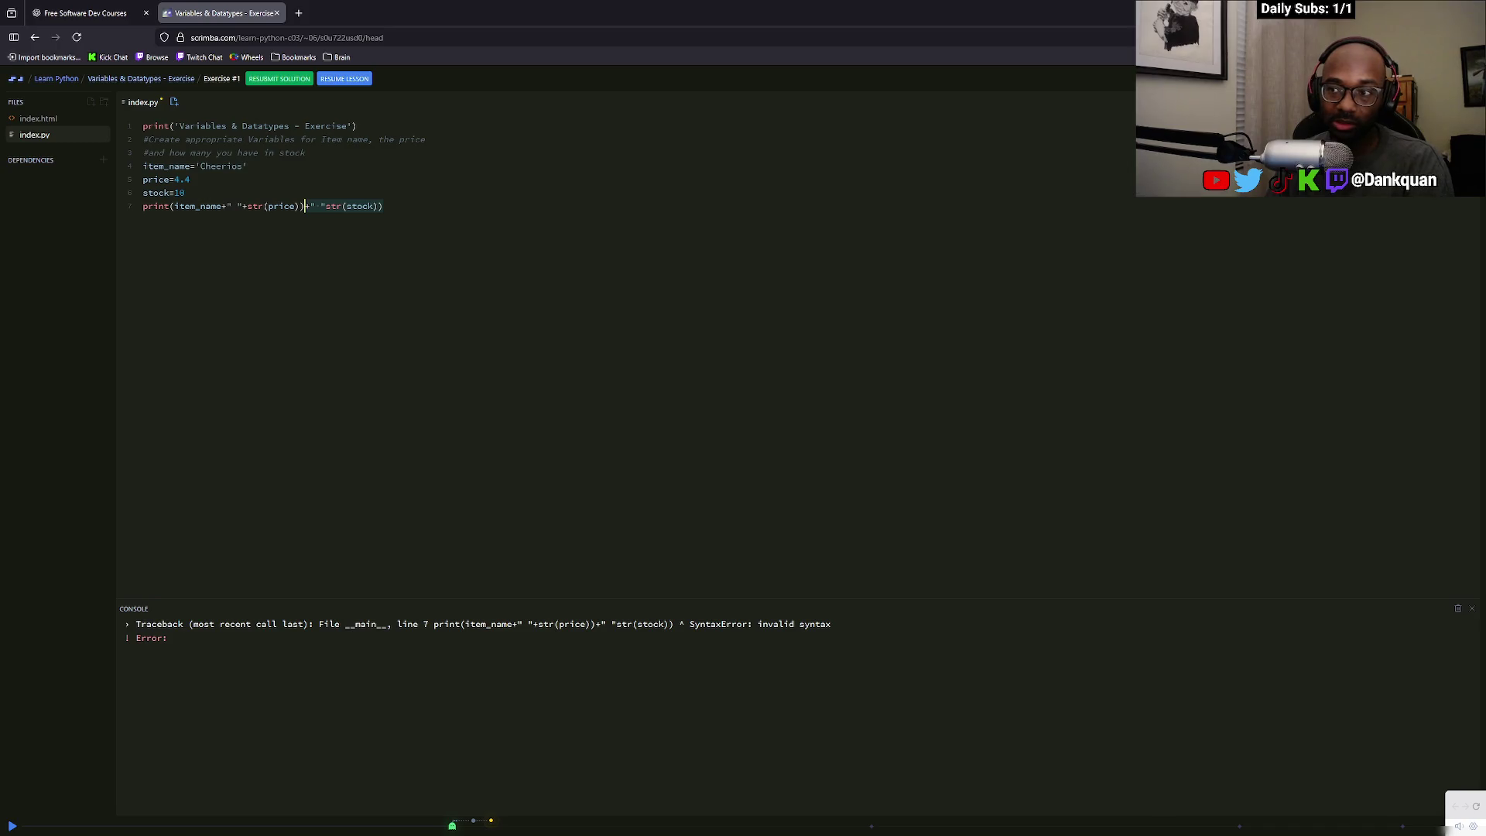
key("BackSpace")
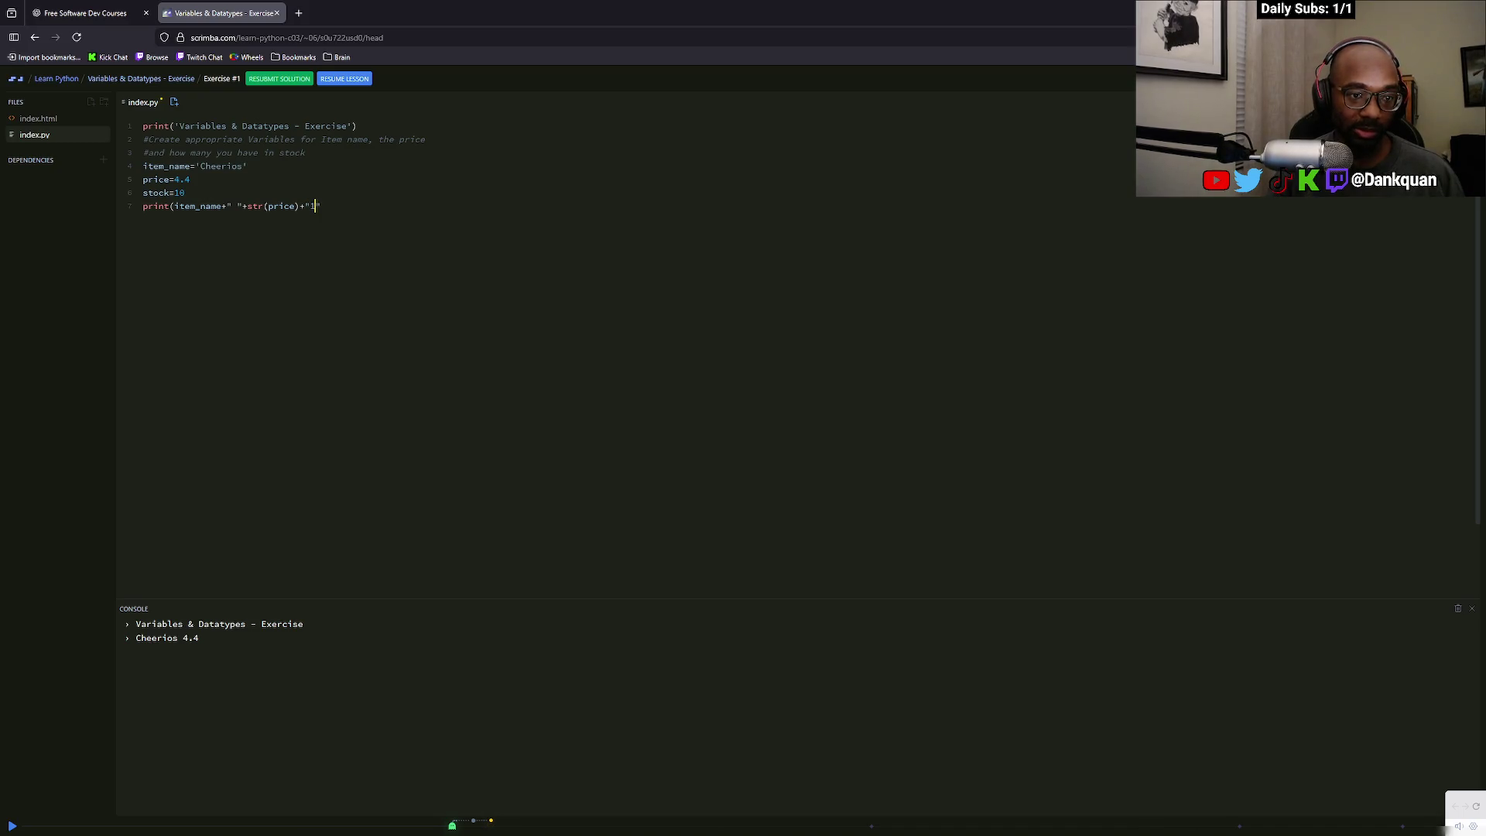
type("1")
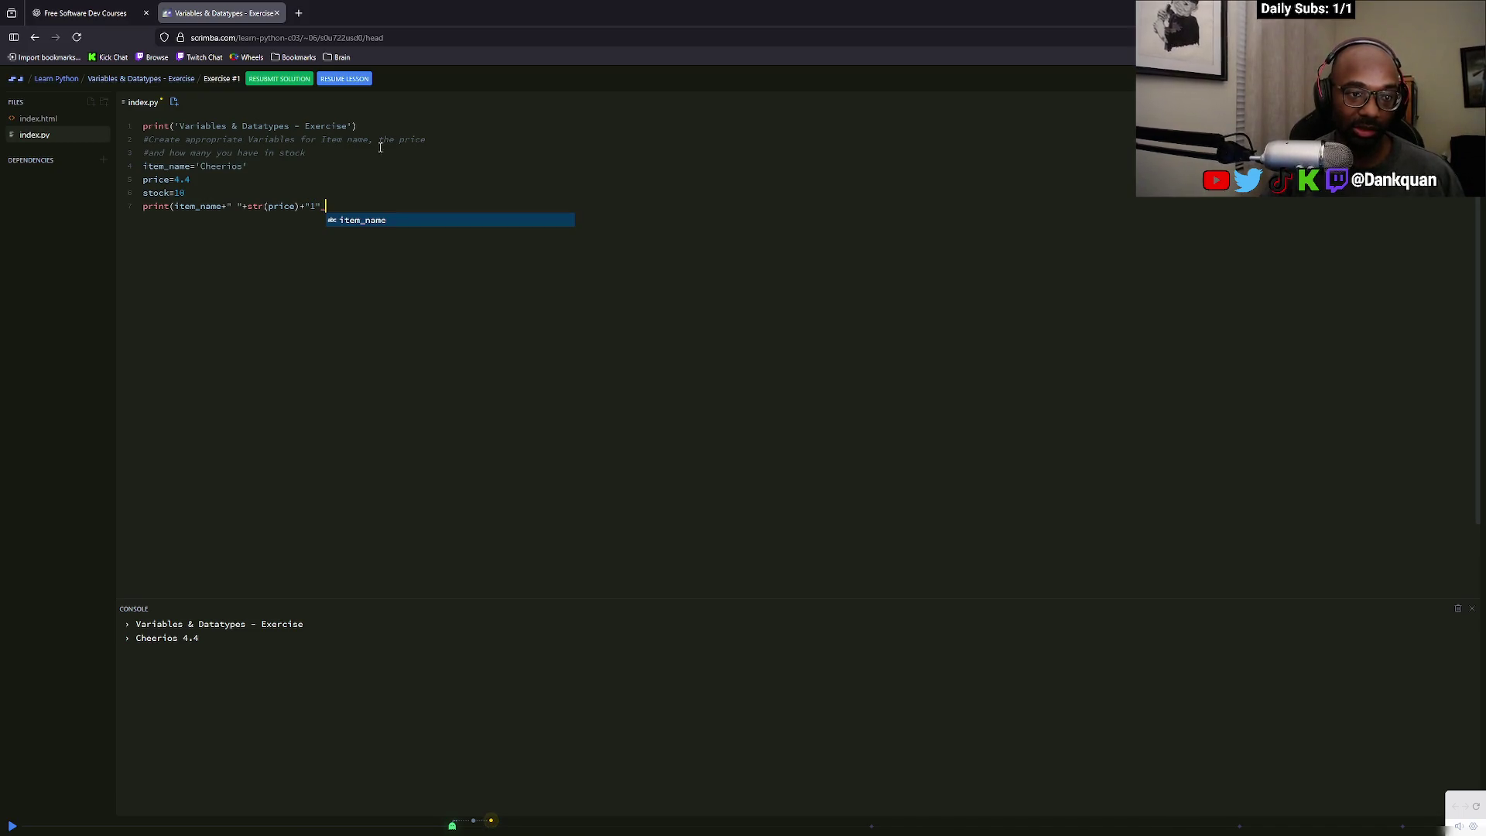
key("ctrl+s")
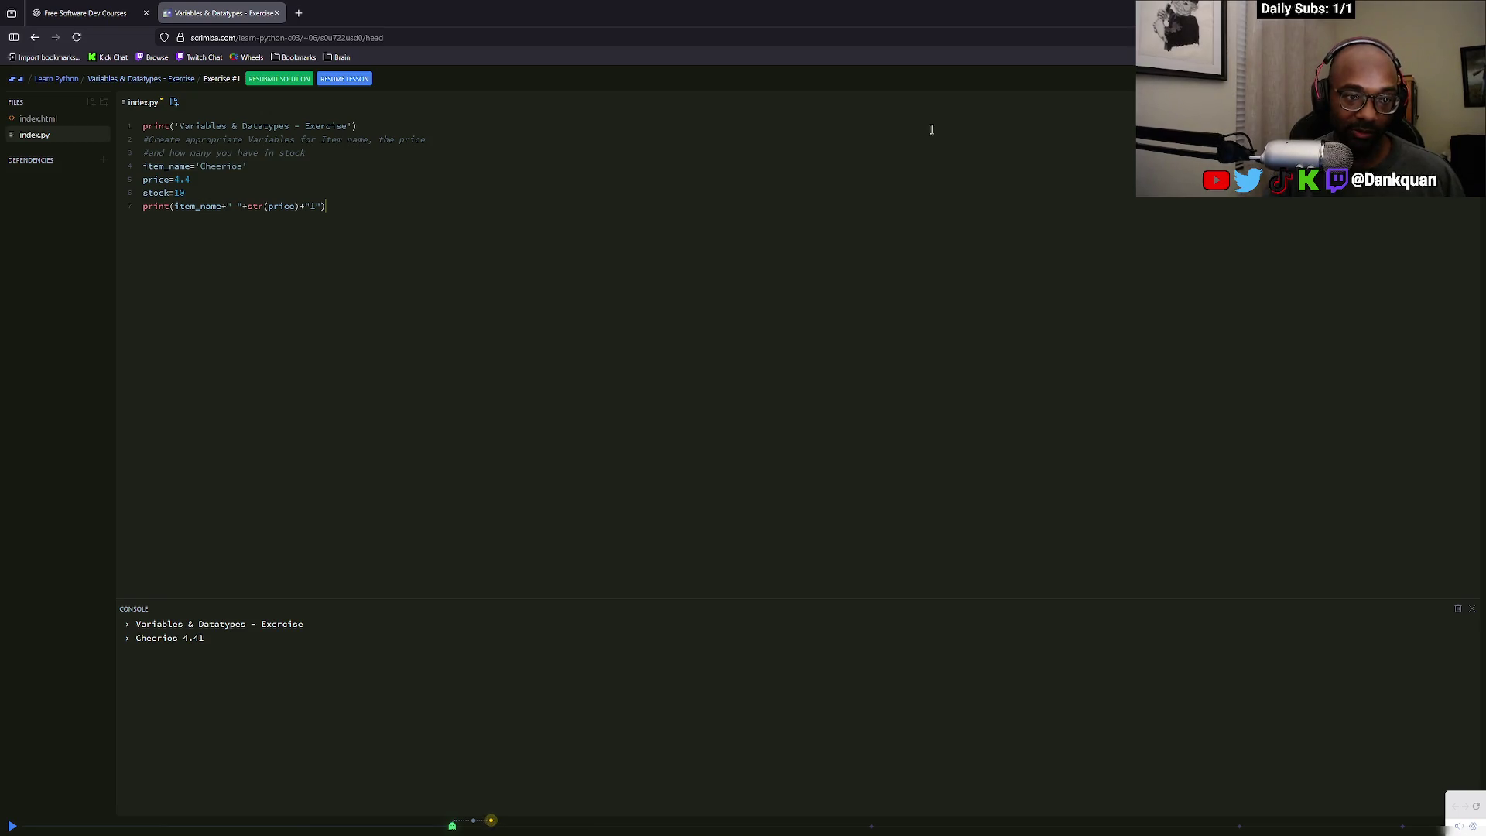
key("ctrl+z")
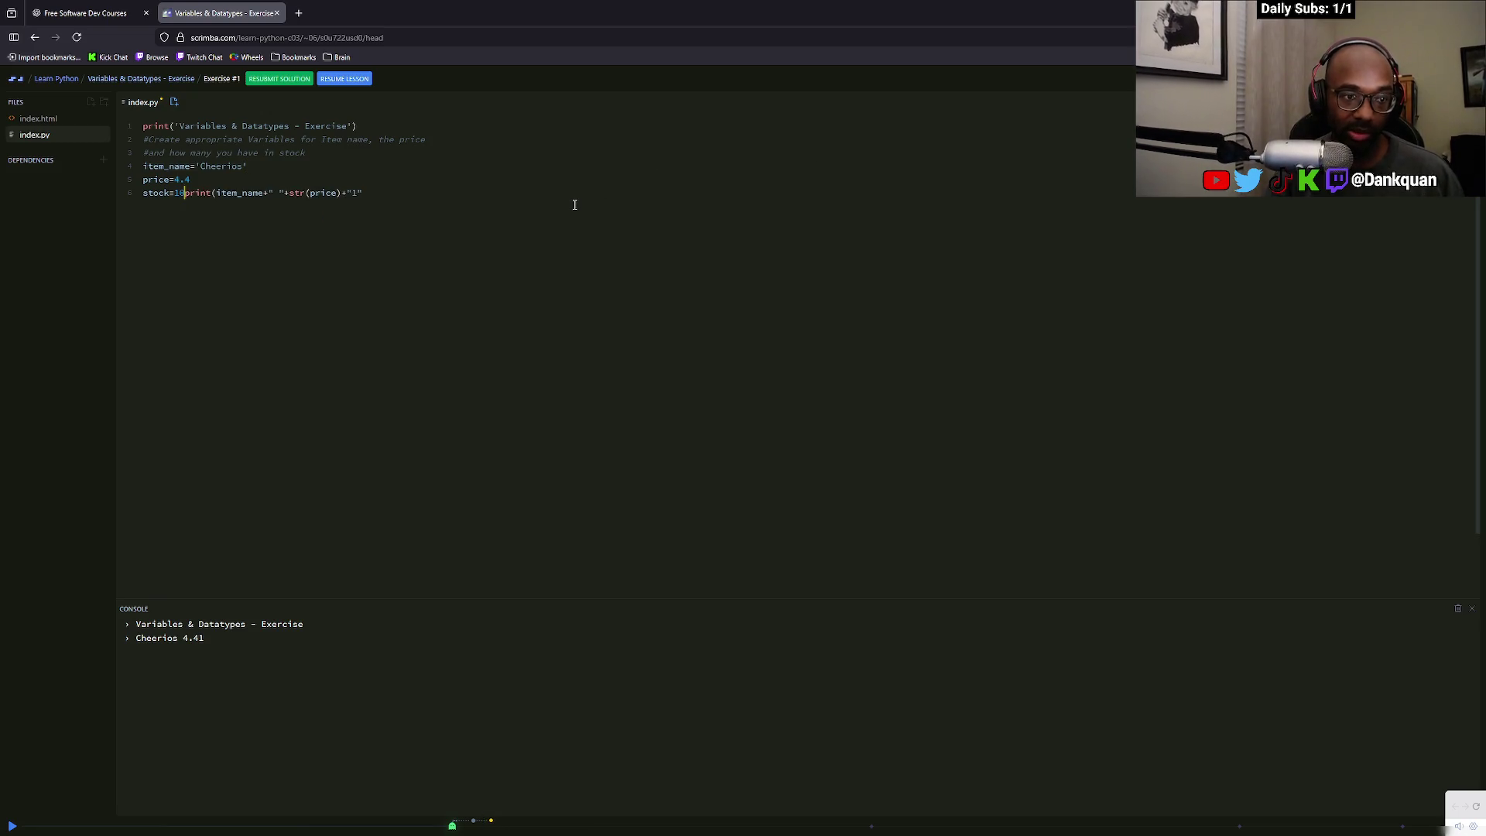
key("Return")
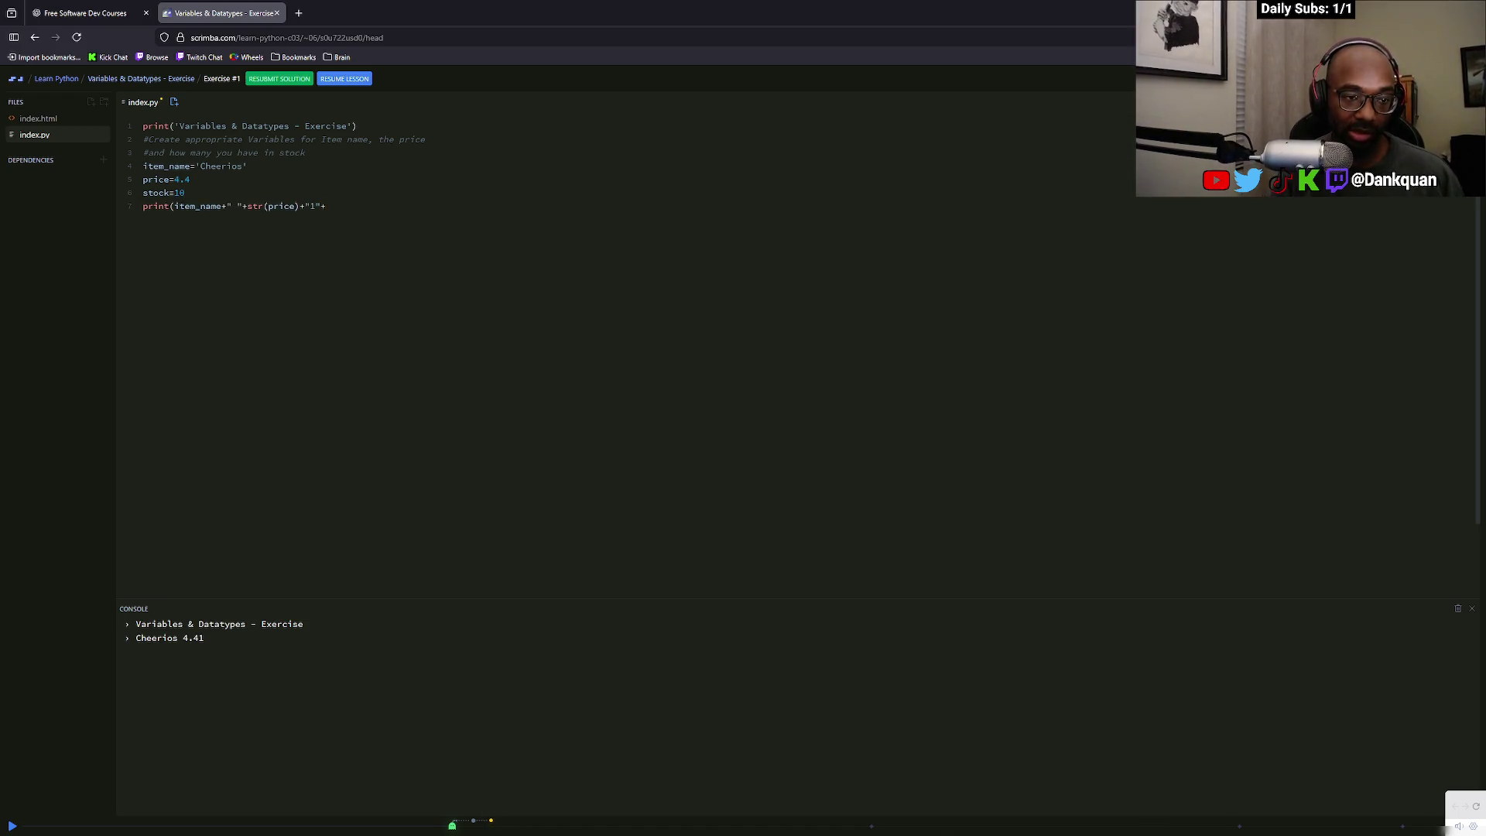
type("str")
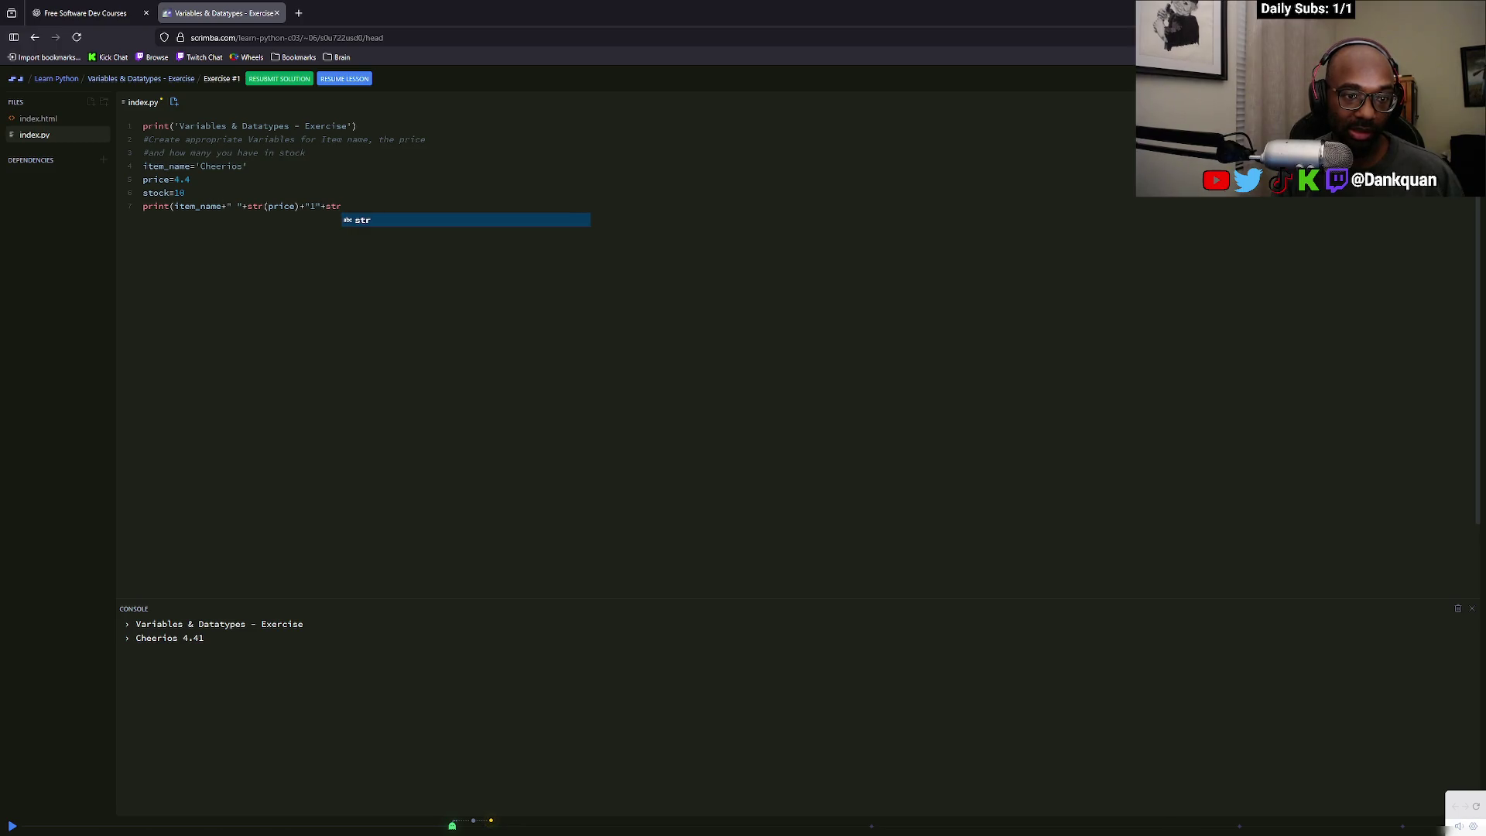
type("()")
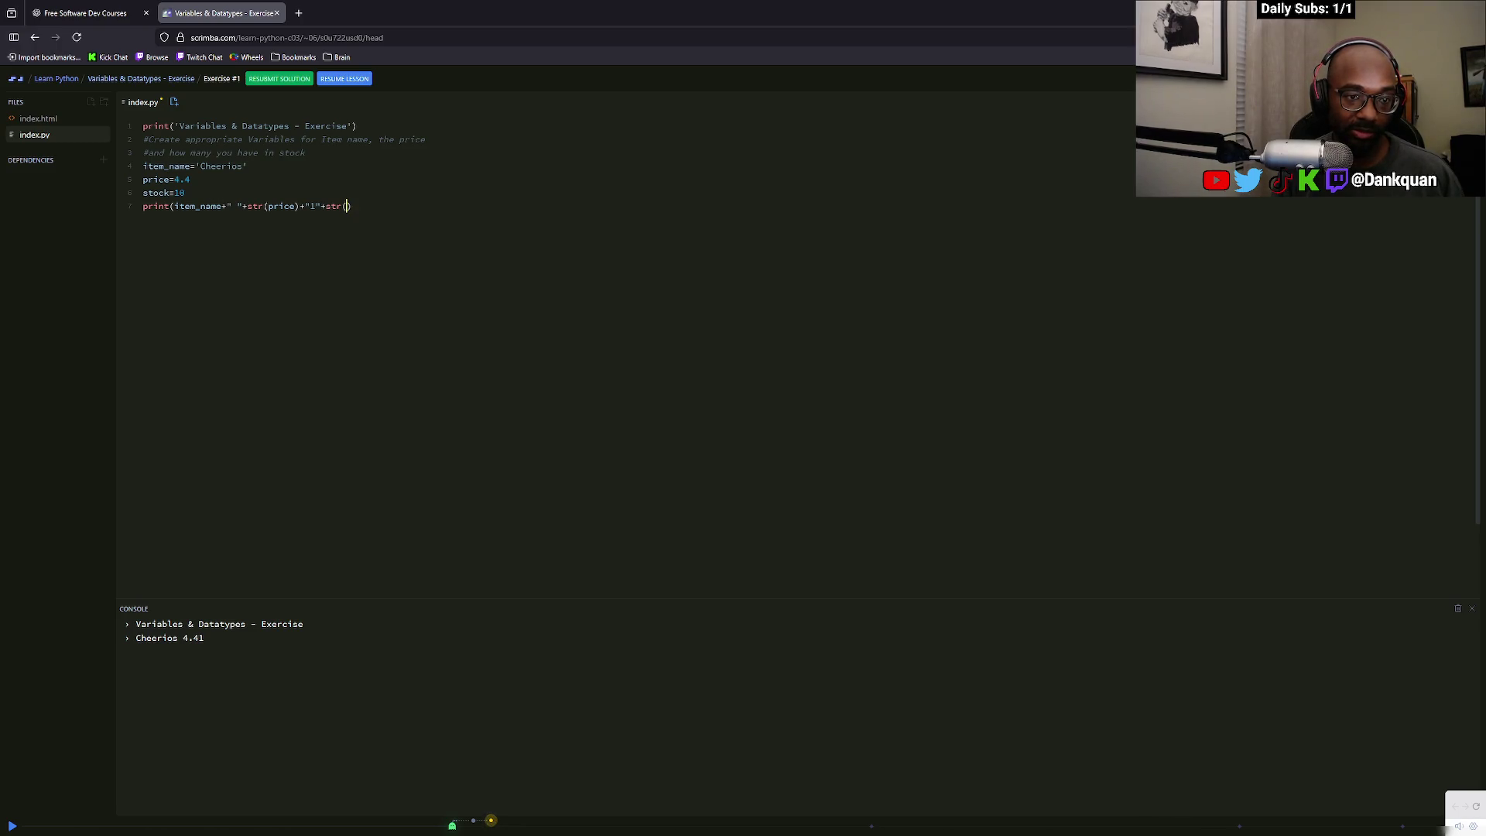
type("stock")
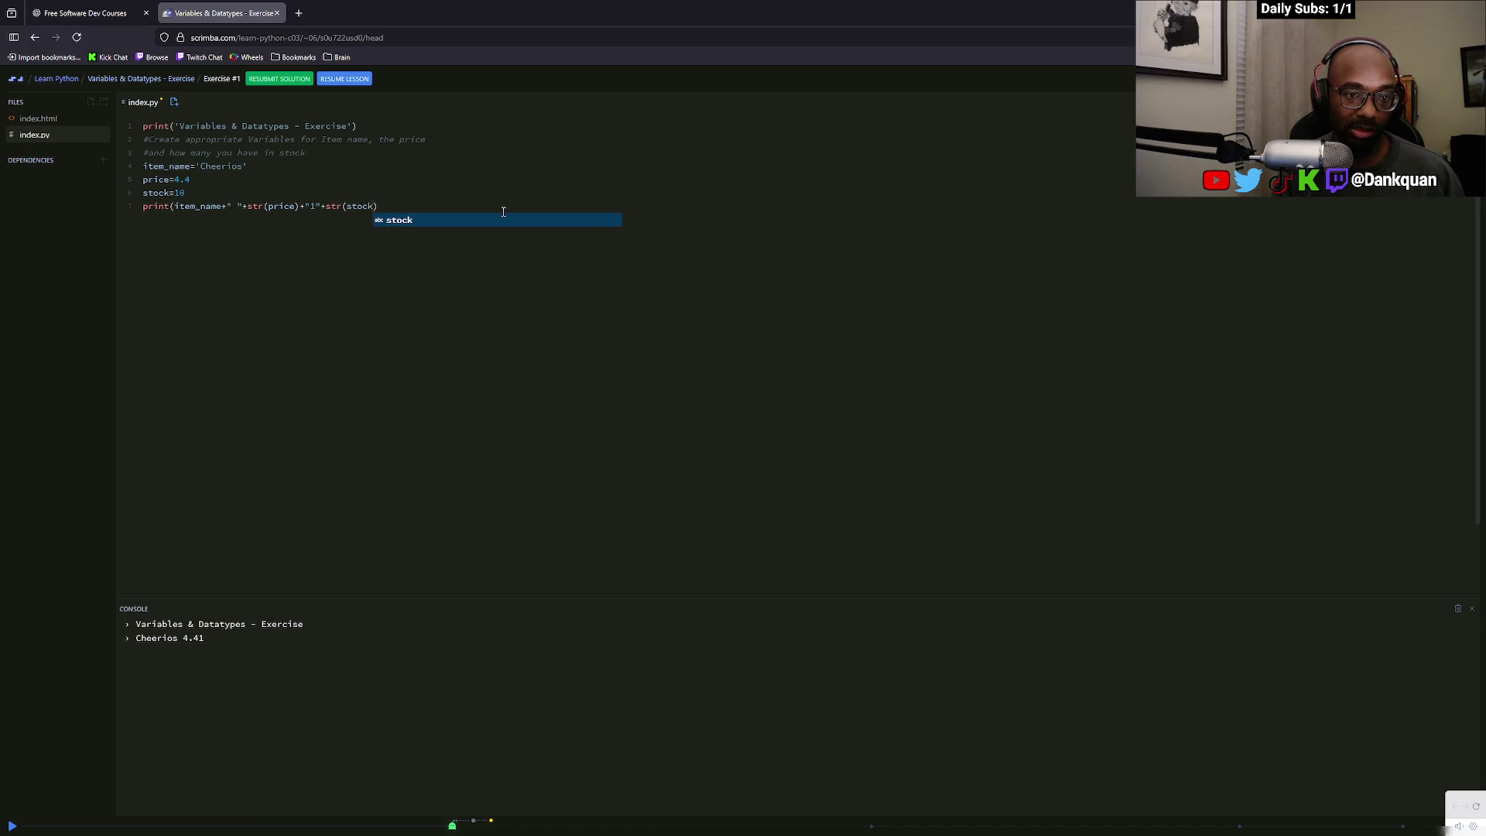
type("))")
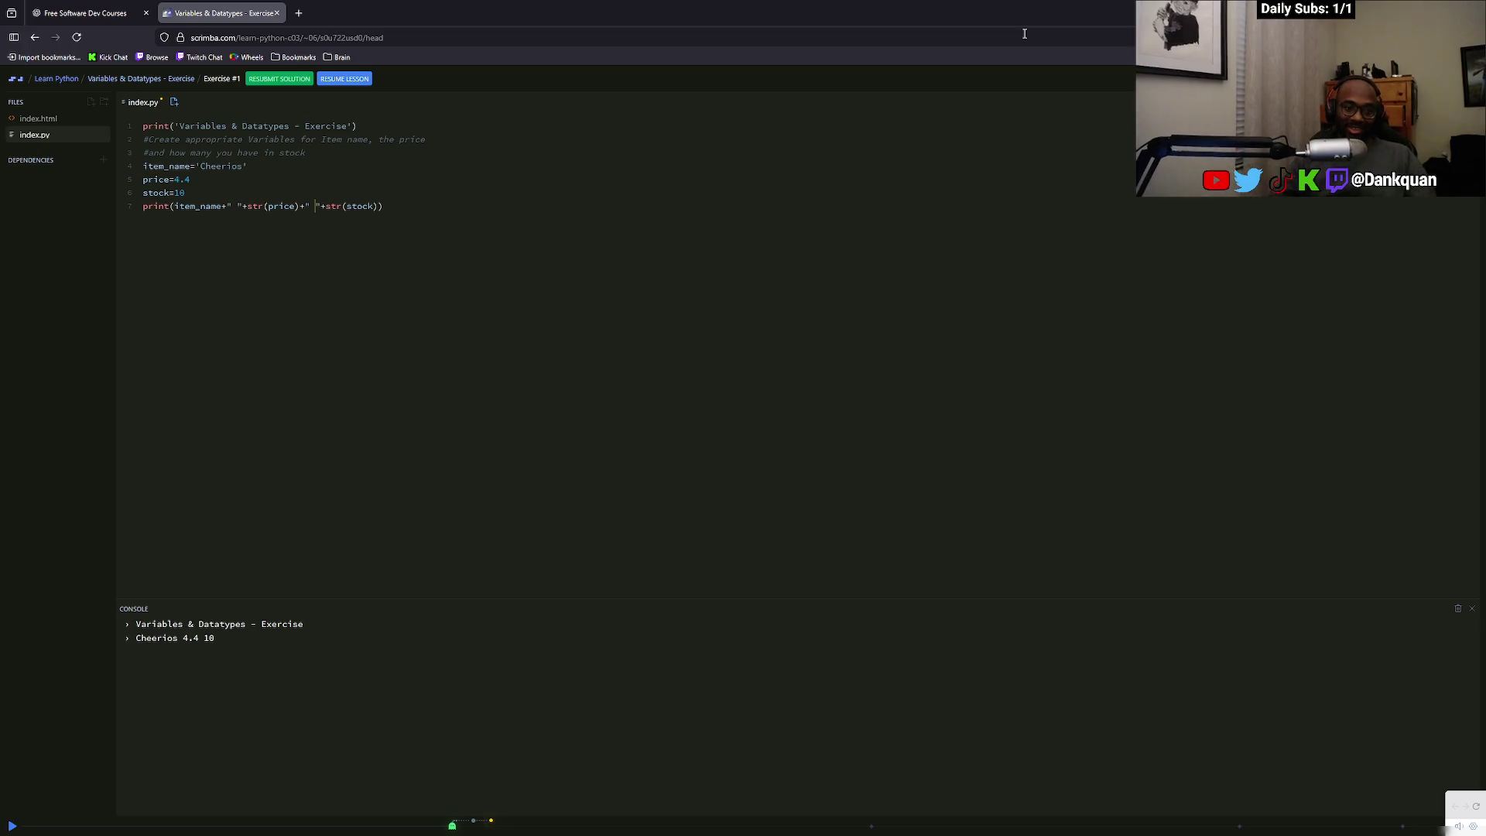
Copy all the exercise code and paste it at the end of the Sticky Notes
left_click_drag(418, 206, 103, 118)
key("alt+Tab")
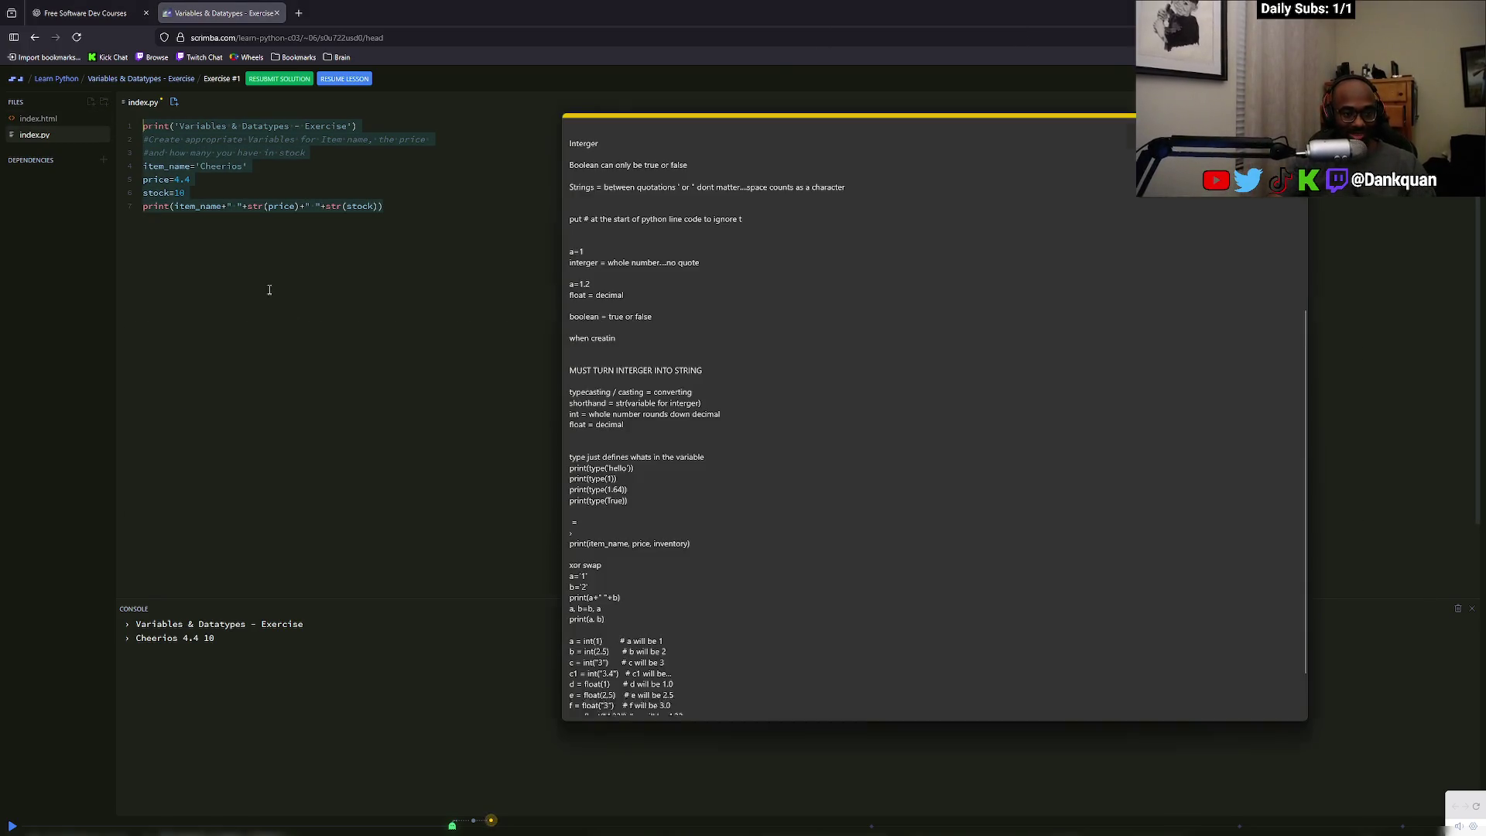
scroll(706, 613, "down", 3)
scroll(705, 613, "up", 5)
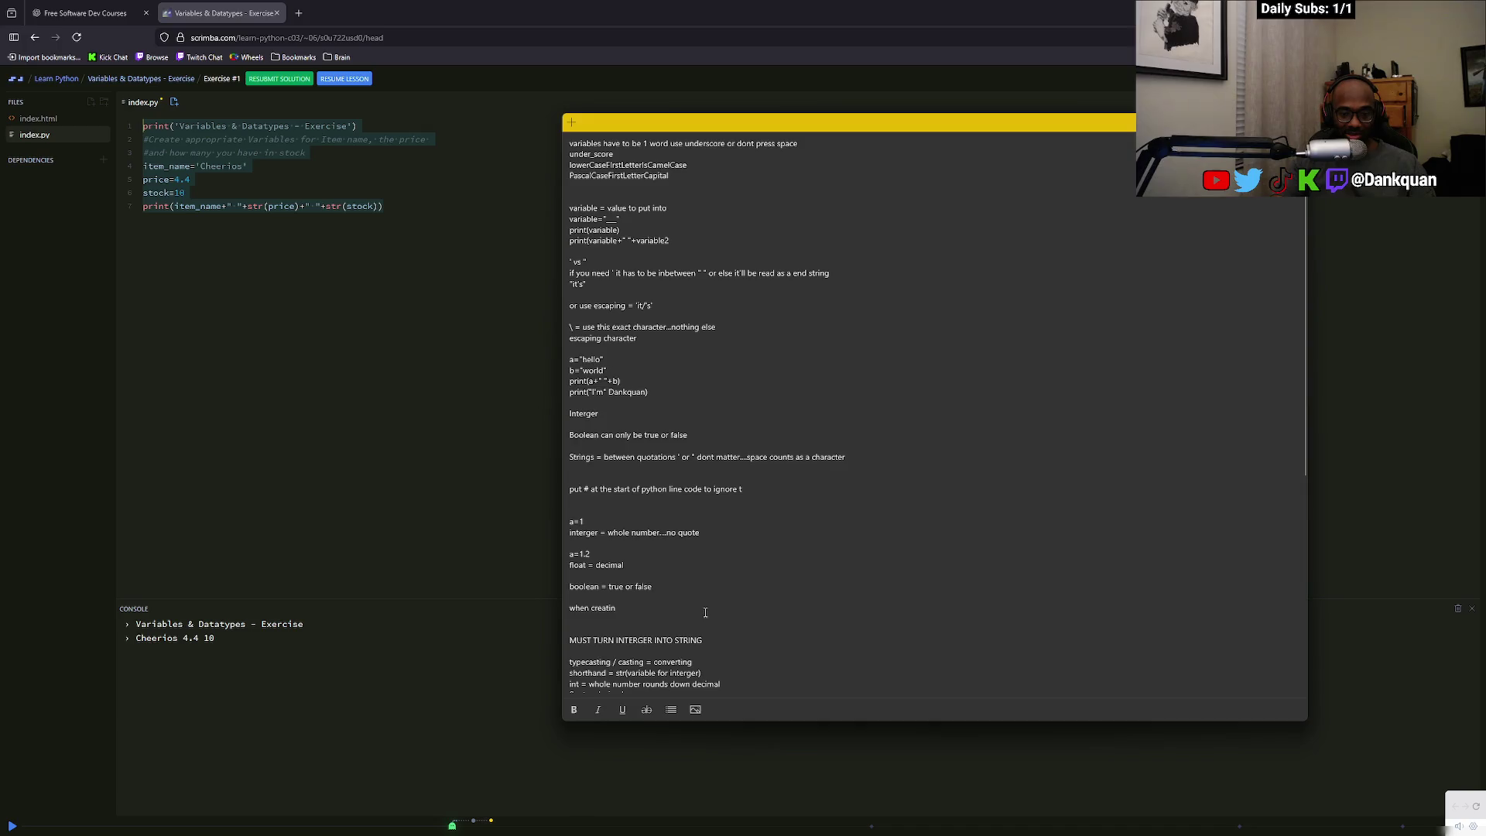
scroll(664, 414, "down", 7)
scroll(664, 413, "up", 7)
scroll(664, 414, "down", 5)
left_click(380, 271)
key("ctrl+a")
key("ctrl+c")
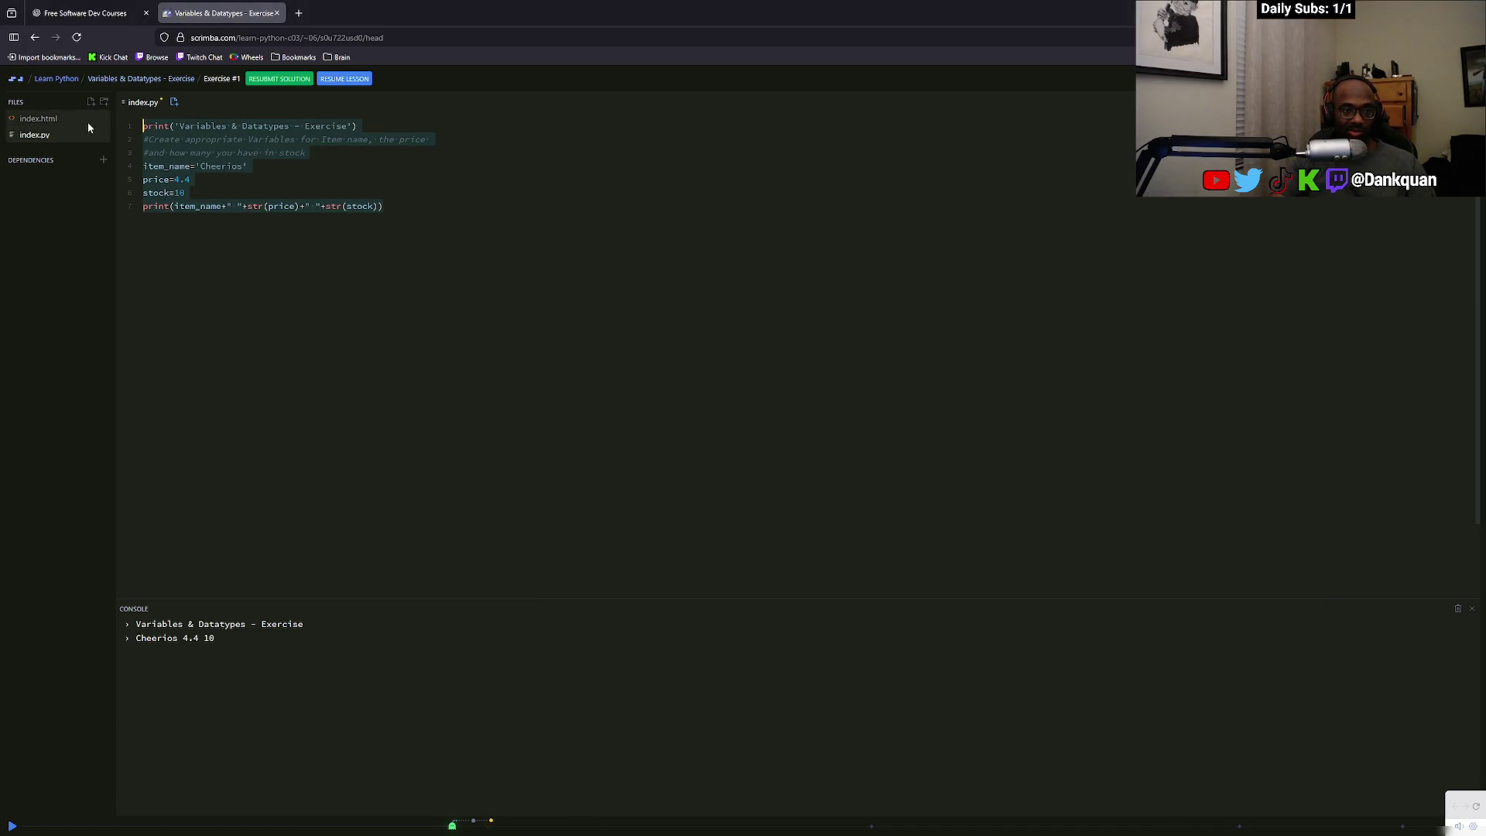
key("alt+Tab")
left_click(723, 662)
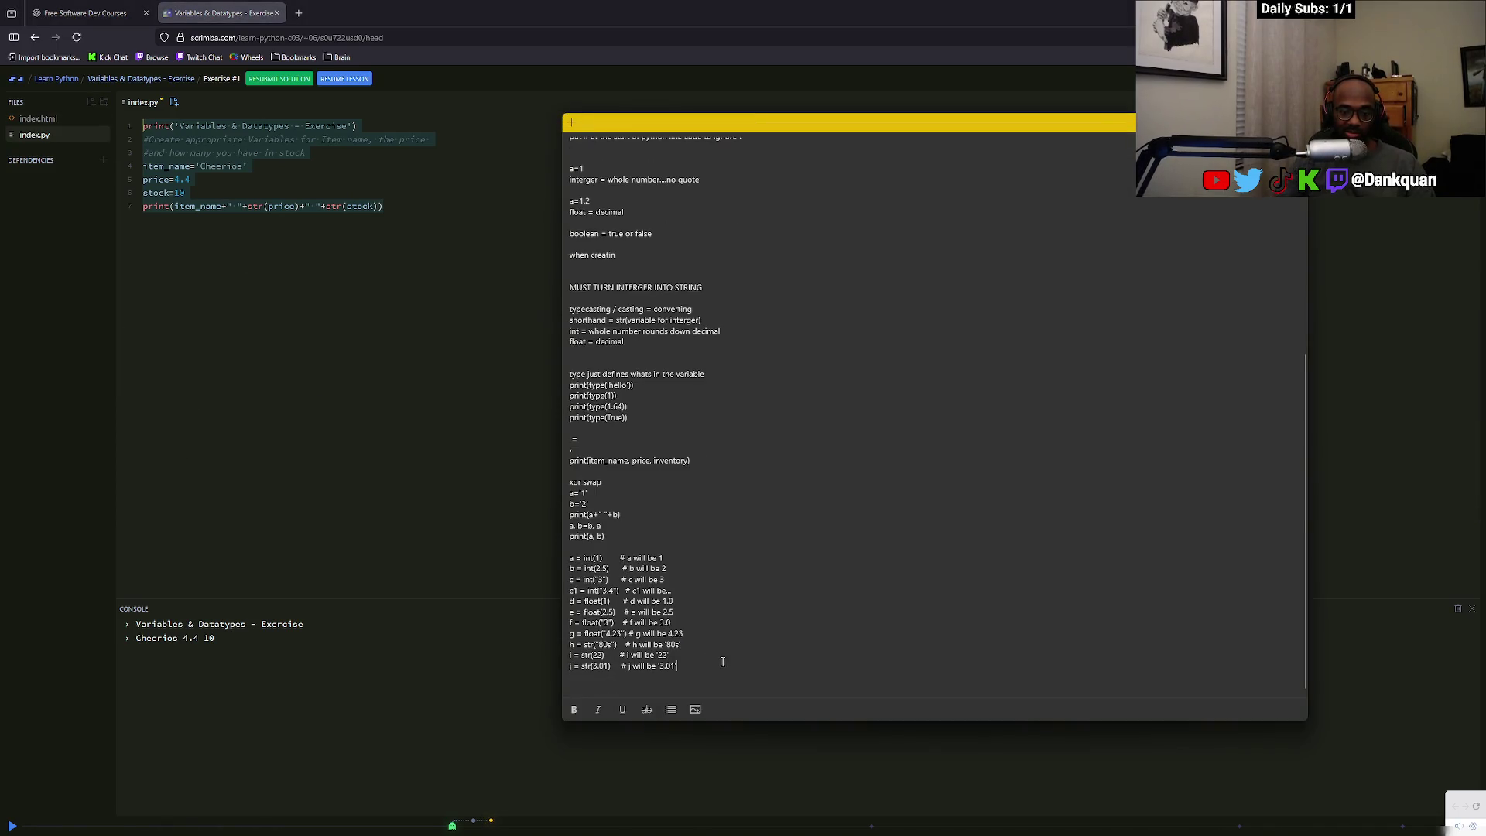
key("Return")
key("Return")
key("ctrl+v")
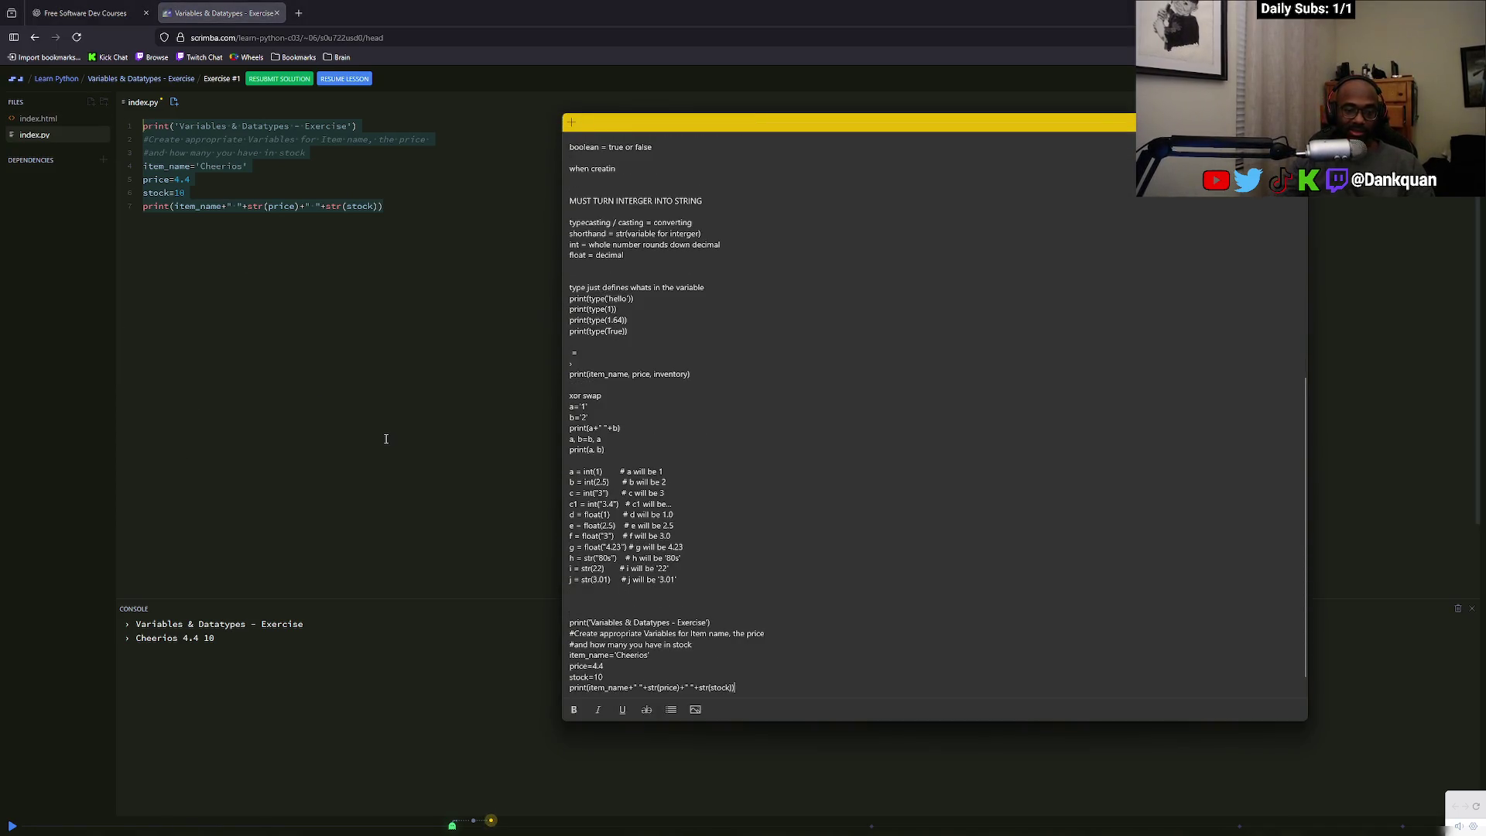
Add a closing parenthesis after price on line 7, then resume the lesson
left_click(342, 491)
left_click(300, 207)
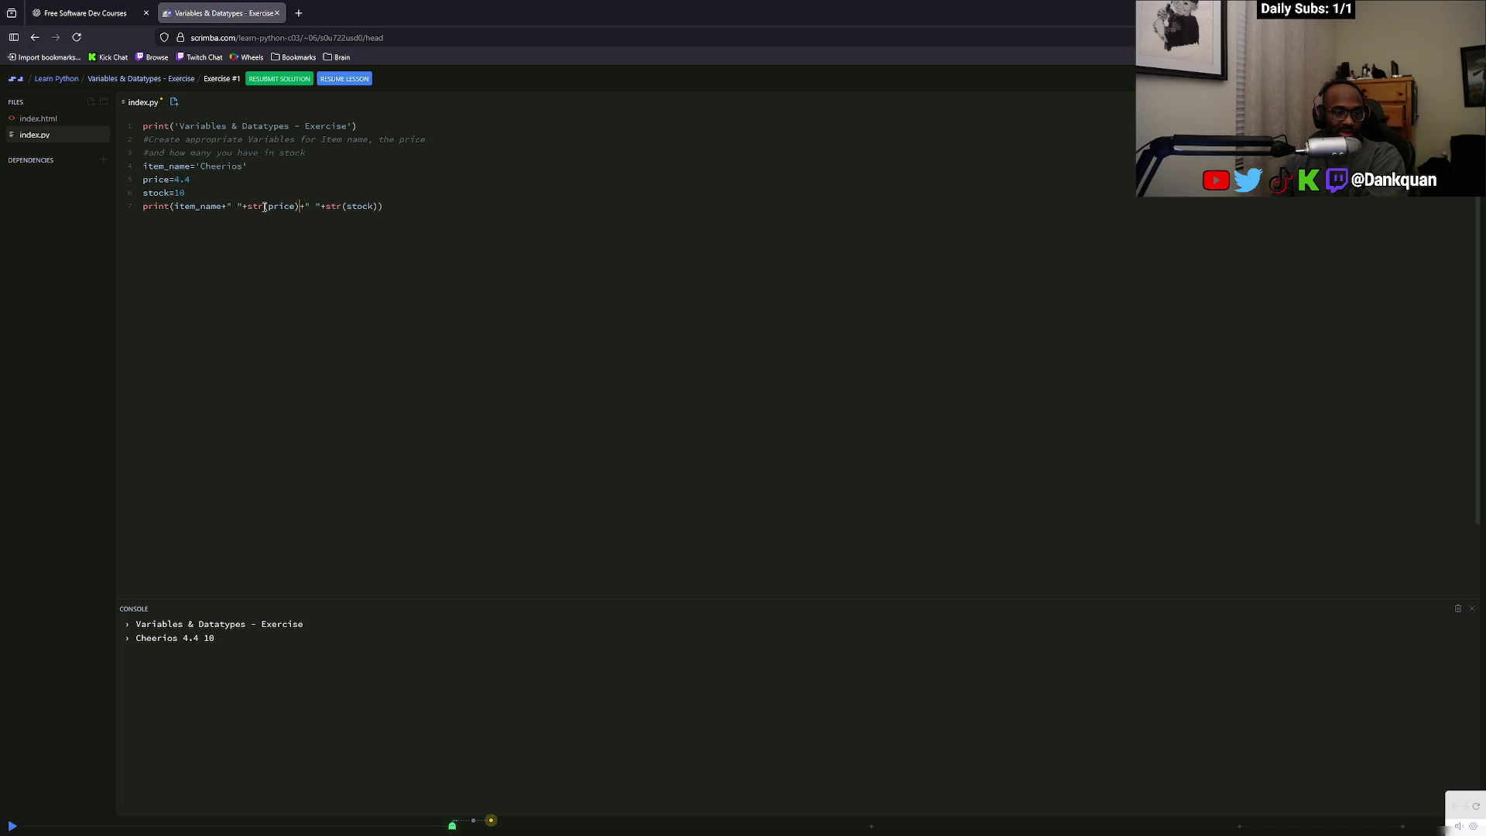
left_click_drag(248, 207, 295, 206)
left_click(297, 206)
type(")")
left_click(338, 215)
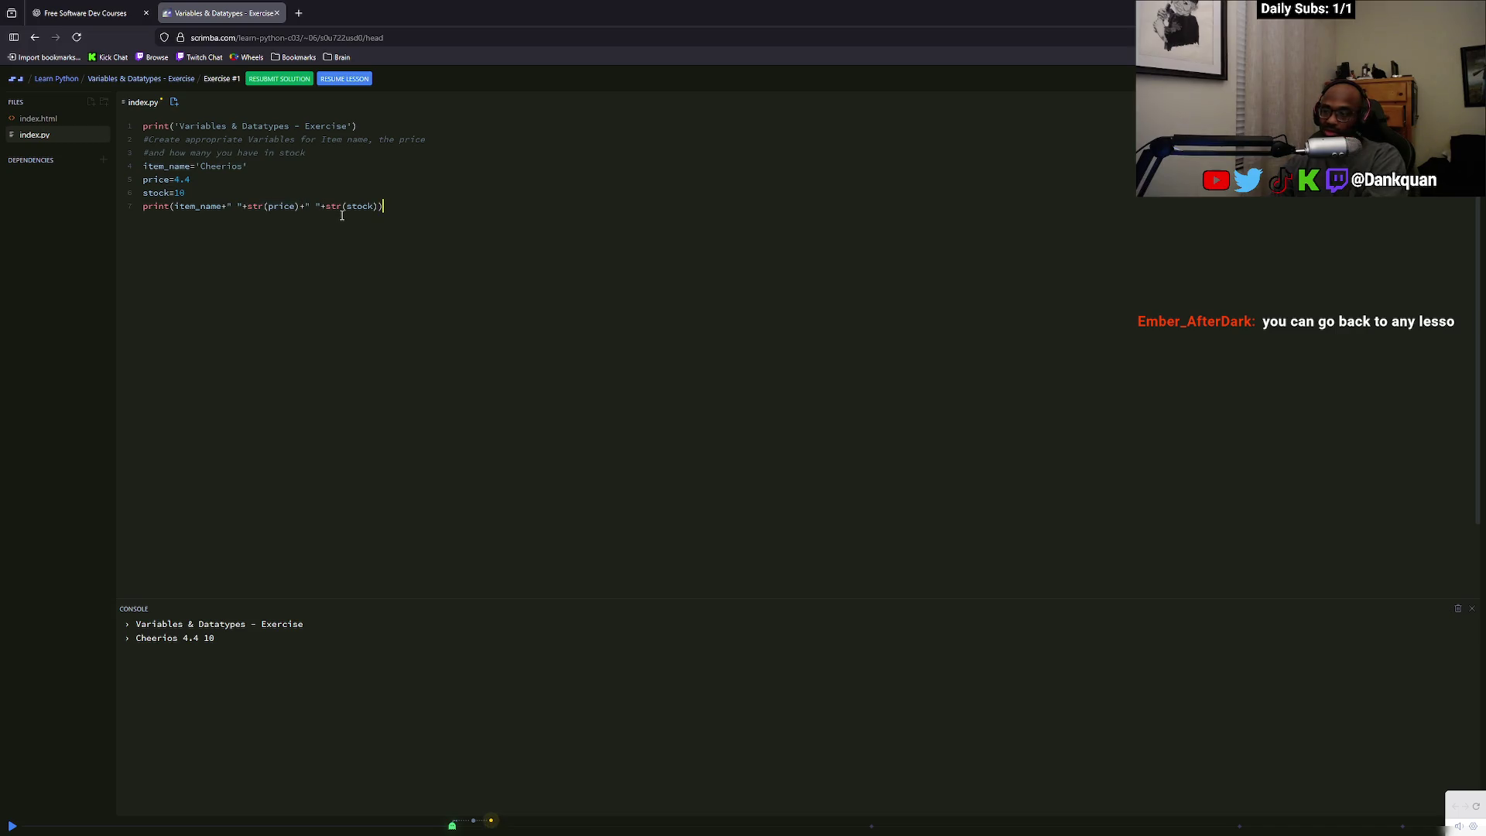
left_click(12, 826)
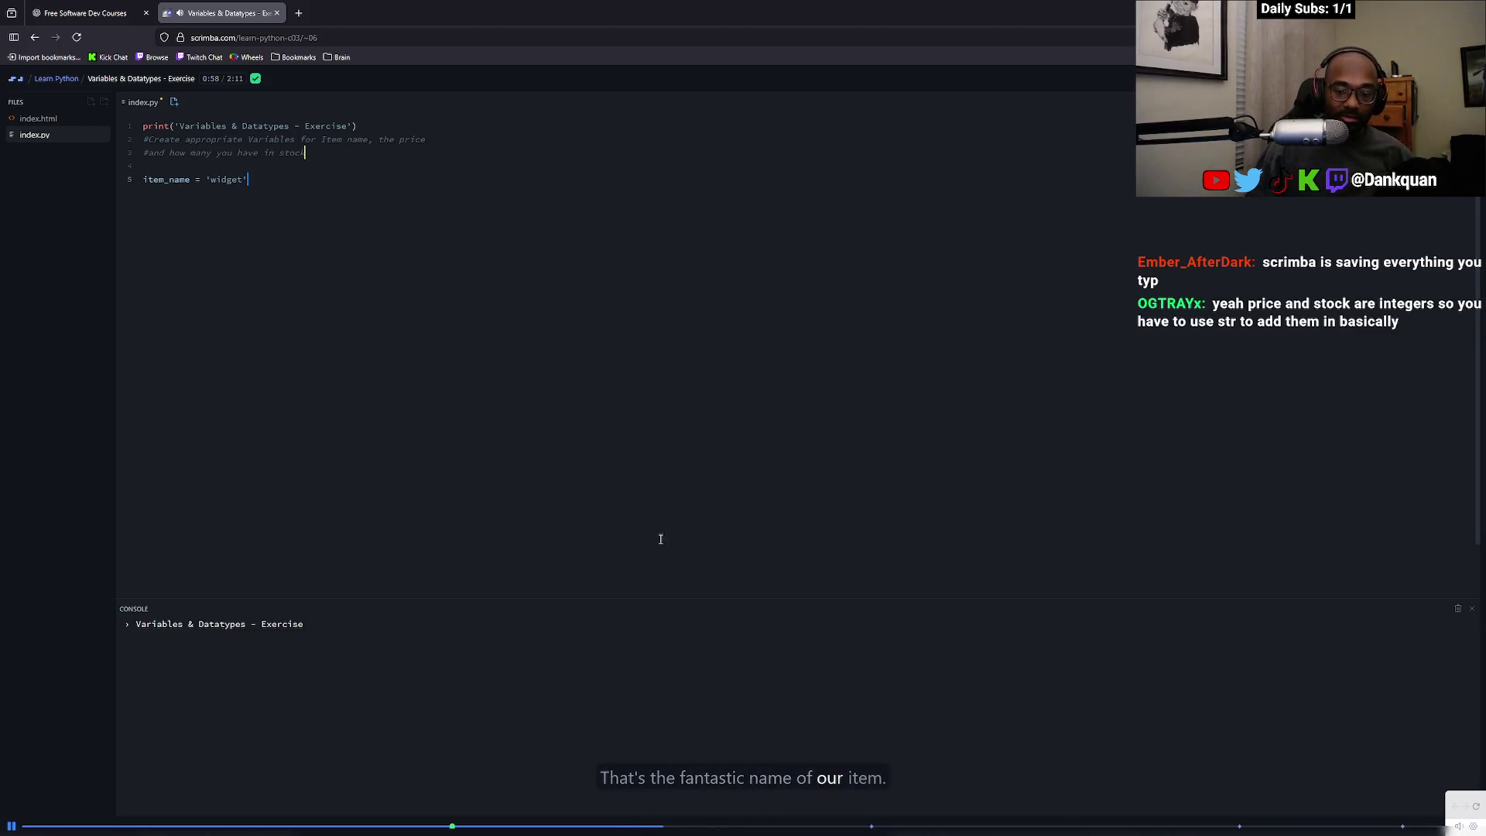
Skip the lesson ahead to 1:49, then load the Arcade Day Pass Challenge lesson
left_click(813, 826)
left_click_drag(874, 829, 1050, 832)
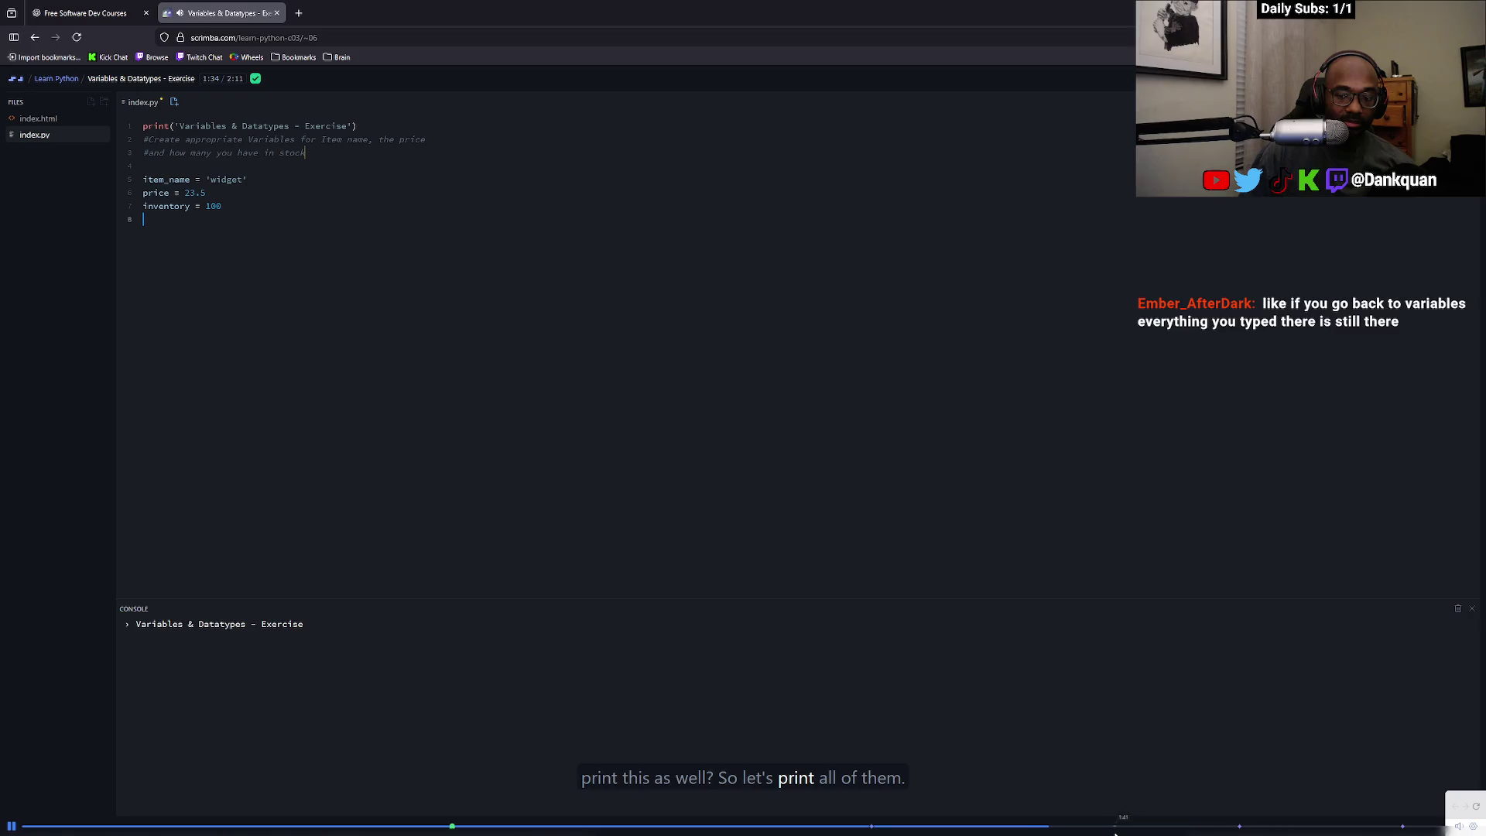
left_click(1146, 830)
left_click(1201, 828)
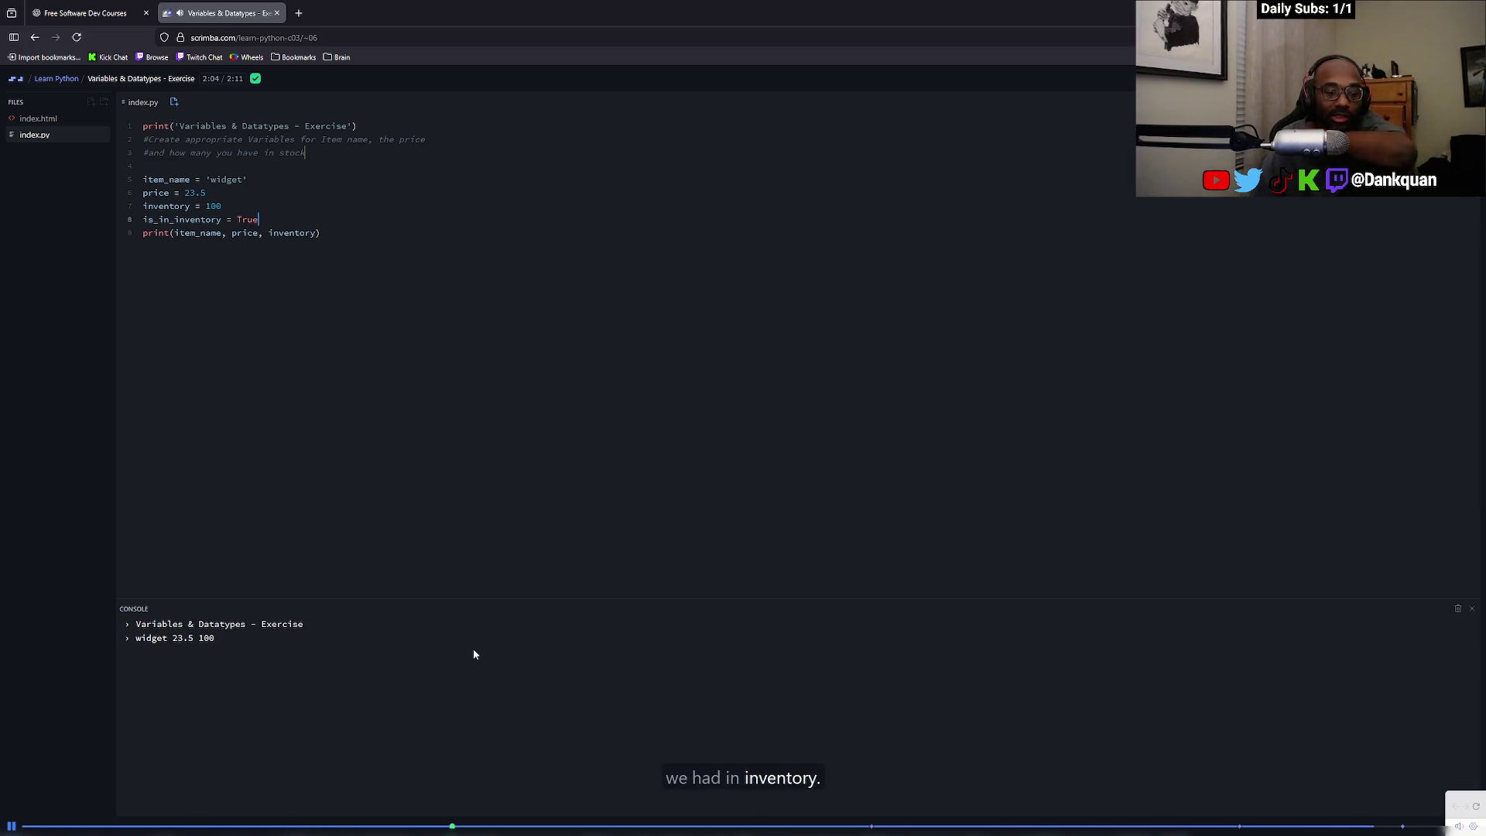
left_click(13, 826)
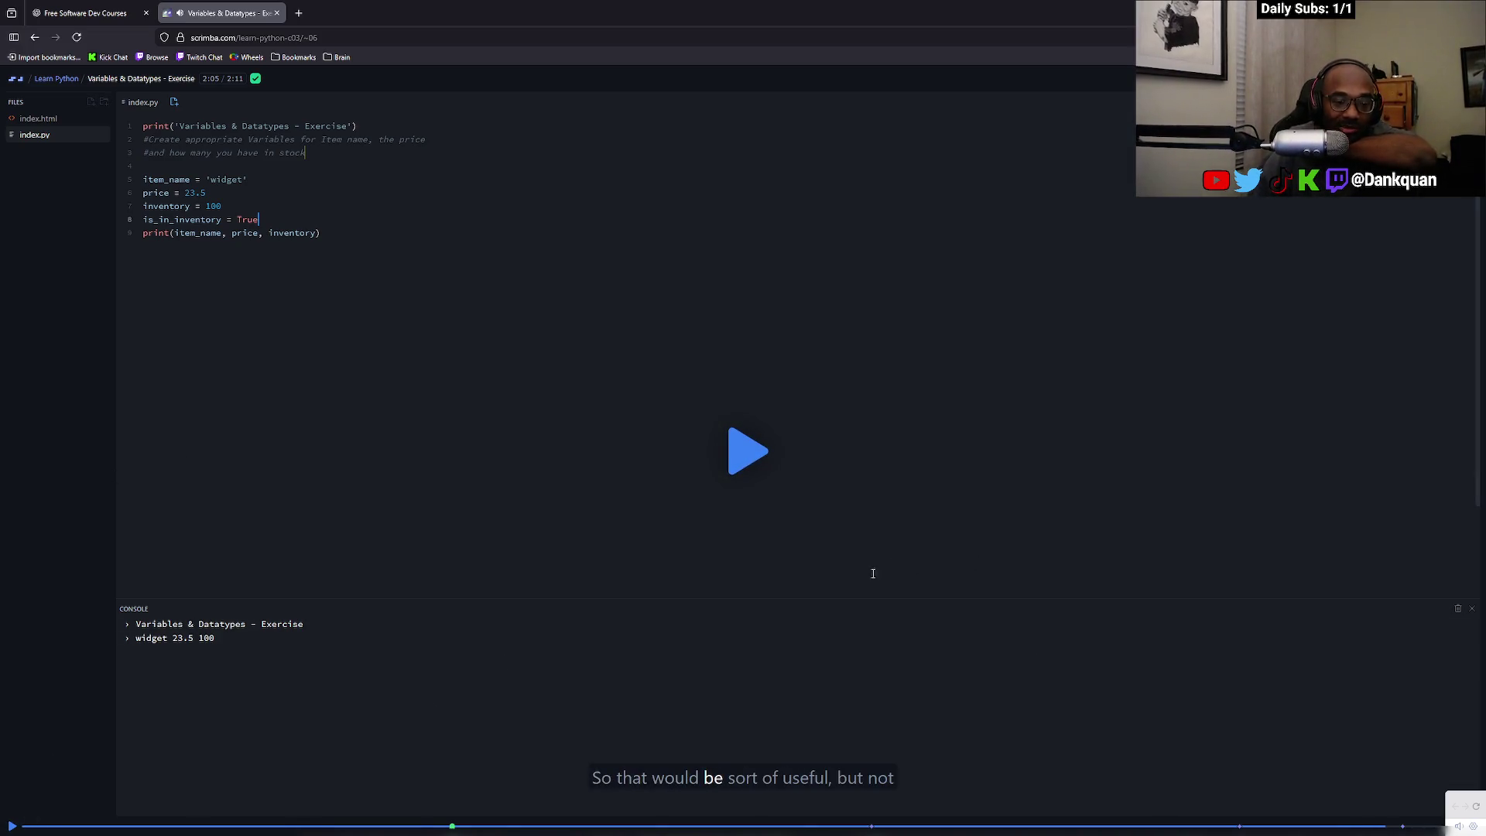
left_click(747, 456)
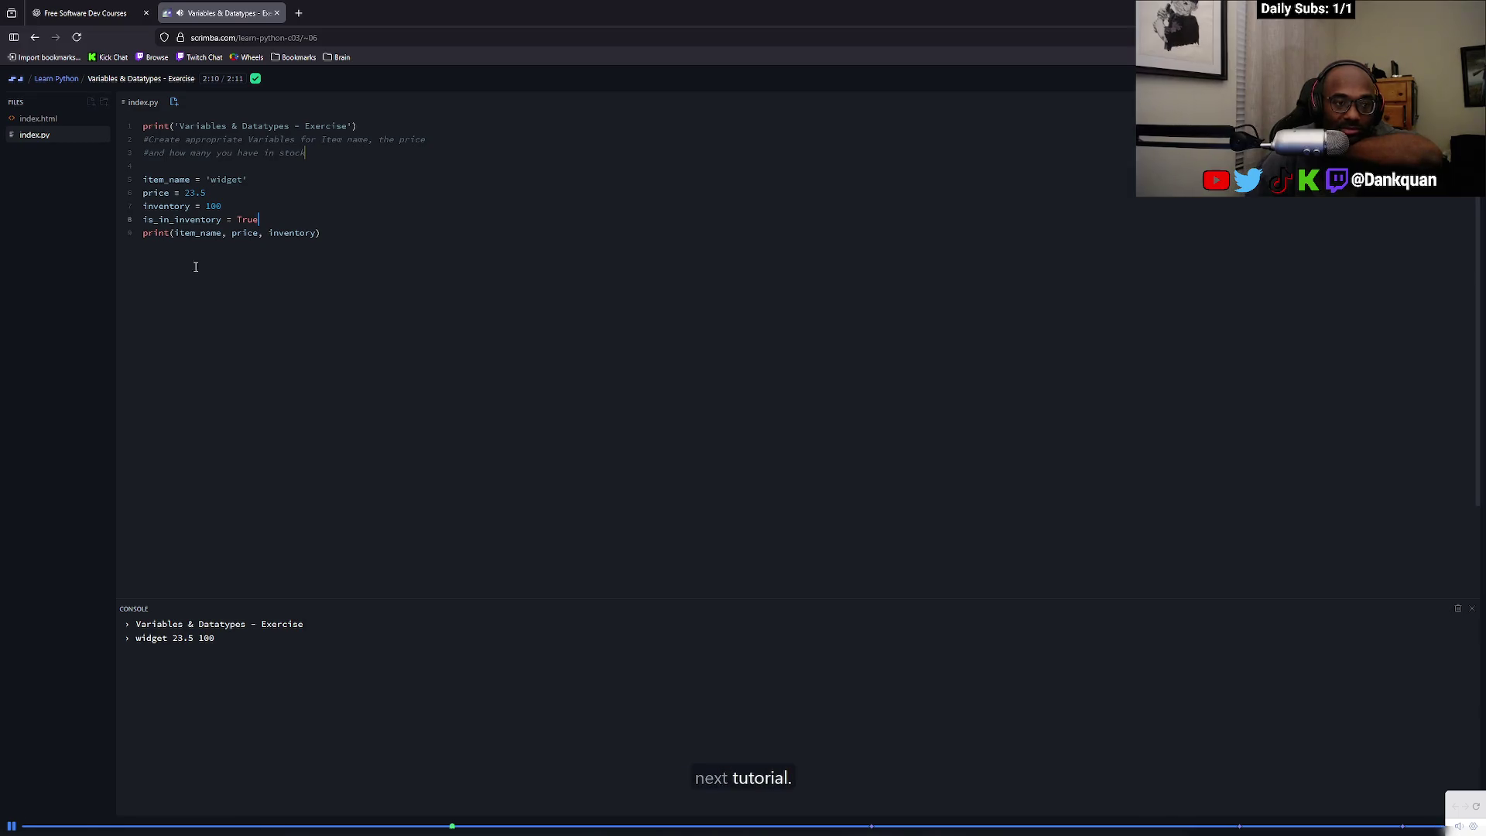
left_click(53, 201)
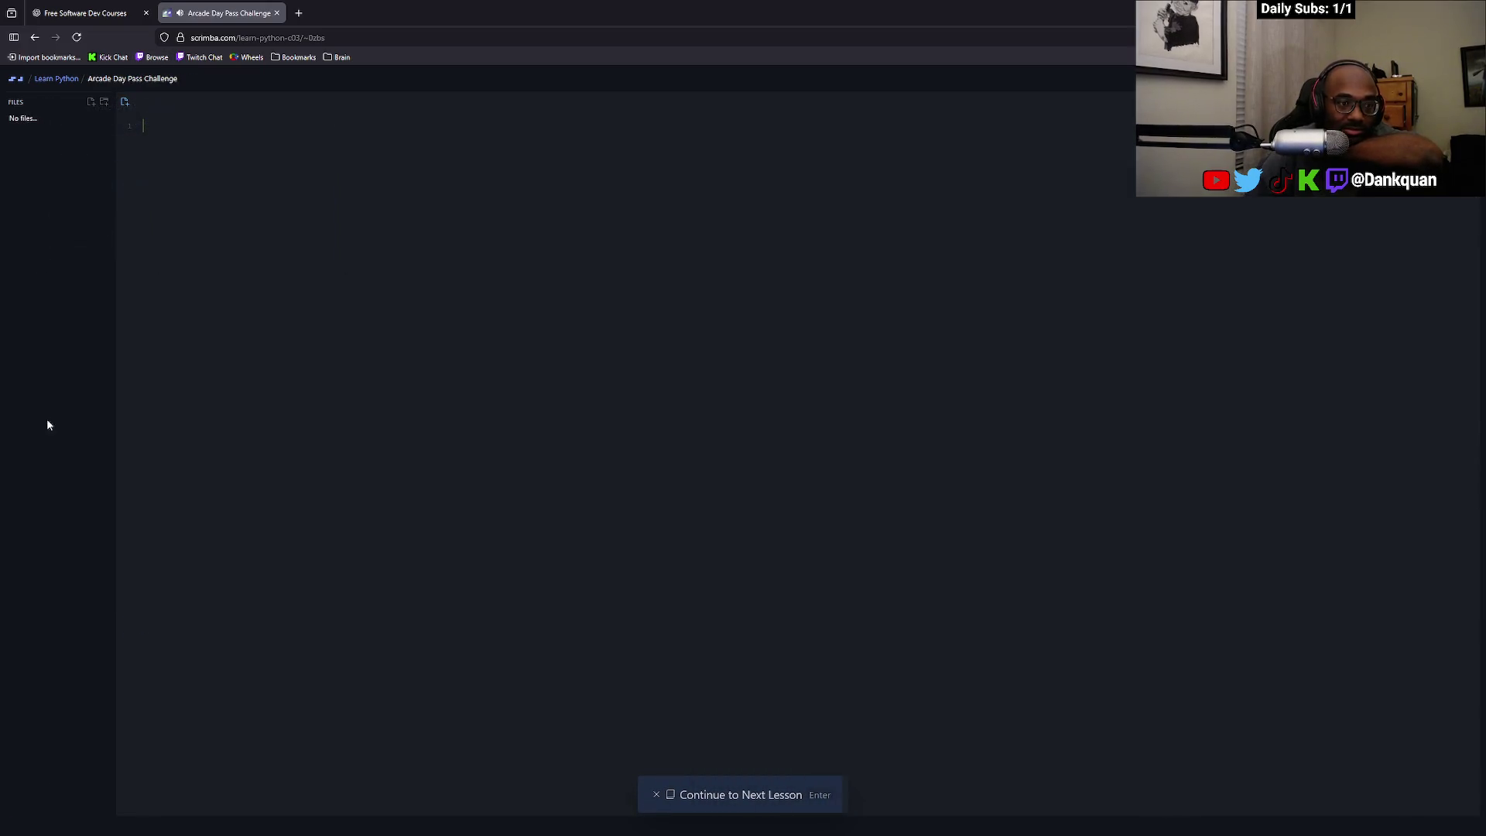
Play the Arcade Day Pass Challenge until its 20 commented steps appear, then close the lesson list
left_click(753, 464)
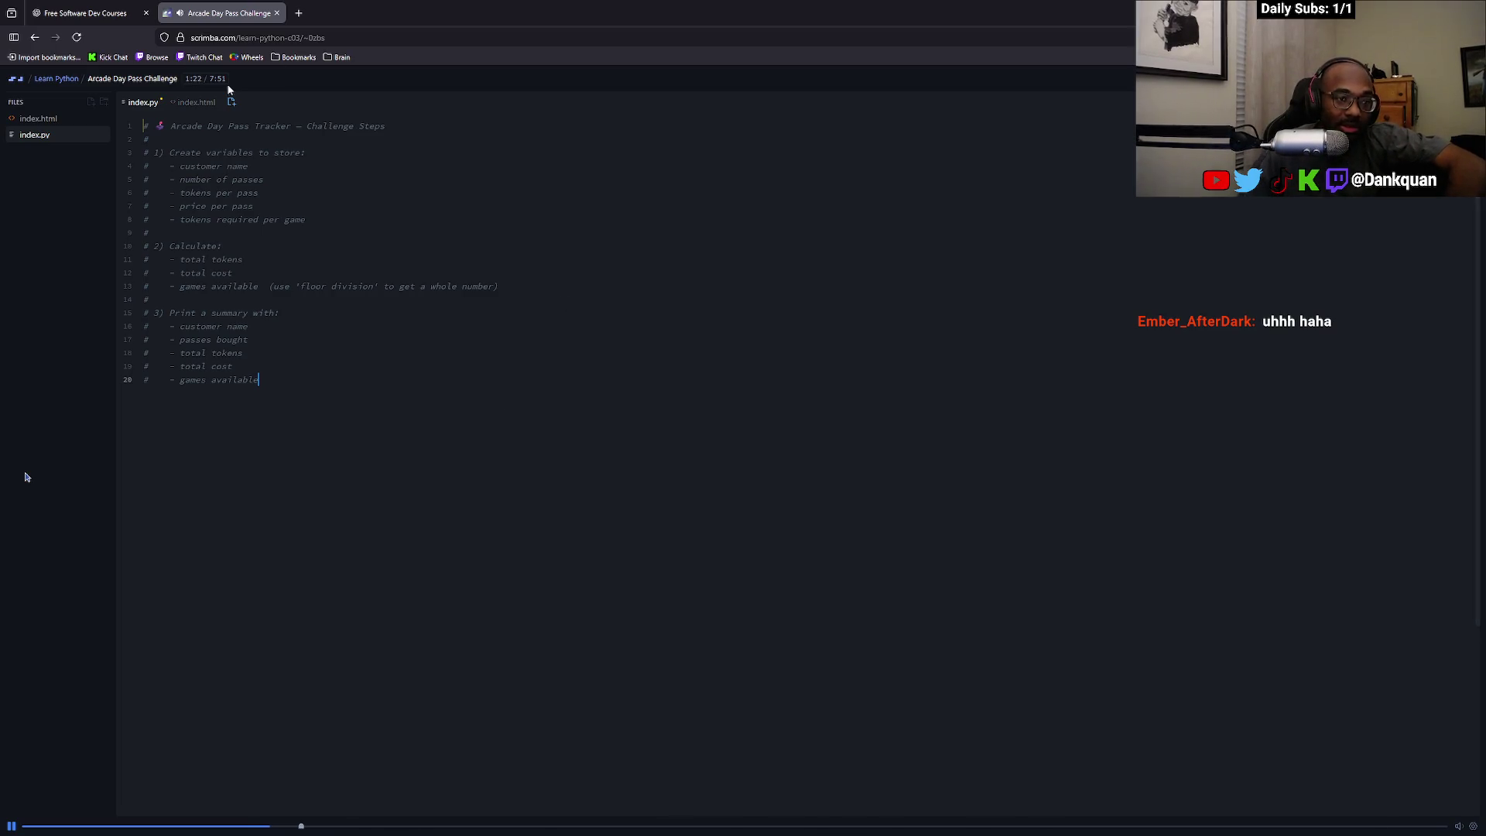
left_click(164, 80)
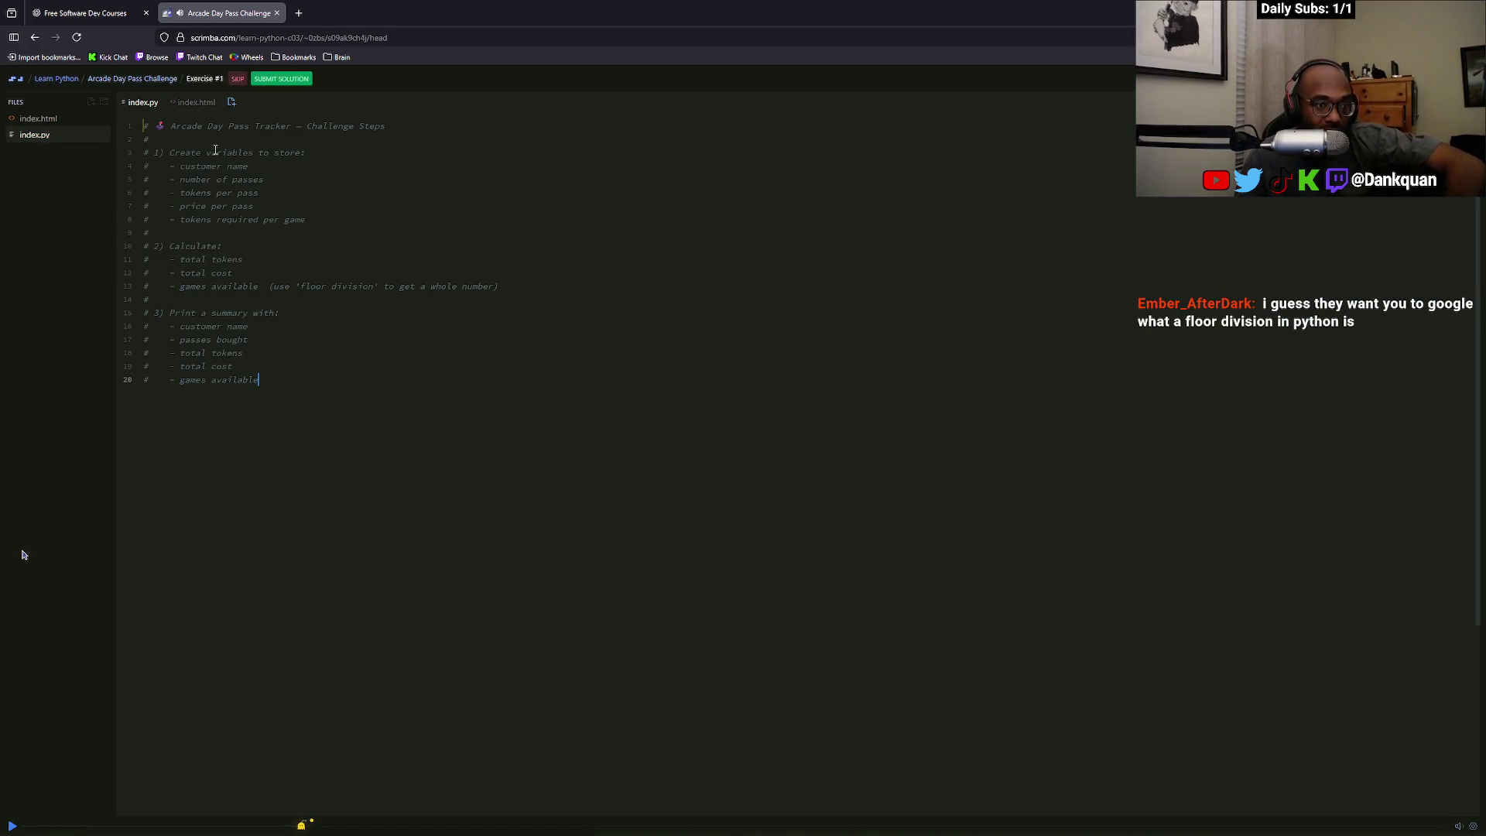
left_click(206, 82)
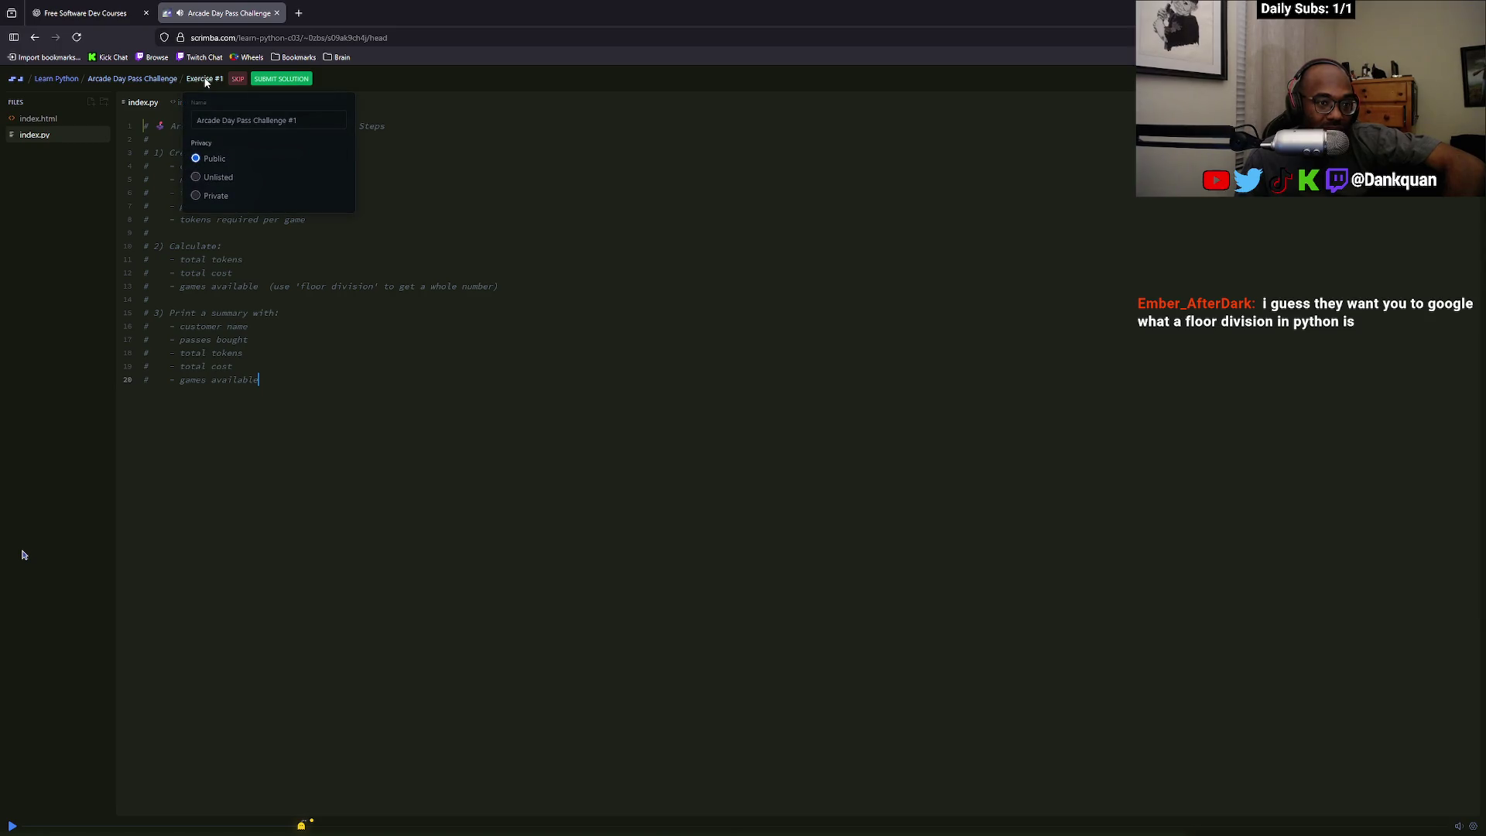
left_click(160, 81)
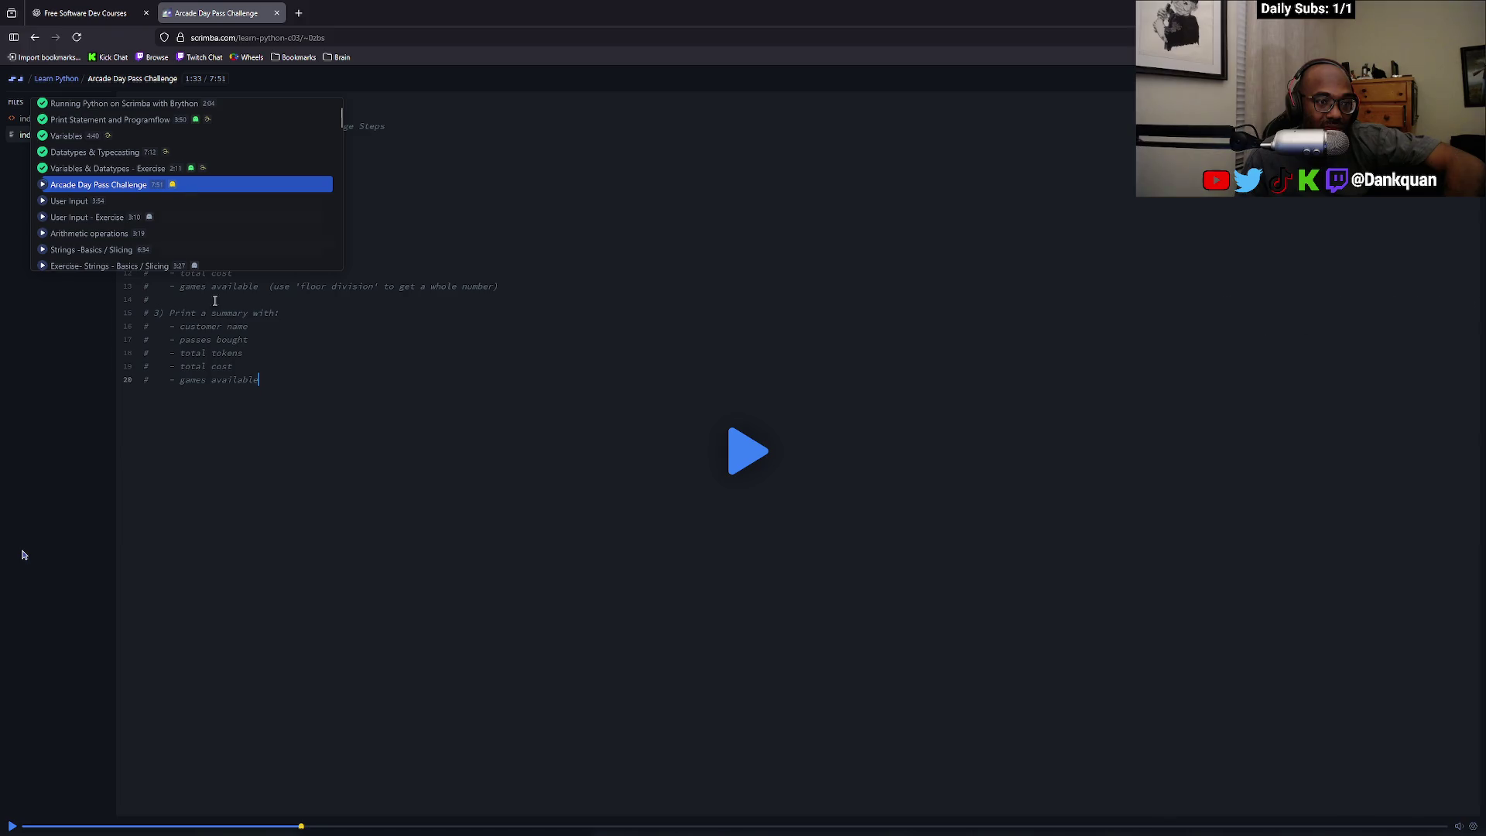
left_click(305, 507)
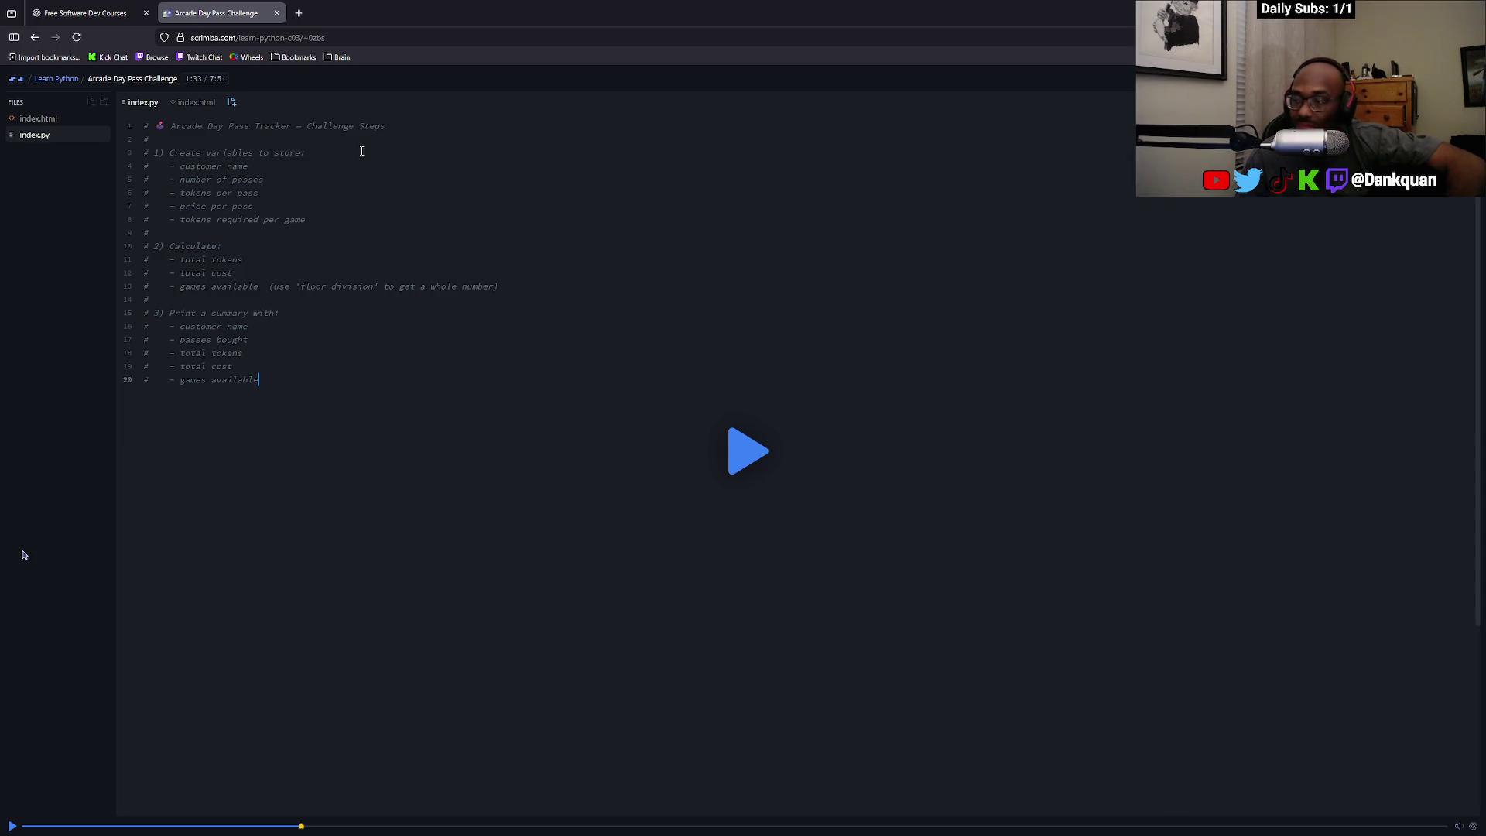
Search Google for 'floor division python', glance at the GeeksforGeeks article, and expand the AI Overview
key("ctrl+t")
type("floor di")
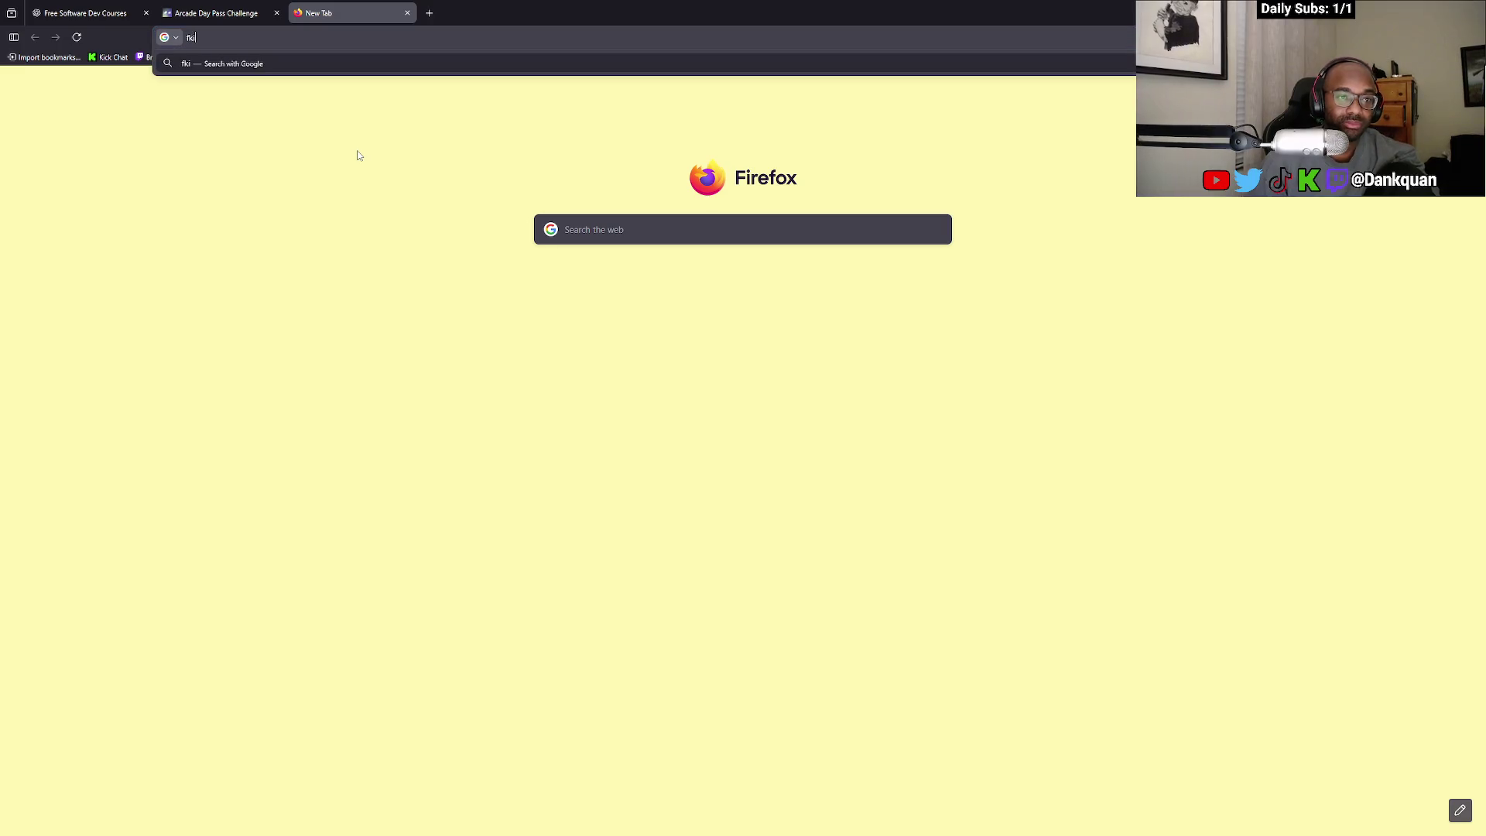
type("vision python")
key("Return")
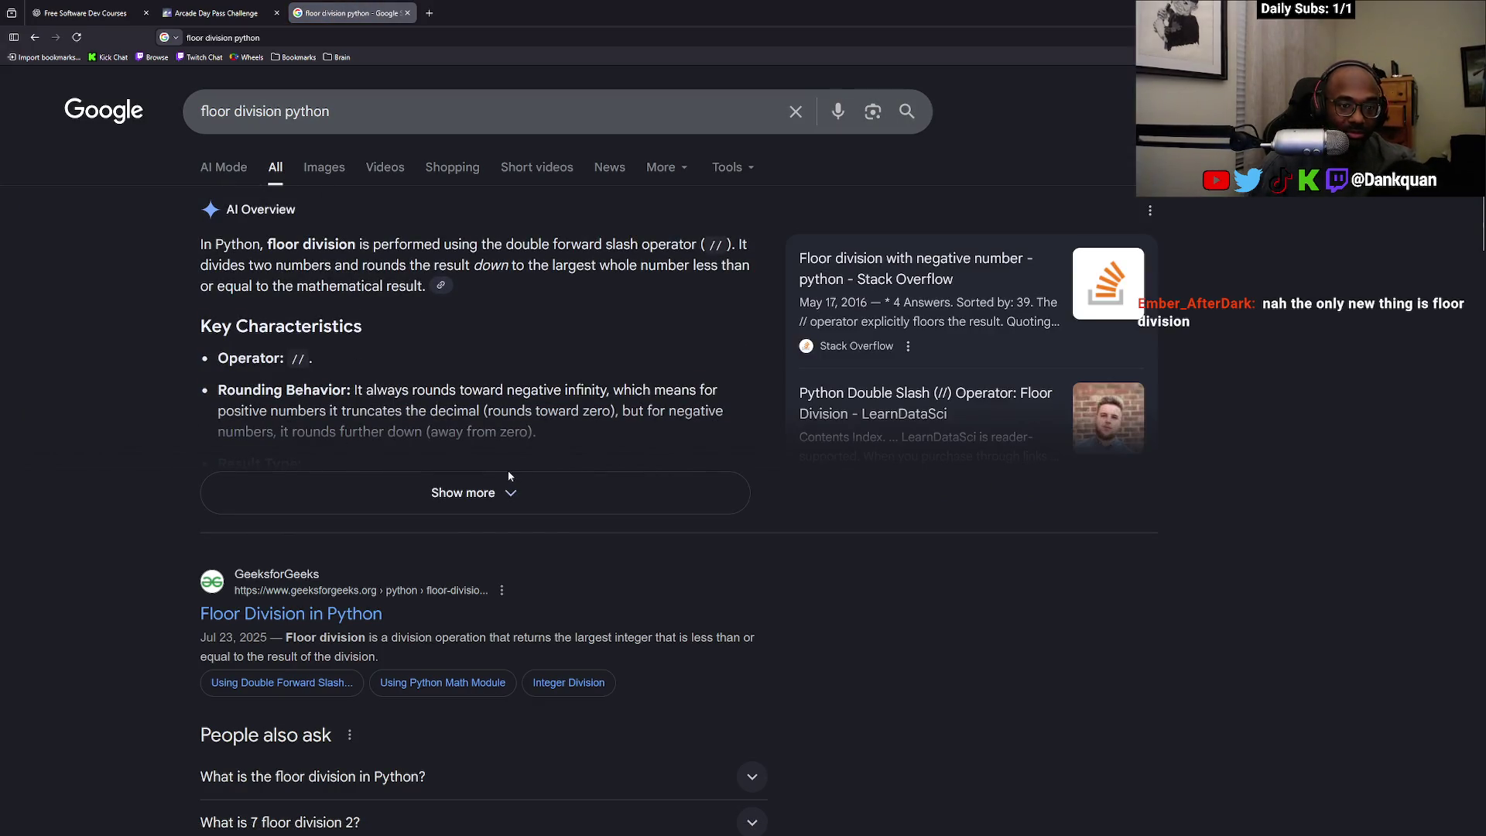
left_click(360, 607)
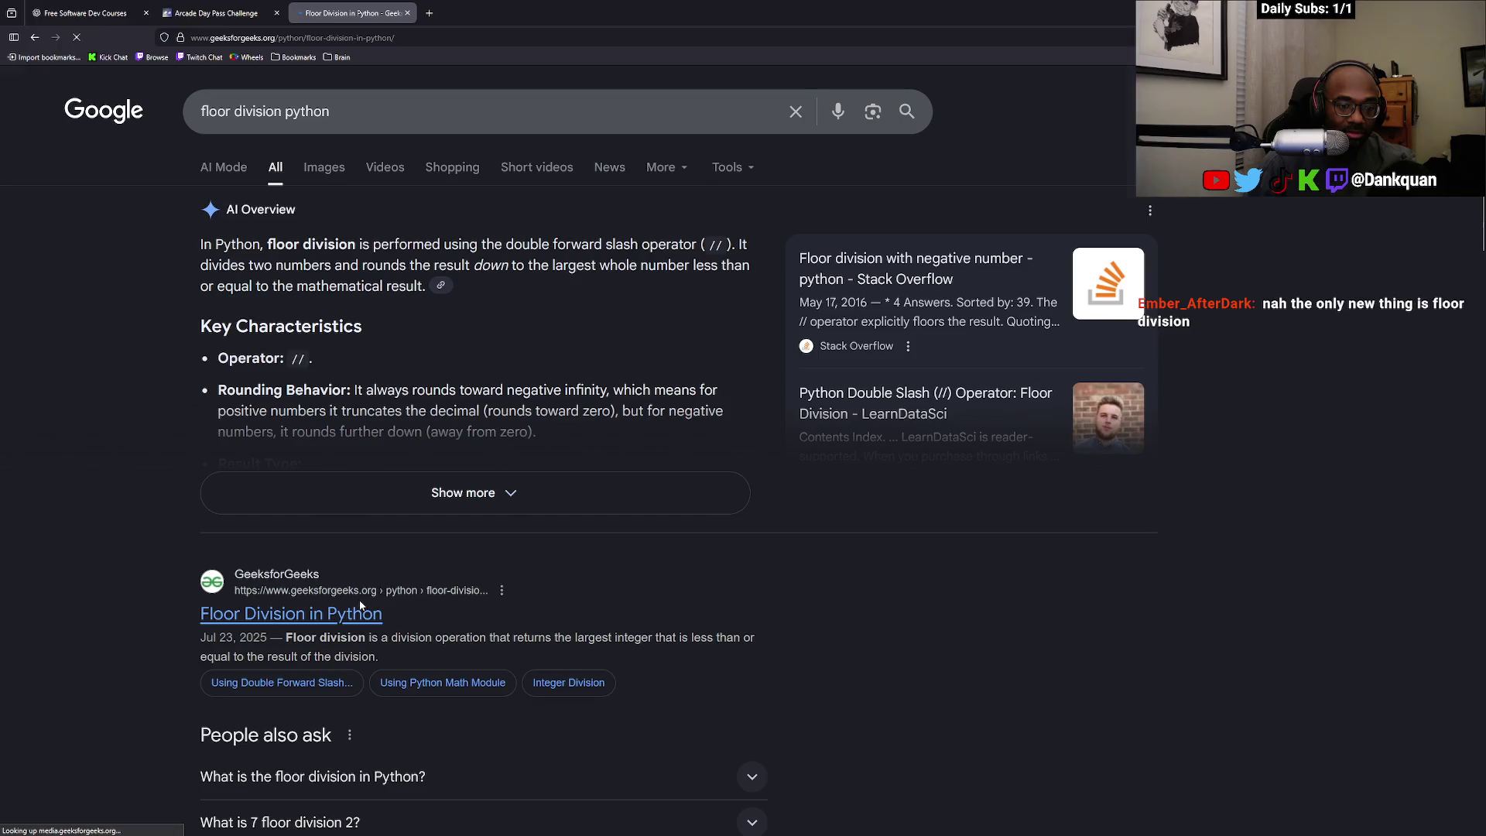
key("alt+Left")
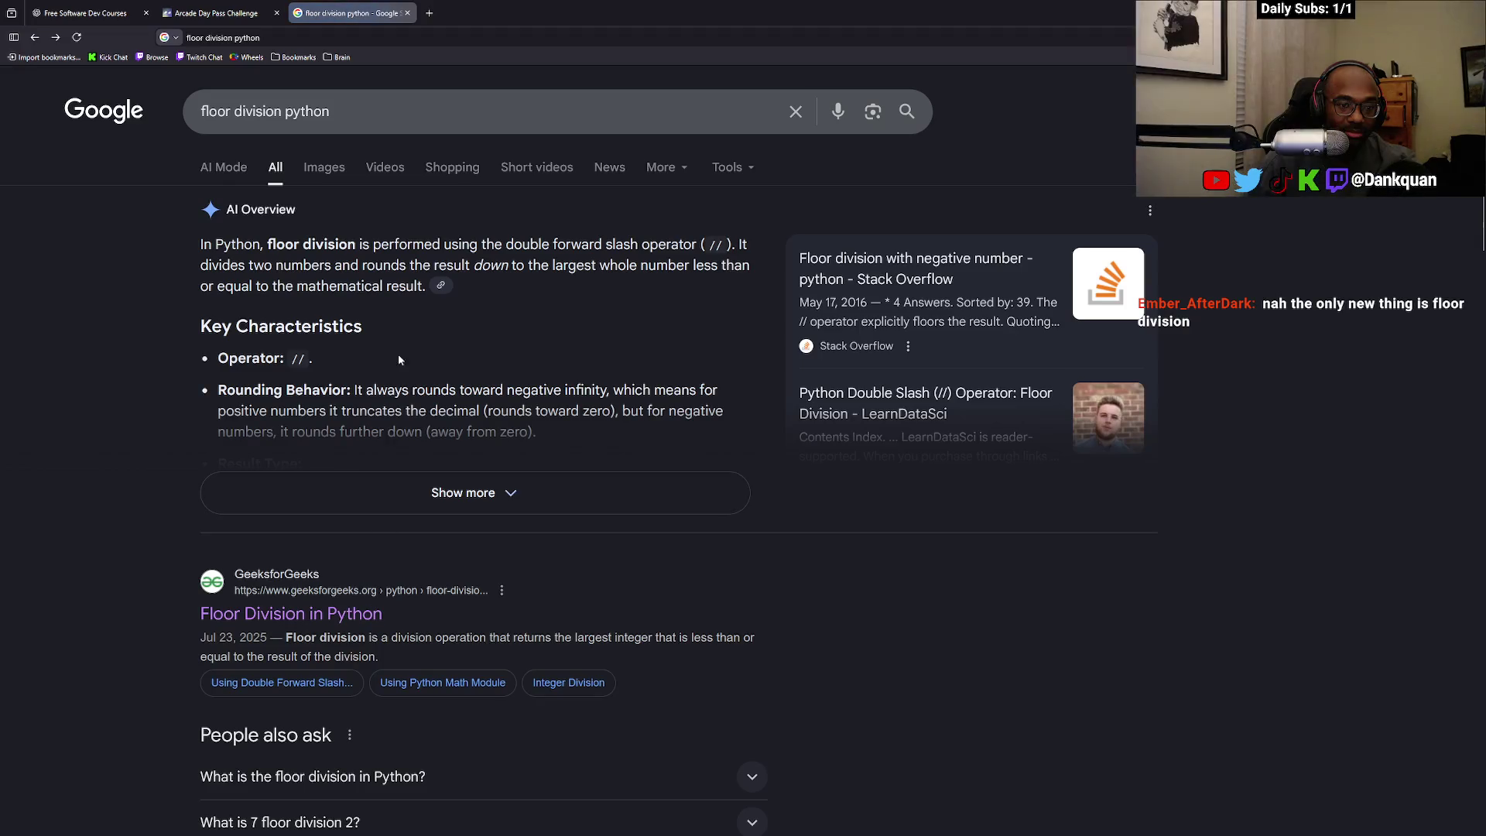
left_click(294, 500)
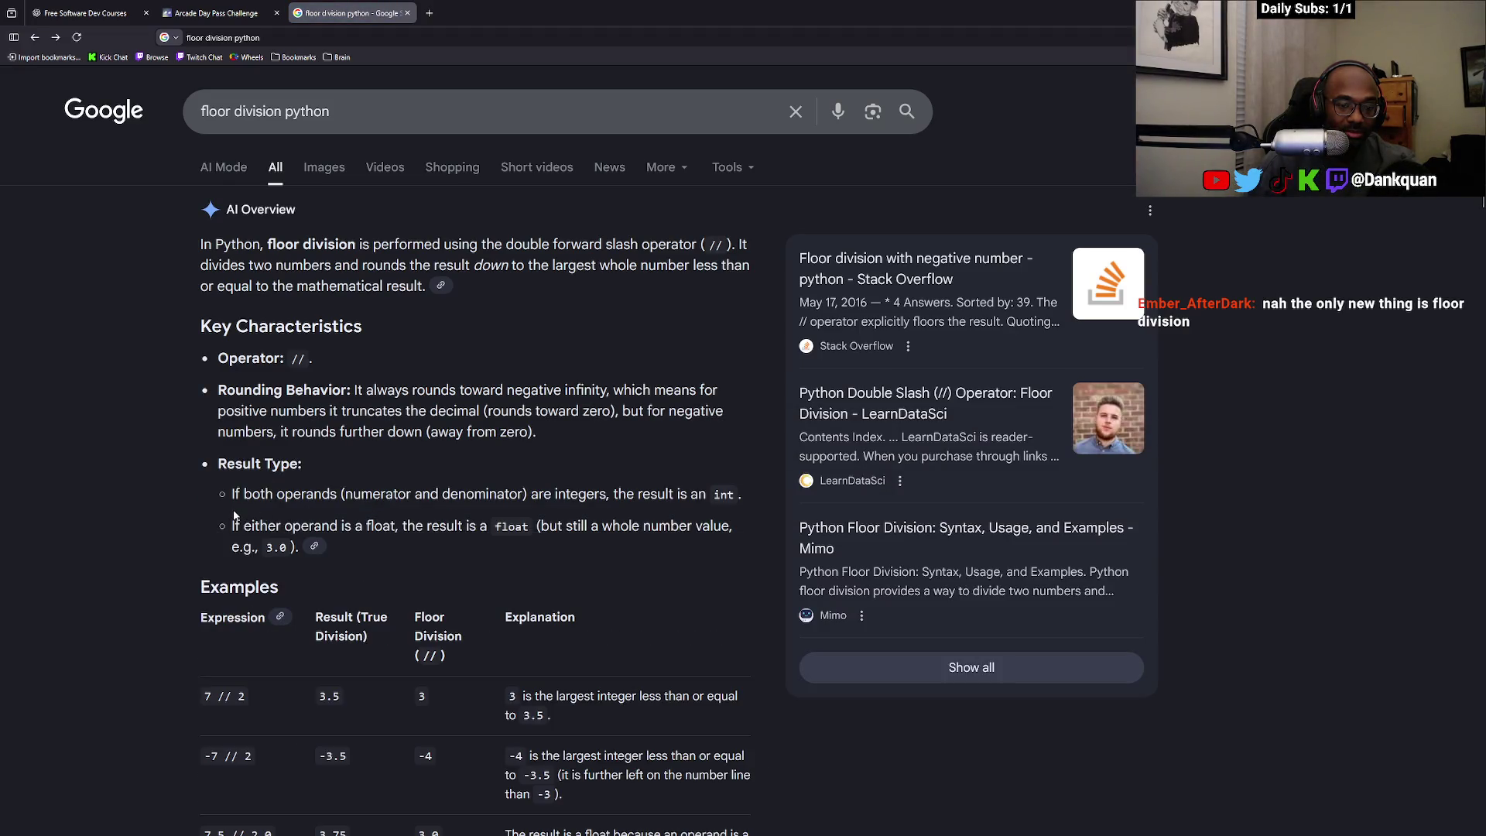
Filter to short videos and watch the 'What Is Floor Division In Python' short fullscreen
left_click(385, 168)
left_click(511, 167)
left_click(305, 317)
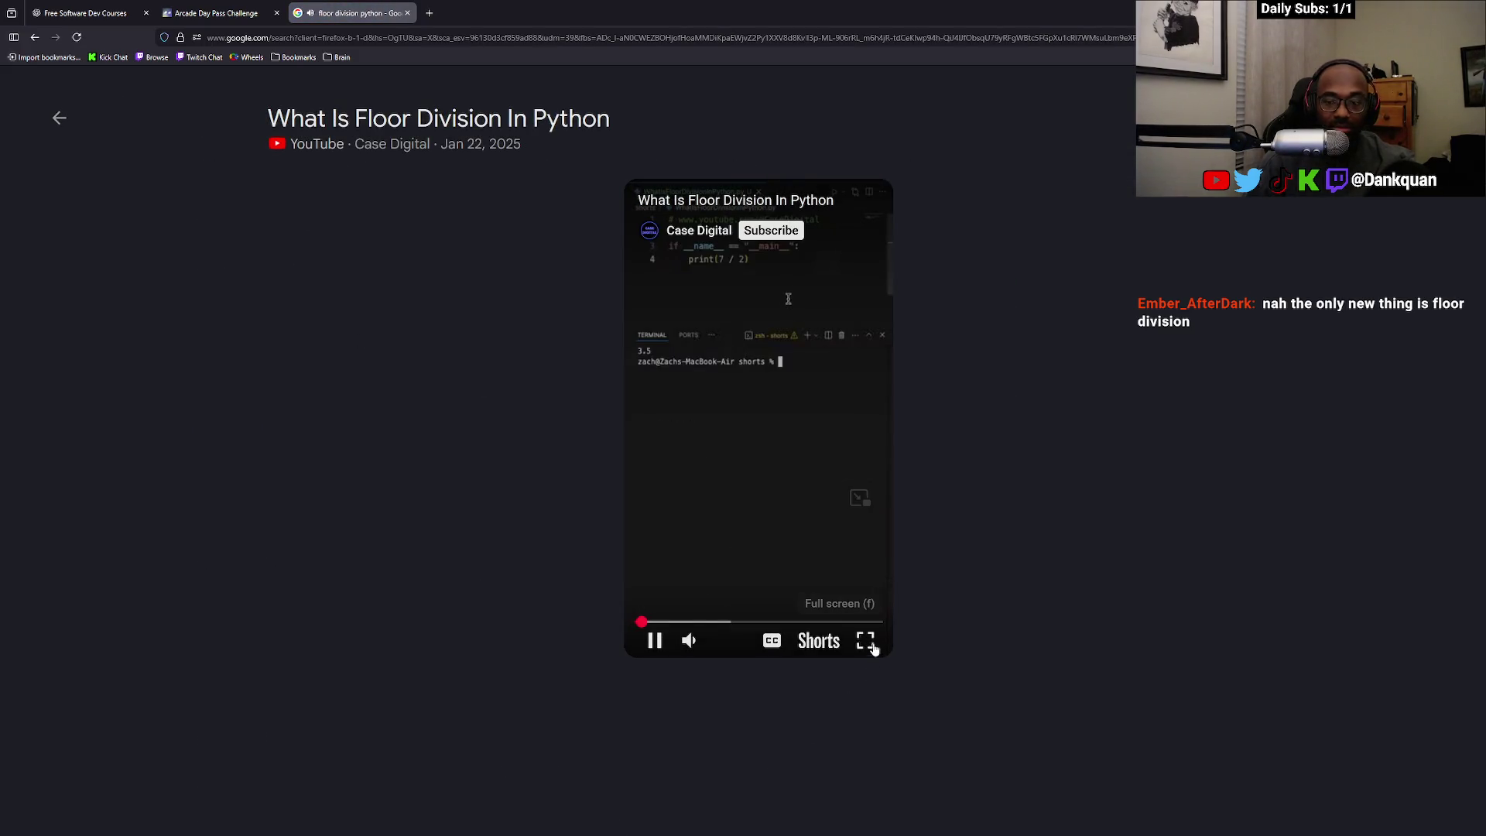
left_click(865, 640)
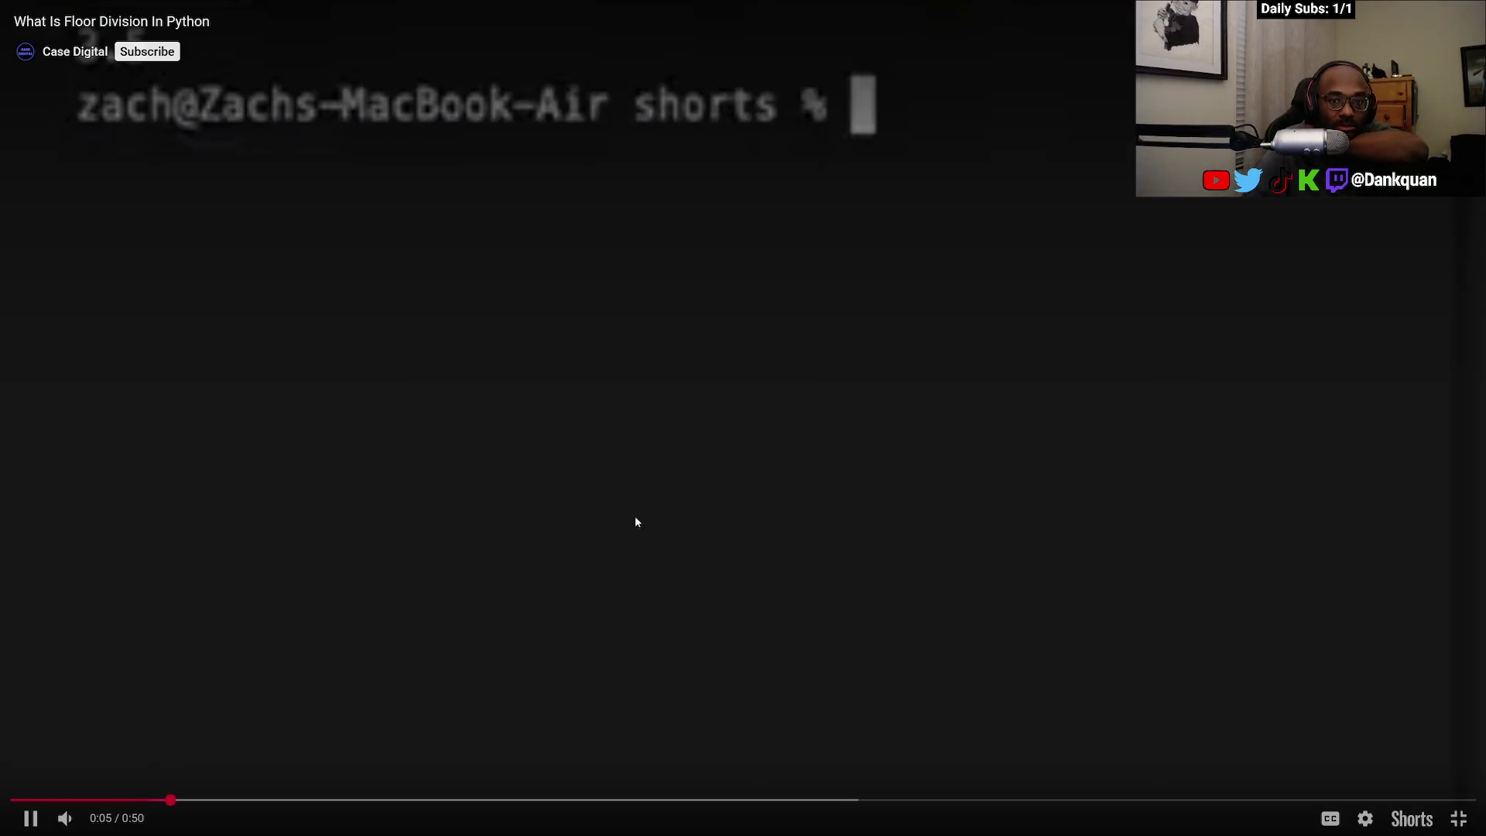
left_click(1459, 818)
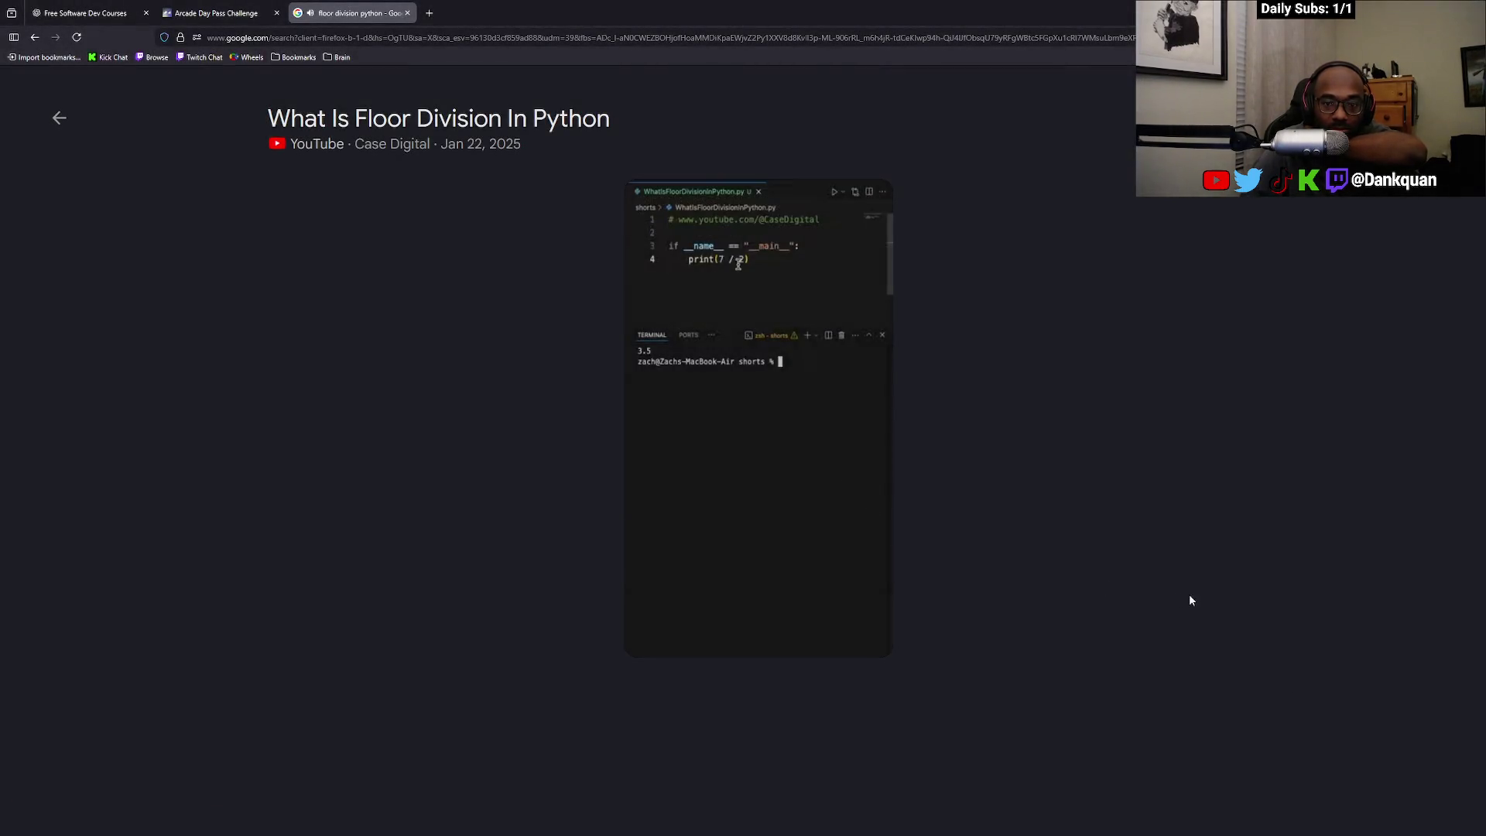
key("Escape")
Watch the 'Master Python Floor Division' short, then open the first short on YouTube
left_click(520, 344)
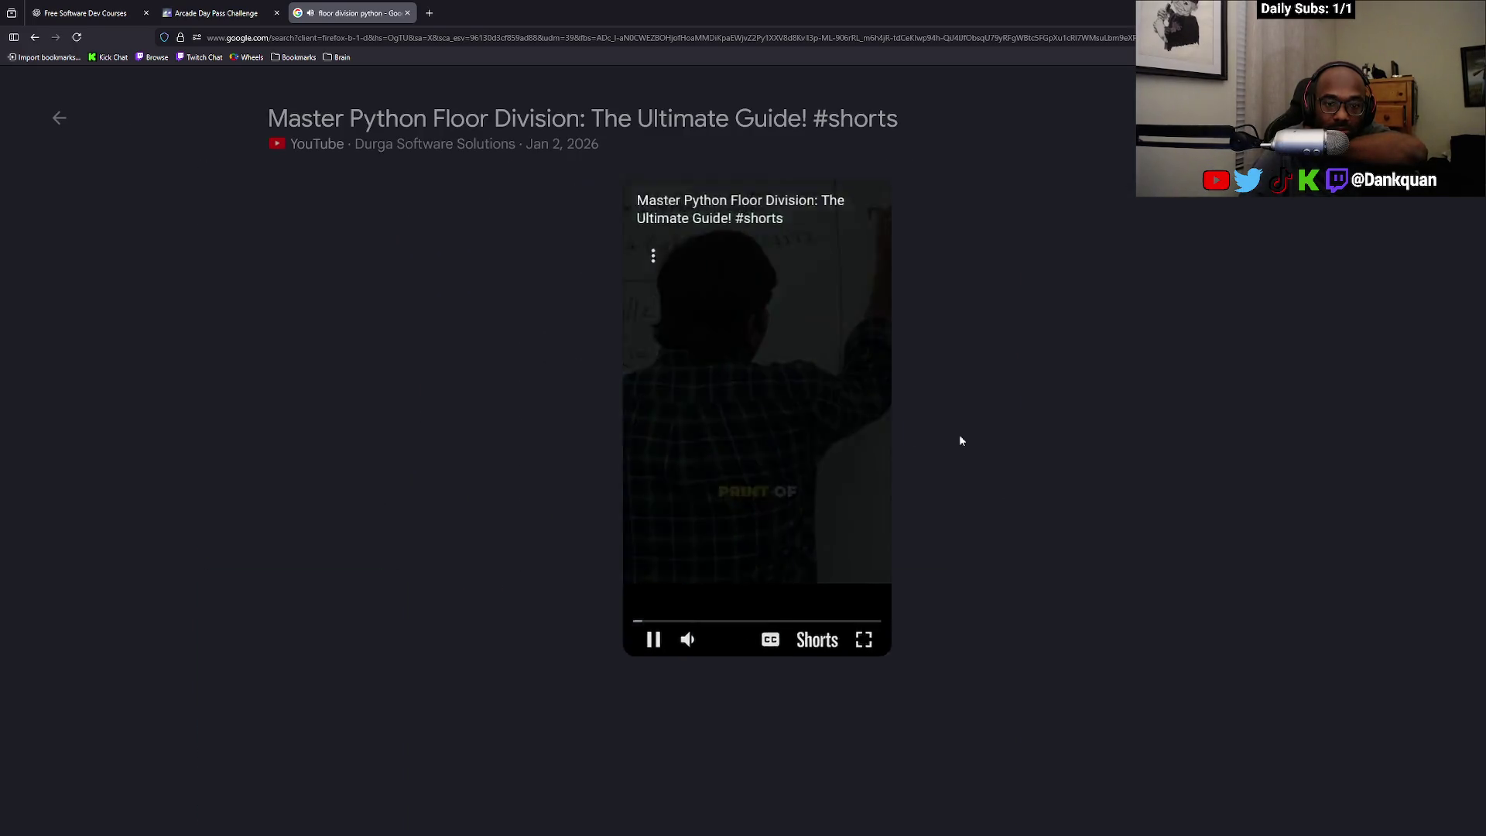
left_click(865, 640)
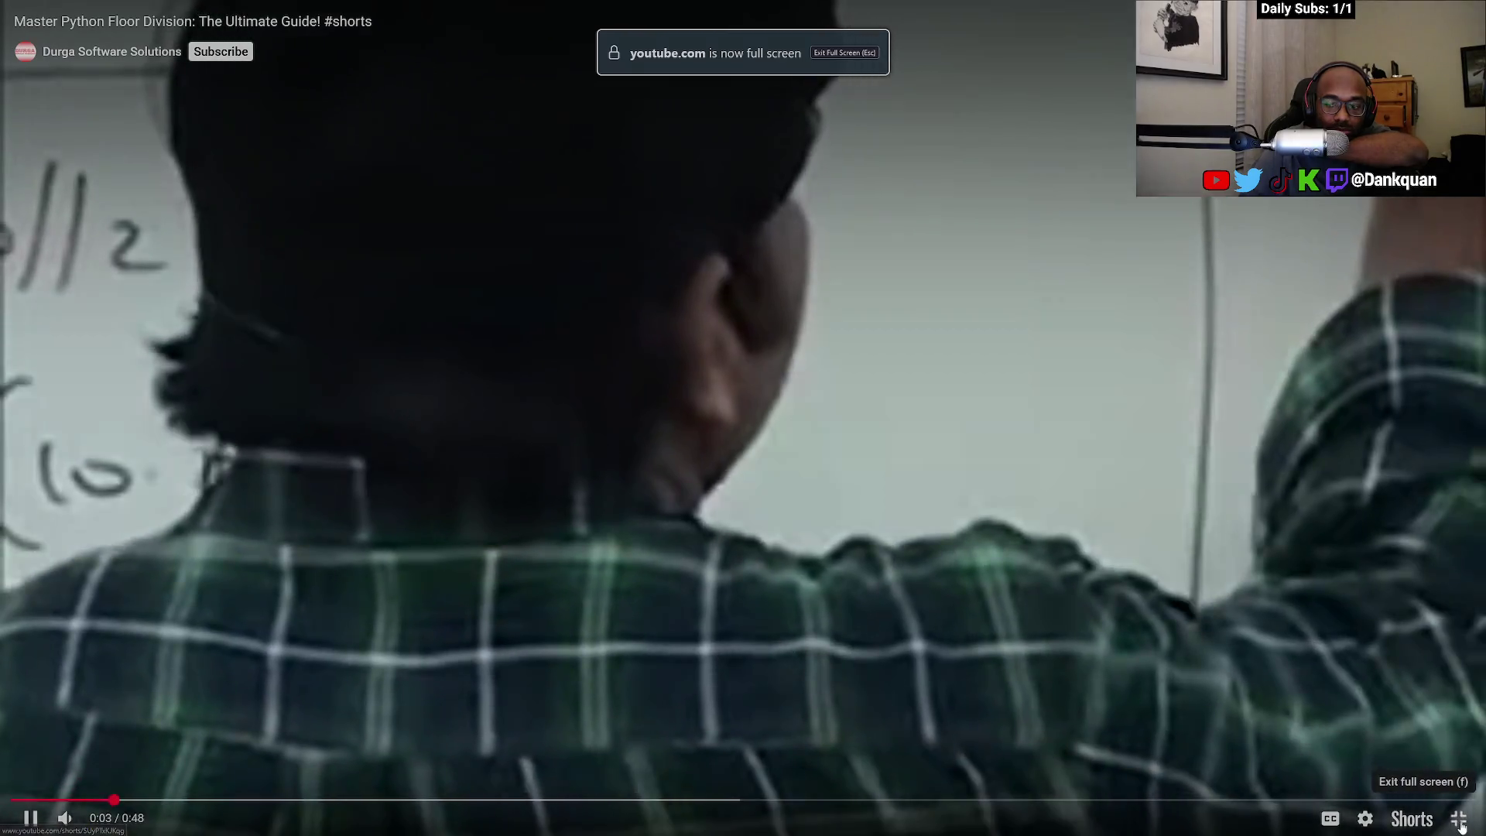
left_click(1458, 818)
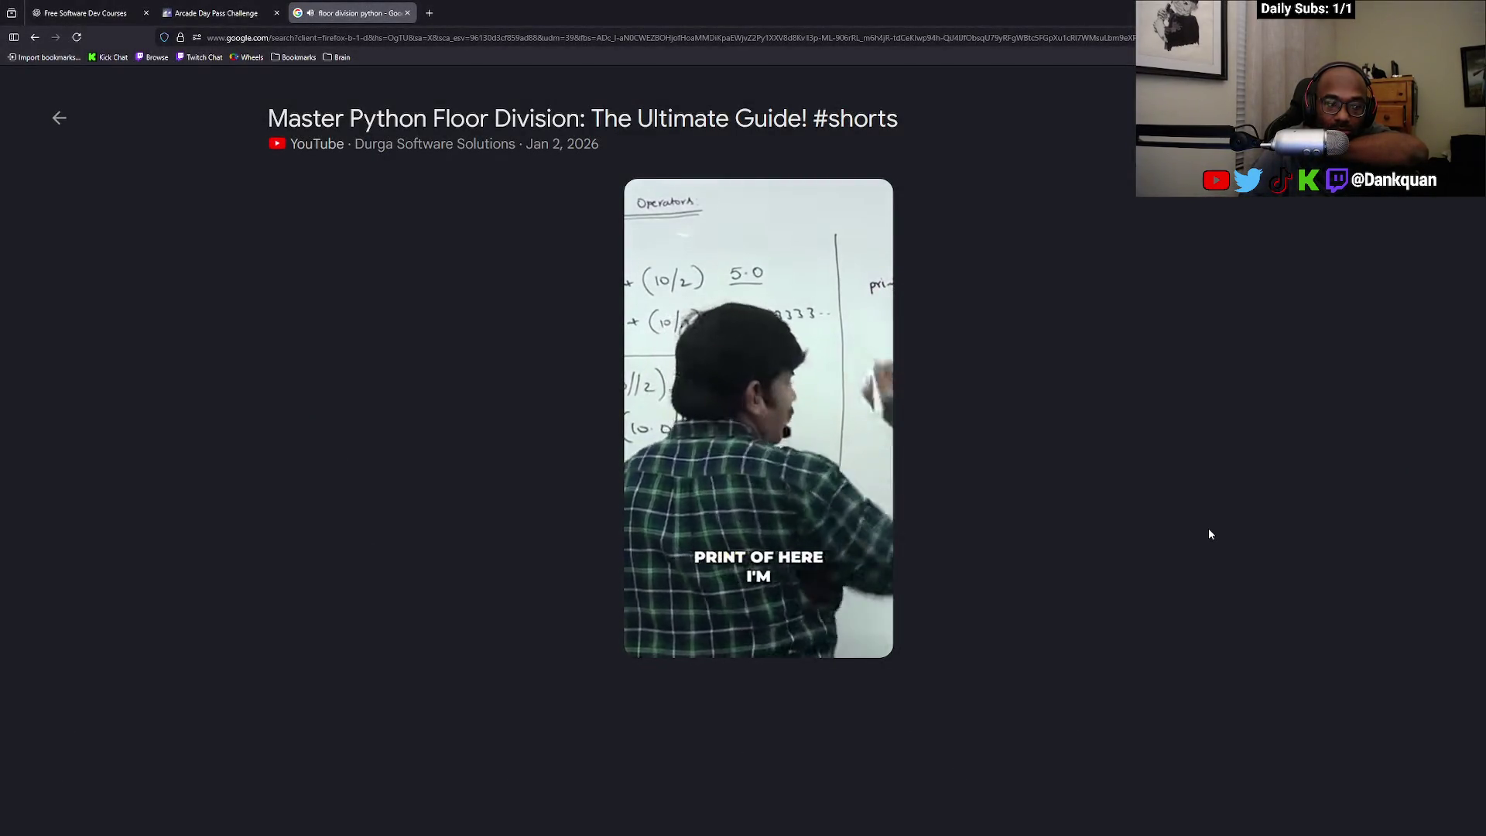
key("Escape")
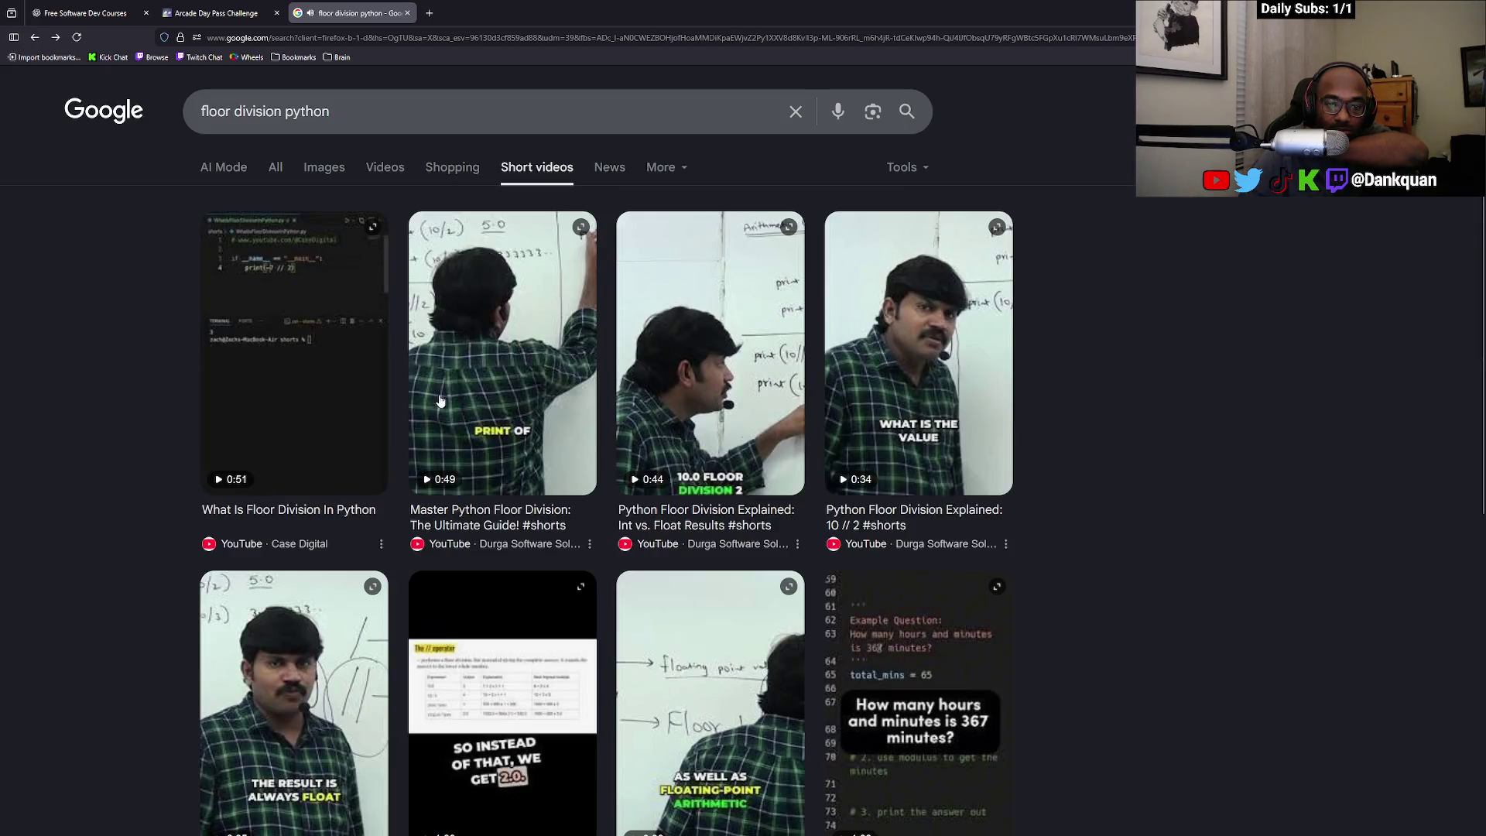
left_click(297, 390)
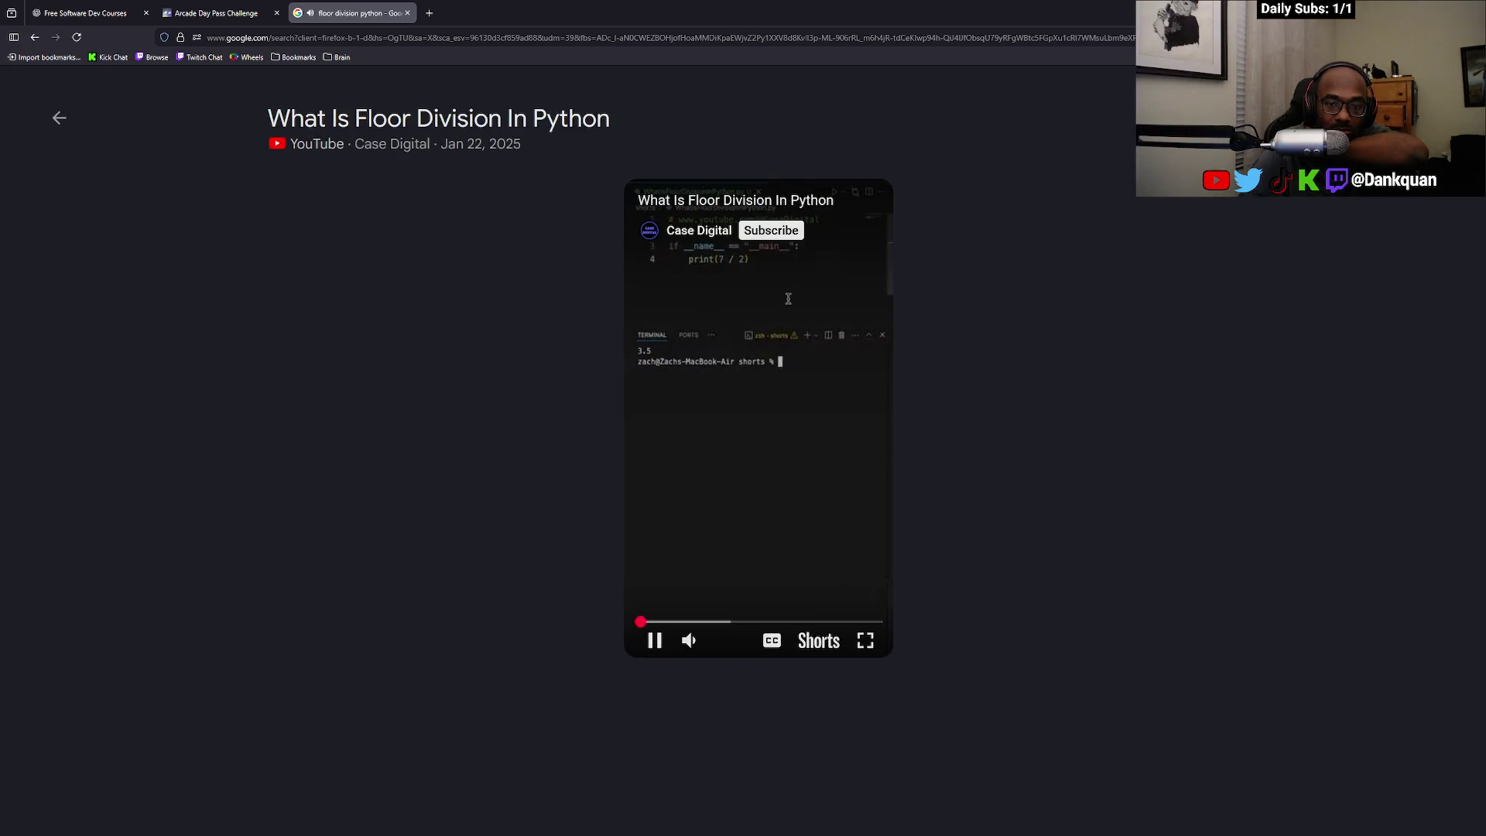
left_click(860, 495)
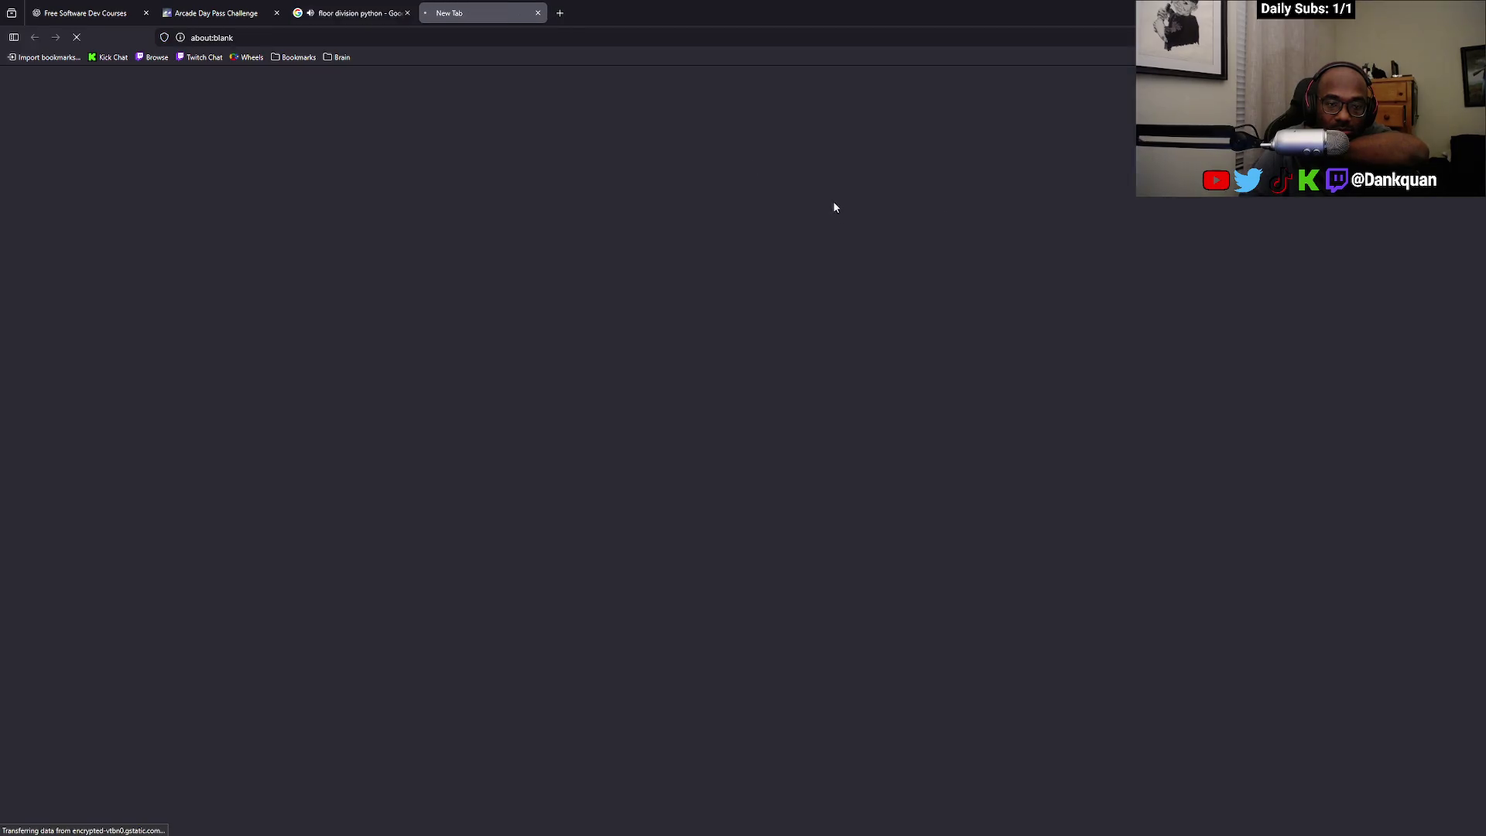
Close the search tab, turn off captions, and pause the short where print(7 // 2) shows 3
left_click(408, 13)
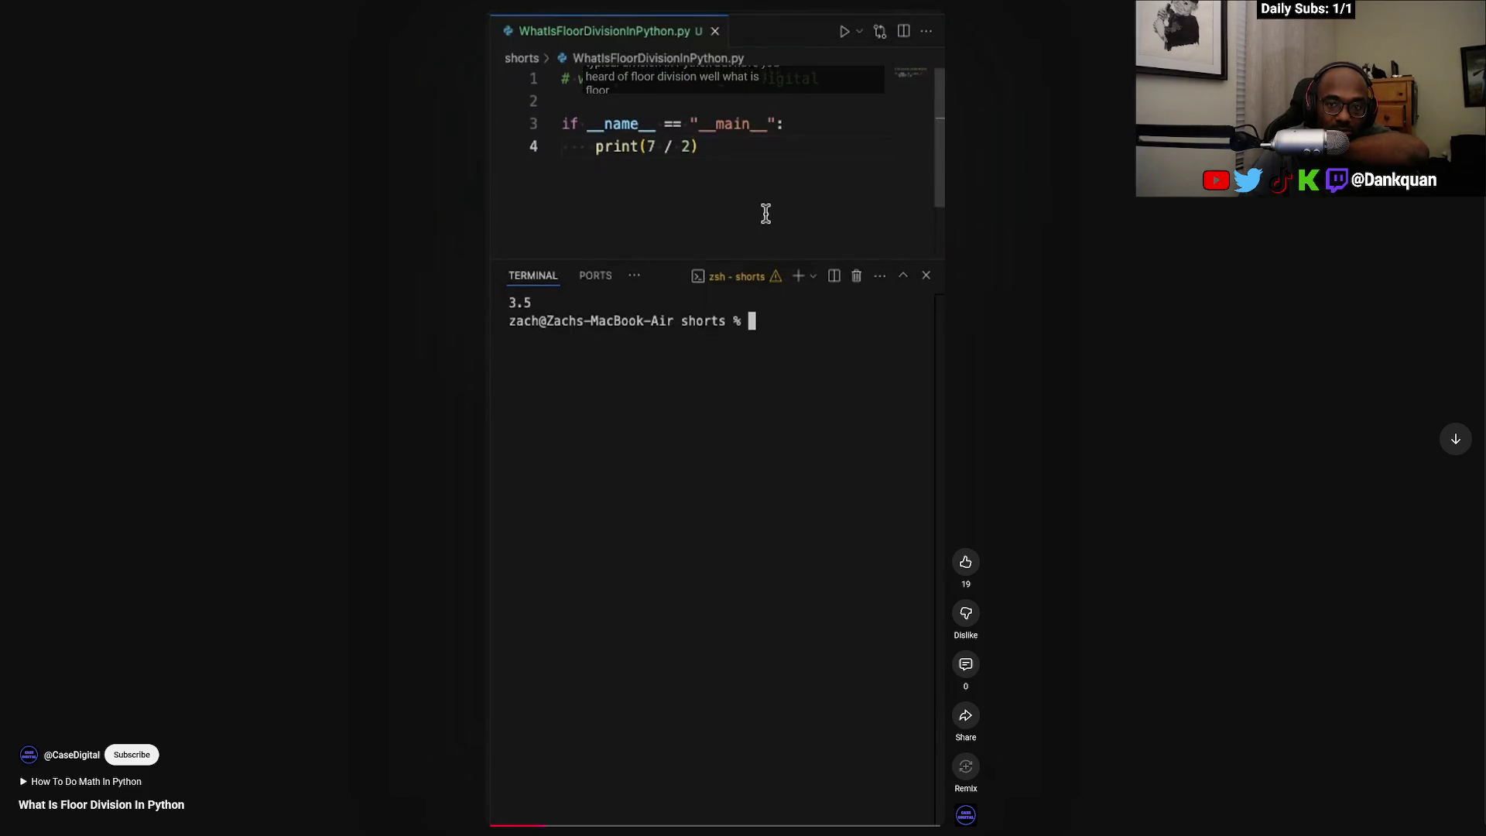
left_click(868, 35)
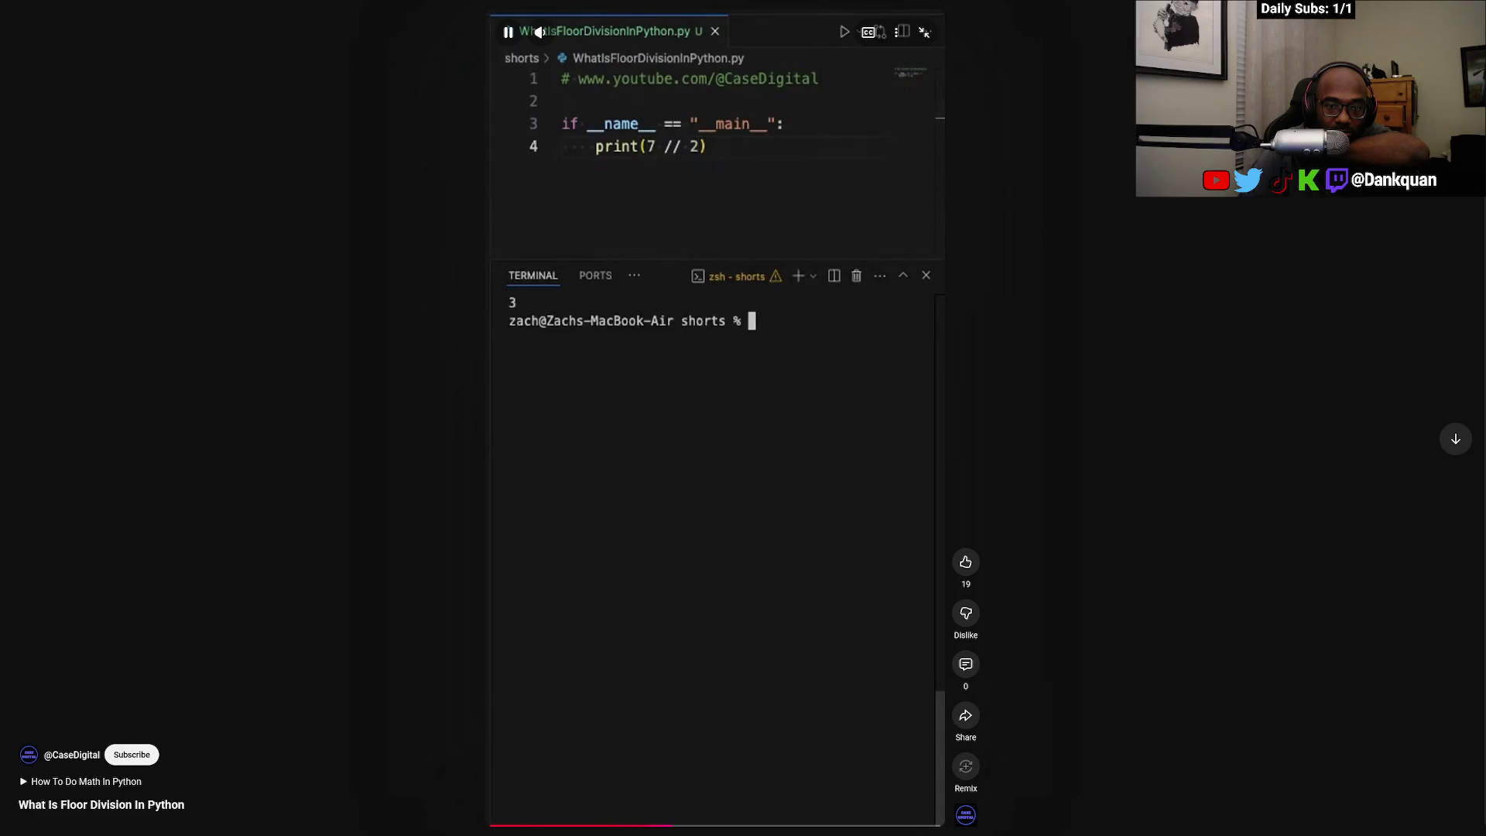
left_click(825, 238)
left_click(827, 243)
left_click(827, 243)
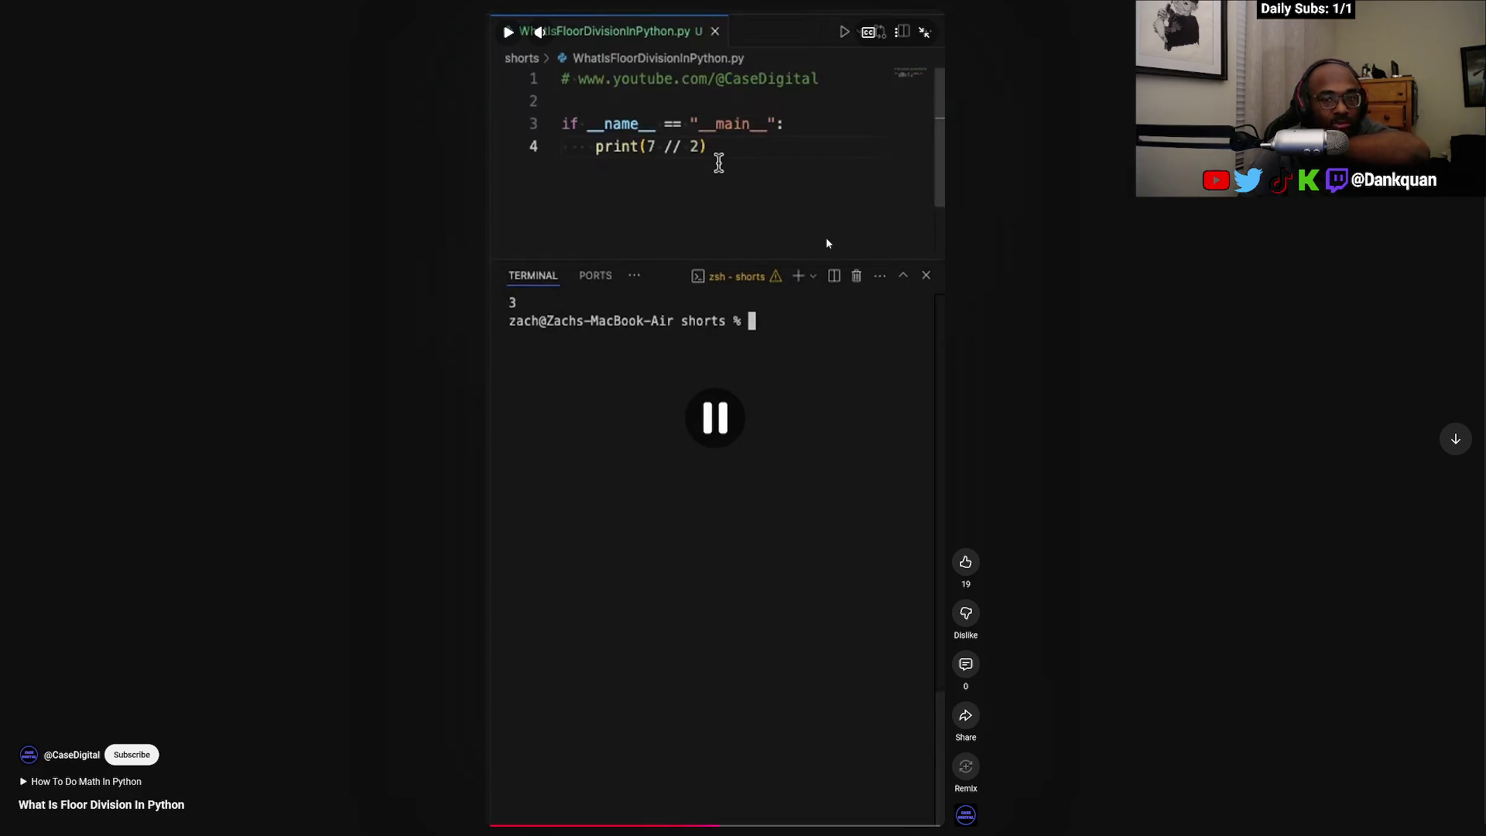
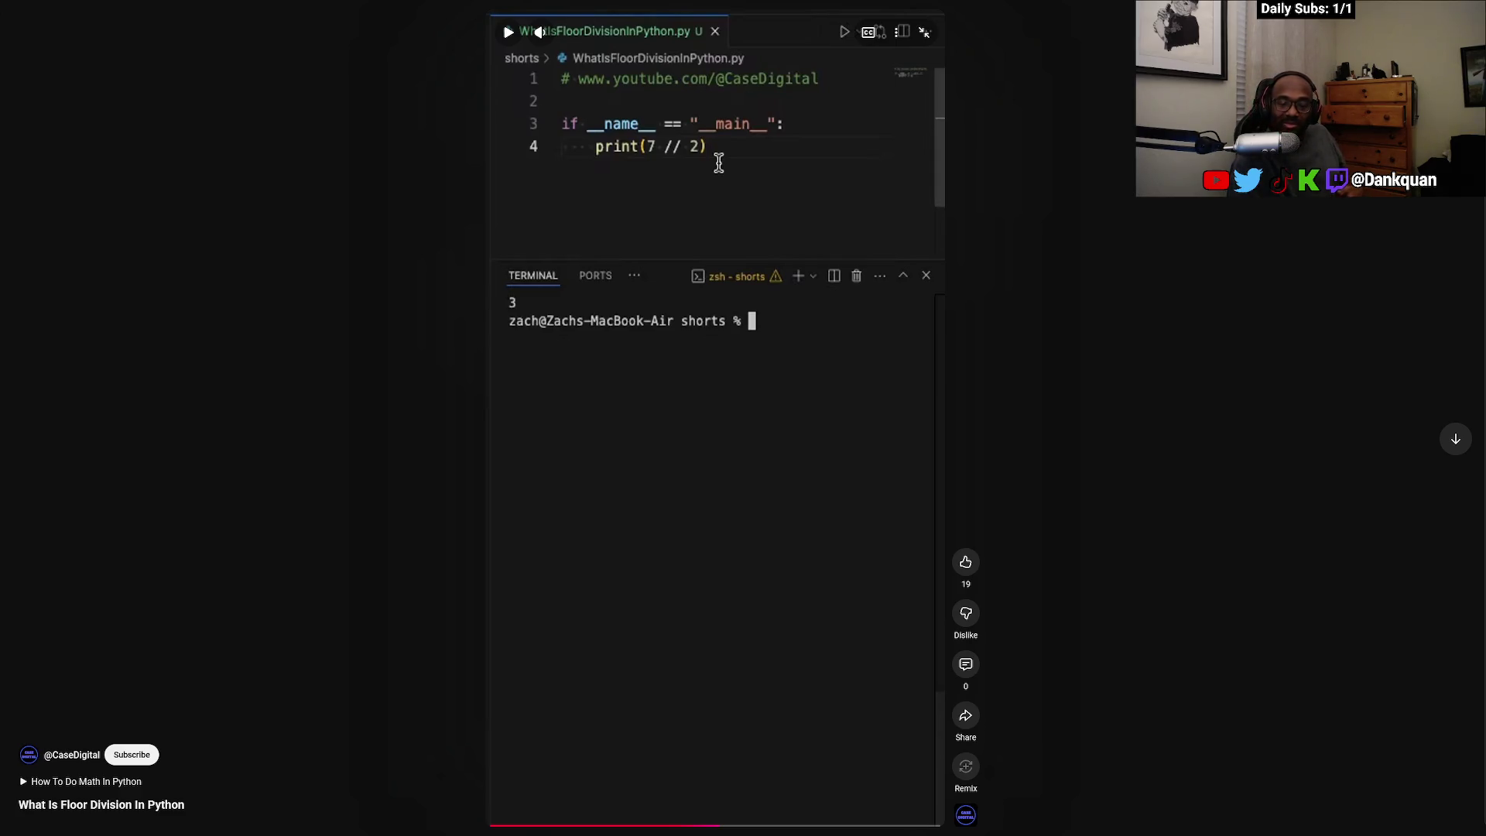
Play the floor division short, pause it on the 7 // 2 example, then resume it
key("space")
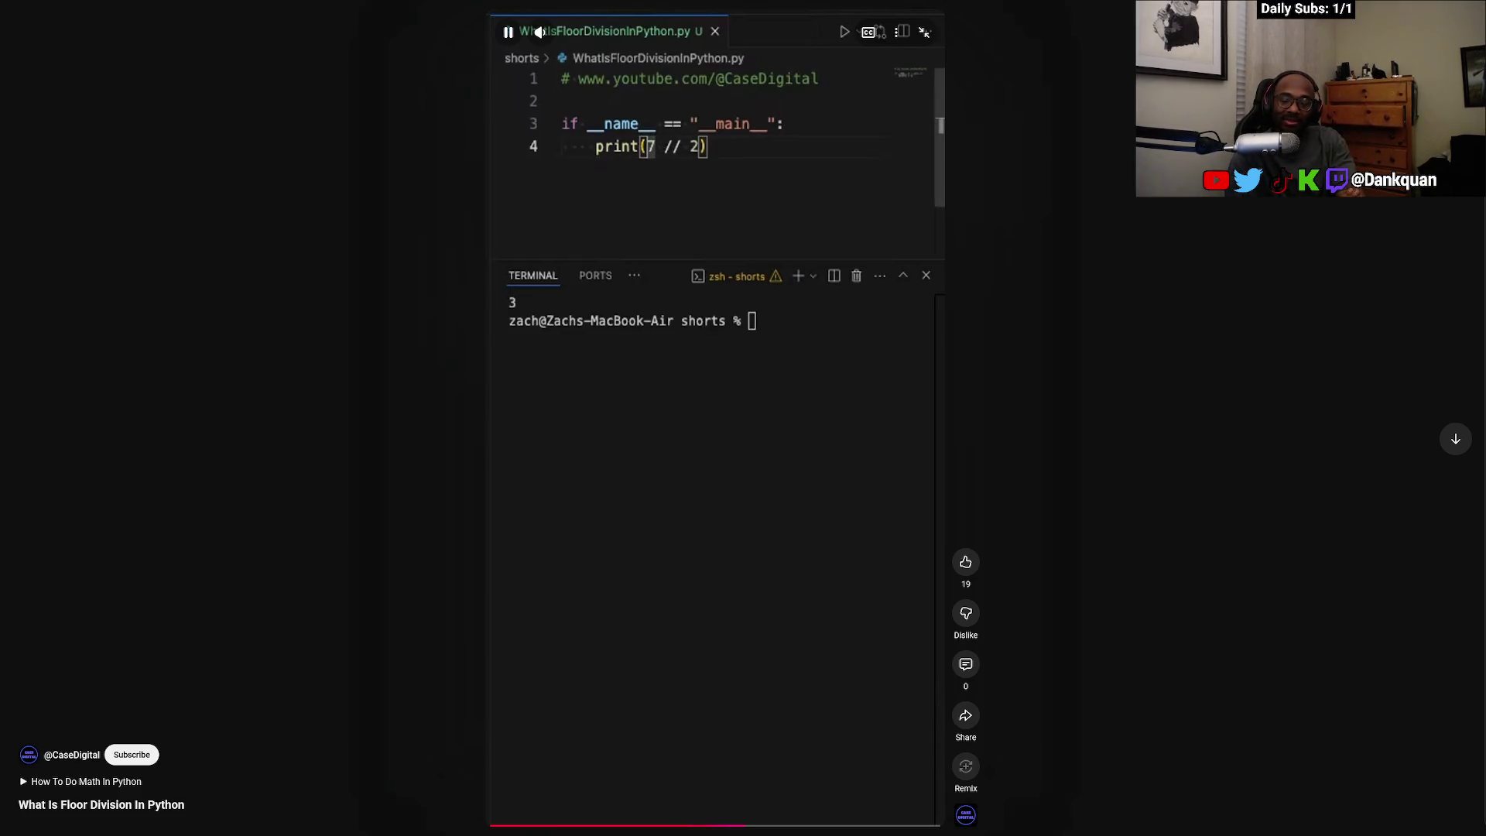
left_click(832, 353)
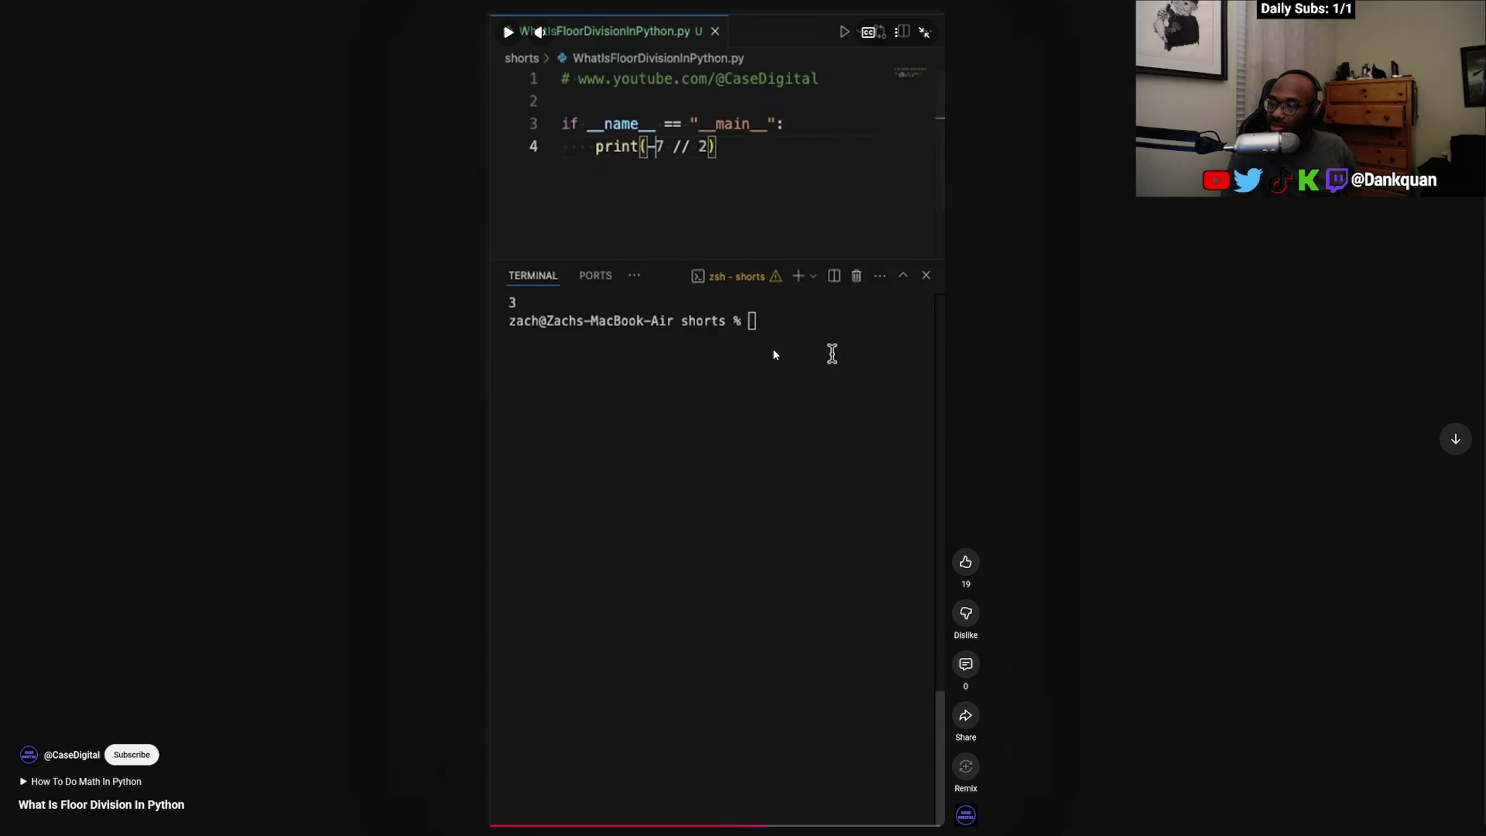
left_click(775, 357)
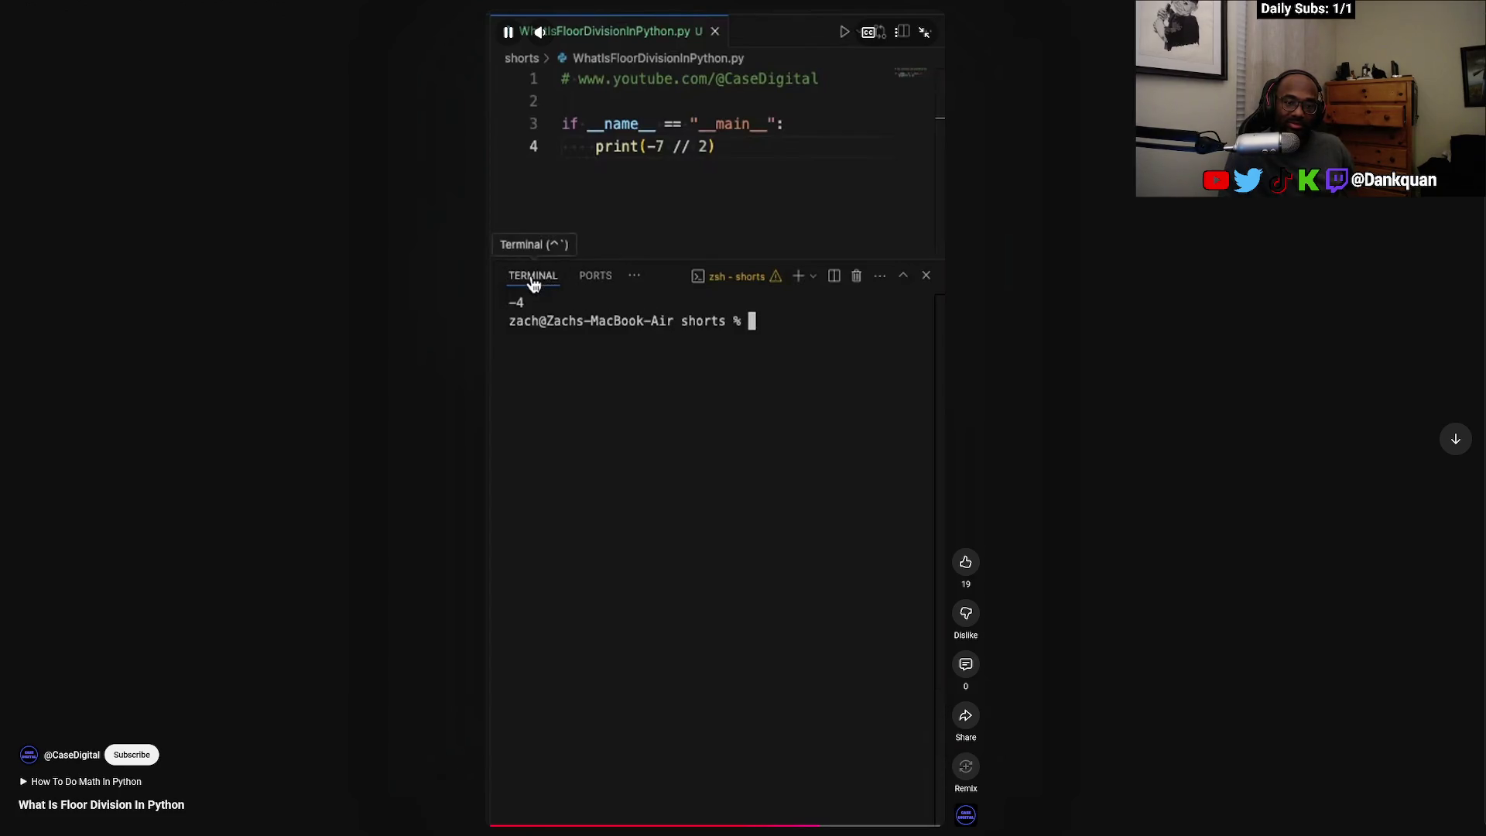
Pause the short where -7 // 2 prints -4, exit full screen, and scroll onward
left_click(768, 361)
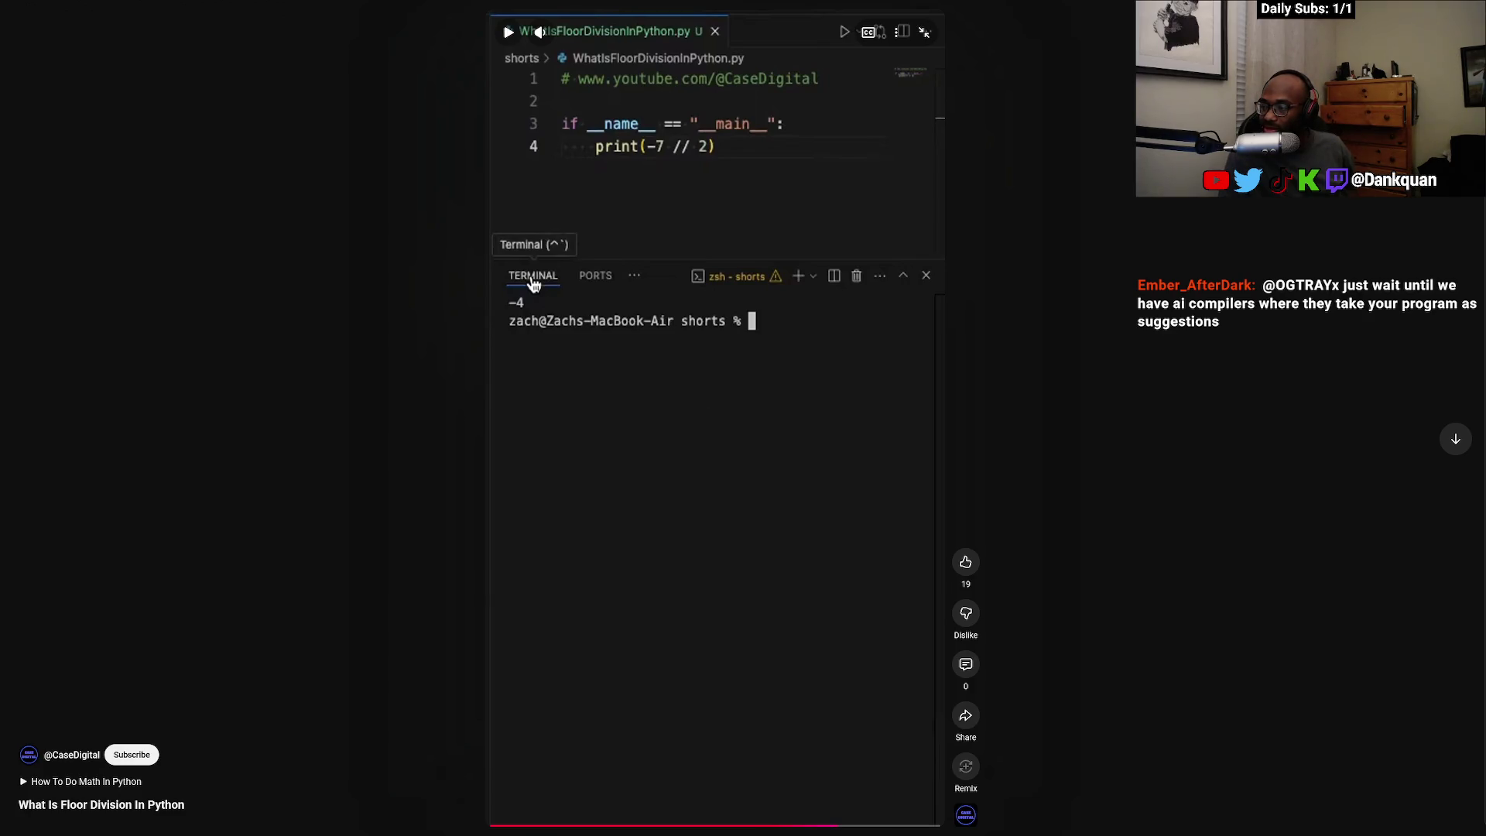
left_click(768, 356)
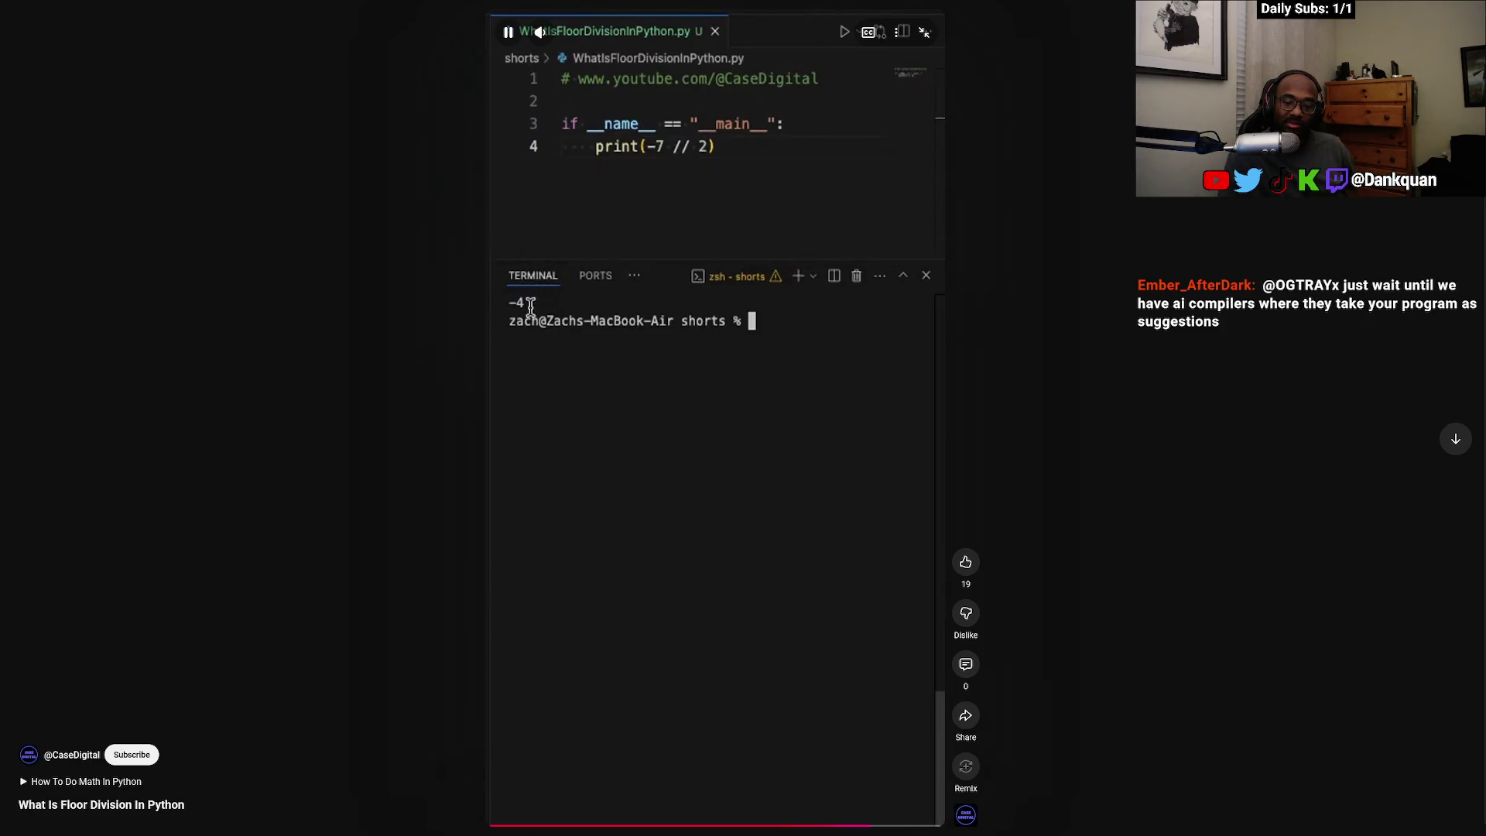
left_click(769, 355)
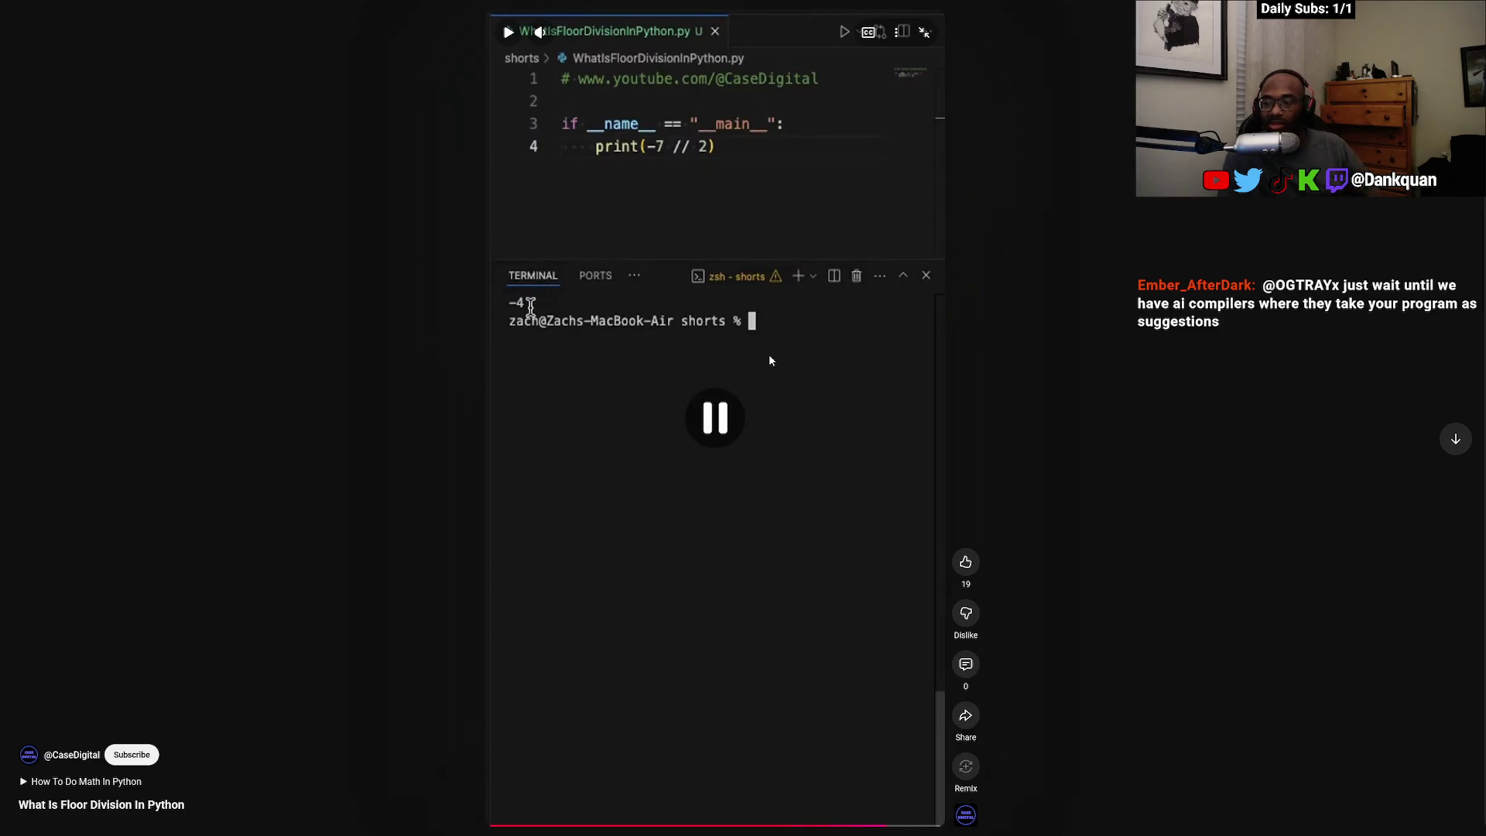
key("Escape")
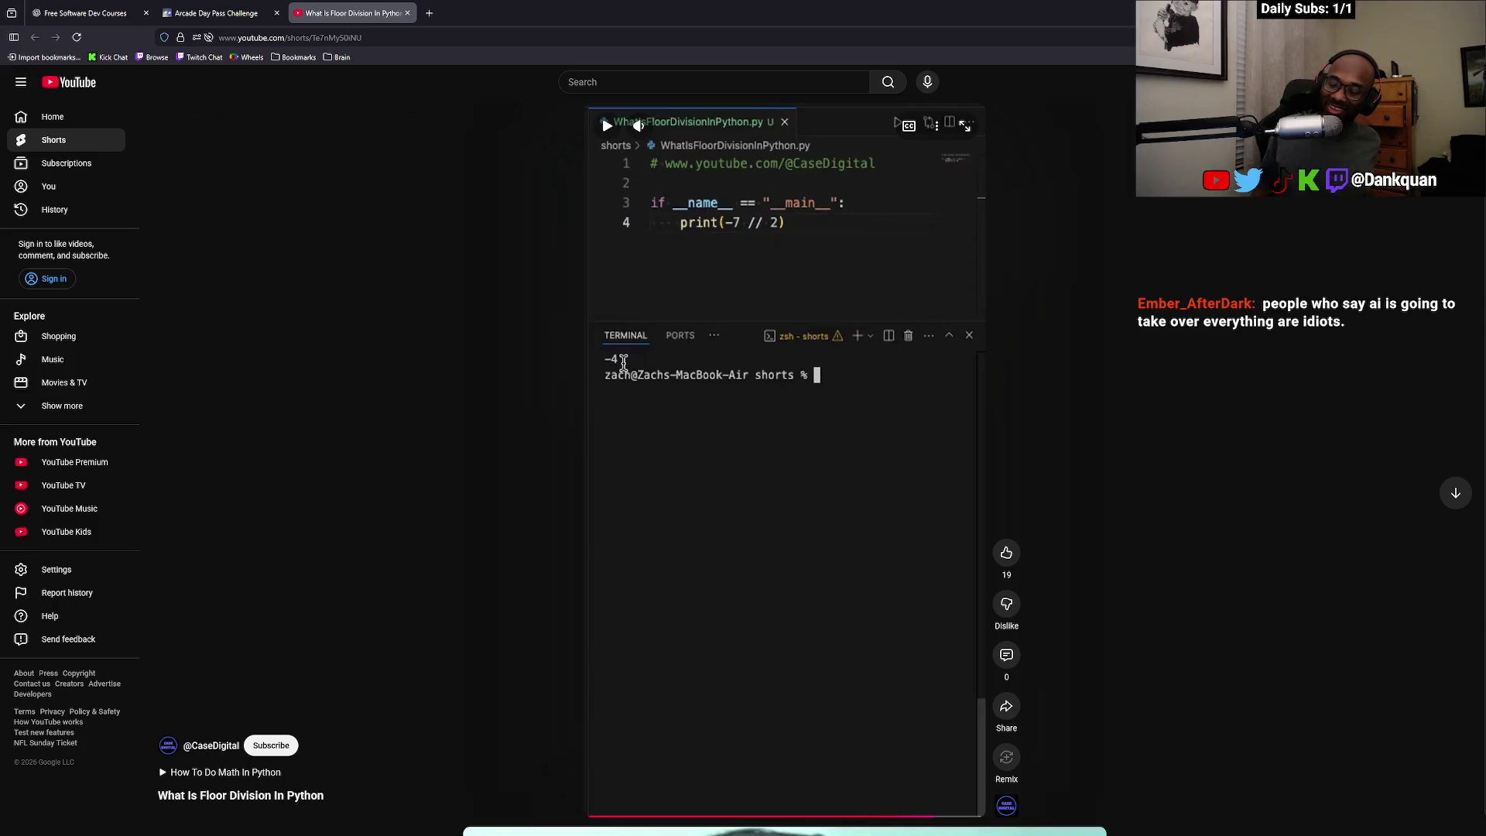
scroll(959, 425, "down", 1)
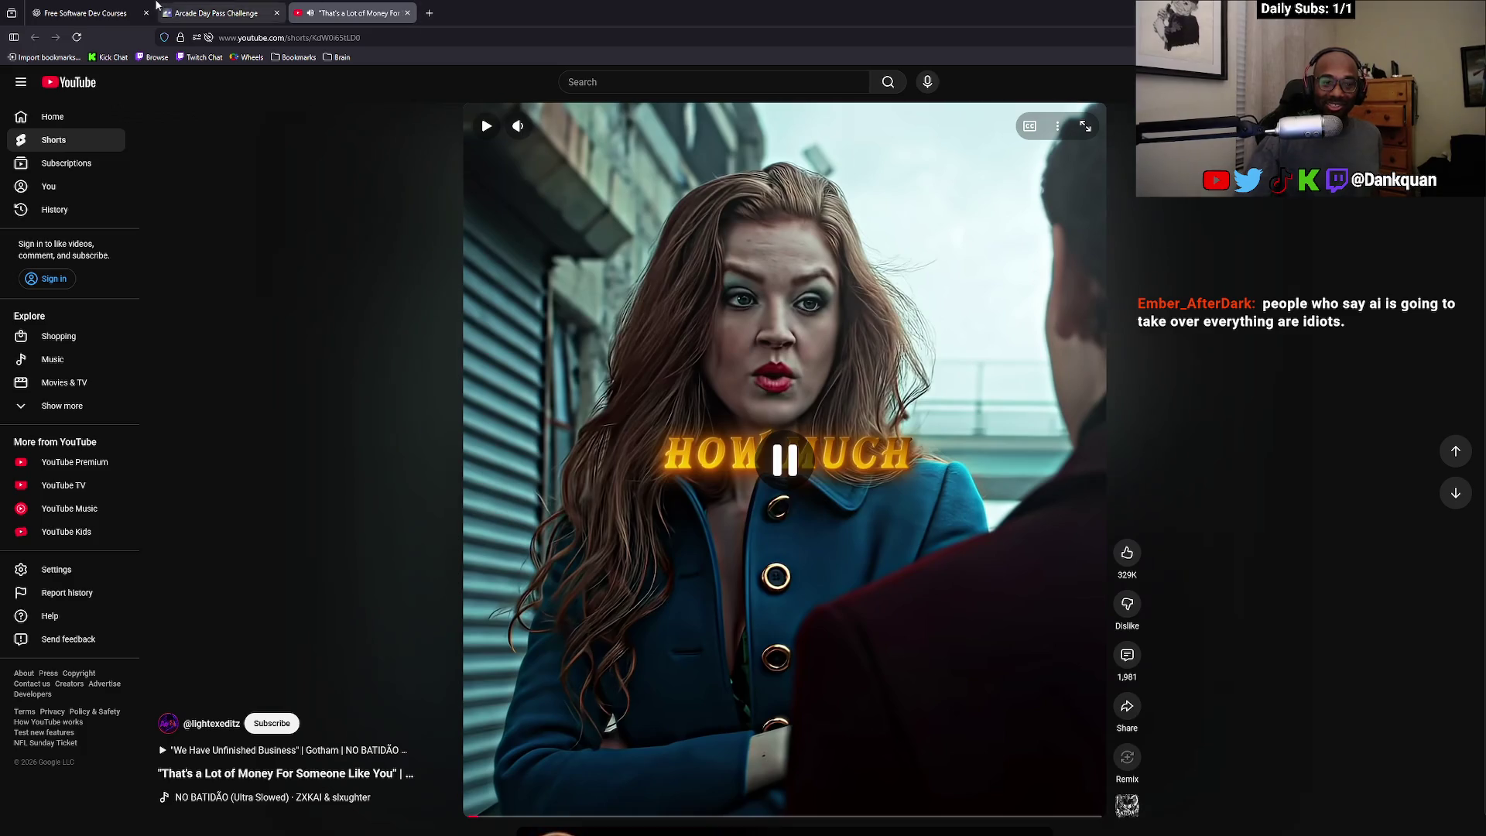
Go by way of the course-plan tab back to the Arcade Day Pass Challenge lesson
left_click(84, 13)
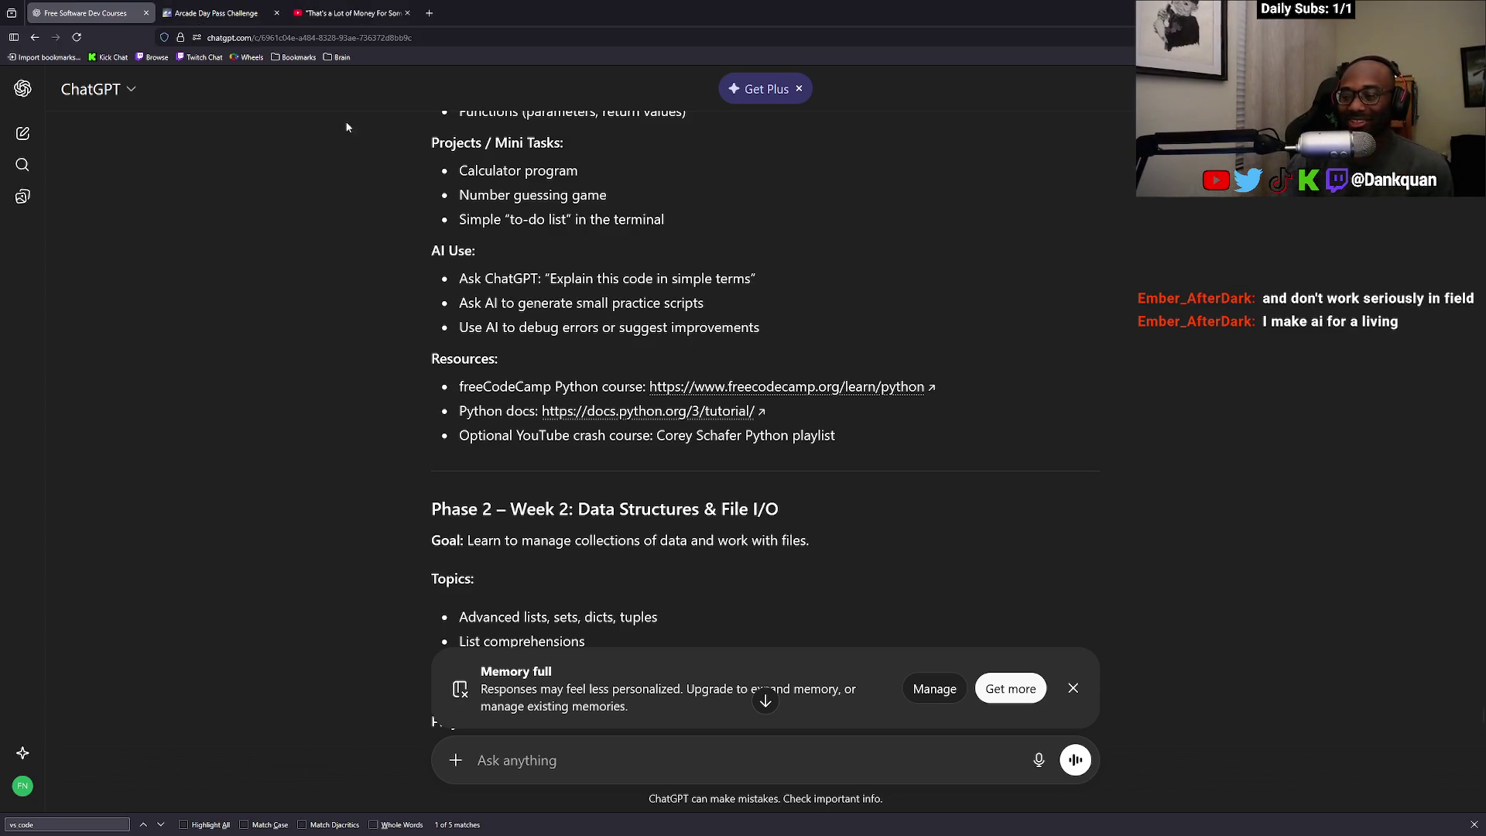
left_click(233, 13)
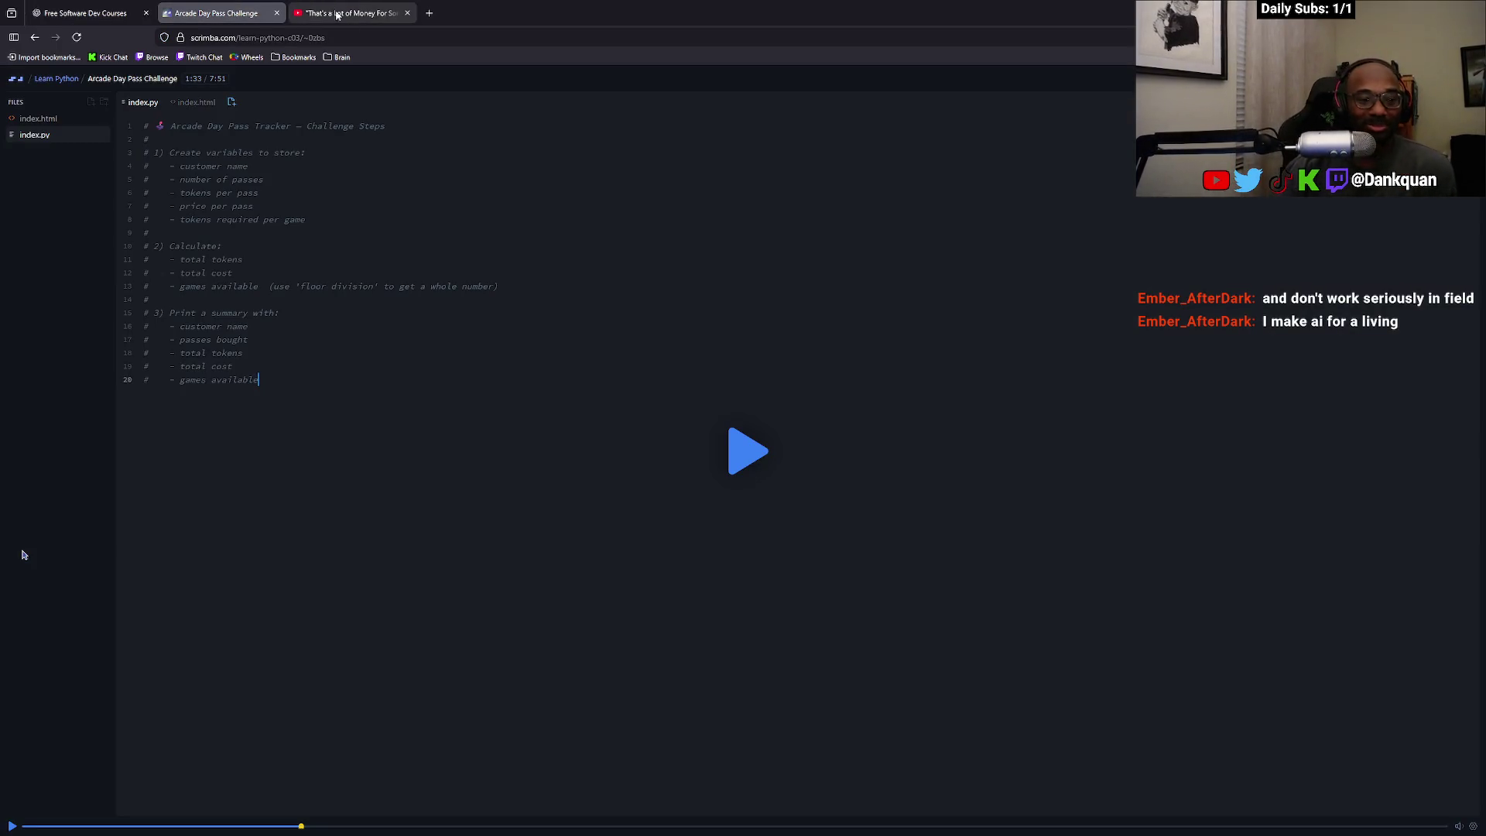
Play the Arcade Day Pass lesson, pausing and resuming, until the '# Variables' heading appears
left_click(753, 451)
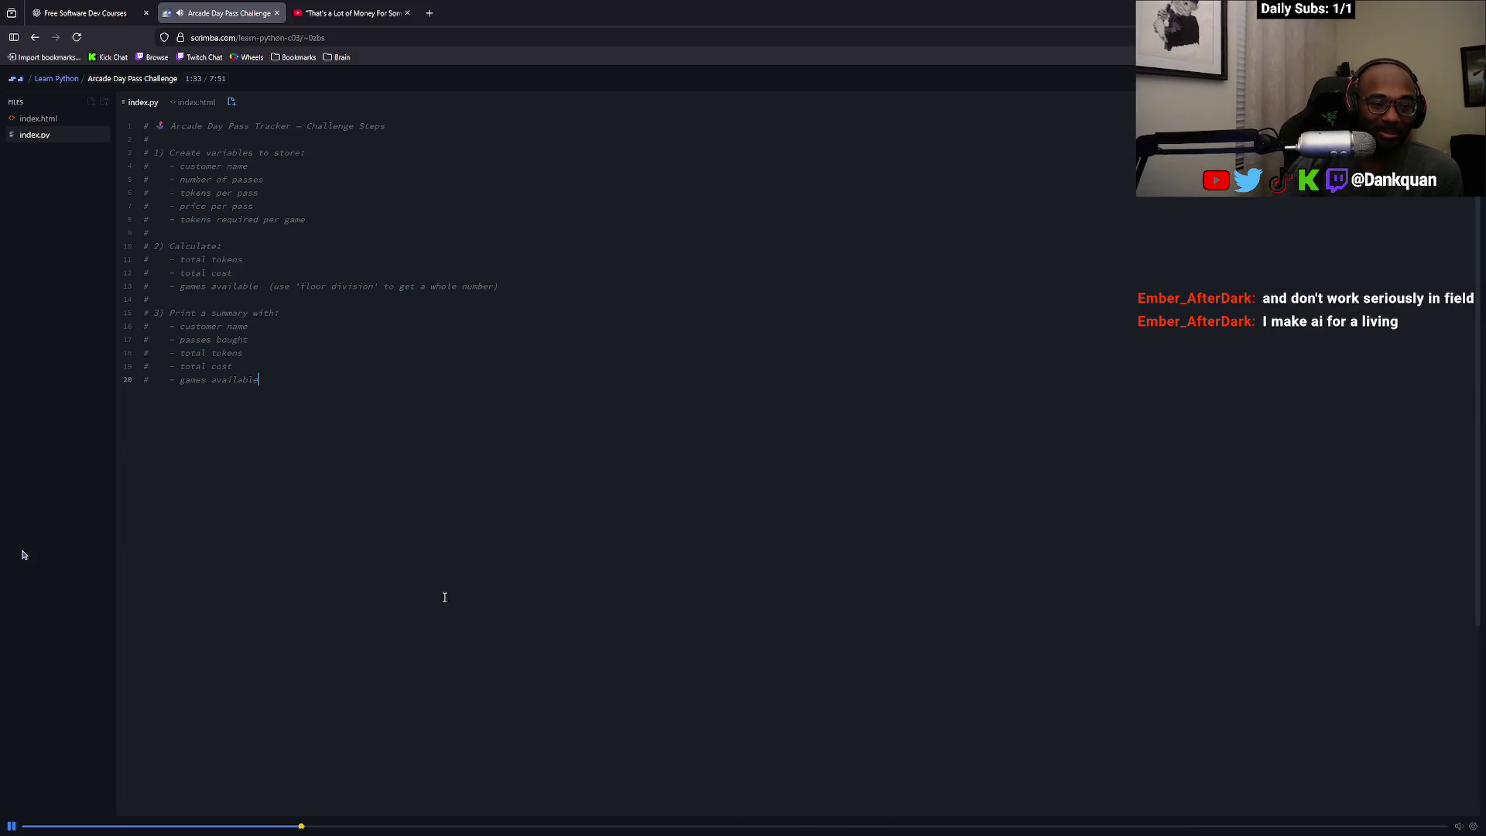
left_click(12, 826)
left_click(12, 826)
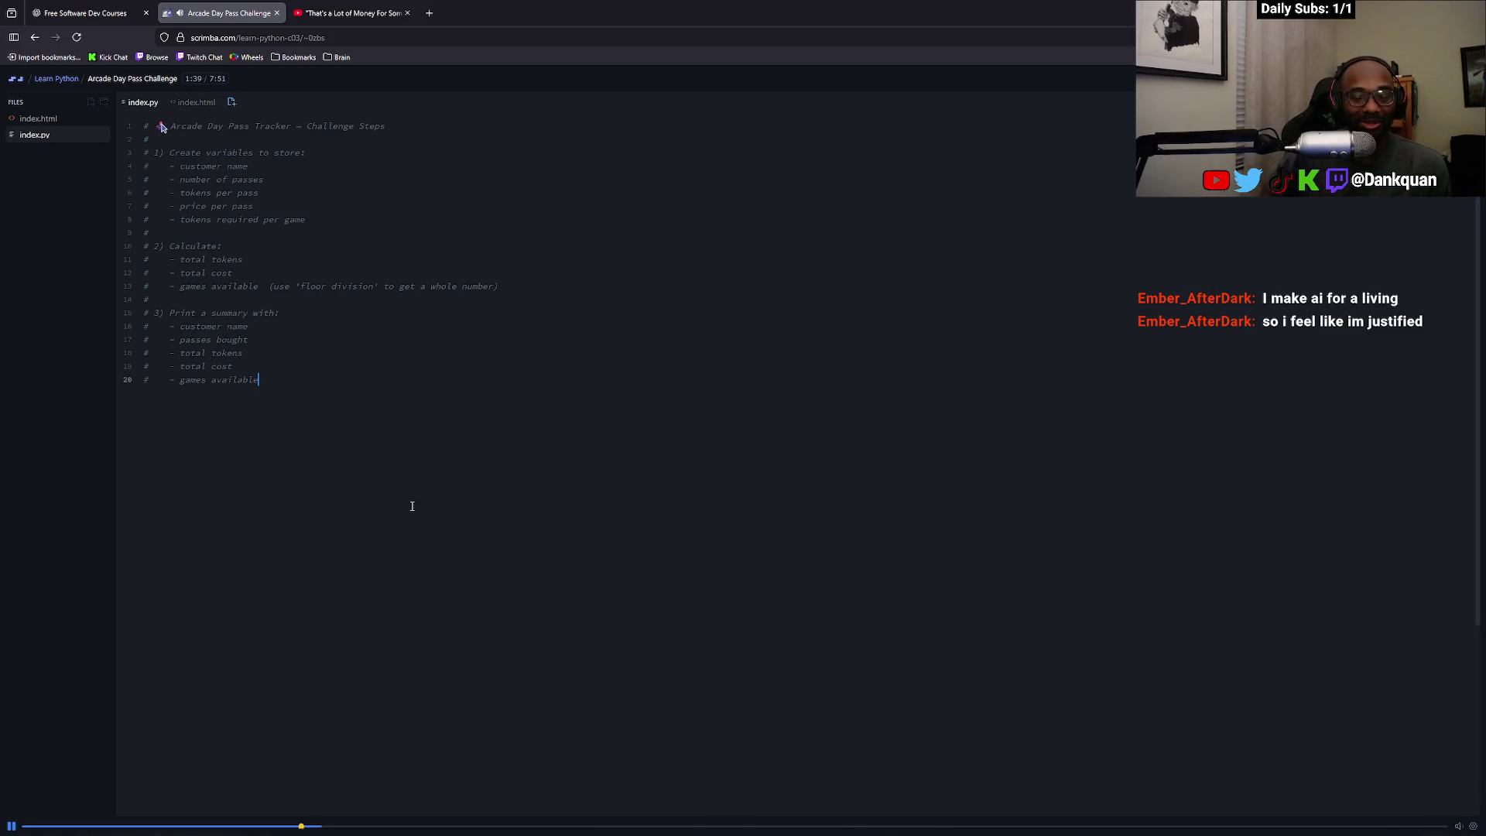
left_click(13, 826)
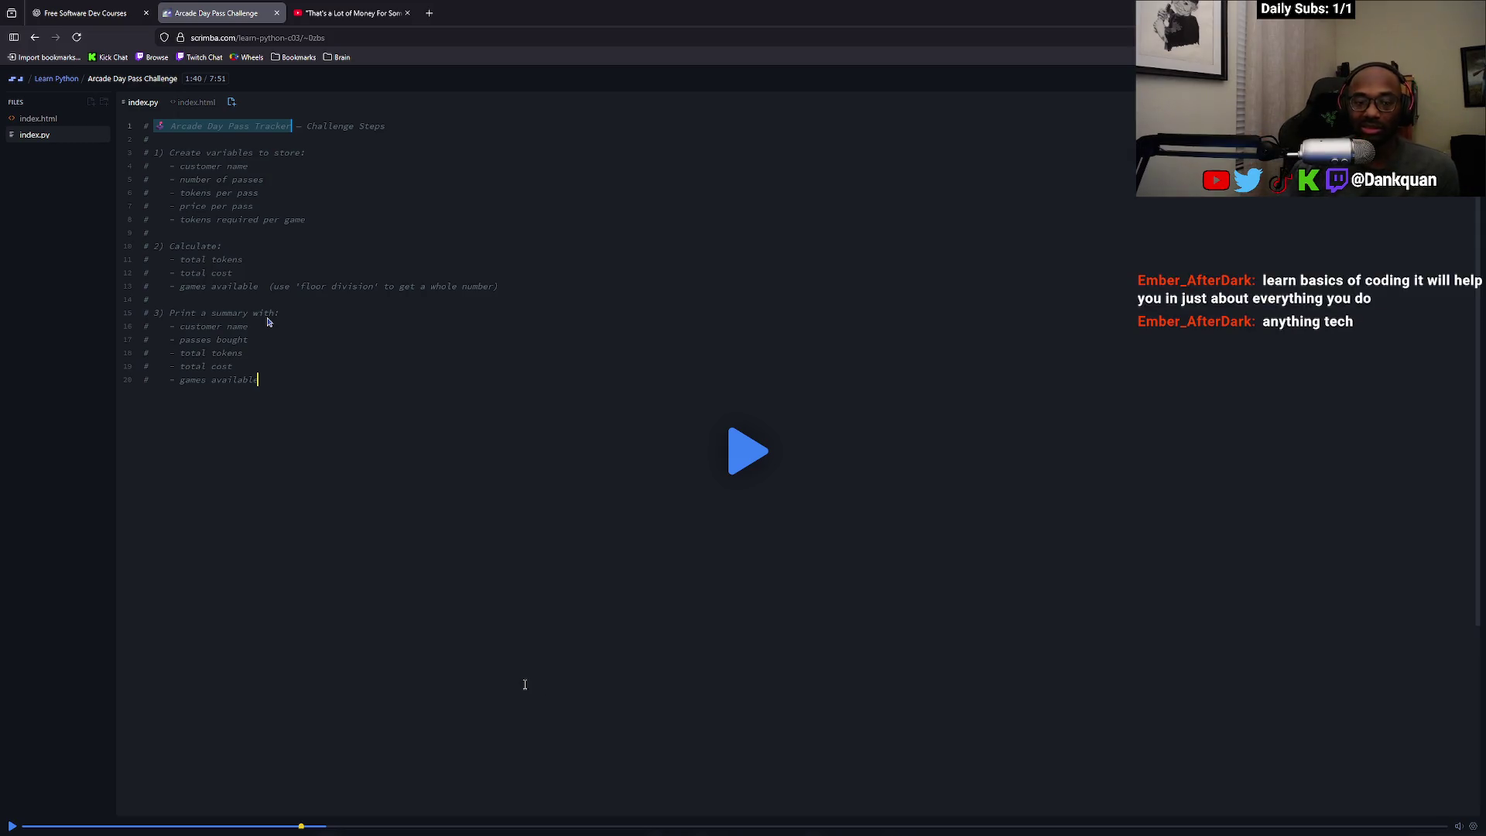
left_click(743, 446)
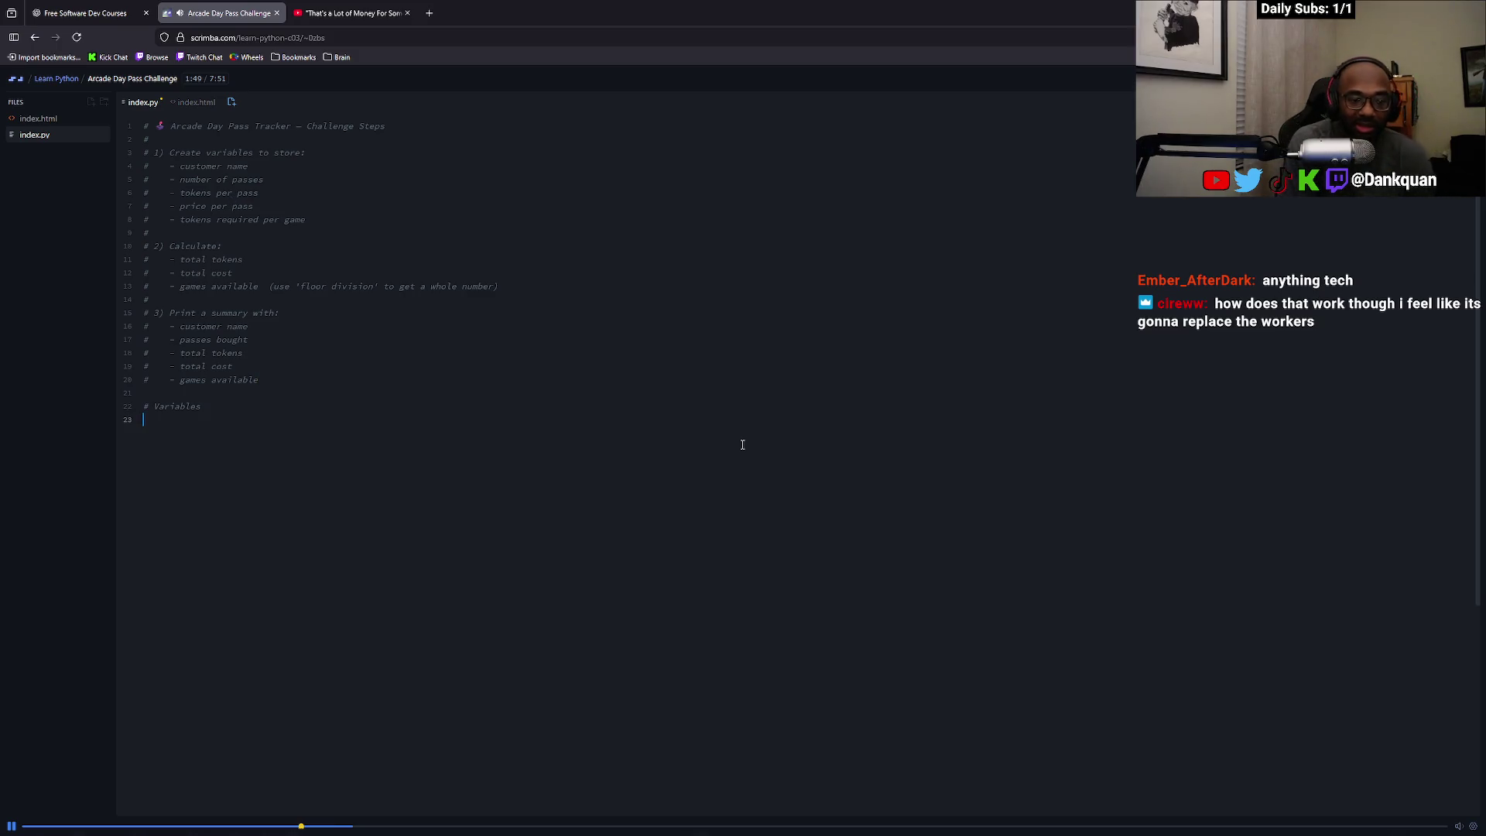
key("space")
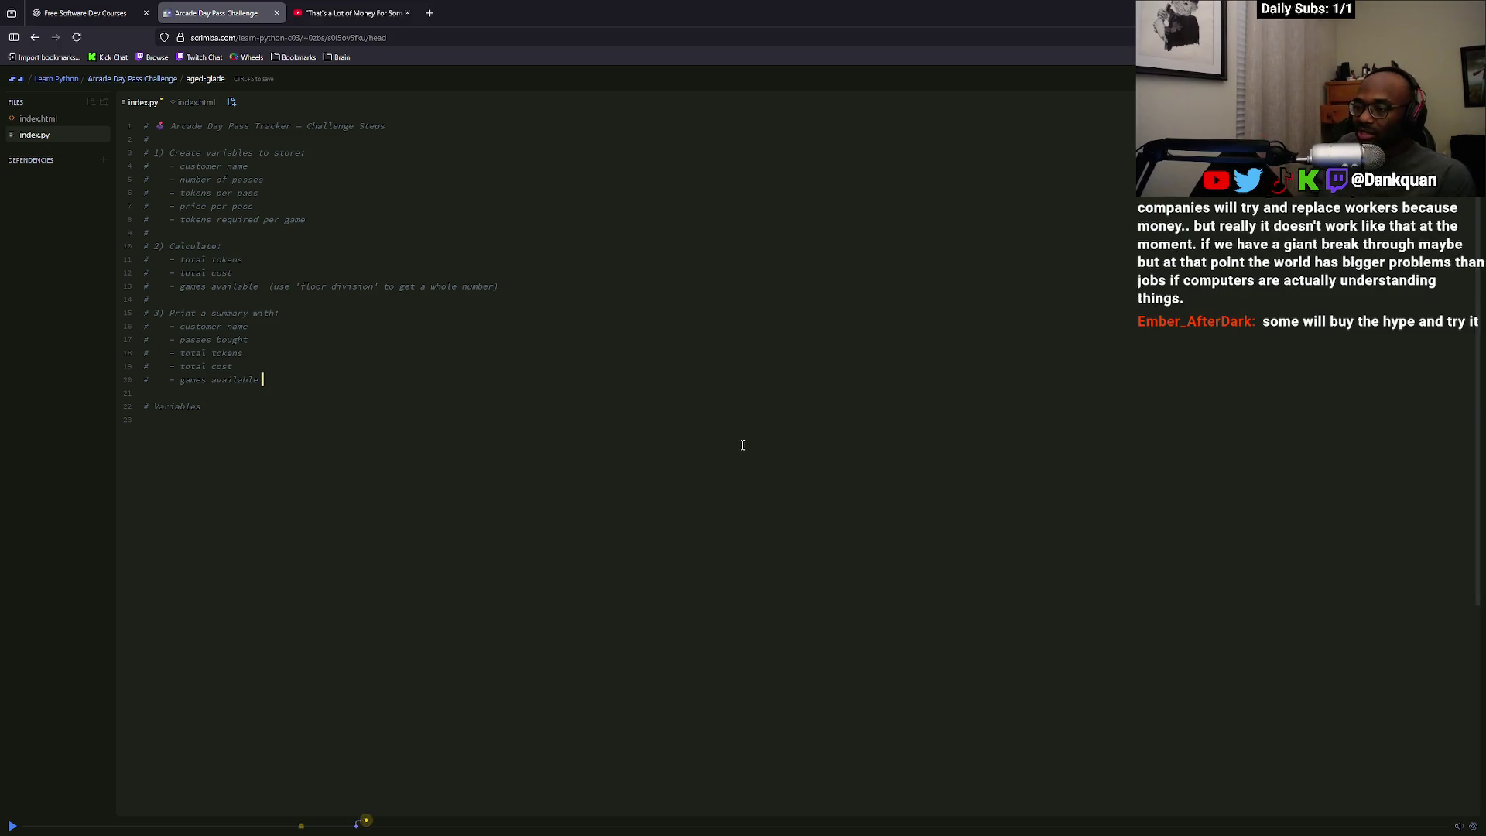
Switch from the paused lesson to the Ground Control chat window
key("alt+Tab")
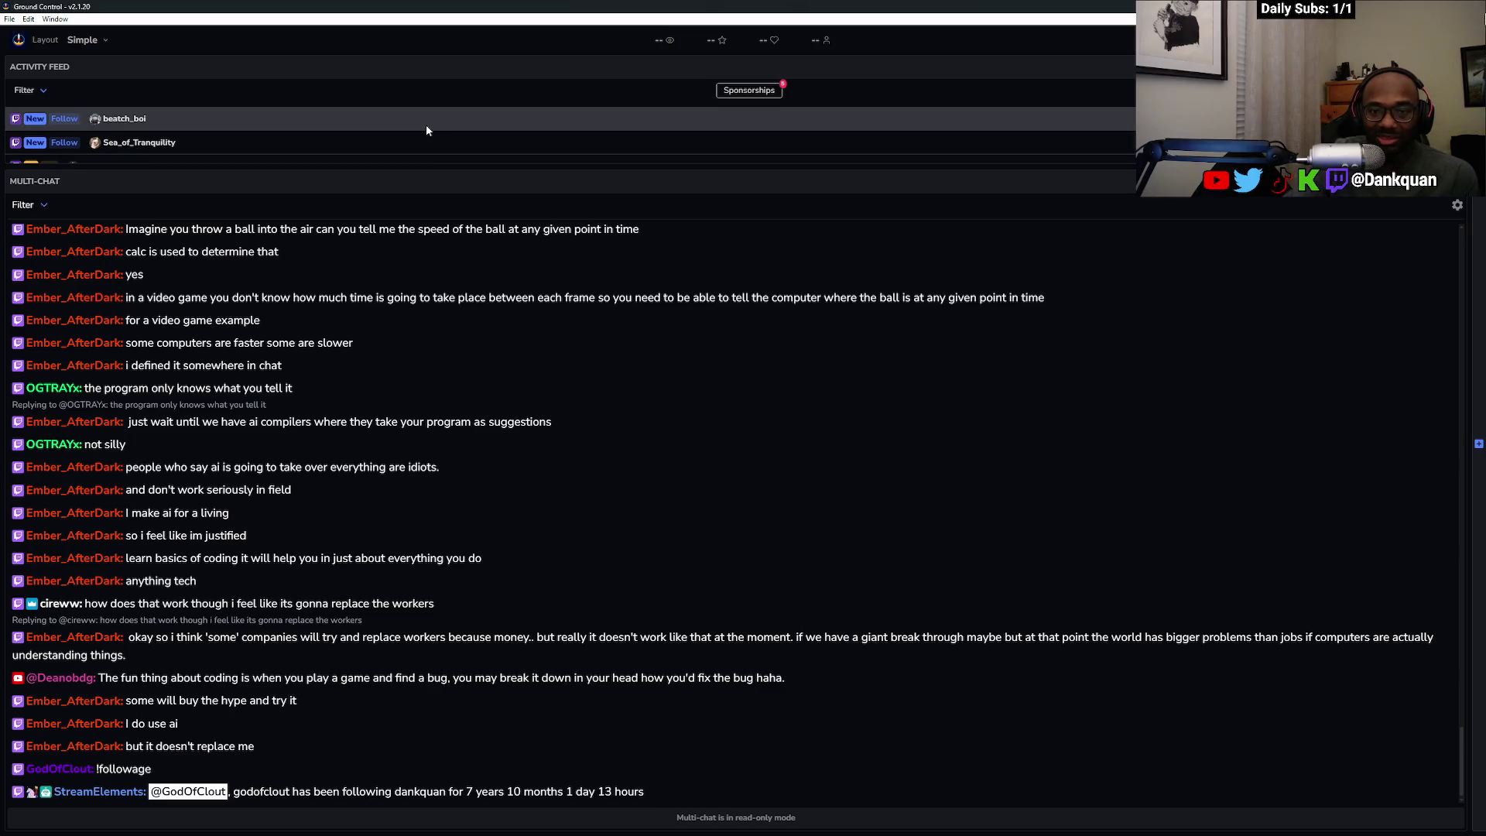
Drag the Ground Control chat window off to the right to uncover the Scrimba editor
left_click_drag(432, 6, 1485, 8)
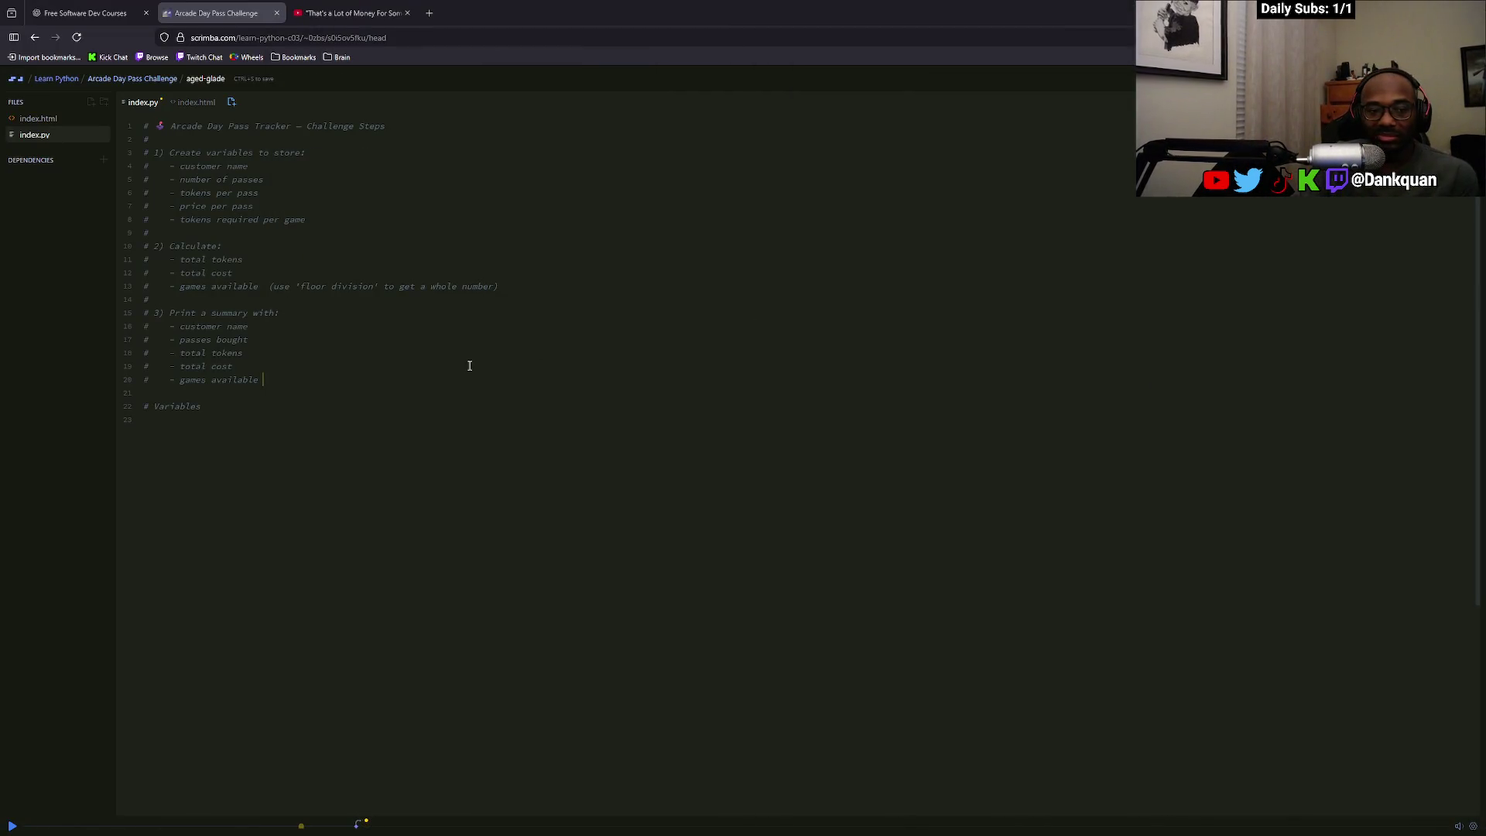
left_click(375, 391)
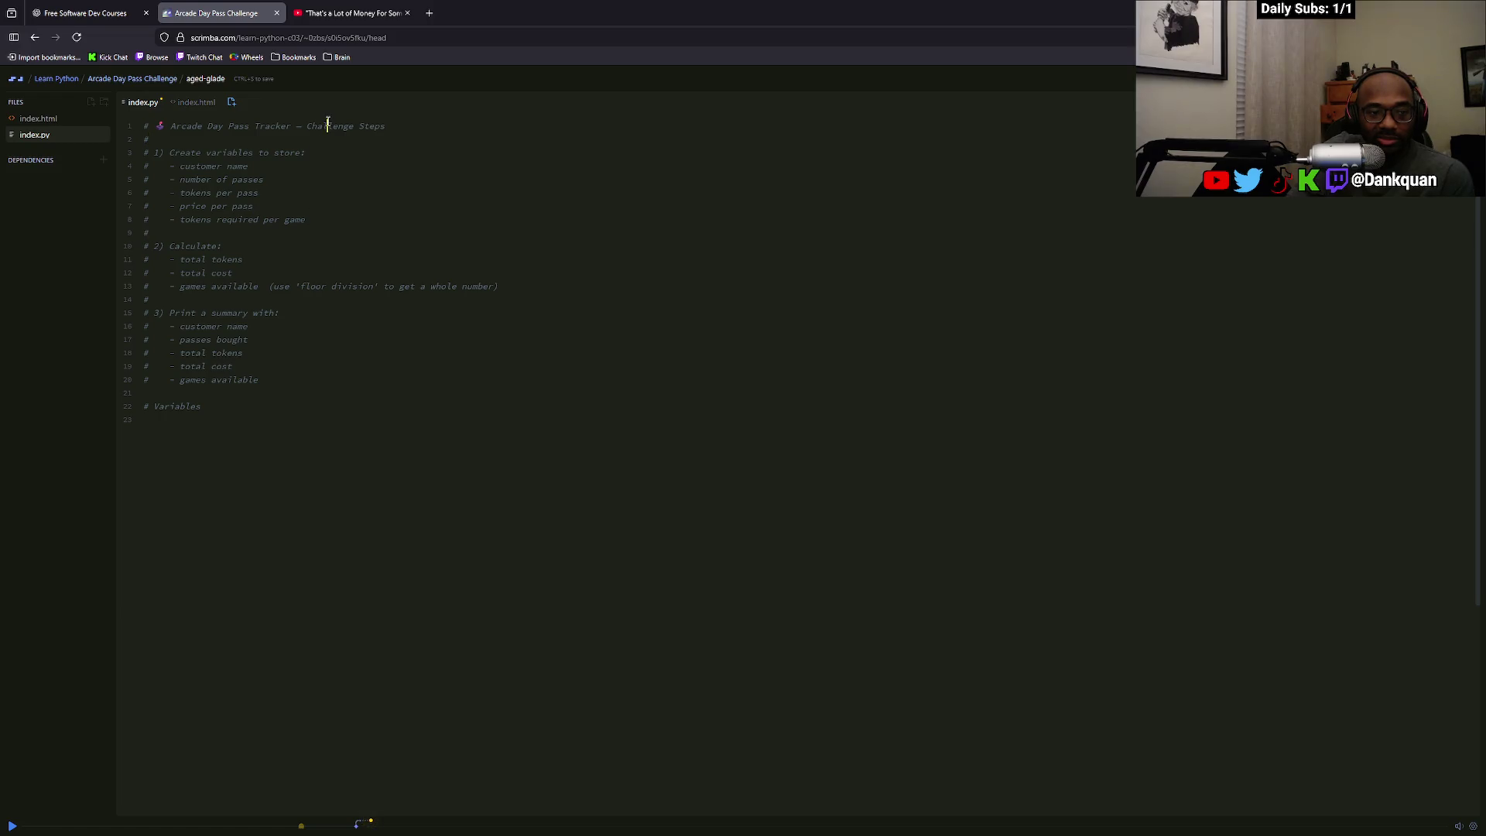
left_click(276, 404, "shift")
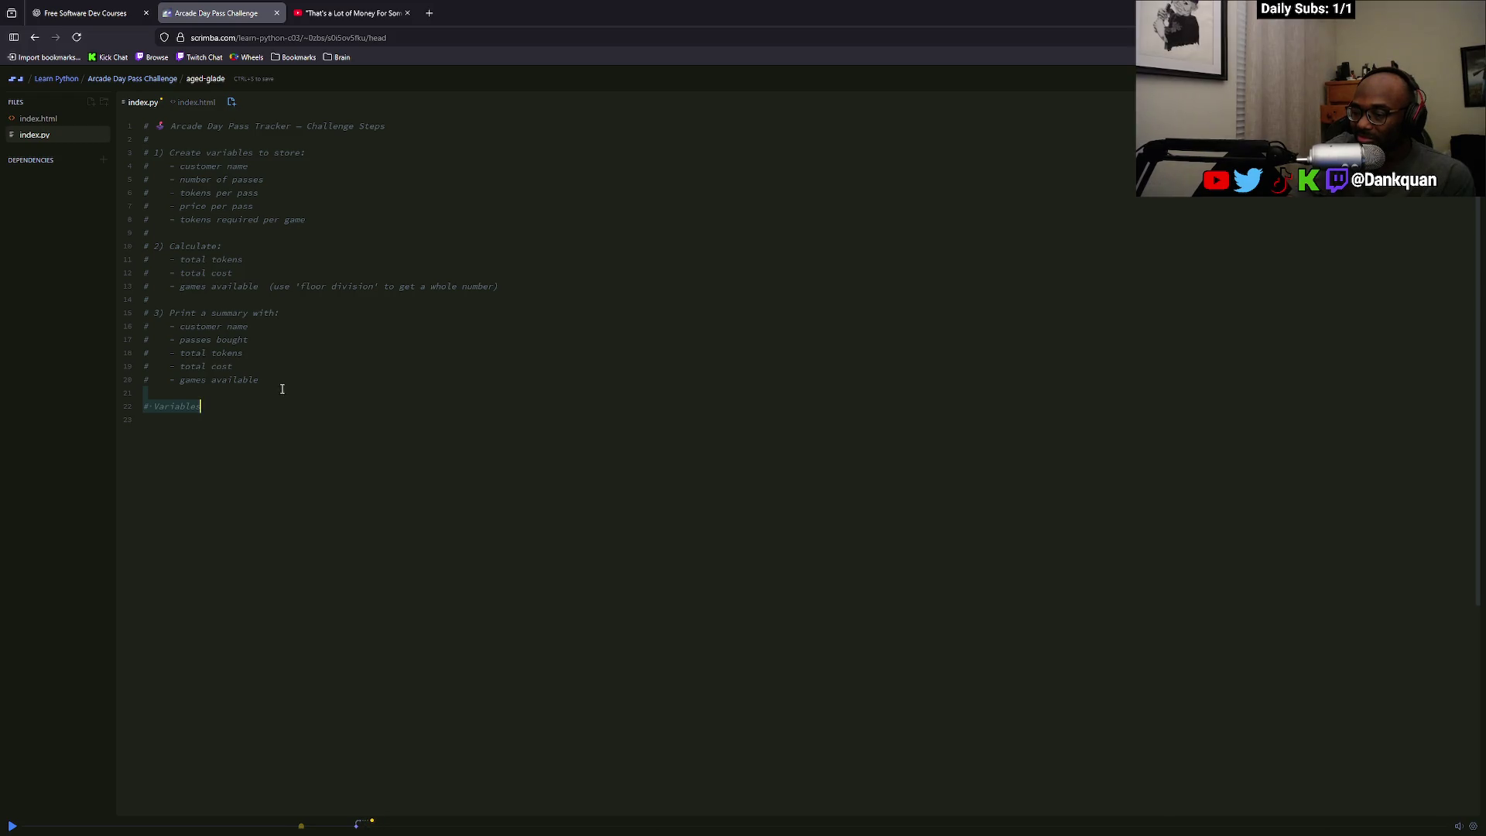
left_click(85, 13)
left_click(231, 6)
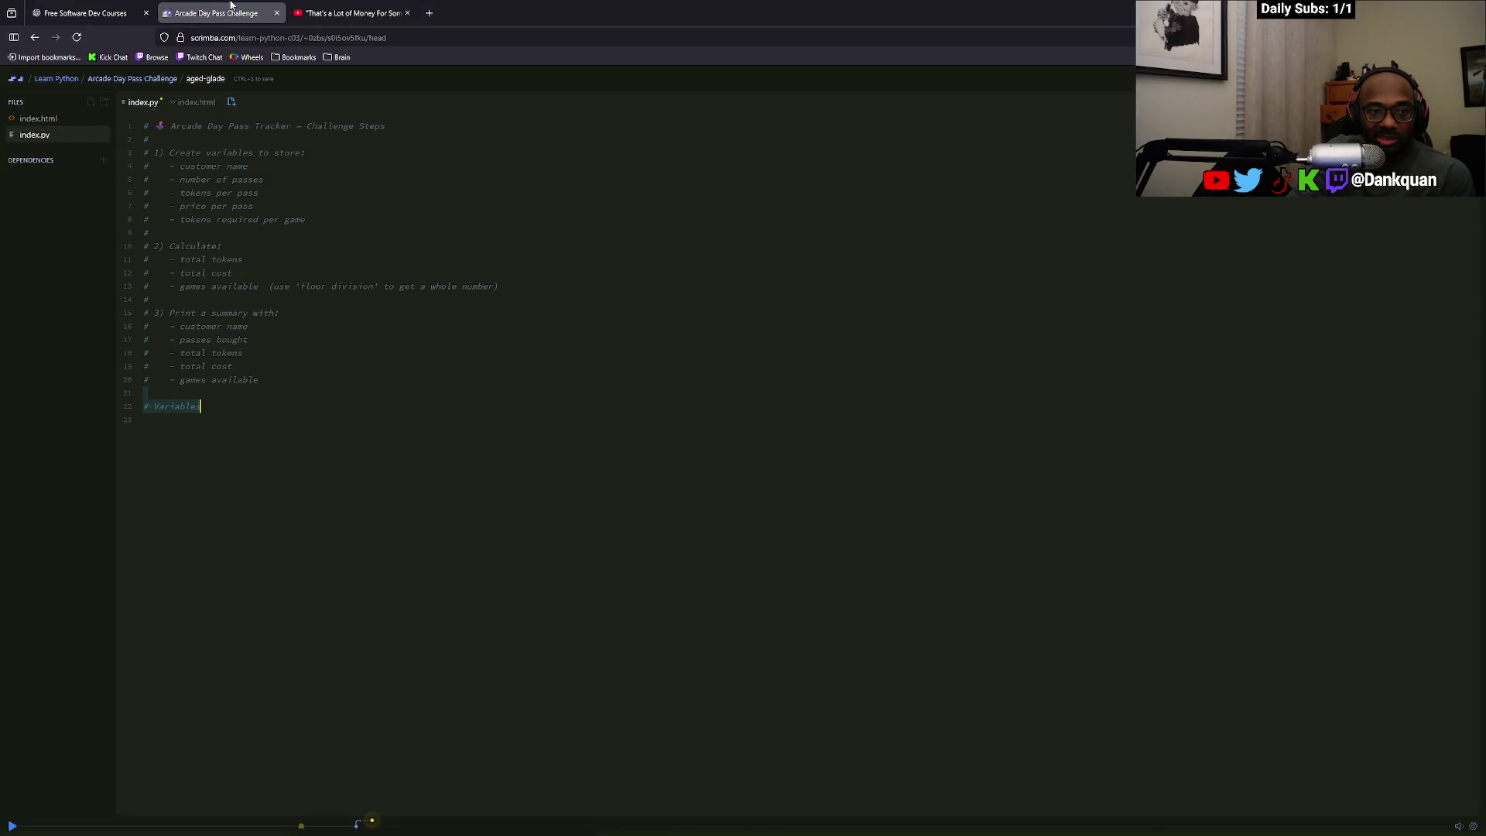
left_click(247, 153)
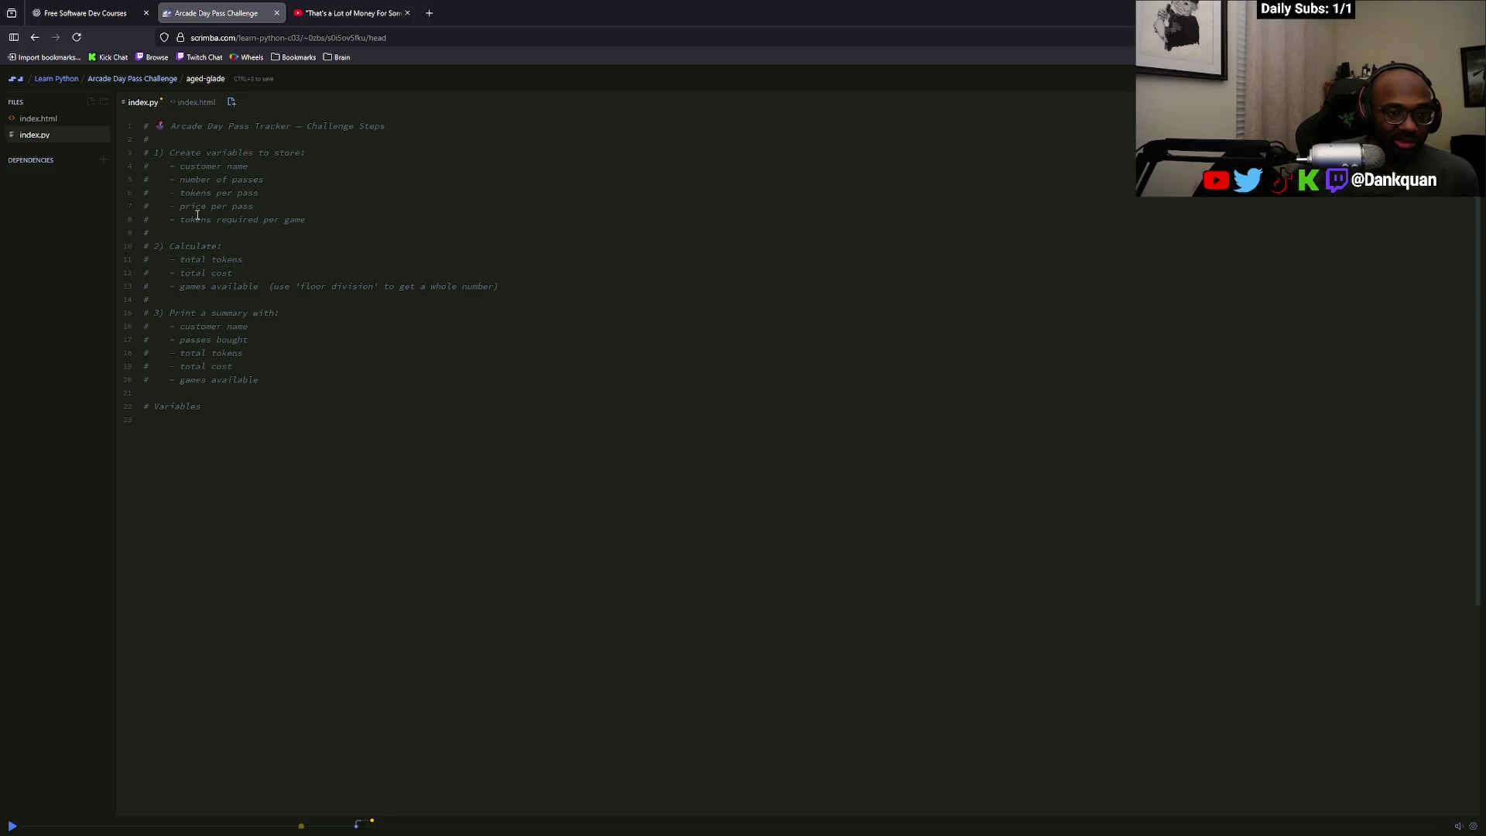
left_click(229, 415)
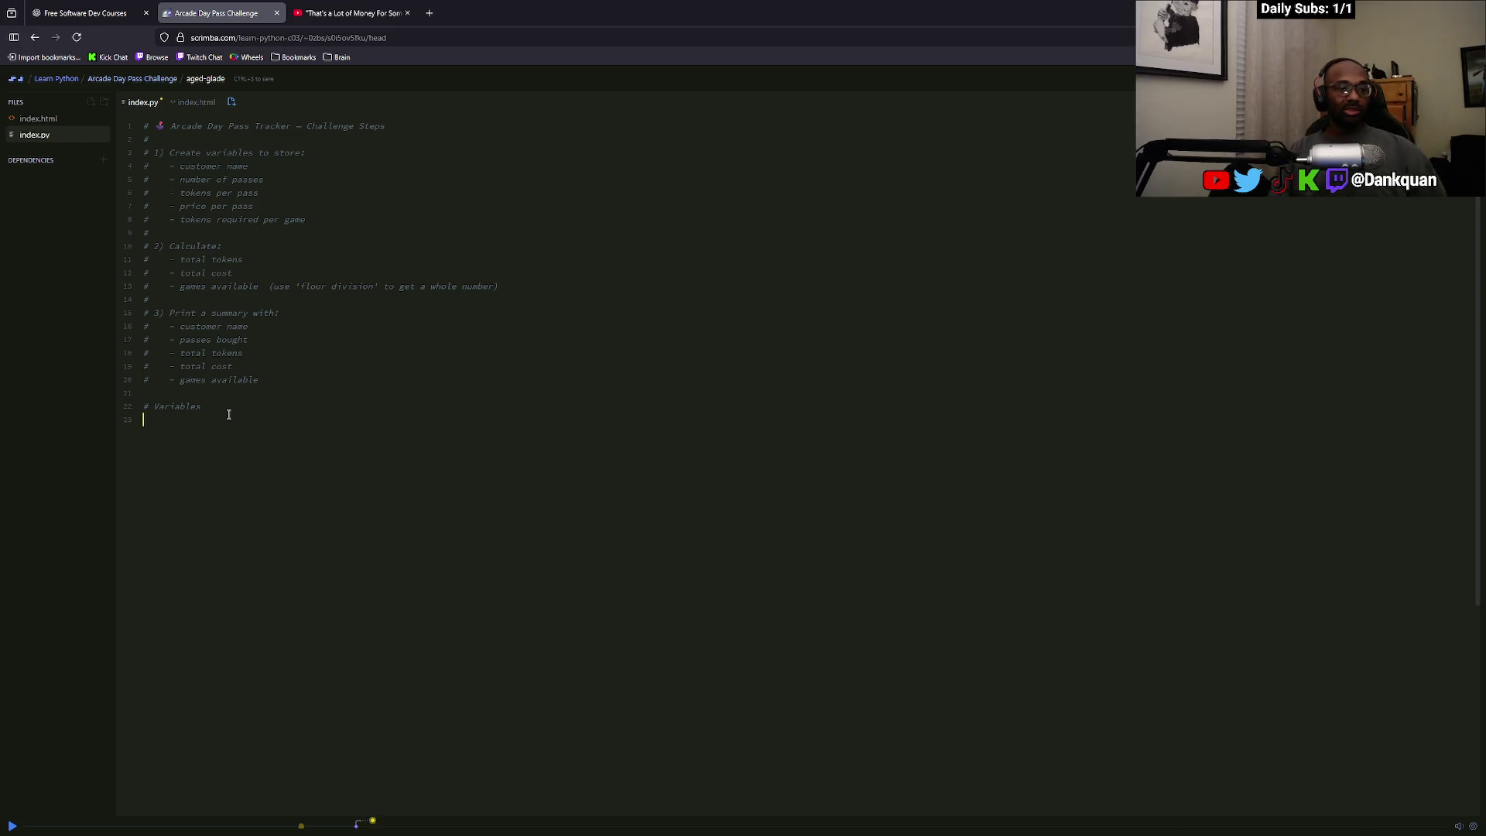
left_click(352, 13)
left_click(217, 13)
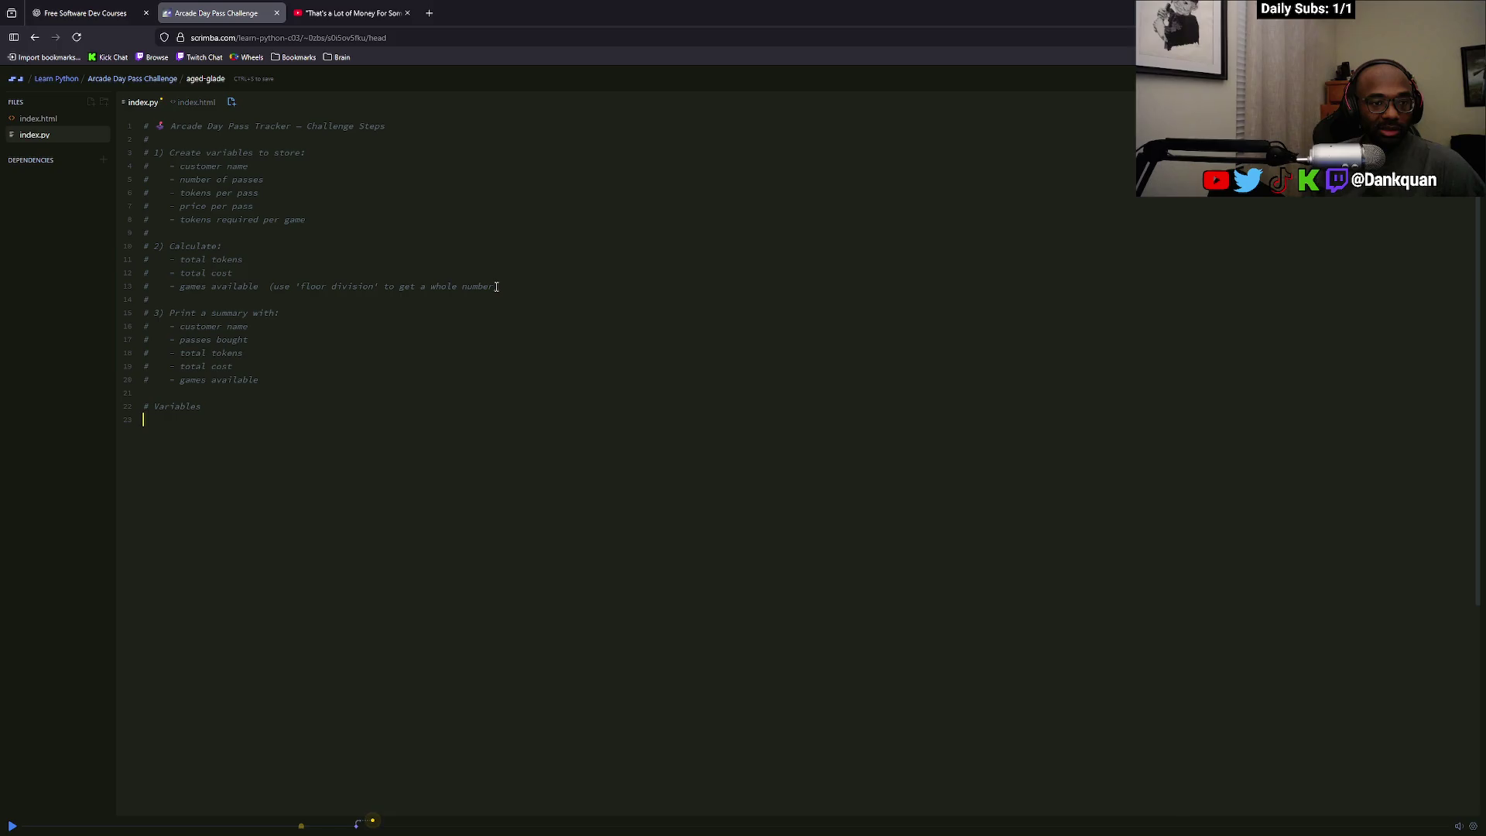
type("Custo")
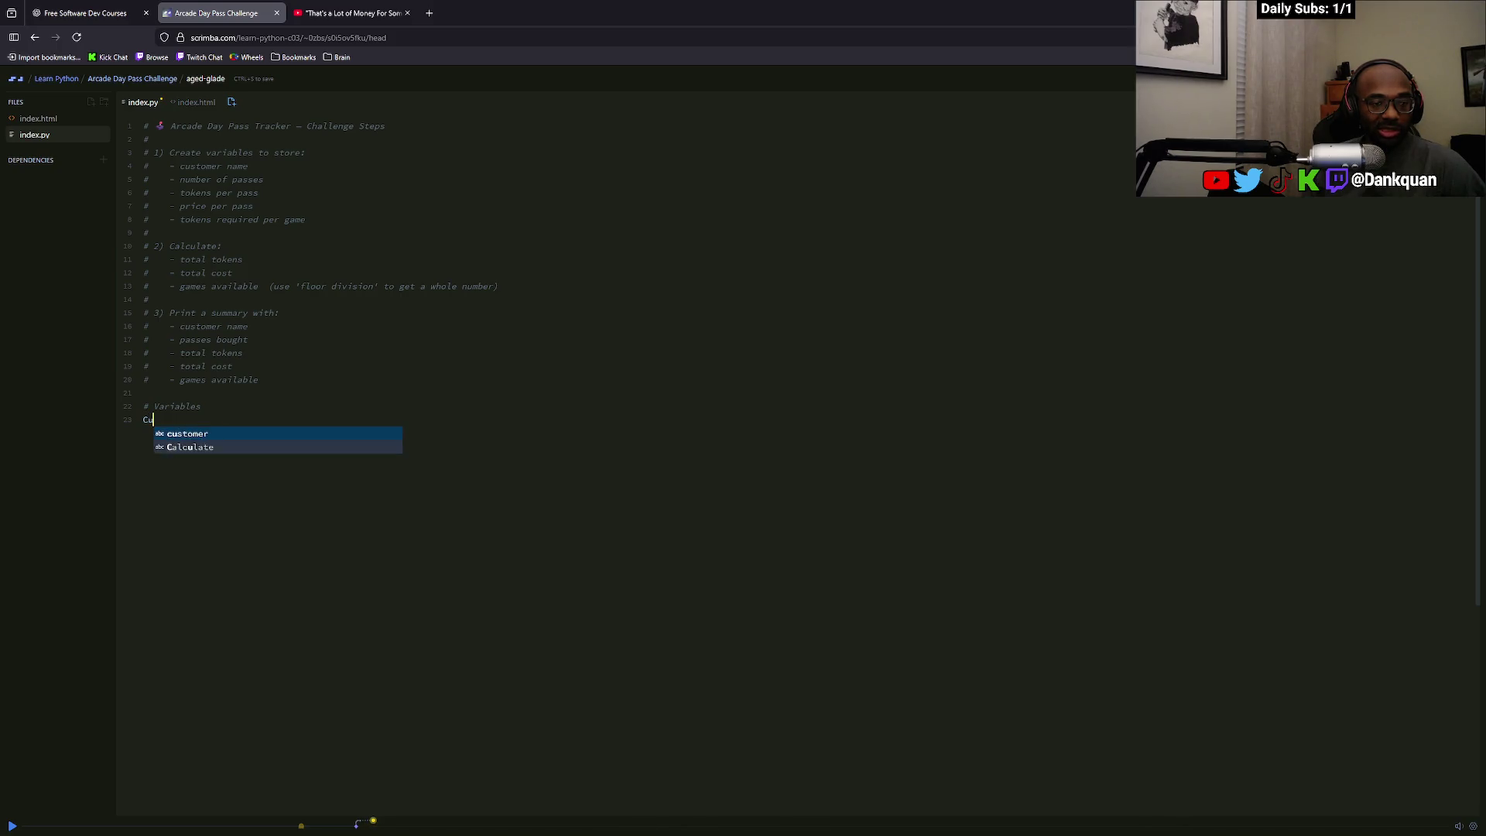
Write customer_name = 'customer' under the # Variables heading
key("BackSpace")
key("BackSpace")
key("BackSpace")
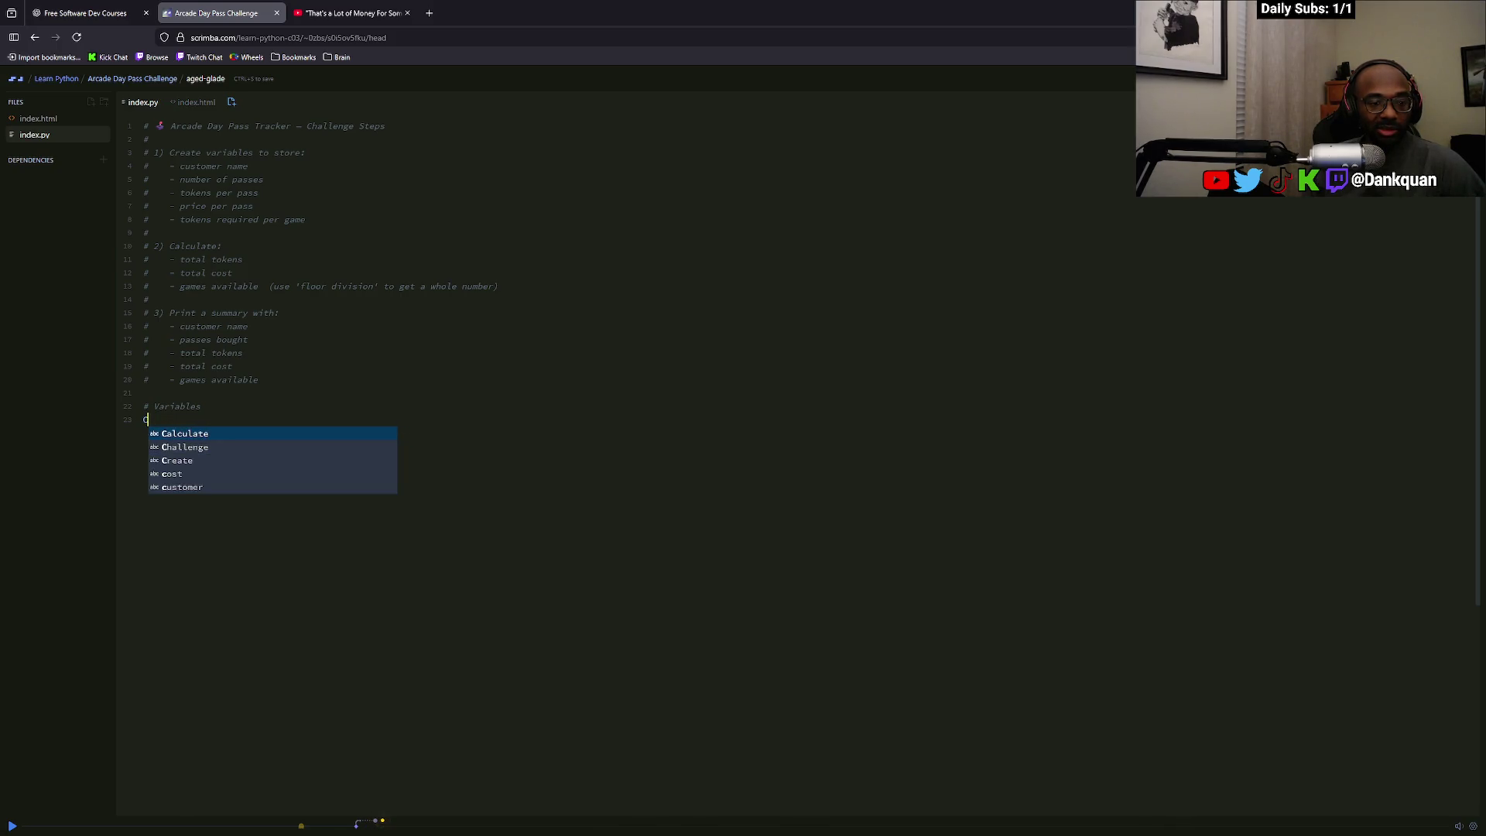
type("Name")
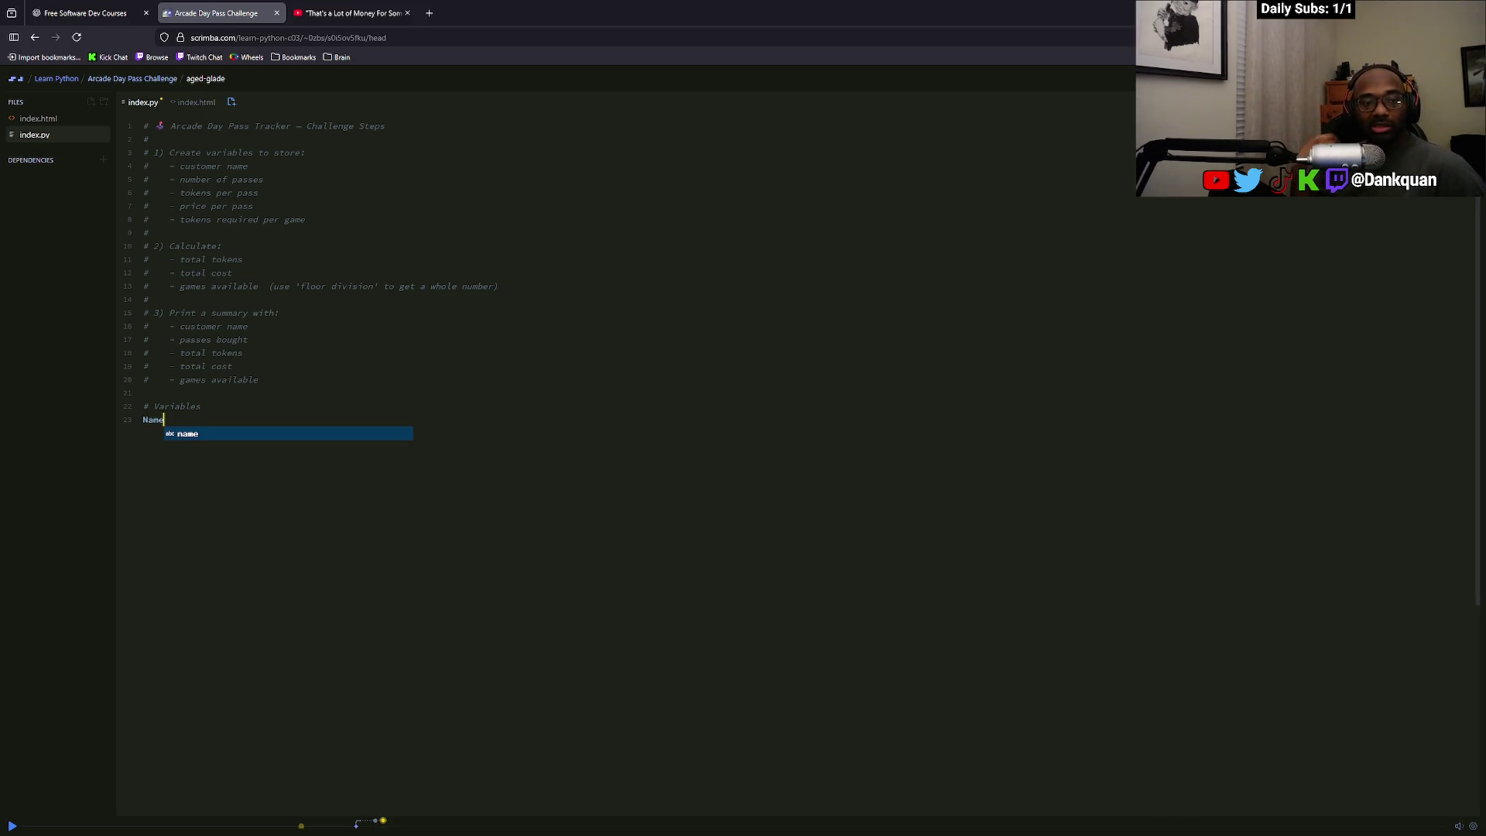
type("=")
key("BackSpace")
key("BackSpace")
key("BackSpace")
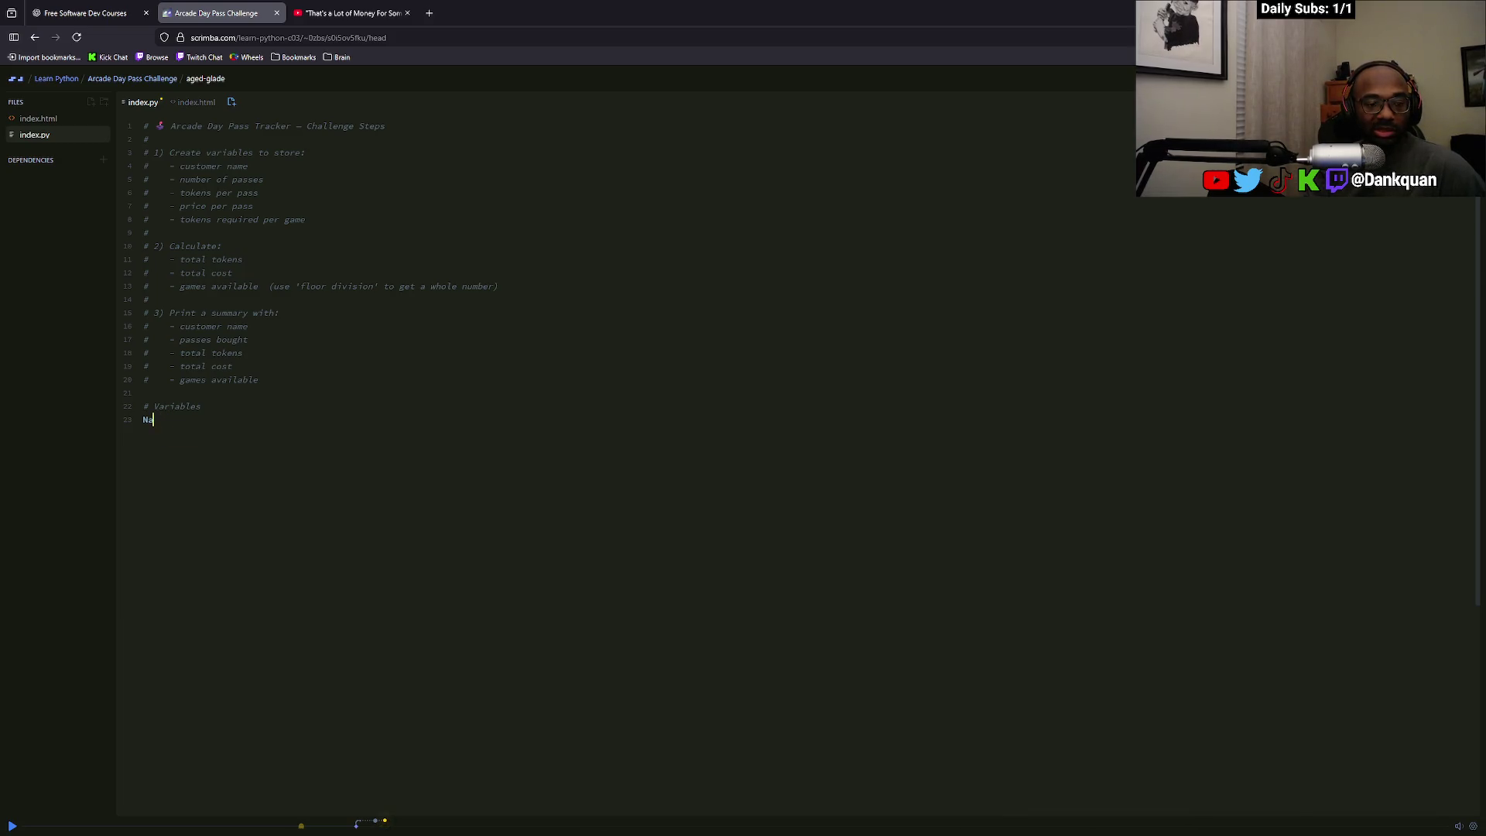
type("Customer")
key("BackSpace")
key("BackSpace")
key("BackSpace")
type("custo")
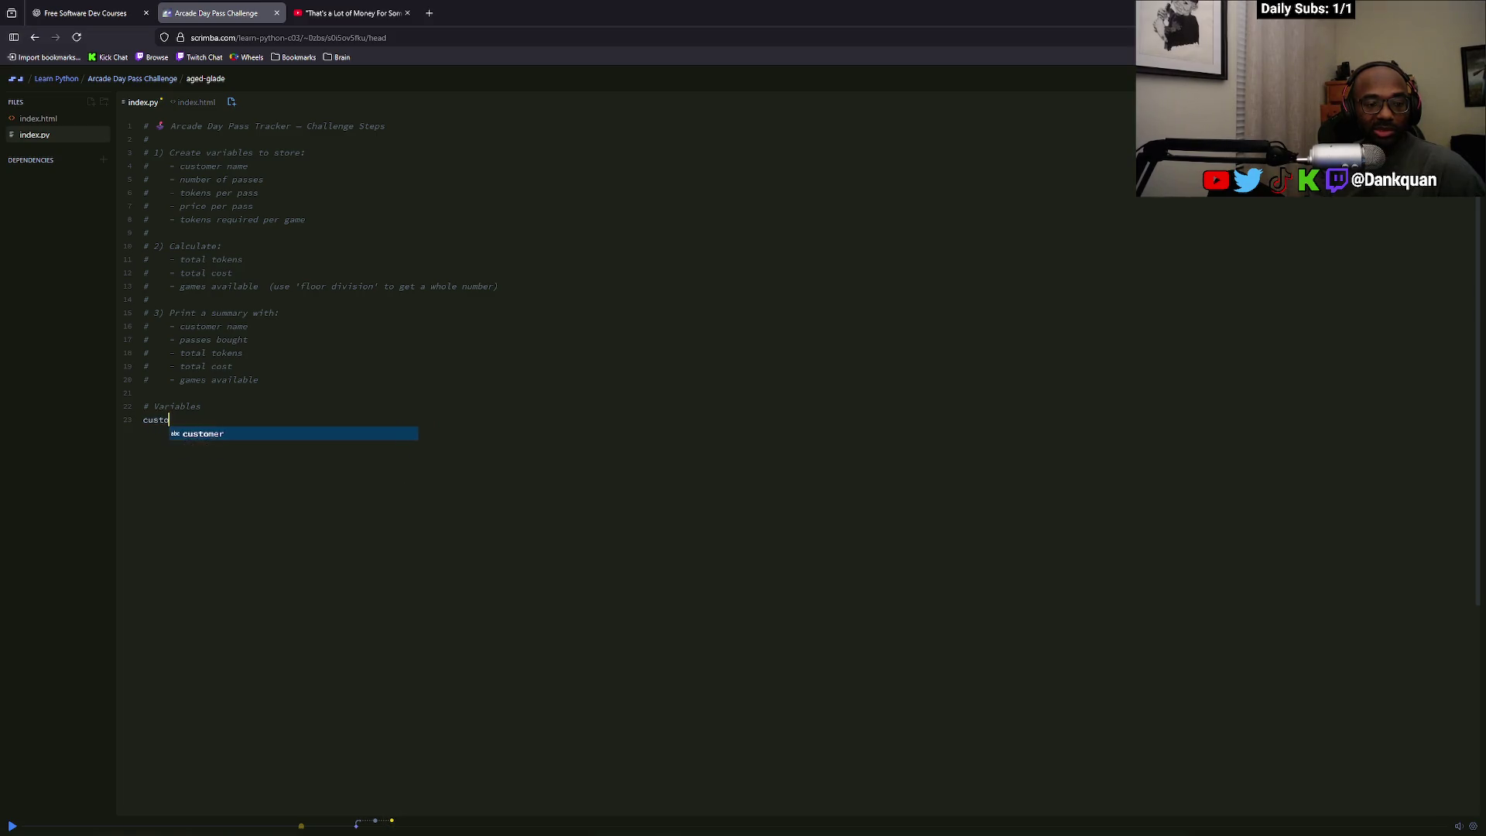
type("mer_name")
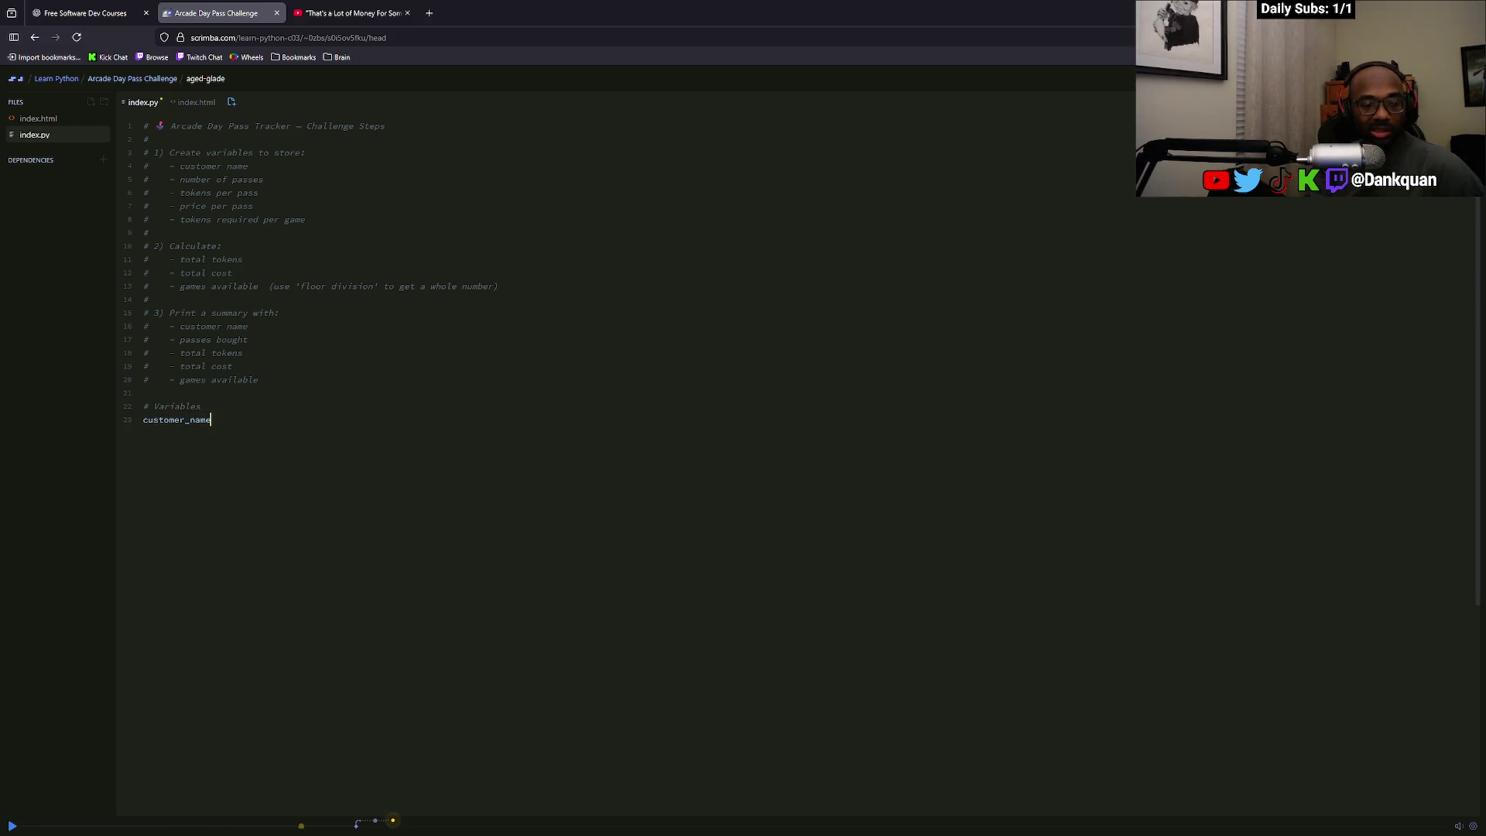
type(" = ")
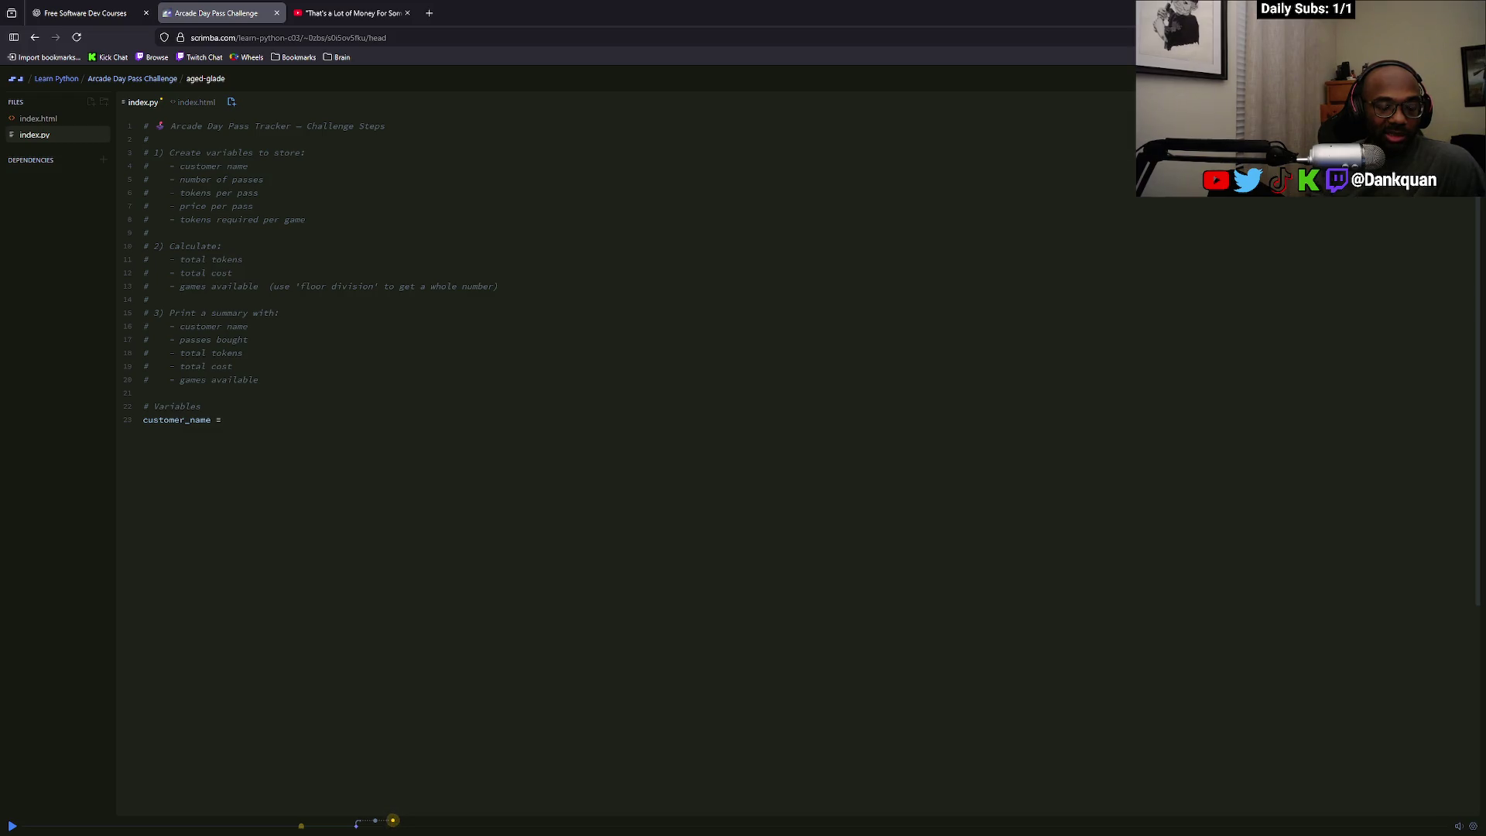
type("customer")
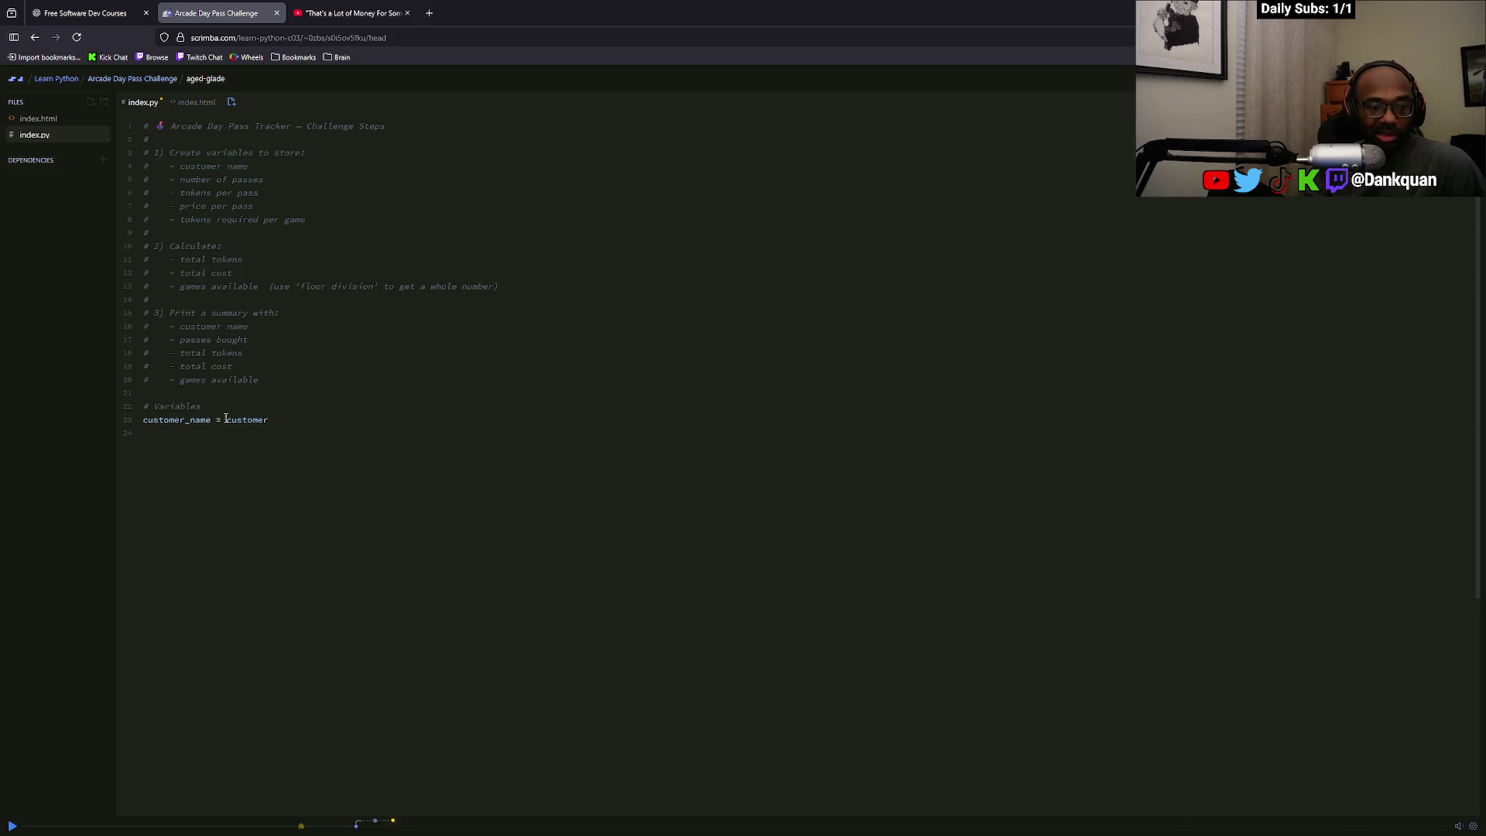
key("BackSpace")
type("'")
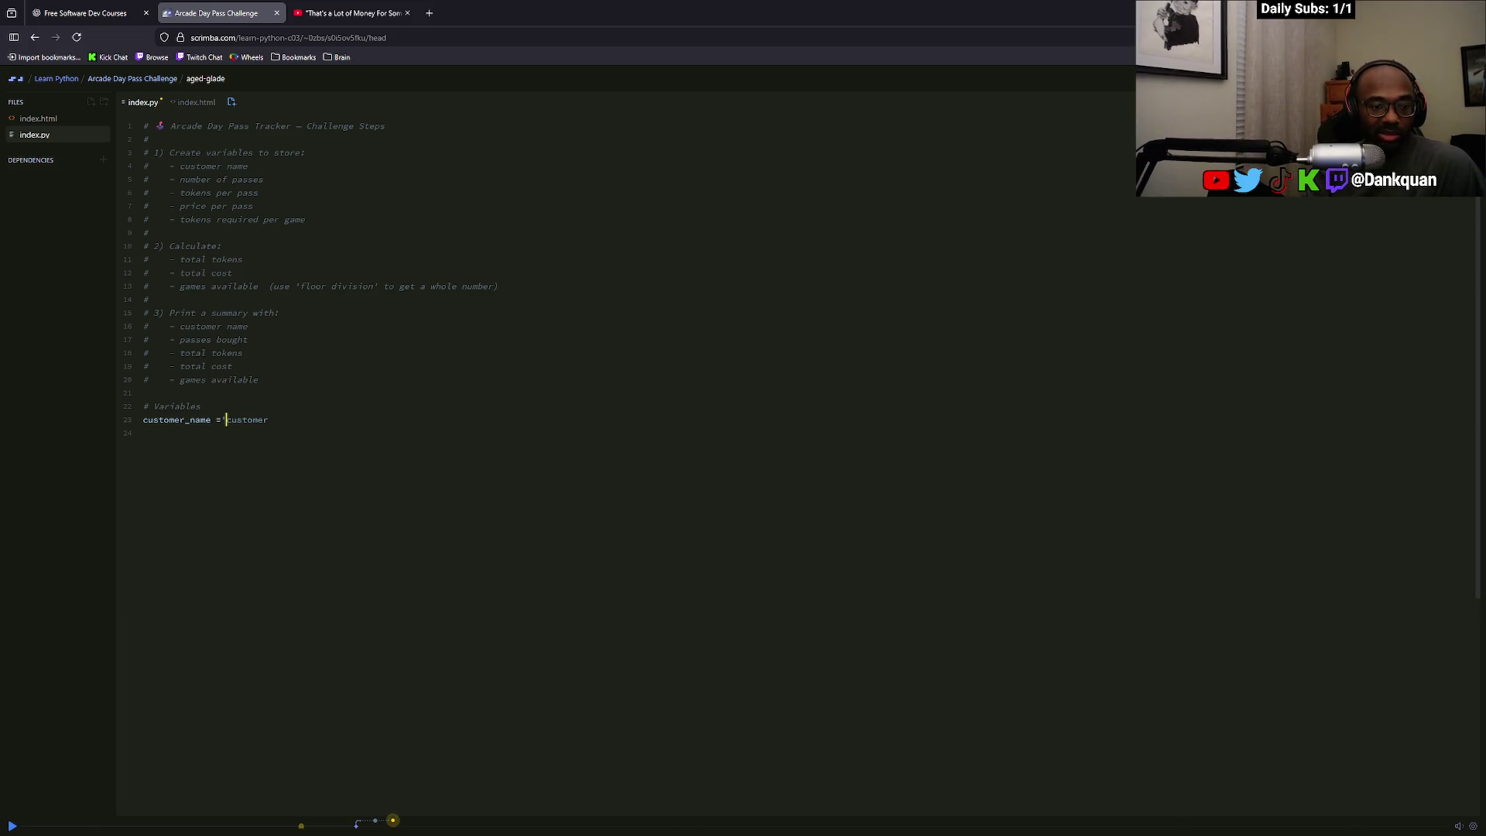
left_click(298, 420)
type("'")
Add number_of_passes = 100 on the next line and select the 'customer' placeholder
key("Return")
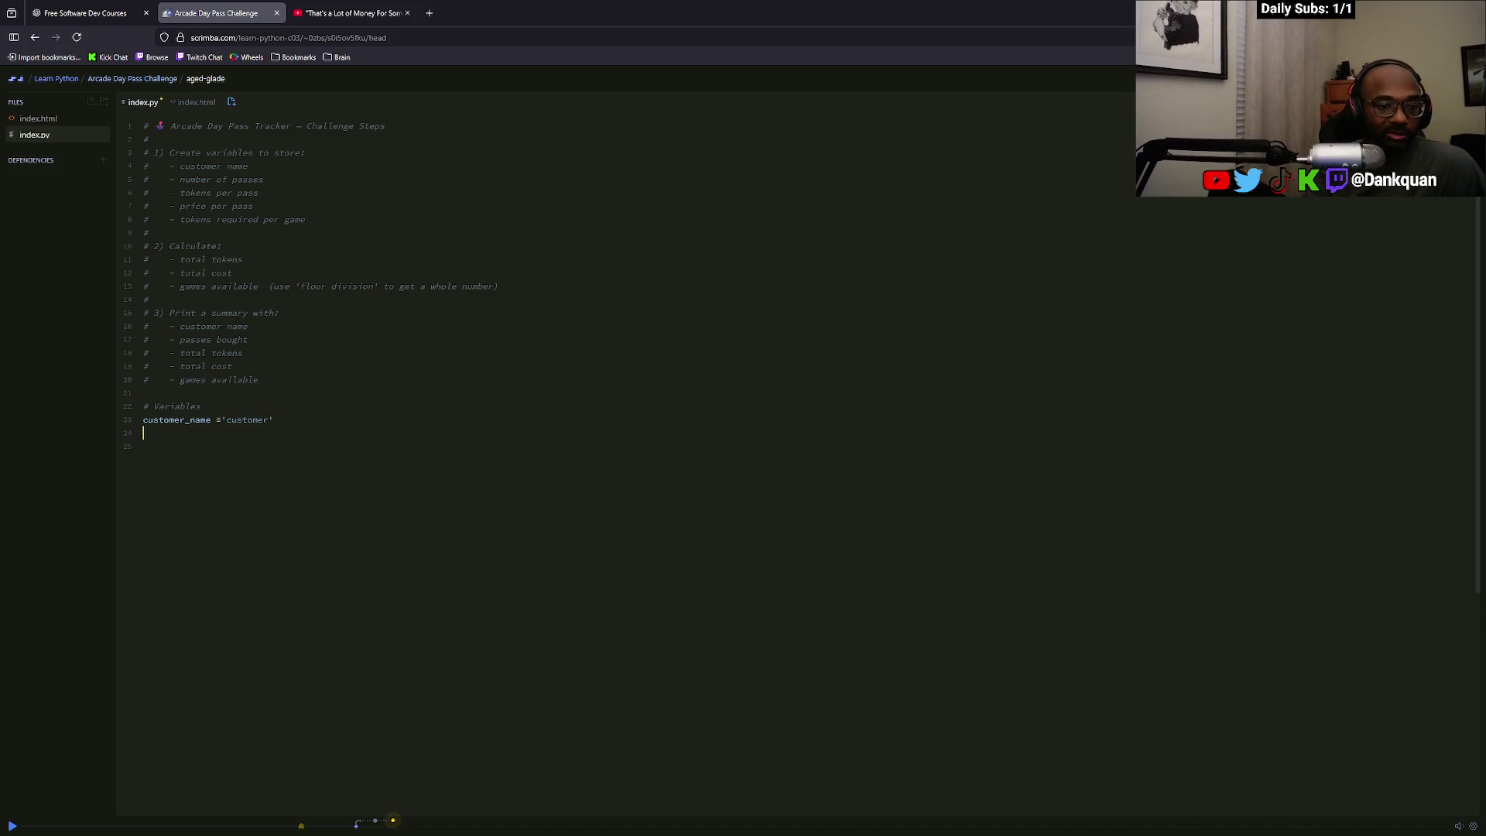
type("number")
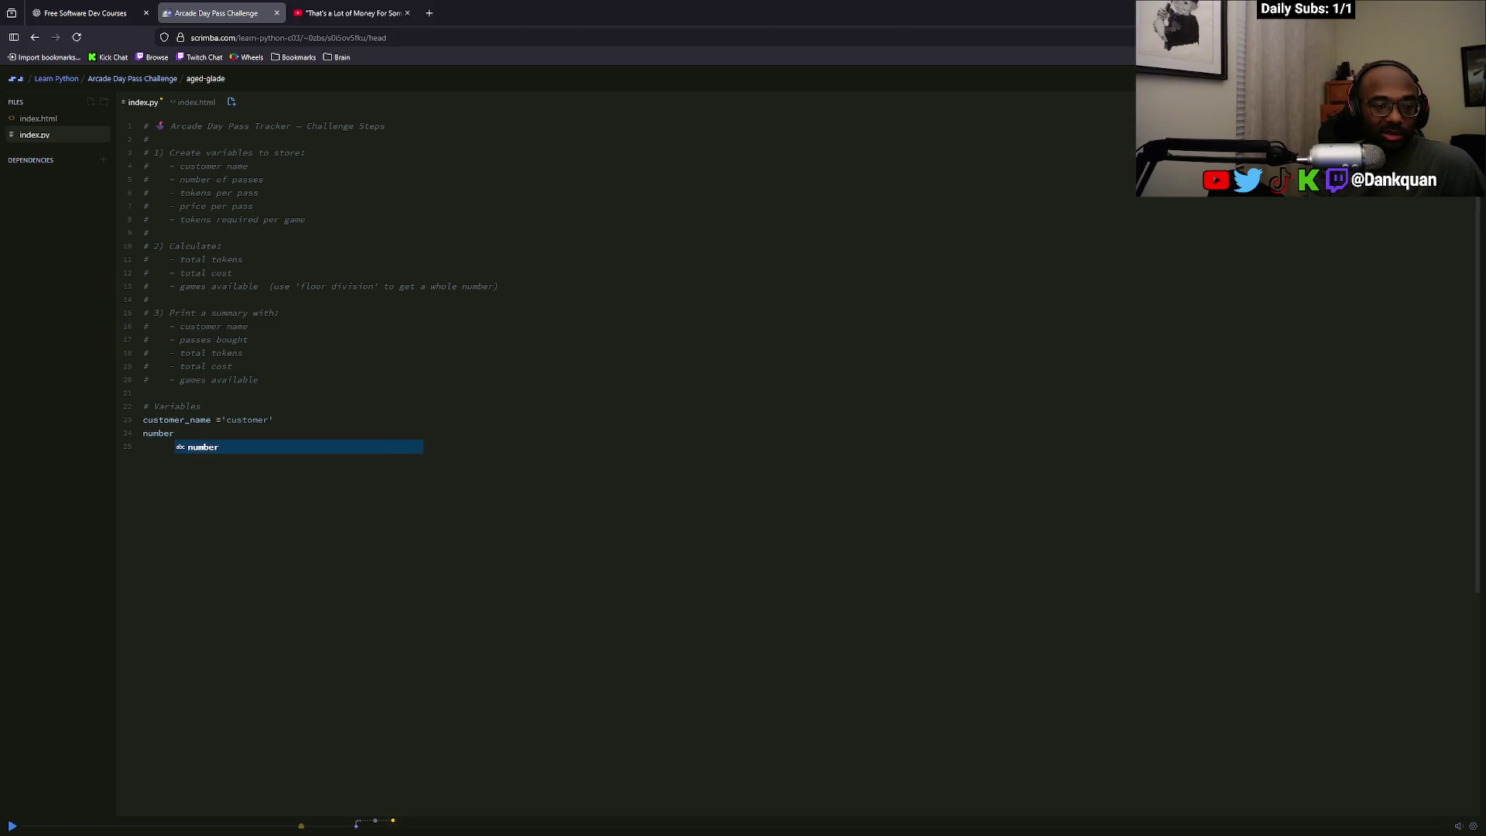
type("_o")
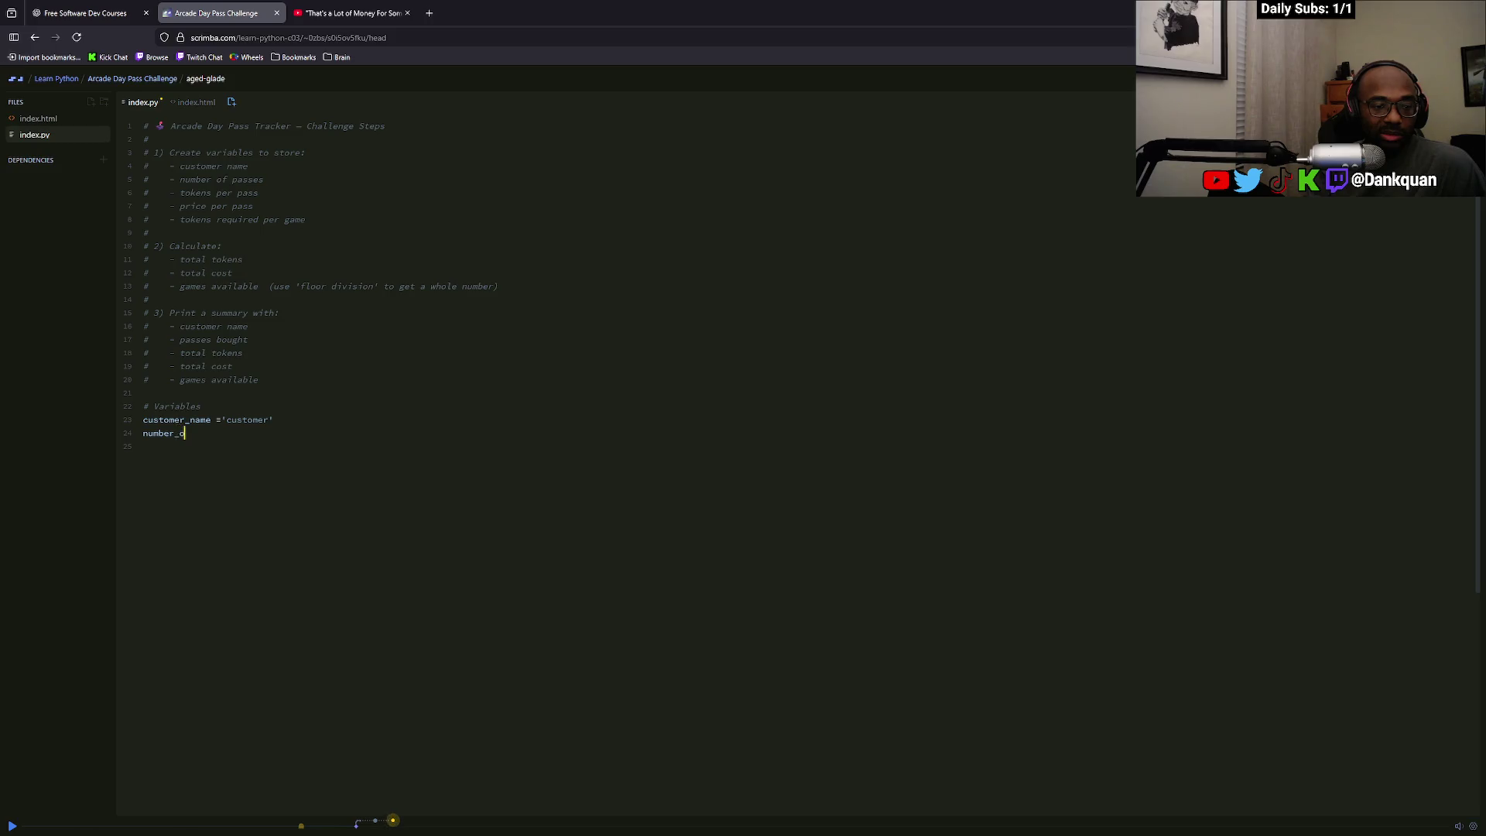
type("f_passes")
type(" =")
type(" 100")
key("Return")
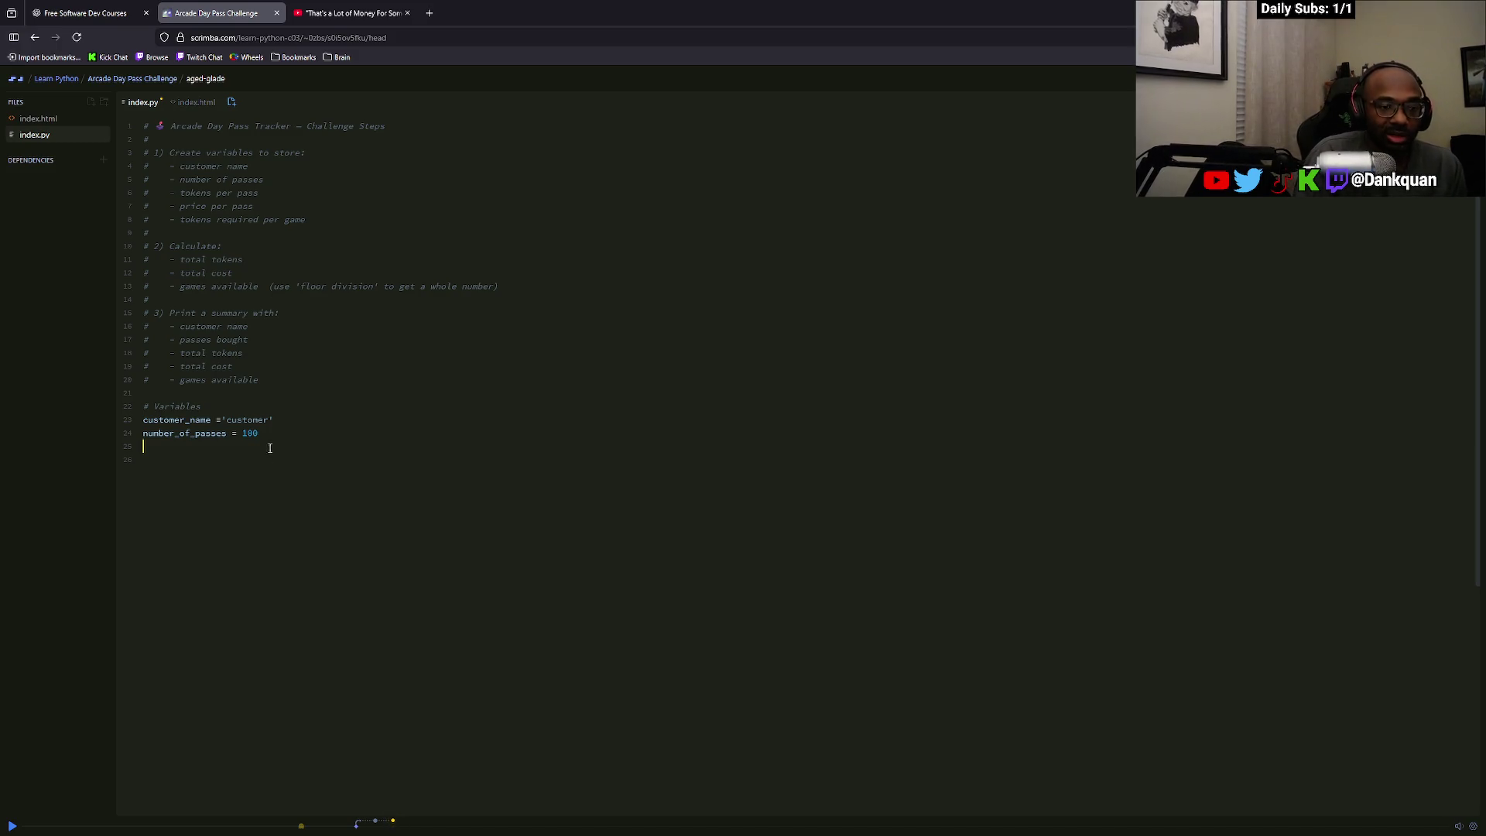
left_click_drag(269, 420, 226, 420)
Type the customer's name over the placeholder, fixing typos and keeping the comment line separate
type("Dankqiu")
key("Home")
key("BackSpace")
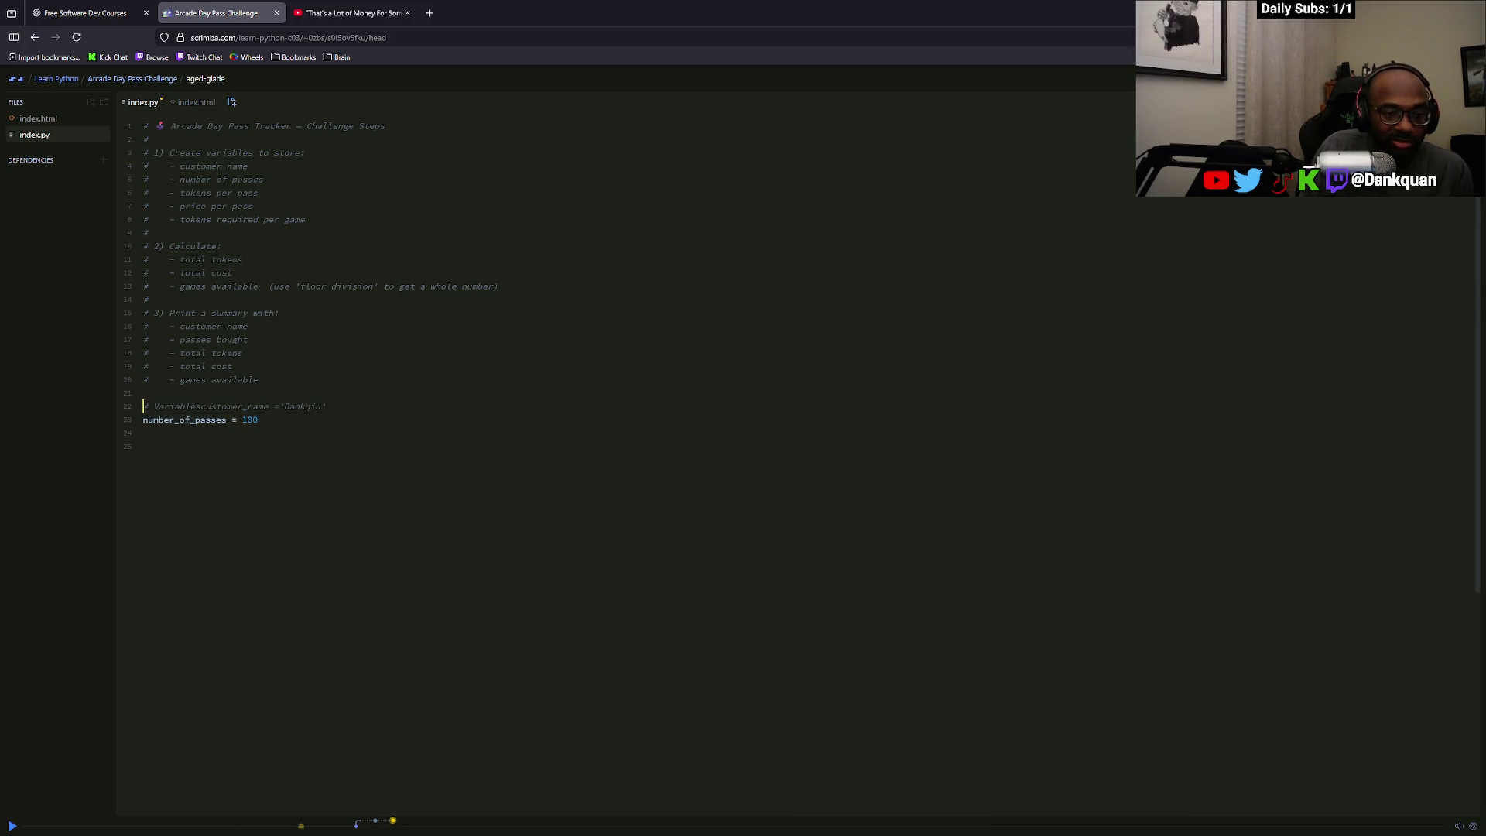
key("ctrl+z")
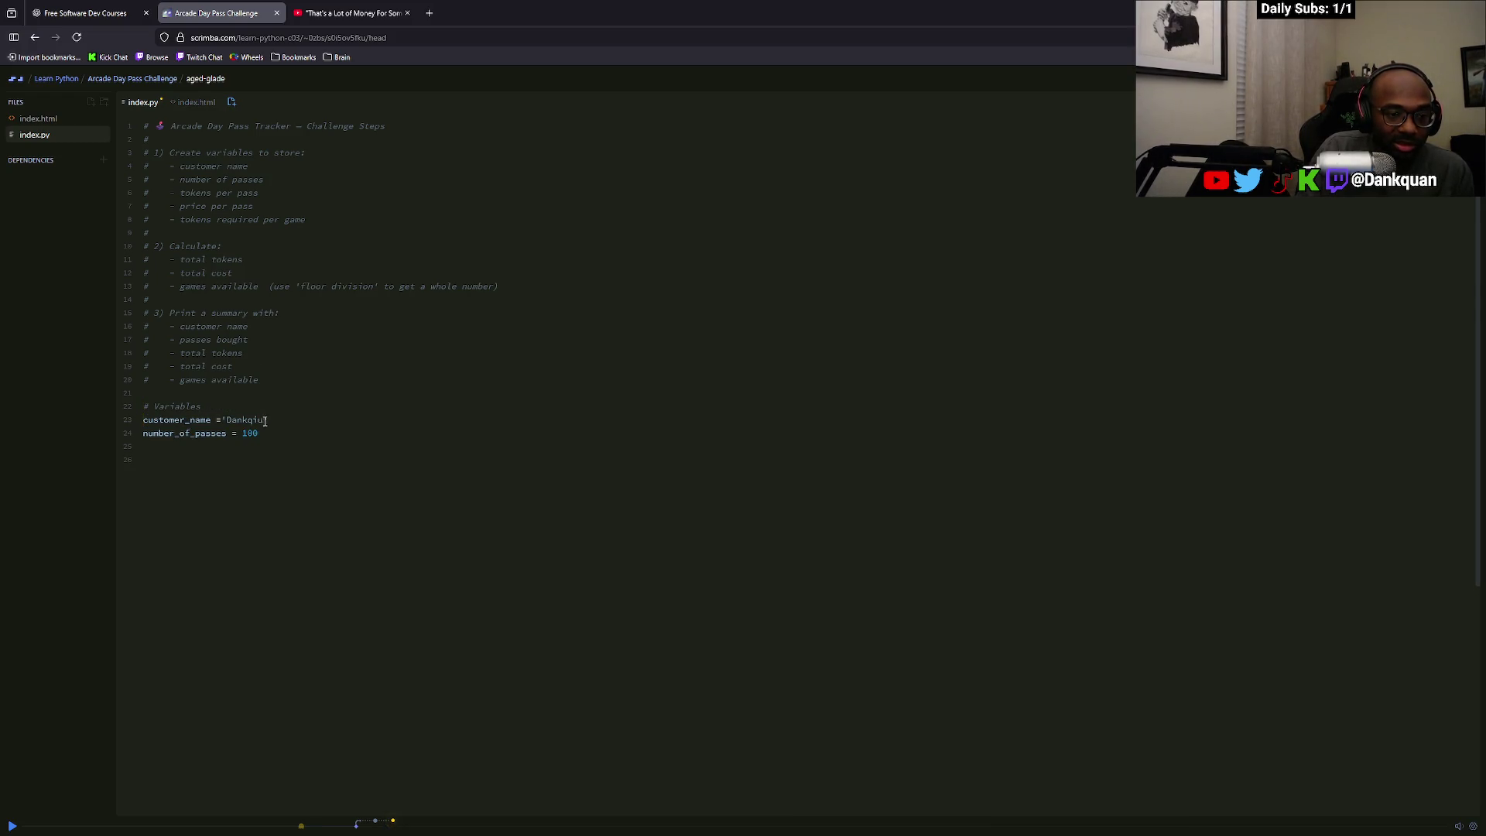
key("BackSpace")
key("BackSpace")
type("an")
key("BackSpace")
key("BackSpace")
type("iamn")
key("Home")
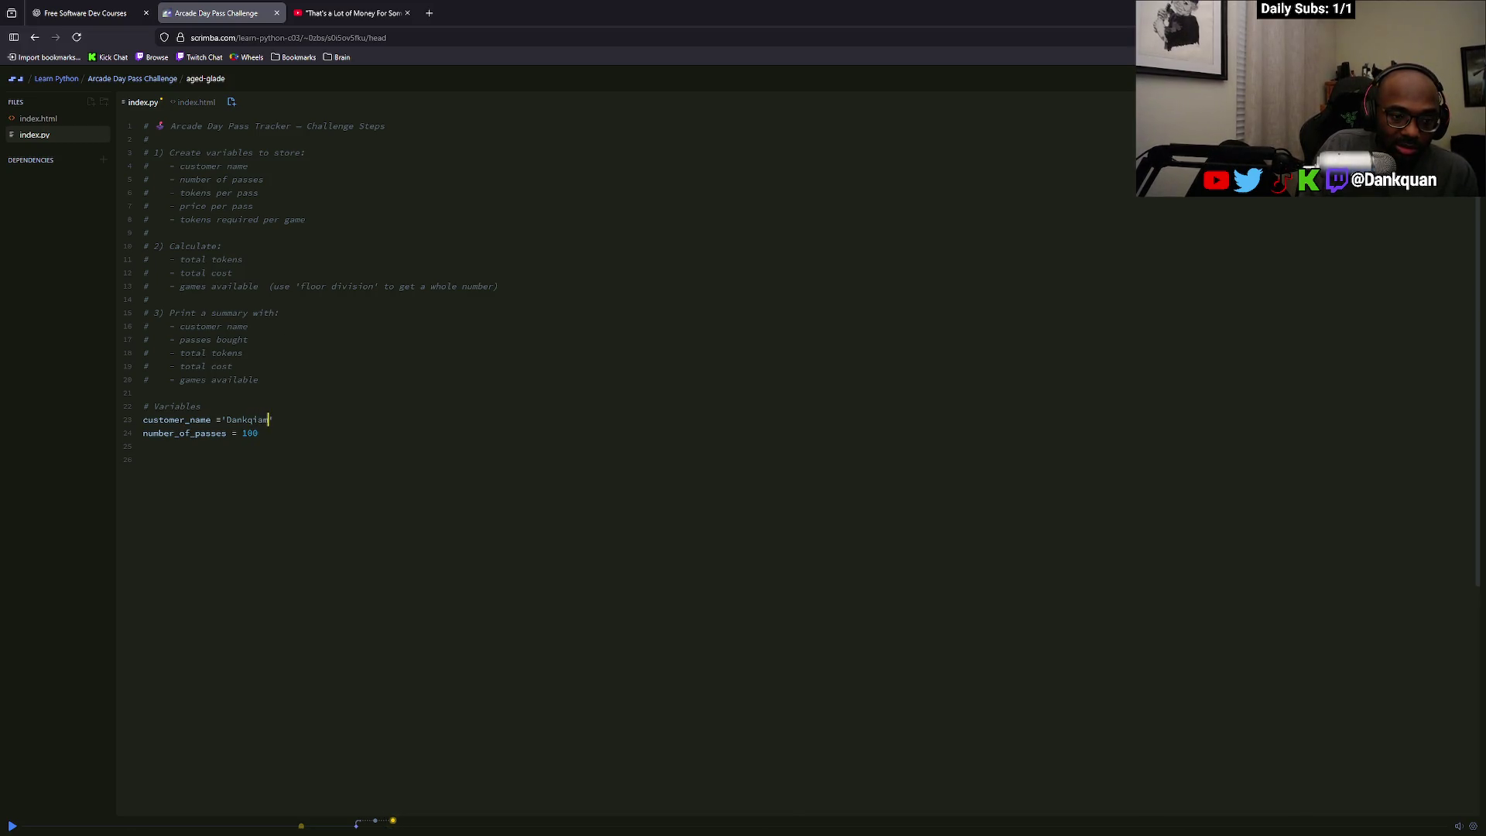
key("BackSpace")
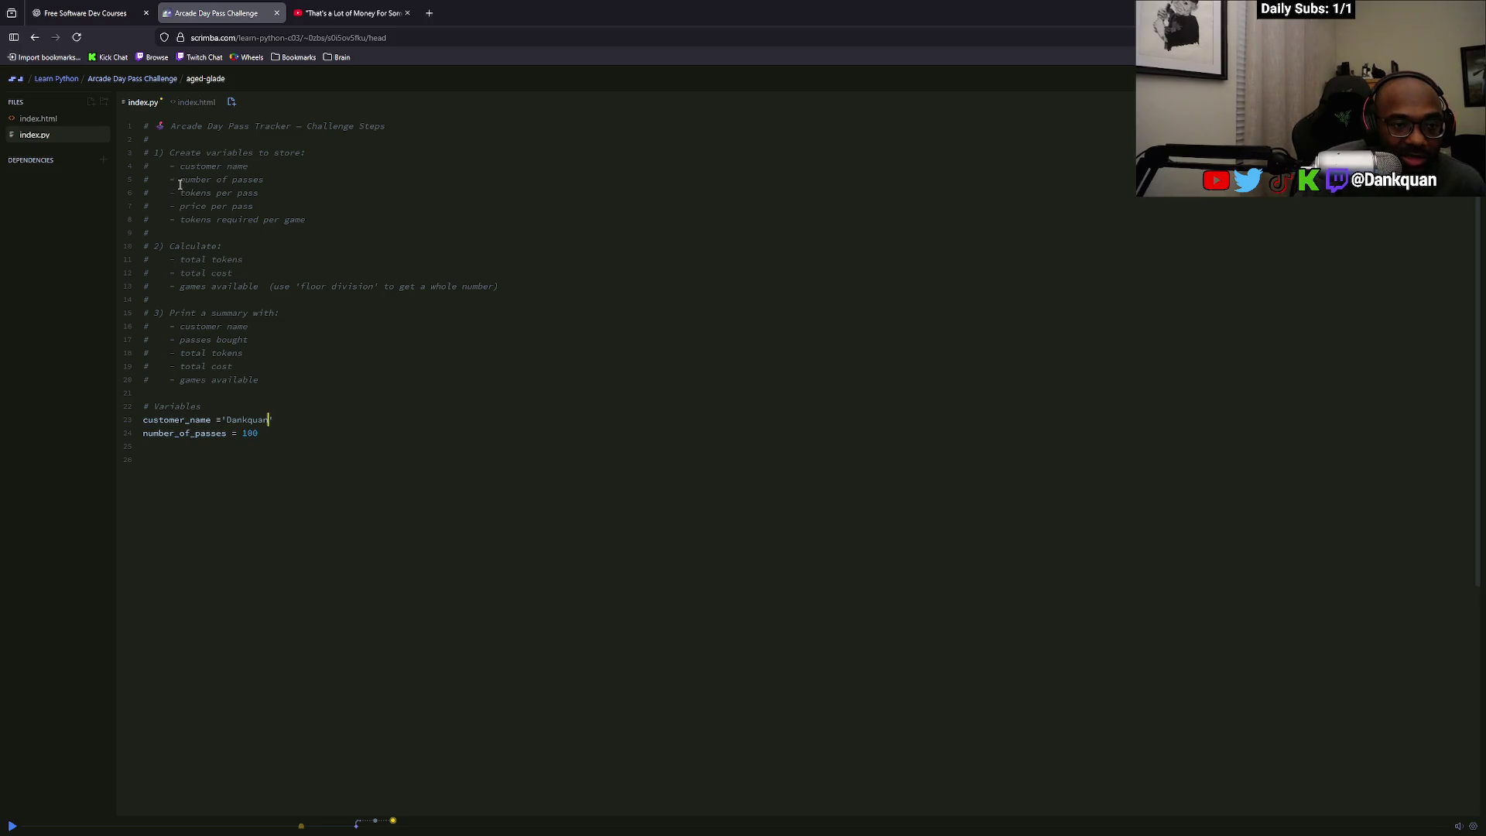
left_click(277, 430)
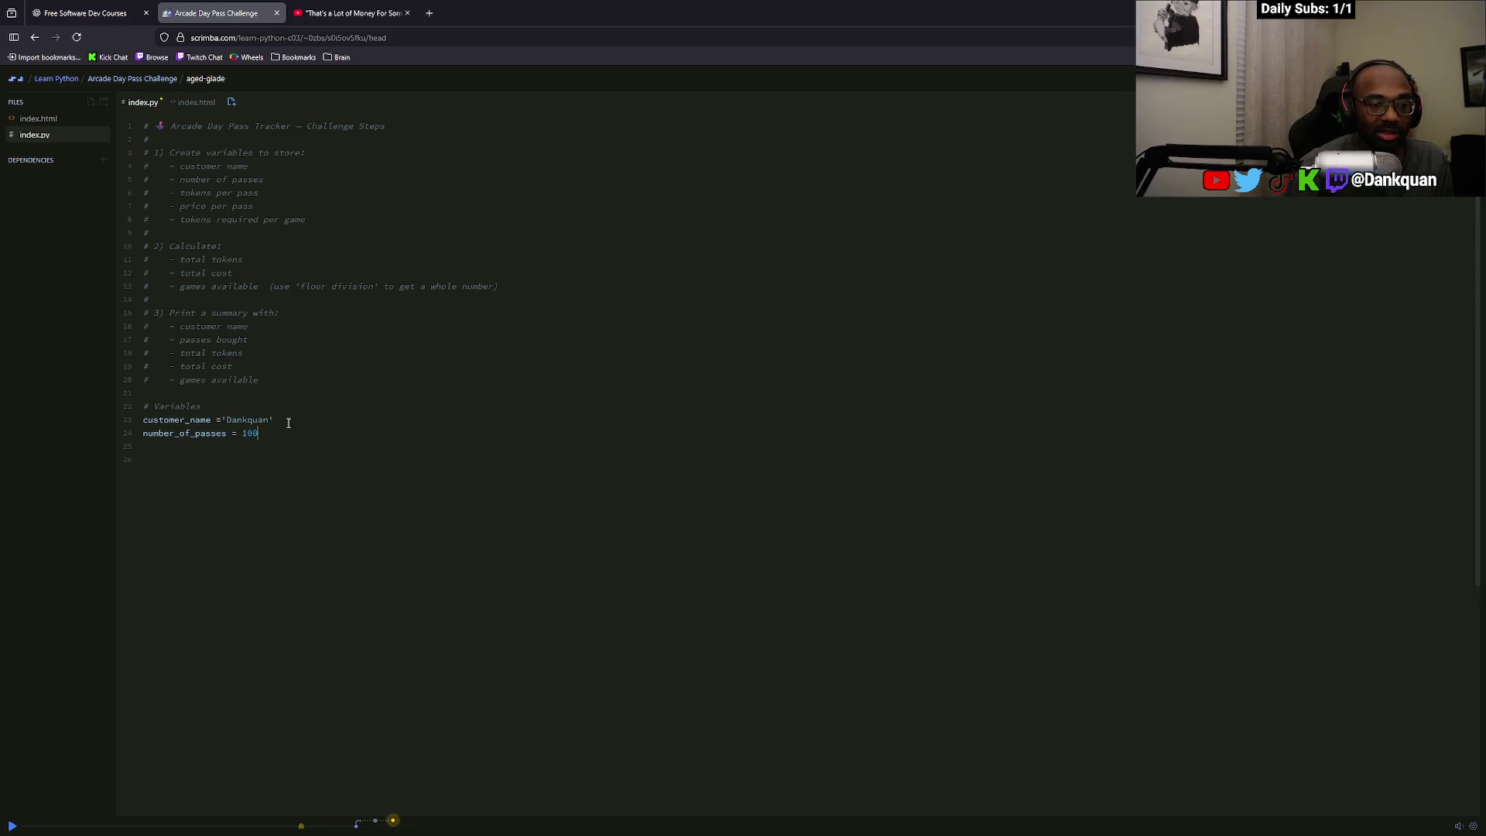
Change number_of_passes to 10 and add tokens_per_pass and price_per_pass lines
key("BackSpace")
key("Return")
type("tokens")
key("BackSpace")
key("BackSpace")
type("ns")
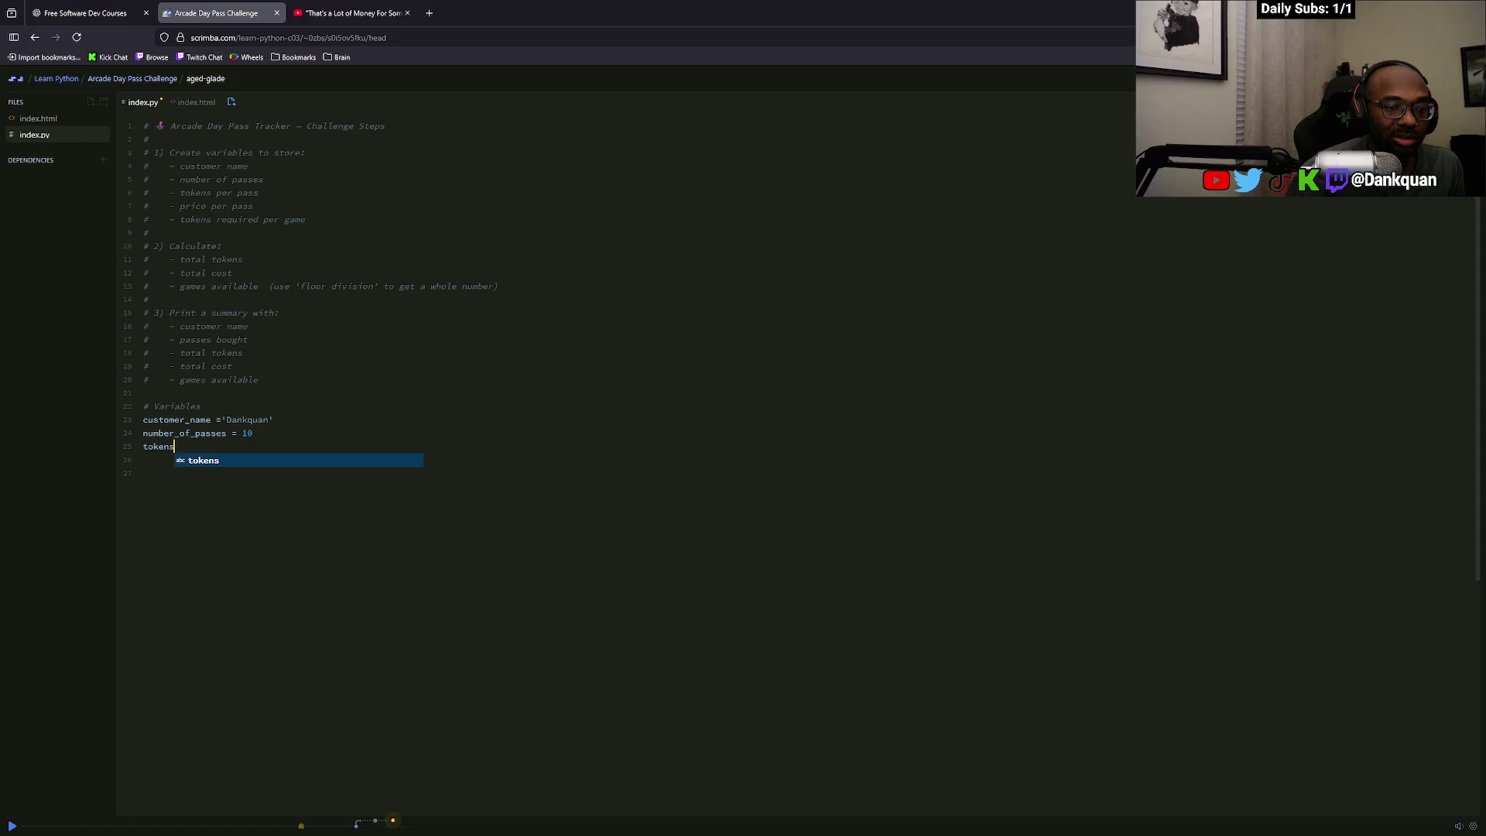
type("_per_p")
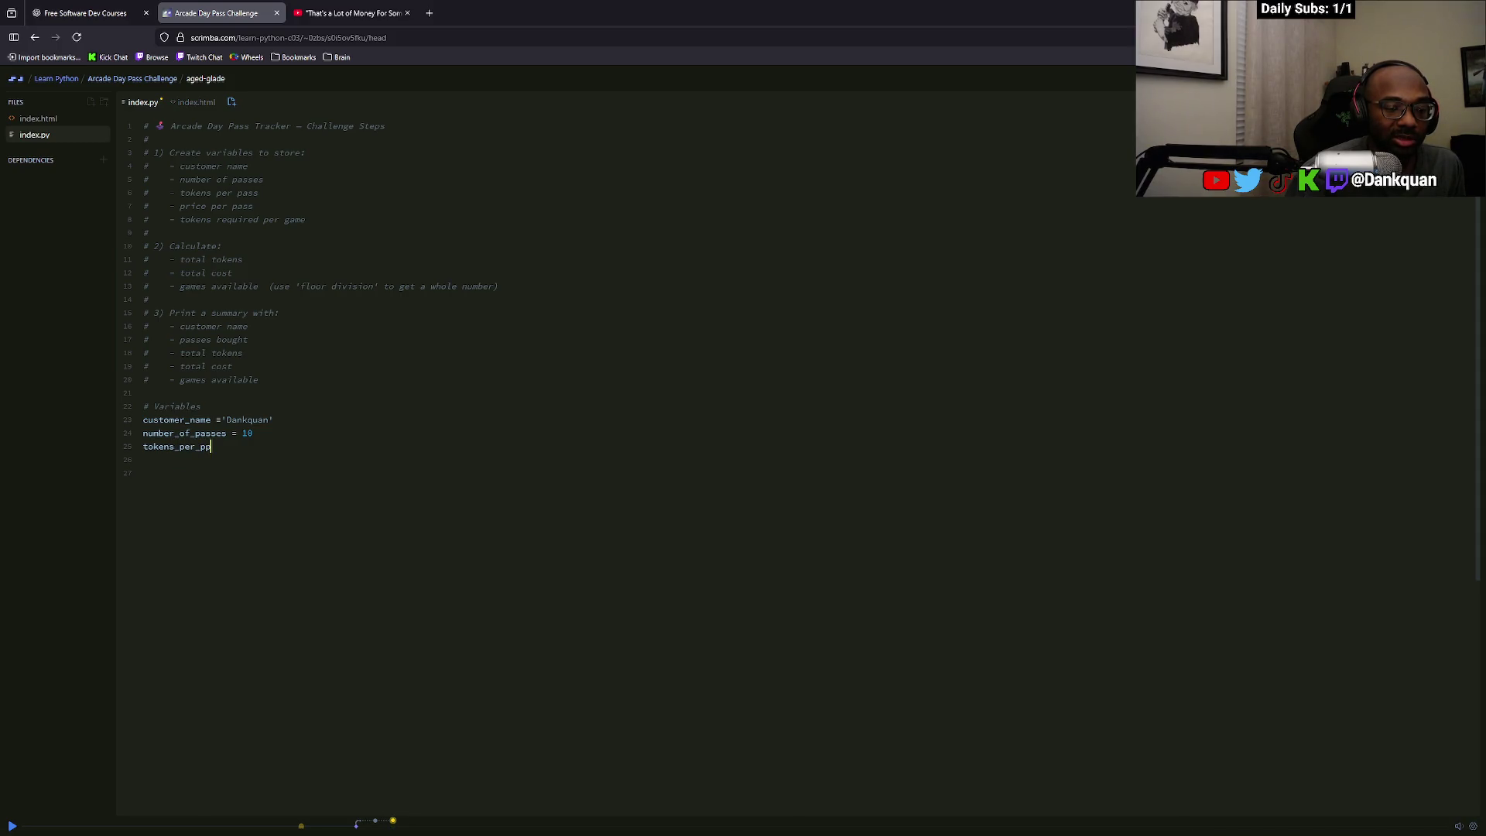
type("ass = 1")
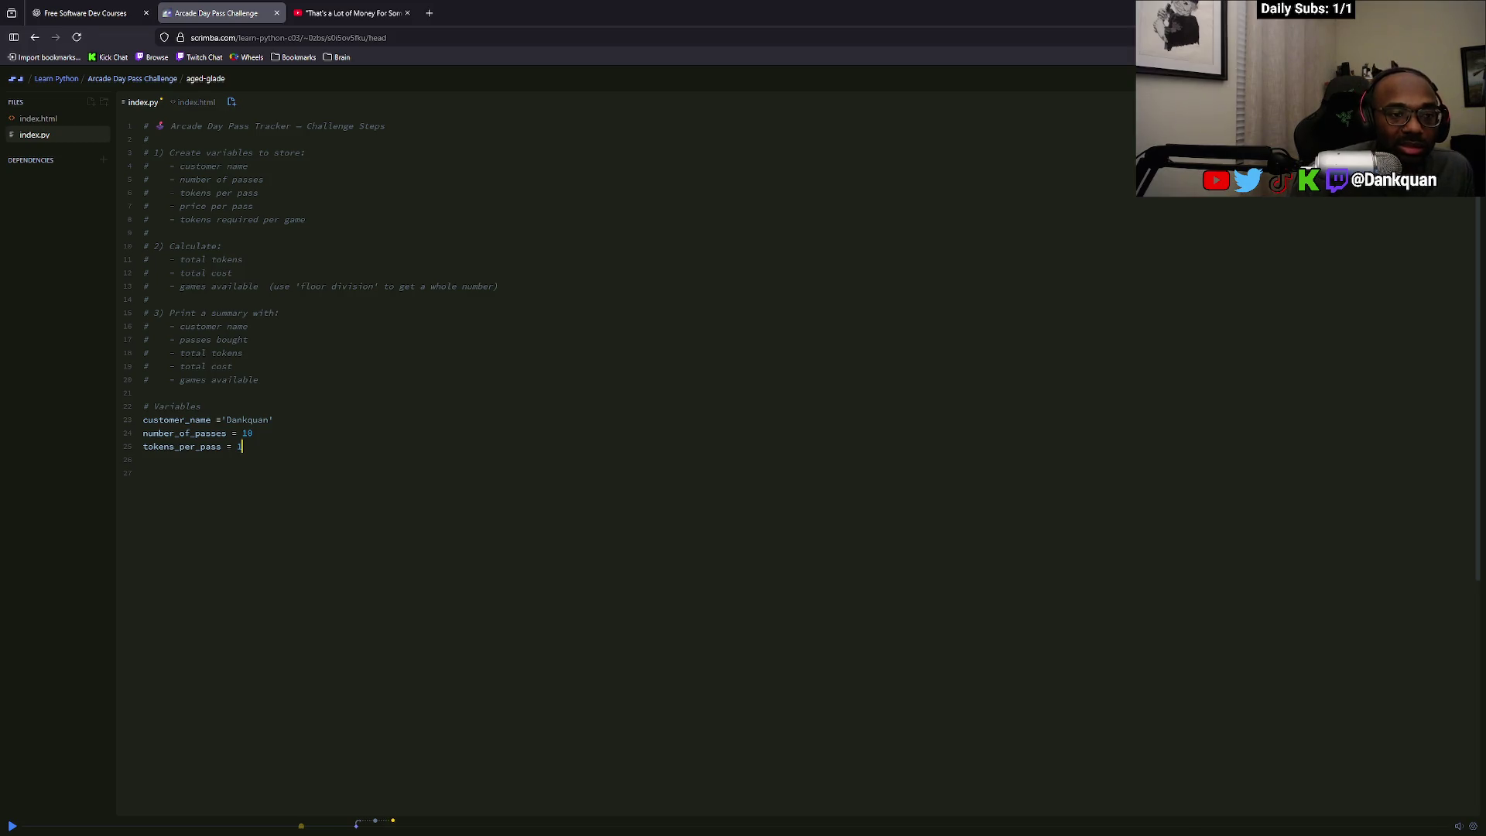
key("Return")
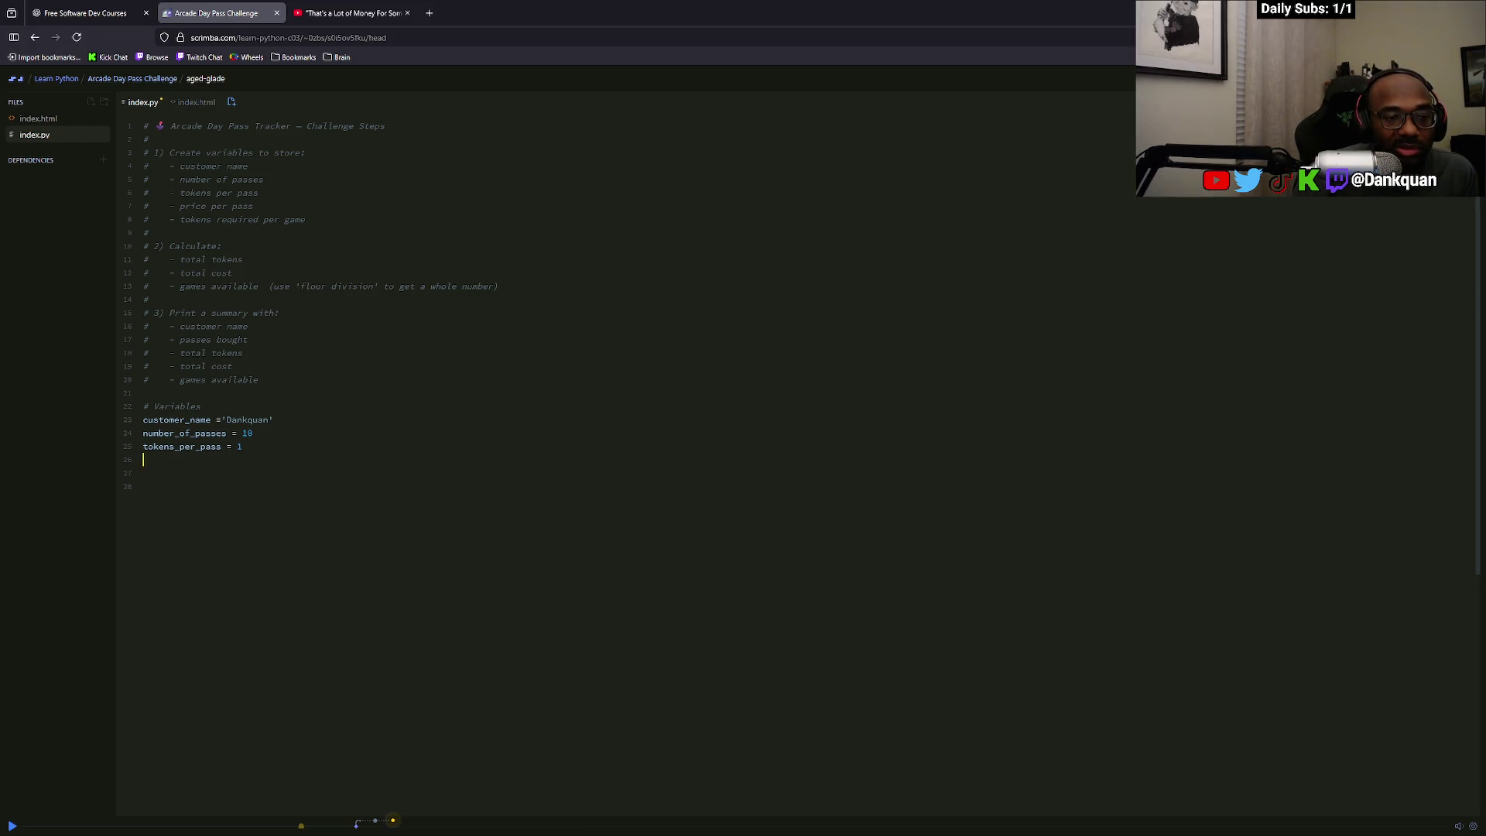
type("price")
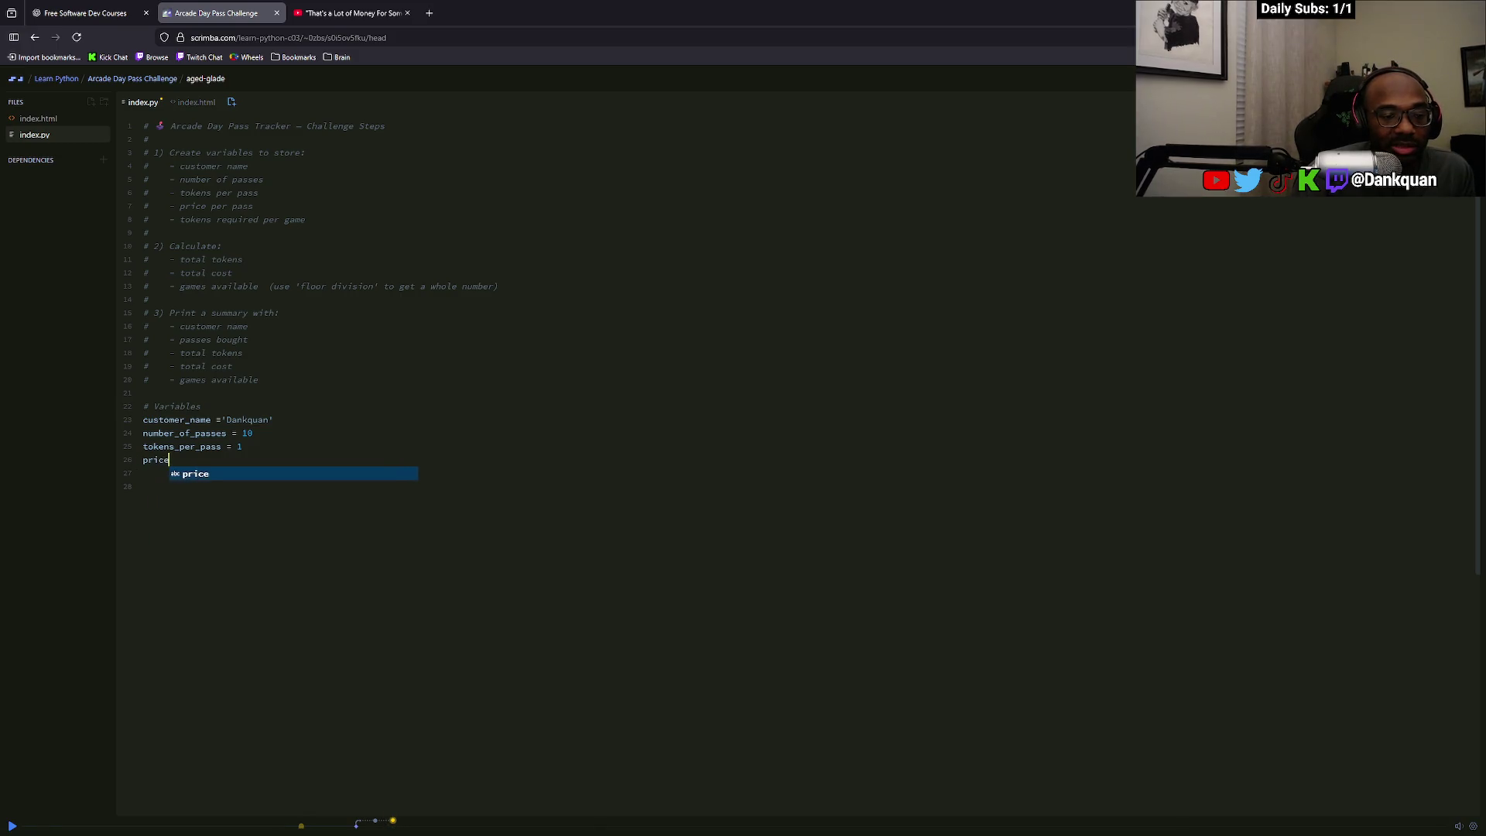
type("_per_pass =")
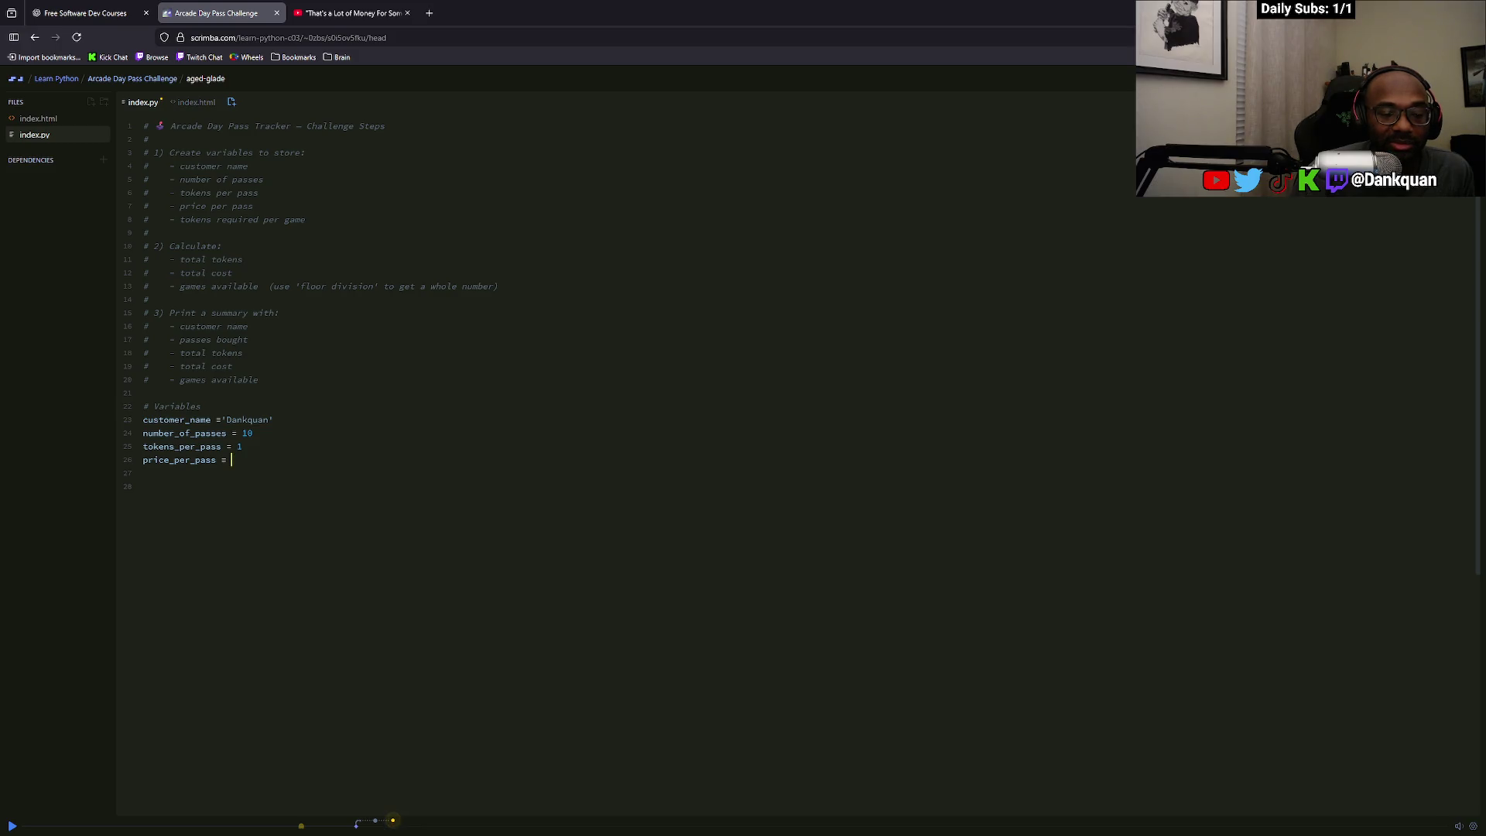
Set tokens_per_pass to 5, price_per_pass to 2, and add tokens_required = 1
left_click(240, 446)
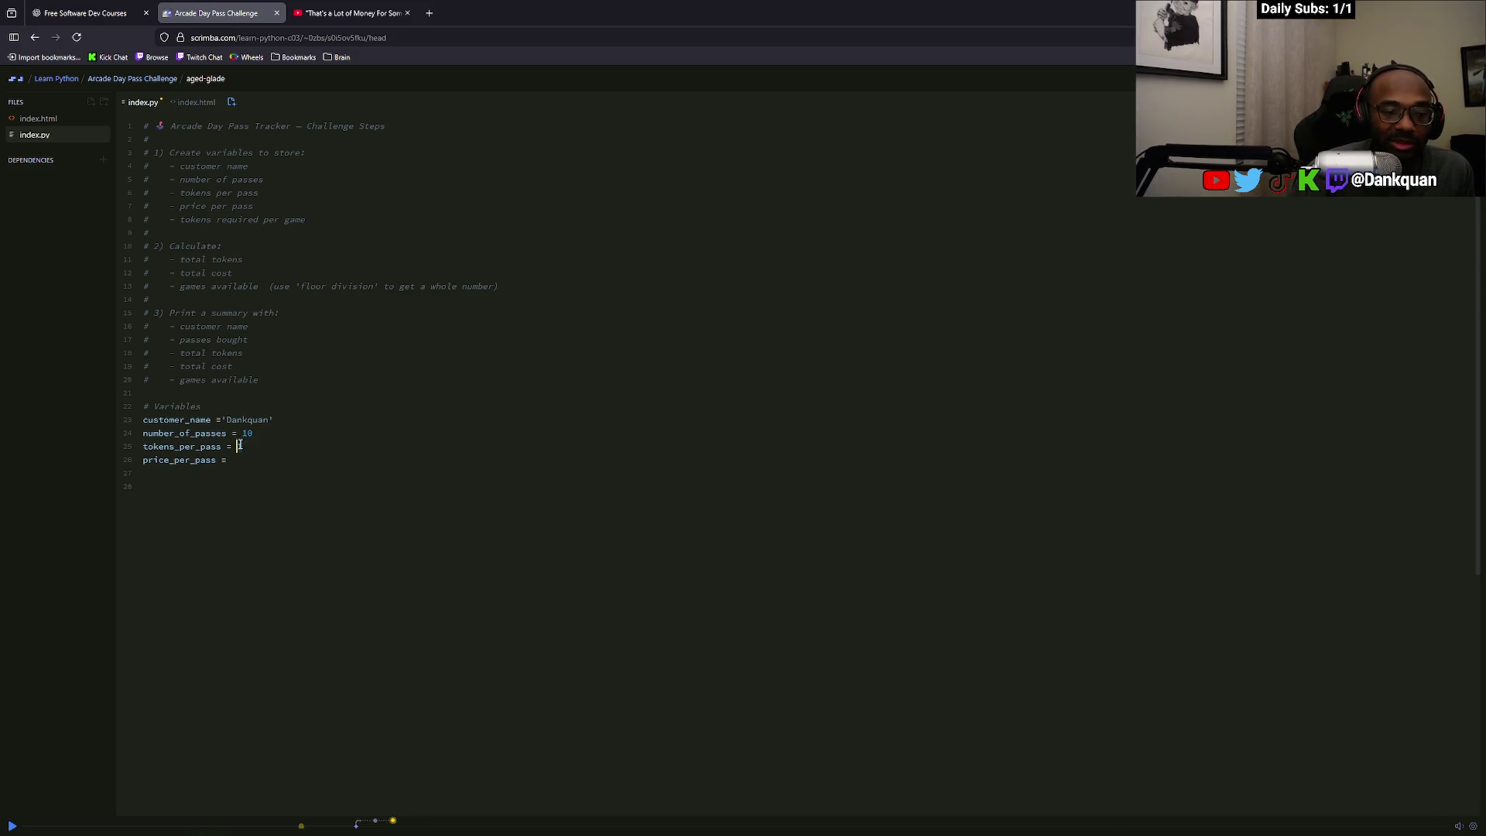
type("5")
left_click(253, 454)
type("1")
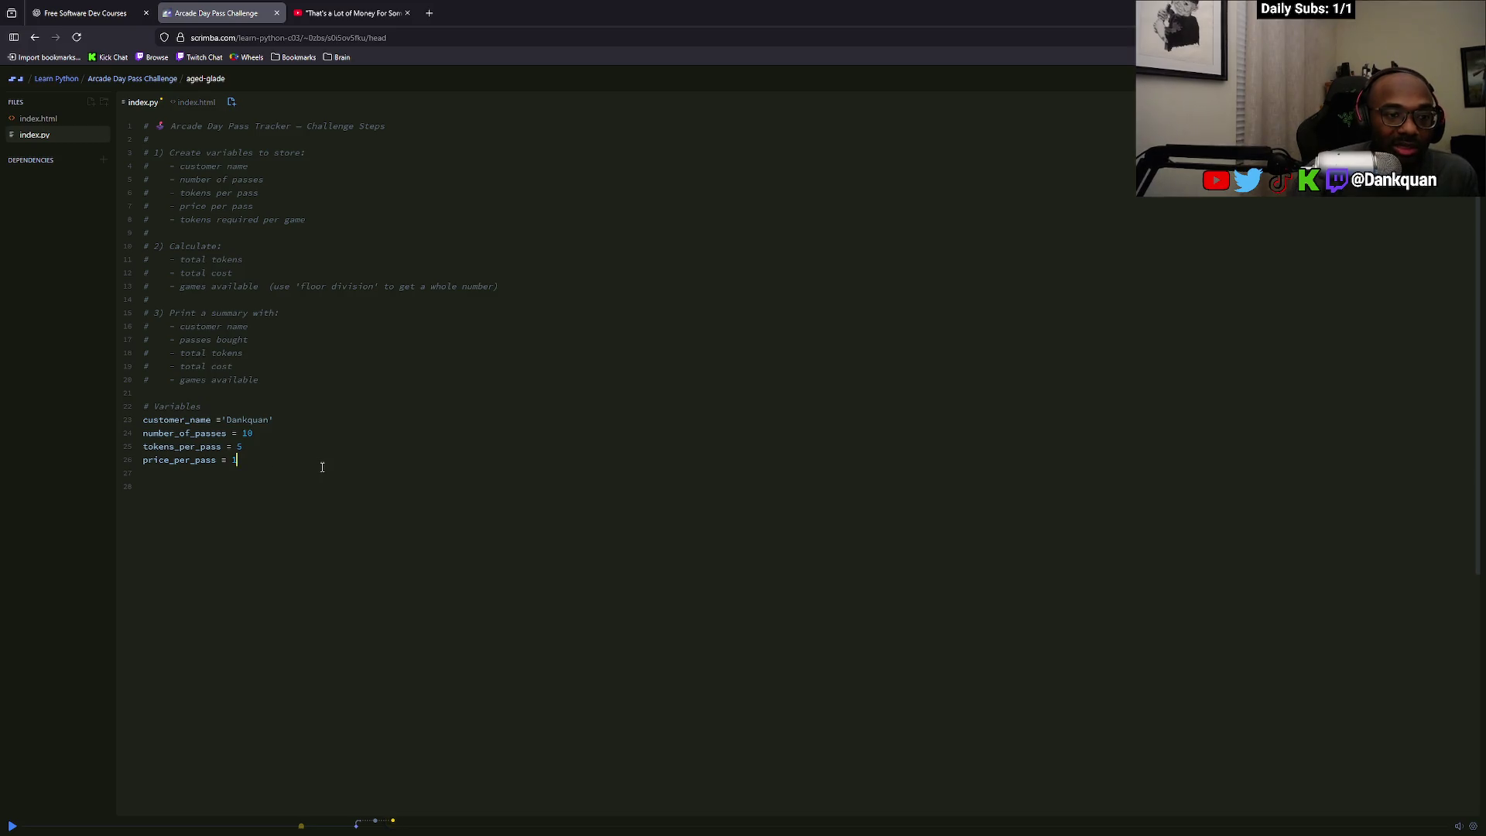
key("BackSpace")
type("2")
type("toke")
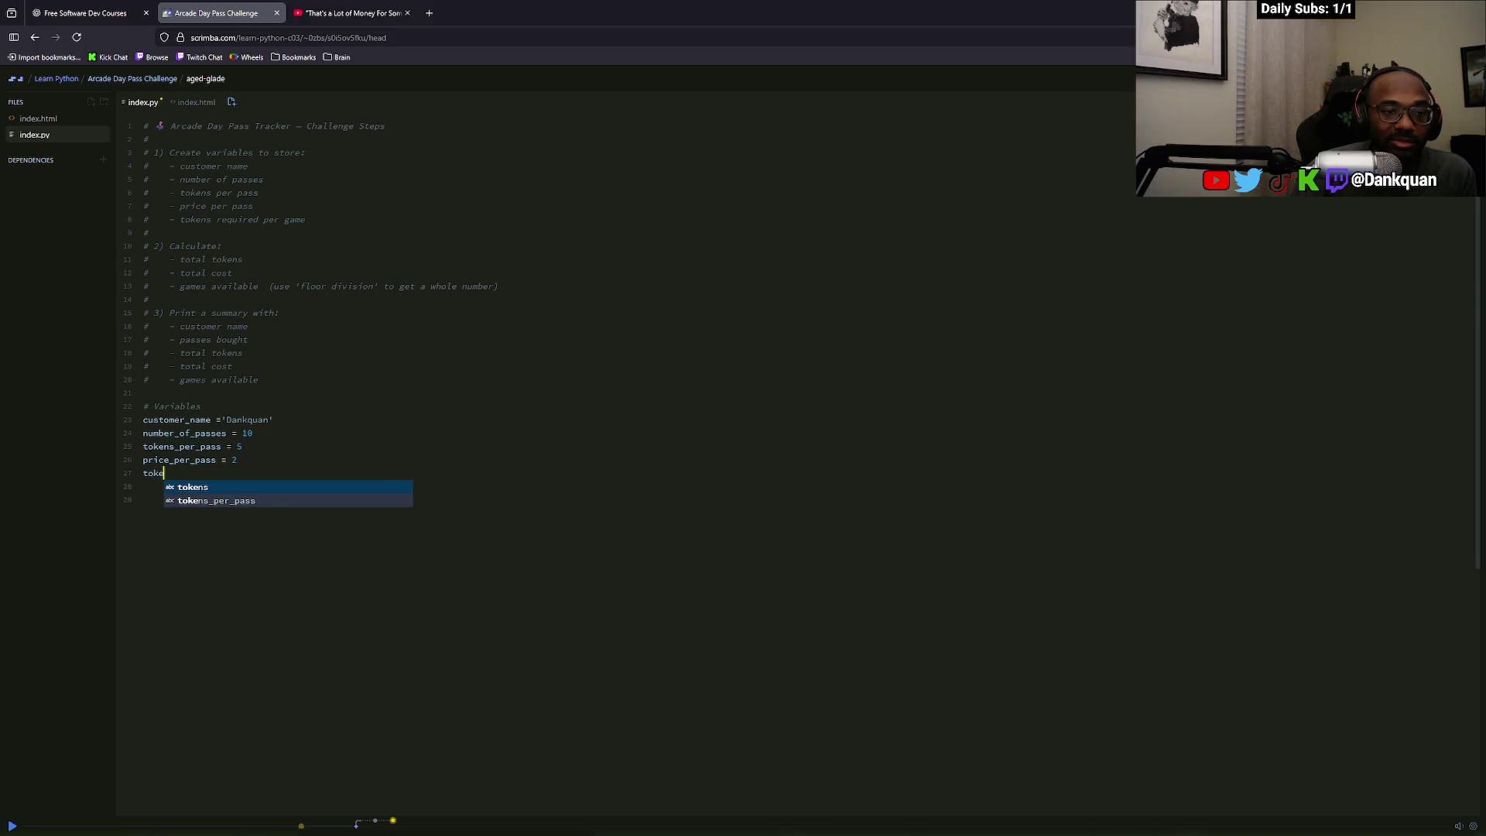
type("ns")
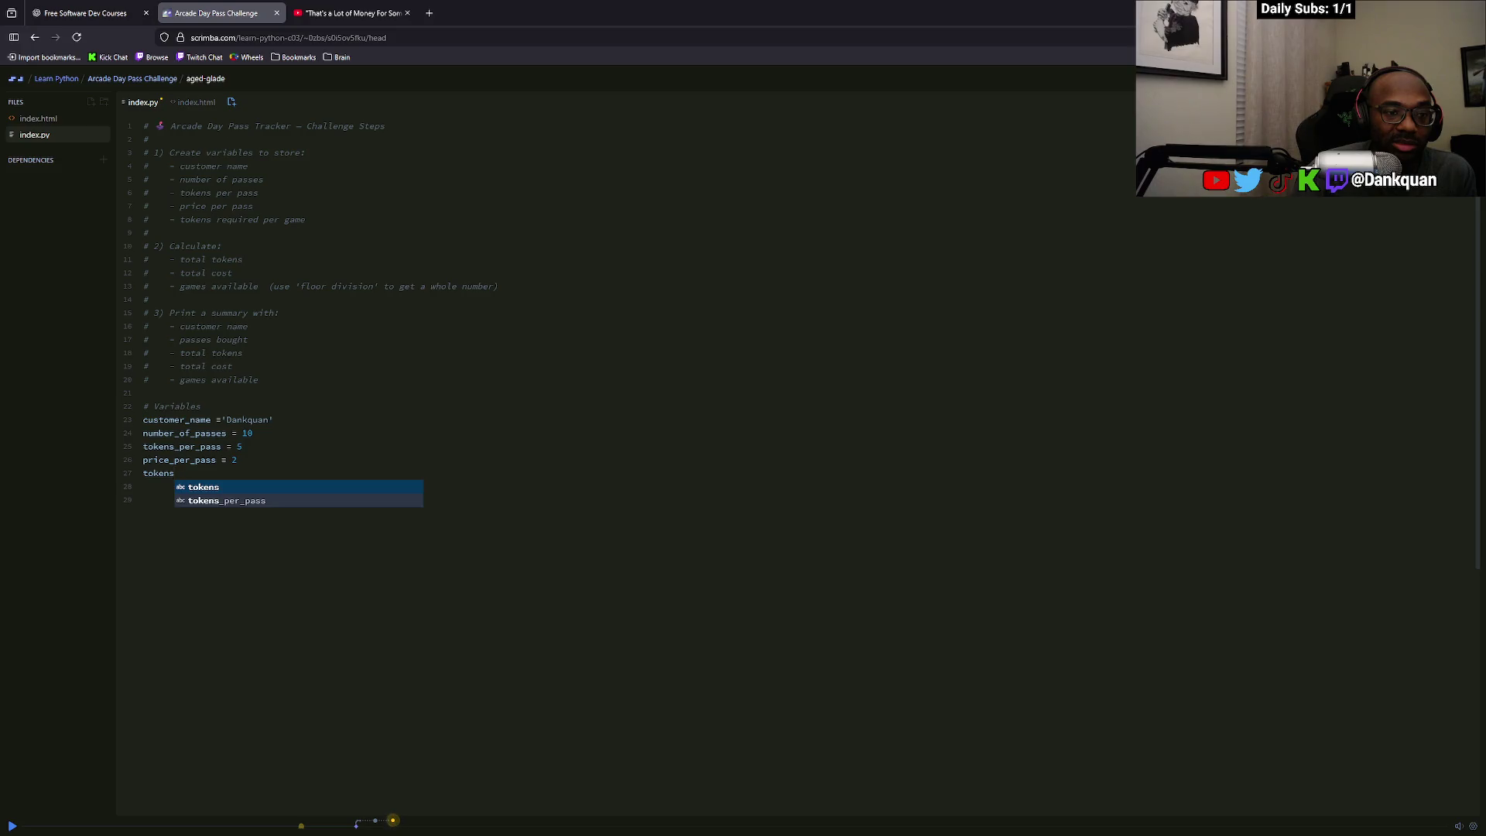
type("_required")
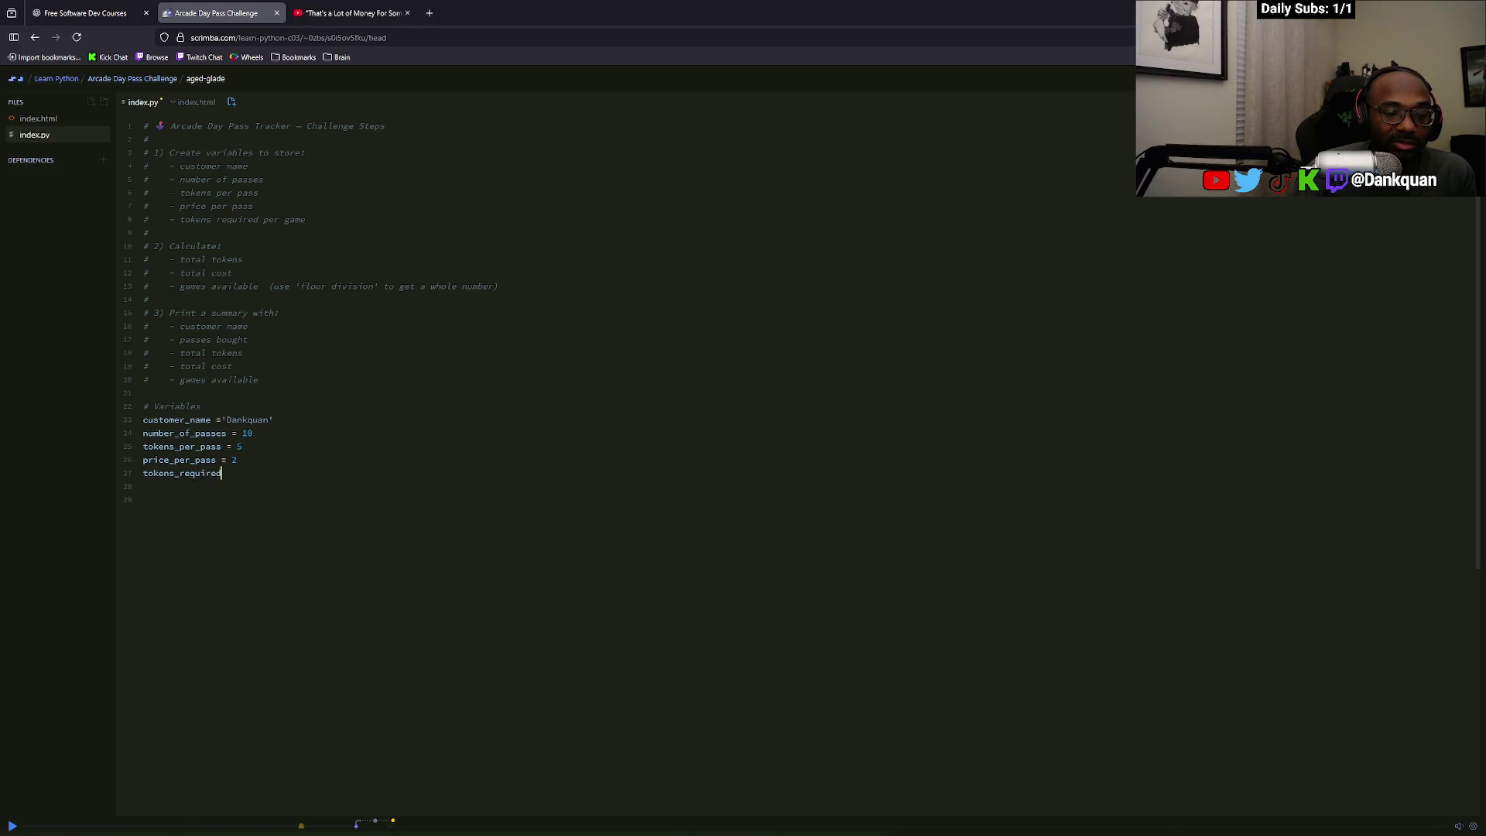
type(" = 1")
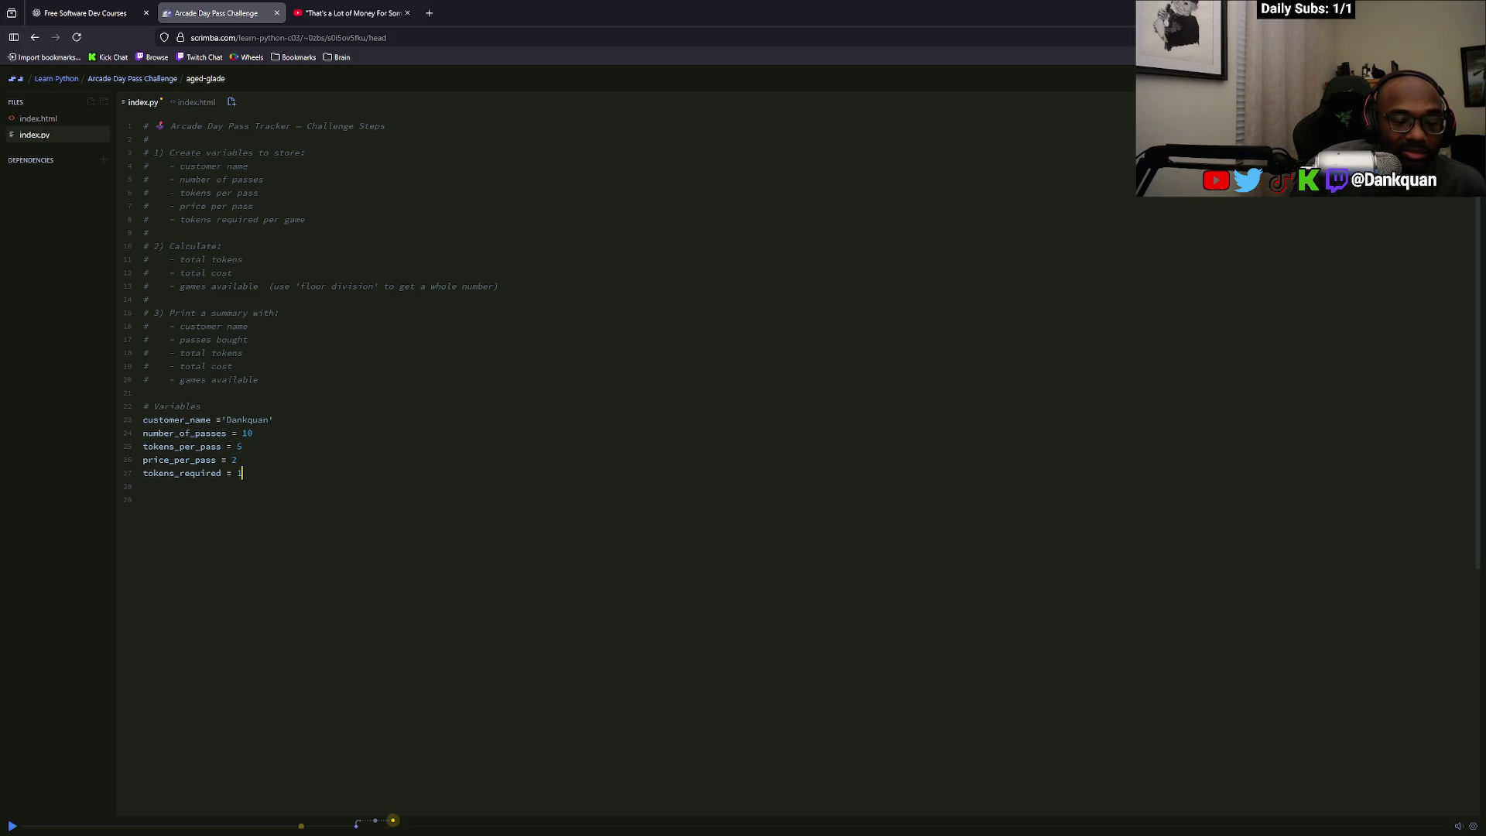
key("Return")
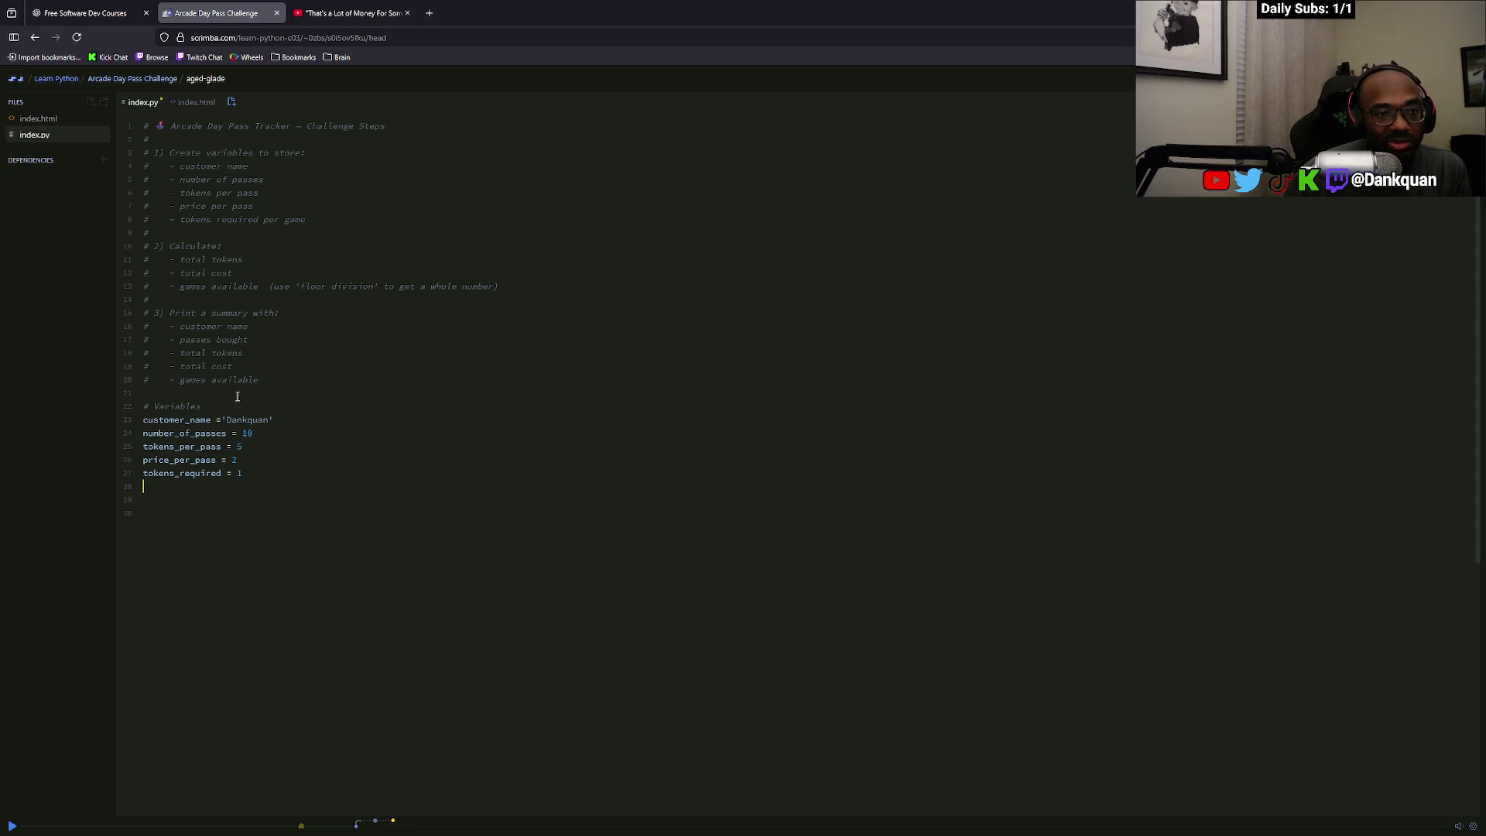
Scroll YouTube Shorts to the floor division short, pause it, and return to Scrimba
left_click(350, 13)
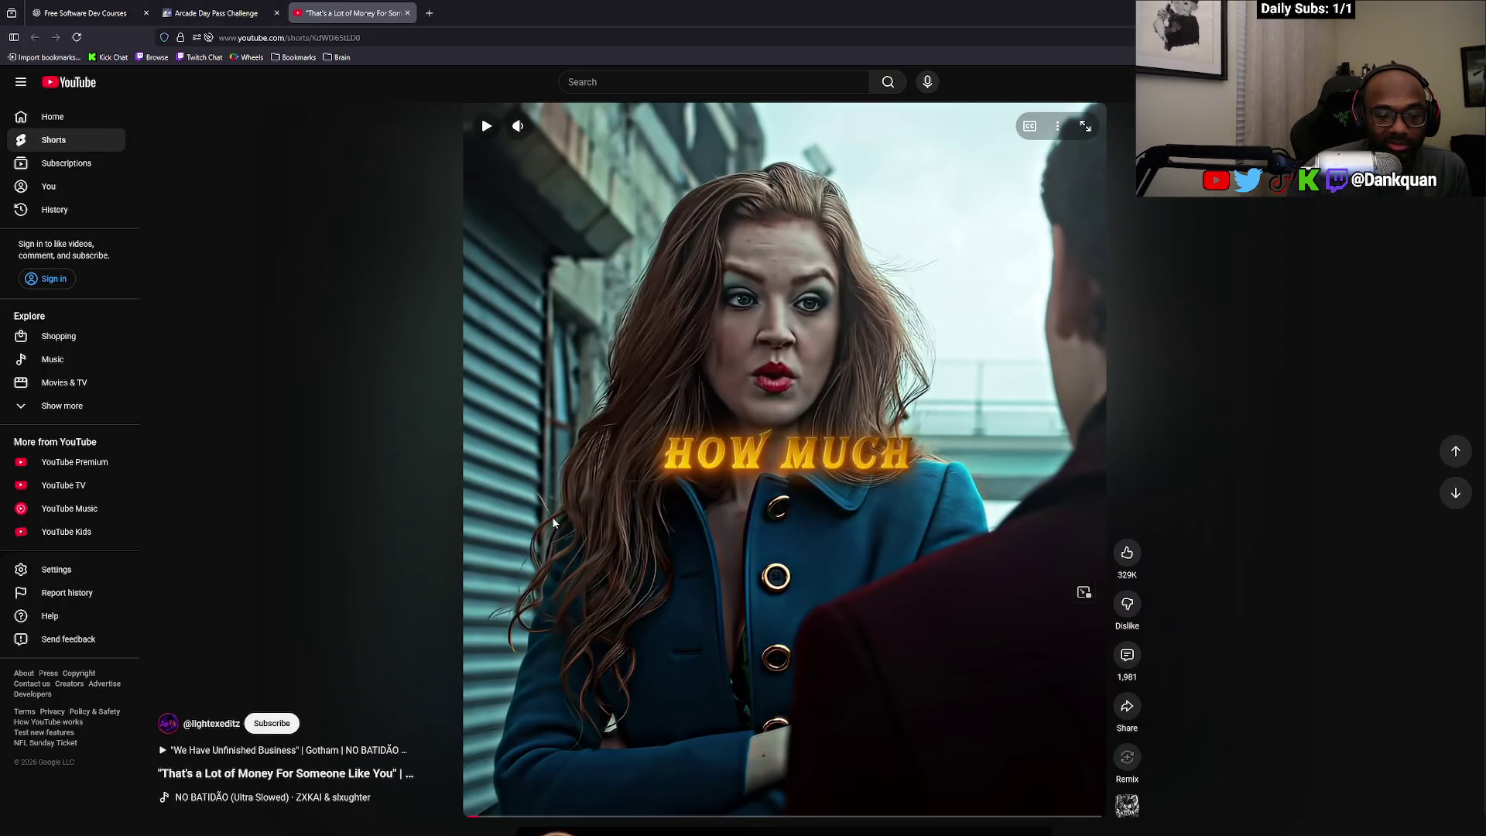
scroll(560, 540, "down", 1)
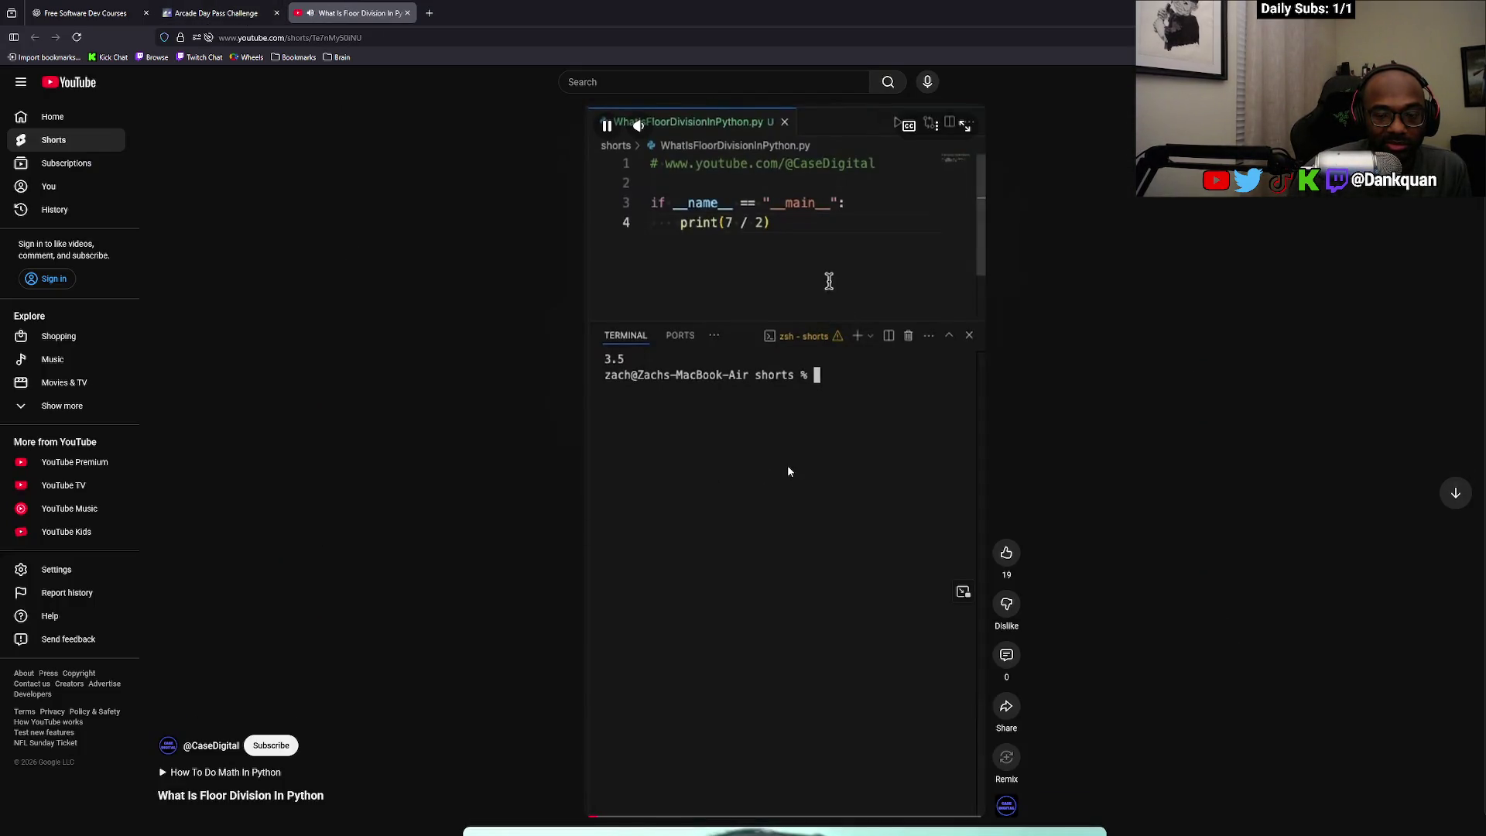
left_click(781, 472)
left_click(217, 13)
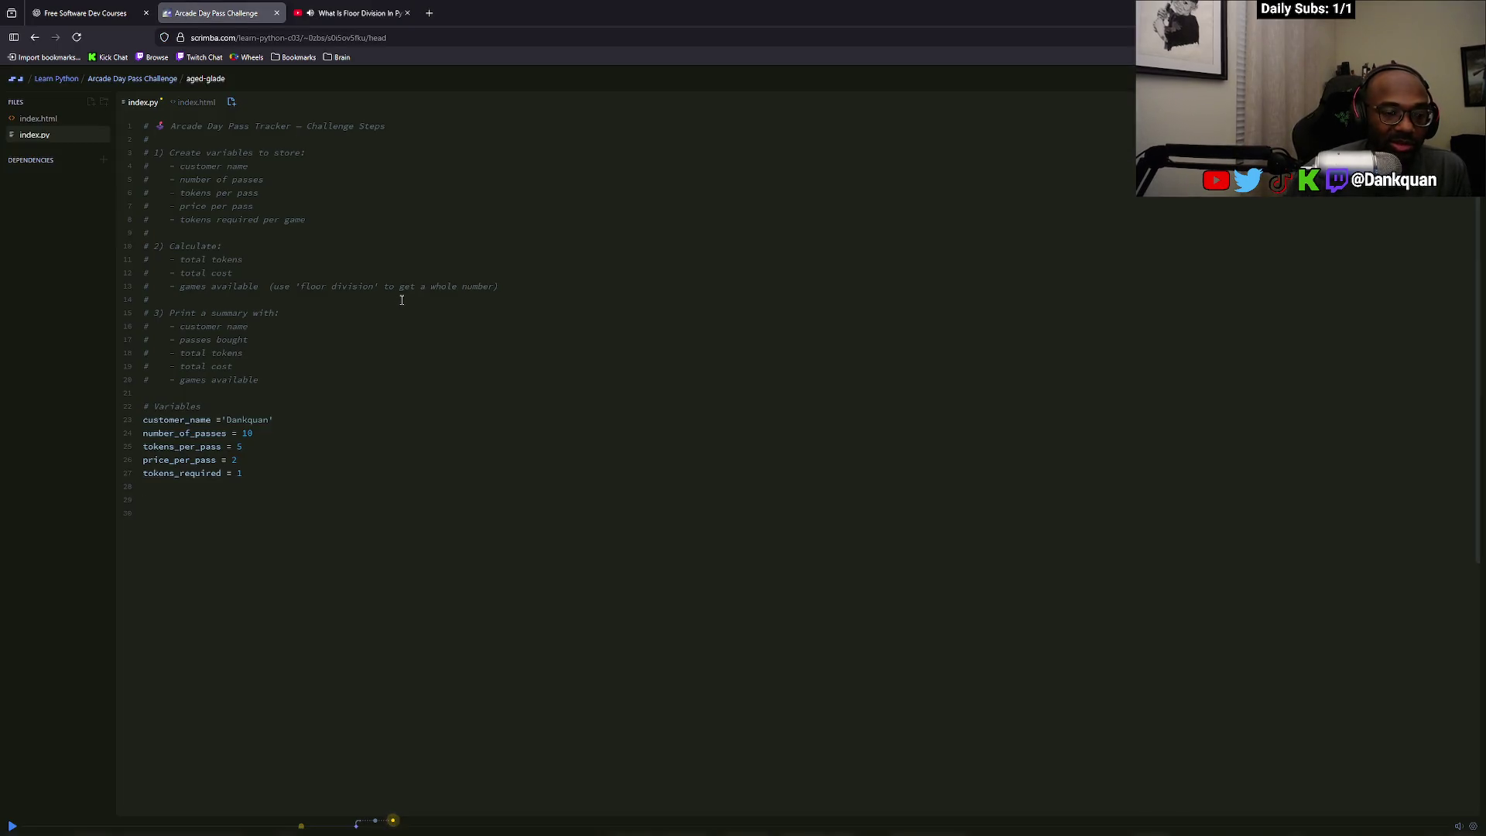
Add print(number_of_passes) to index.py, then bring up the YouTube 'What Is Floor Division' short
type("print")
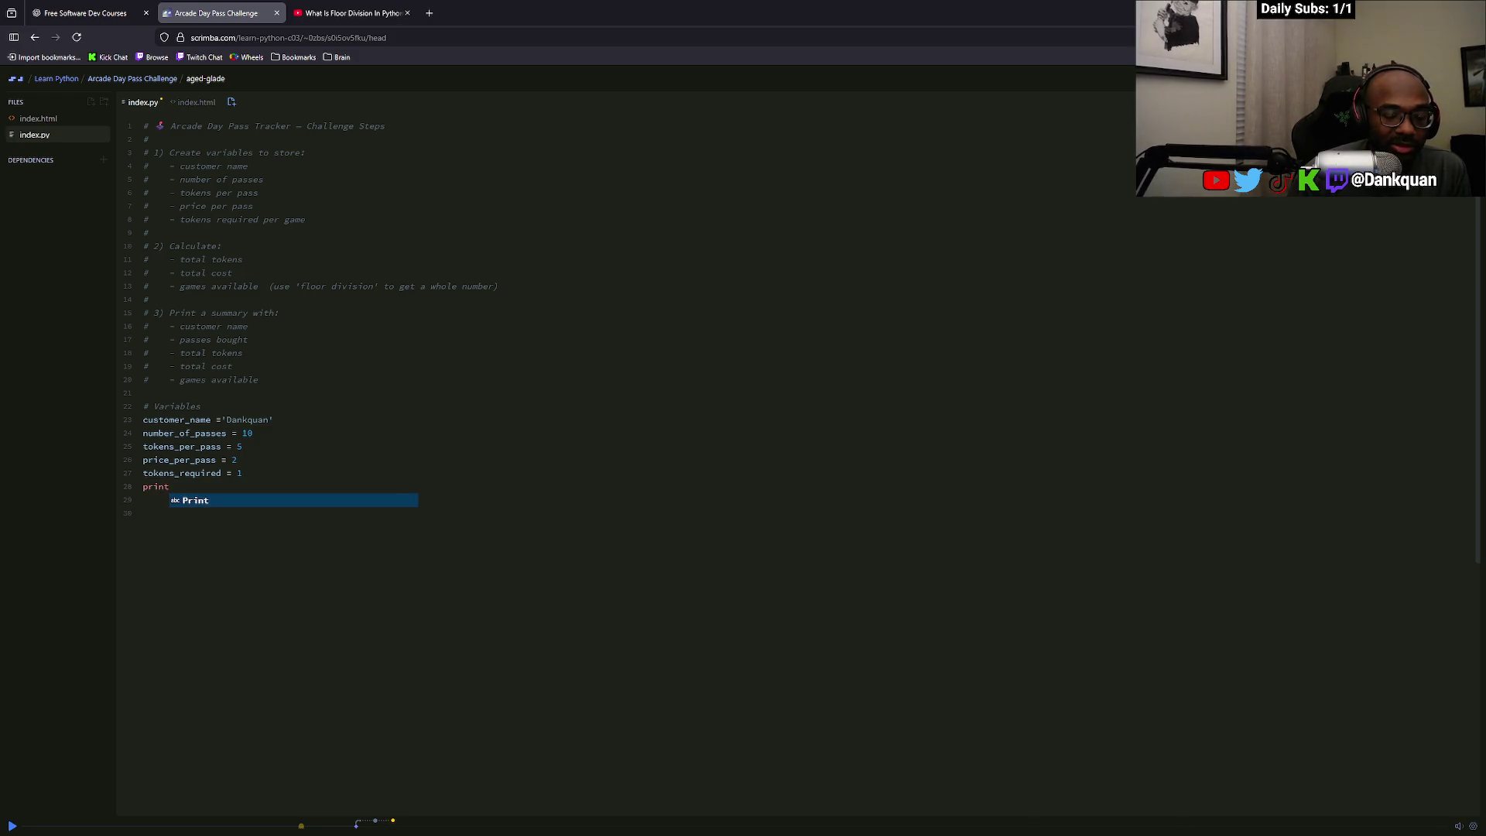
type("(")
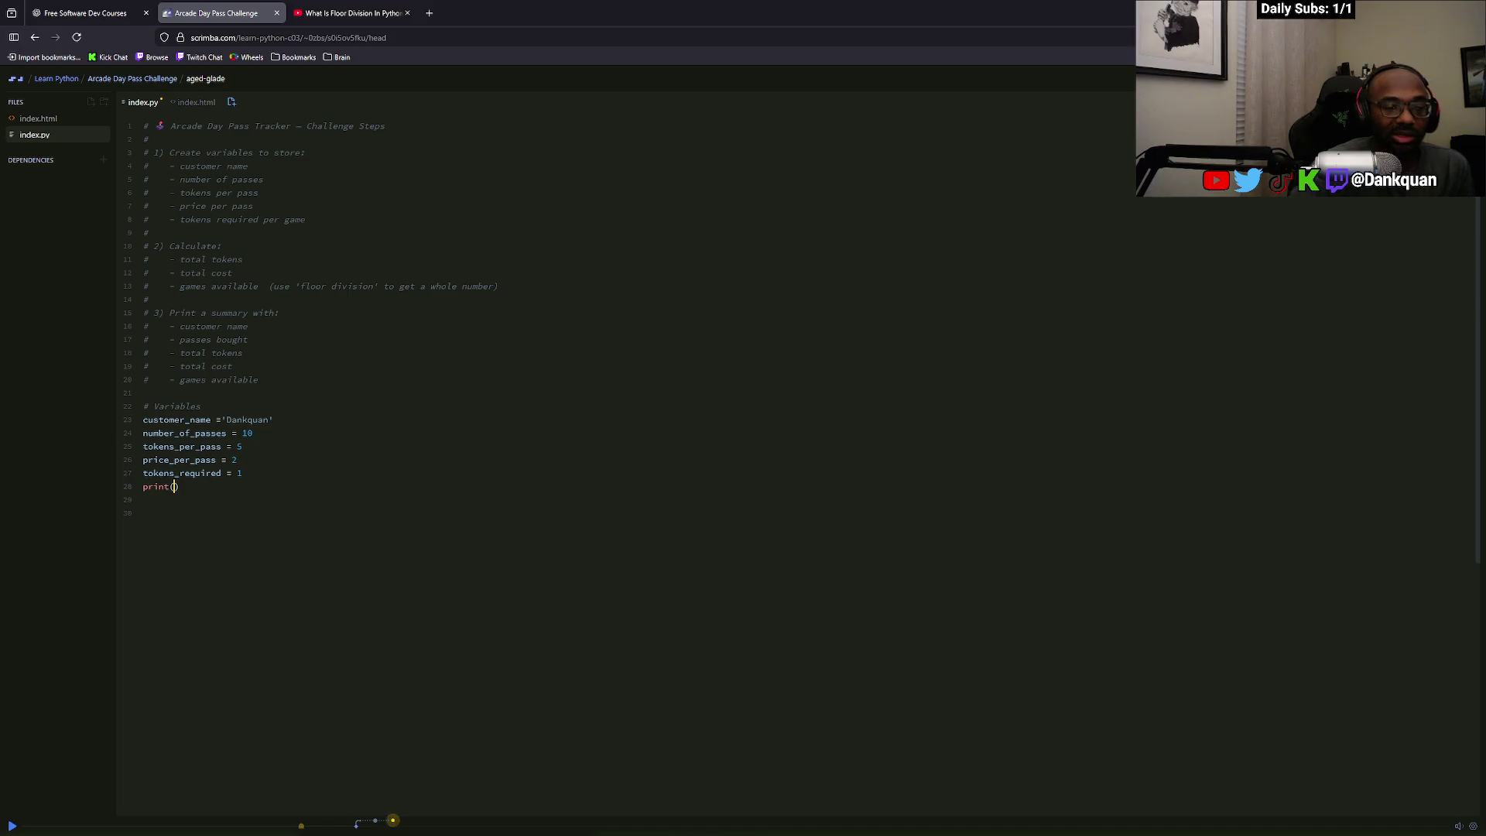
type("nu")
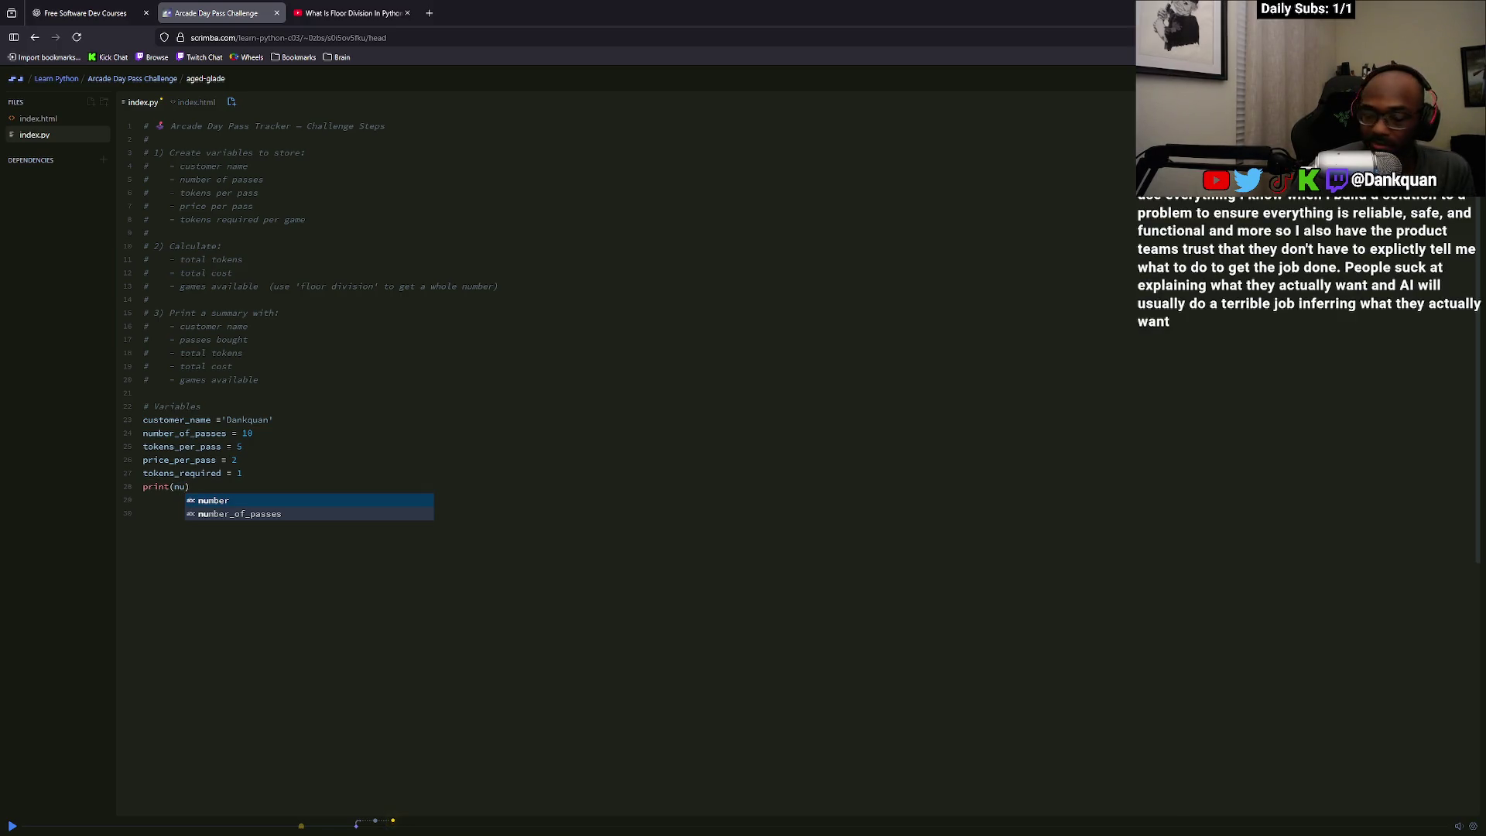
key("Down")
key("Return")
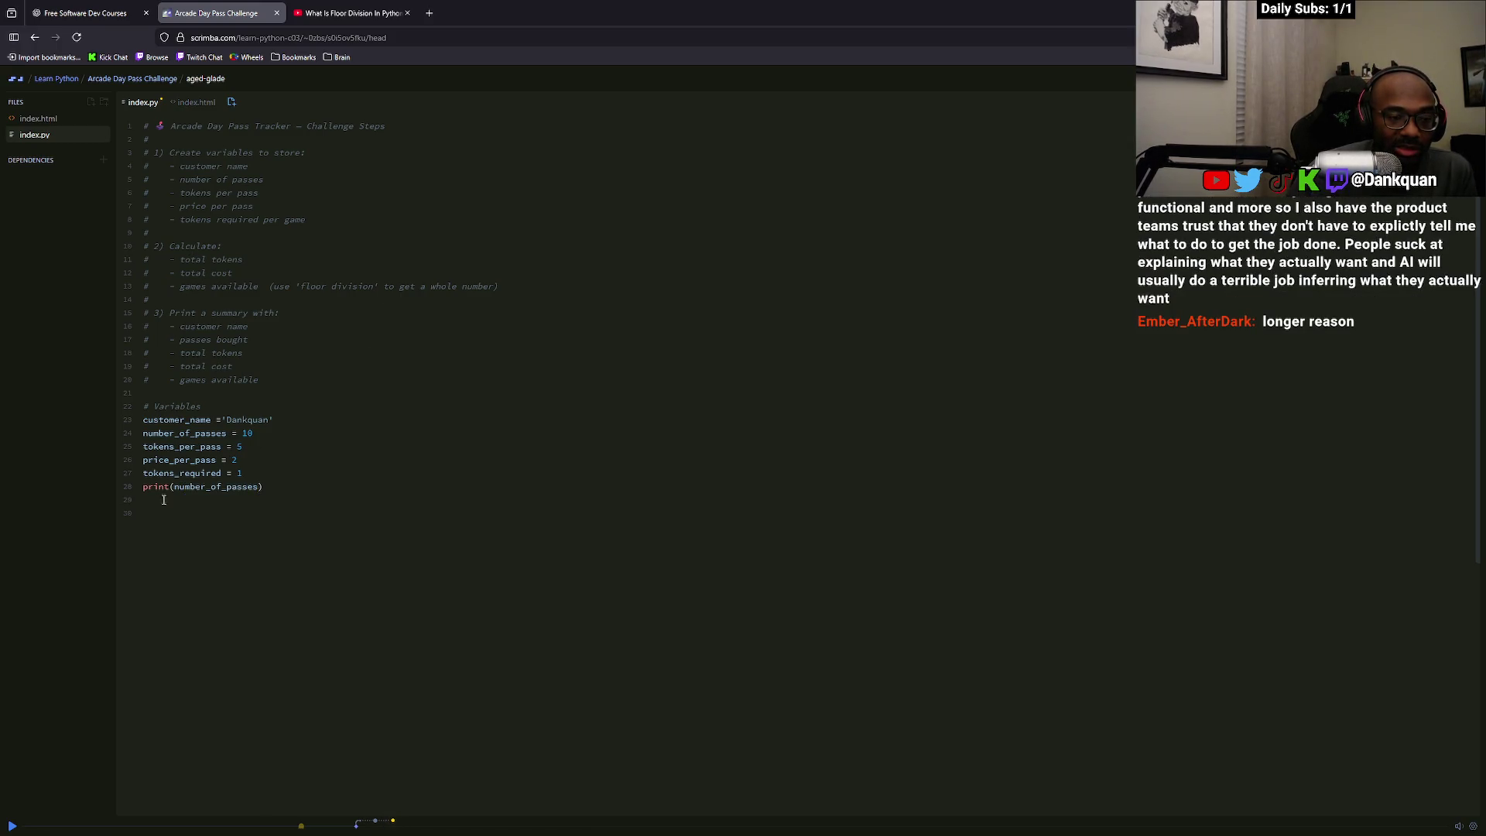
left_click(352, 13)
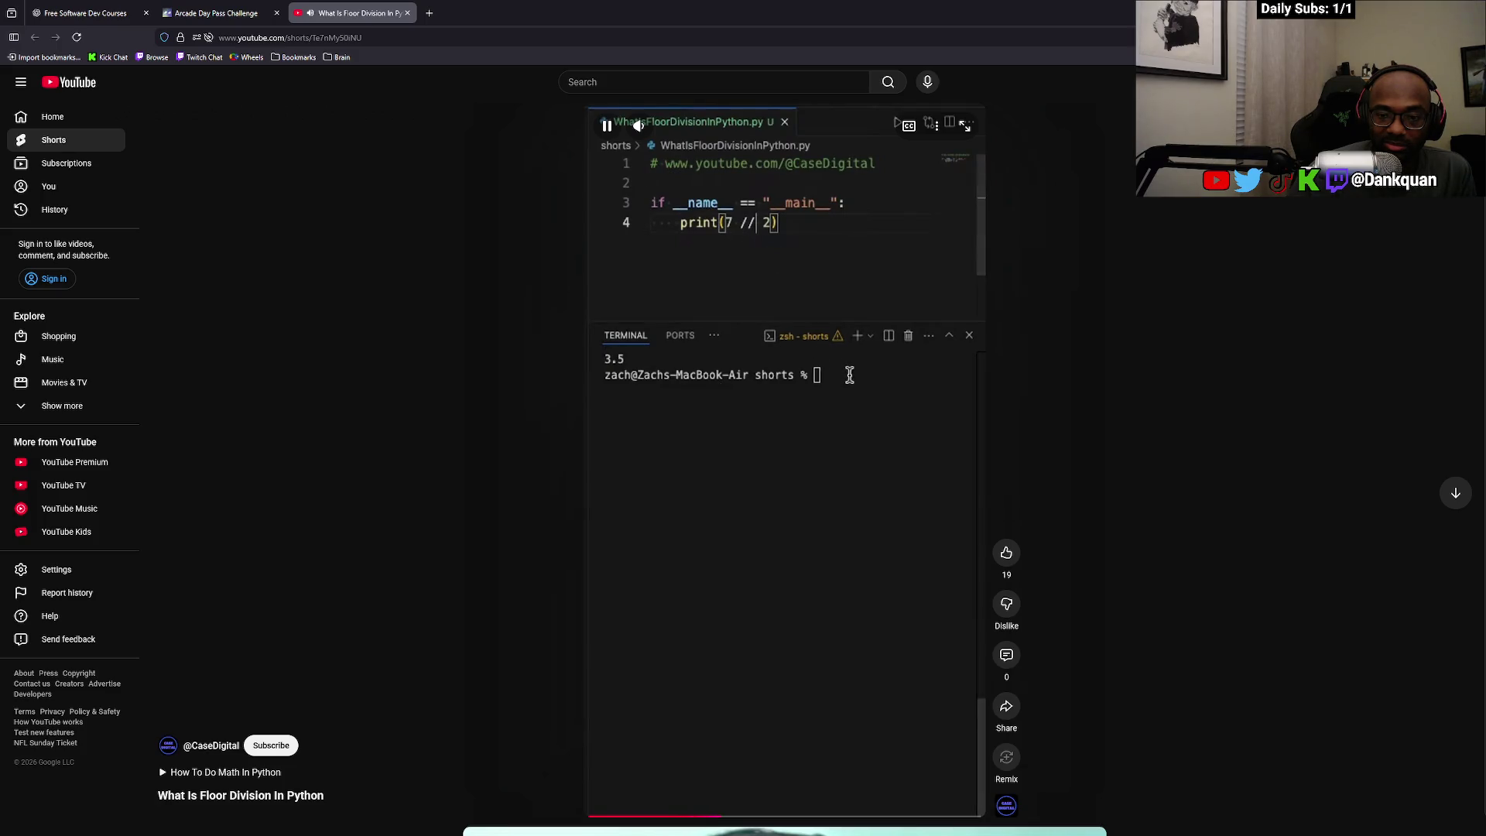
Pause the floor division short at print(7 // 2) and return to the Arcade Day Pass lesson
left_click(918, 415)
left_click(216, 13)
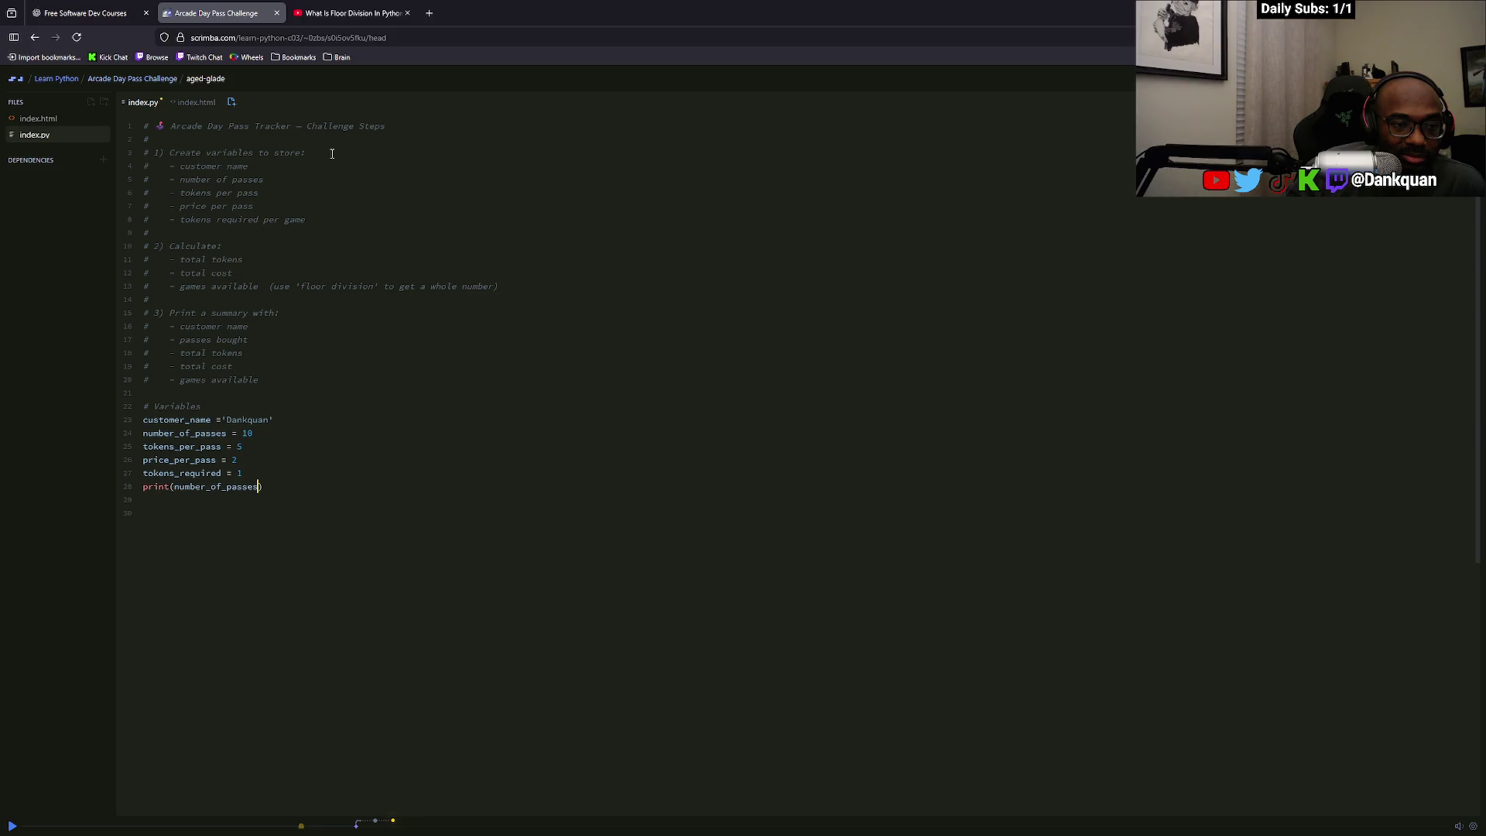
Replace the print(number_of_passes) line with total_tokens = tokens_per_pass
left_click_drag(272, 486, 143, 487)
key("BackSpace")
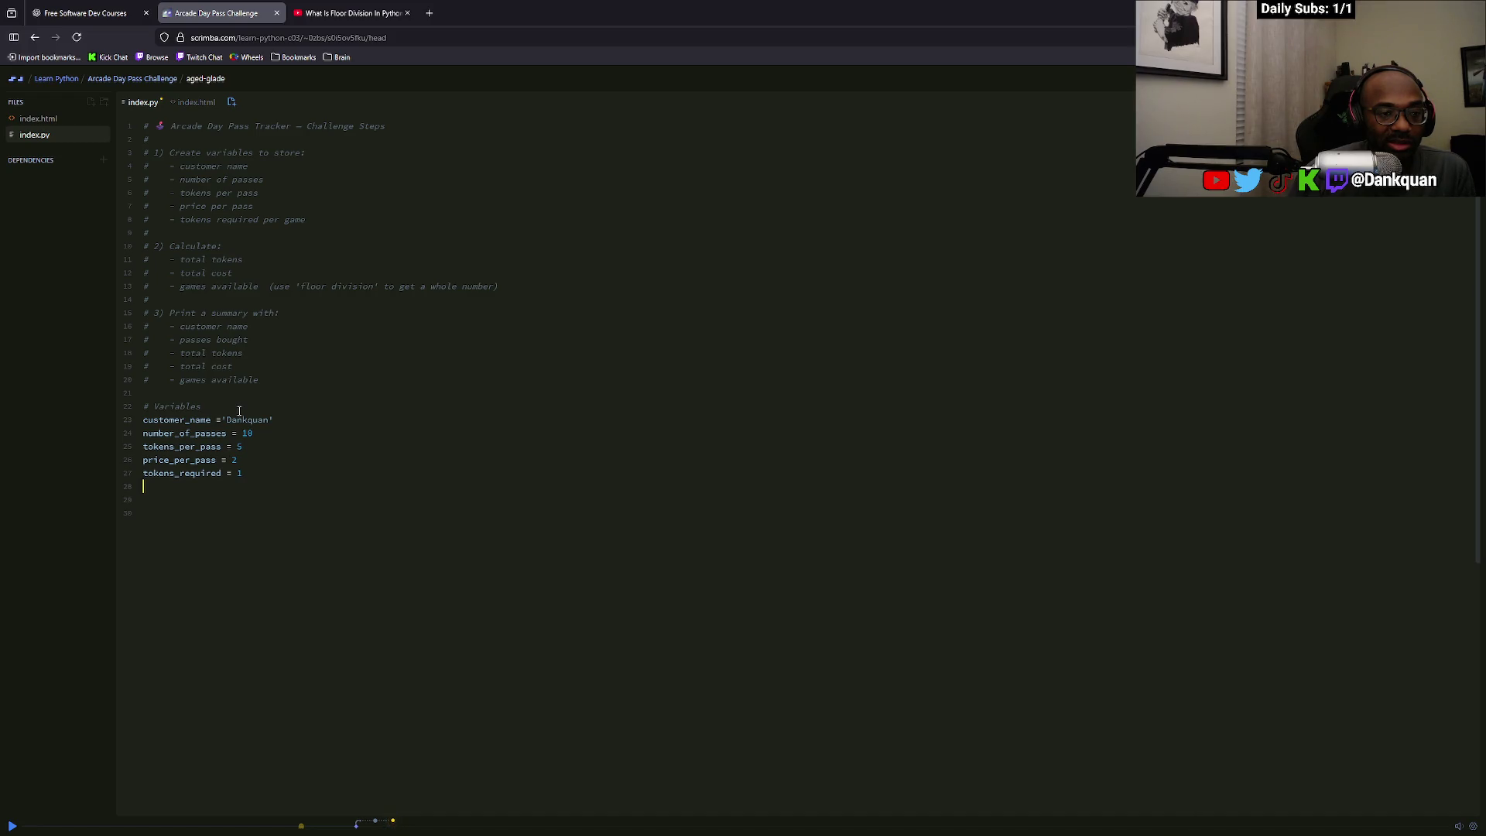
type("total")
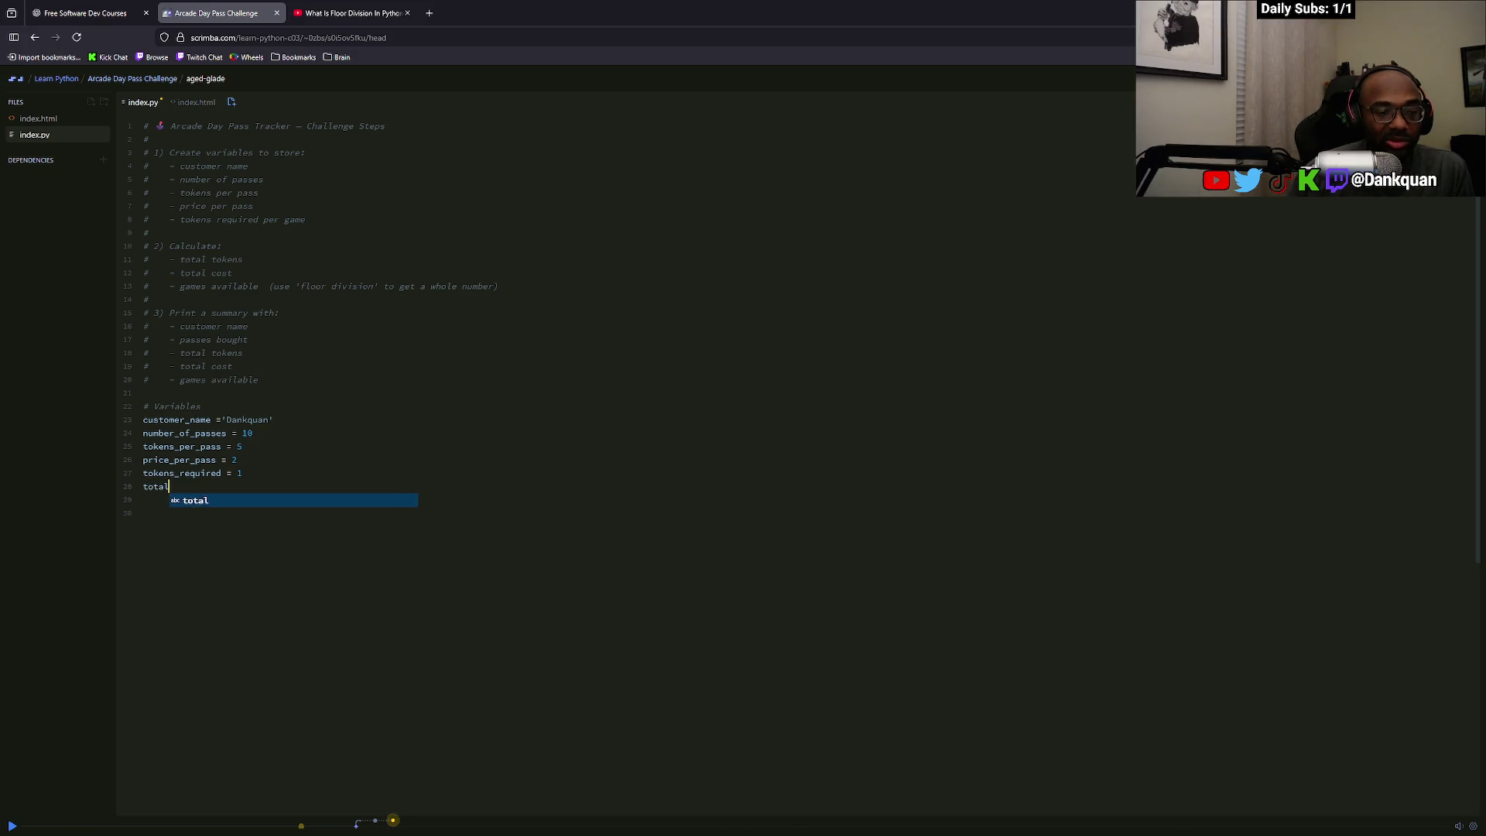
type("_tokens =")
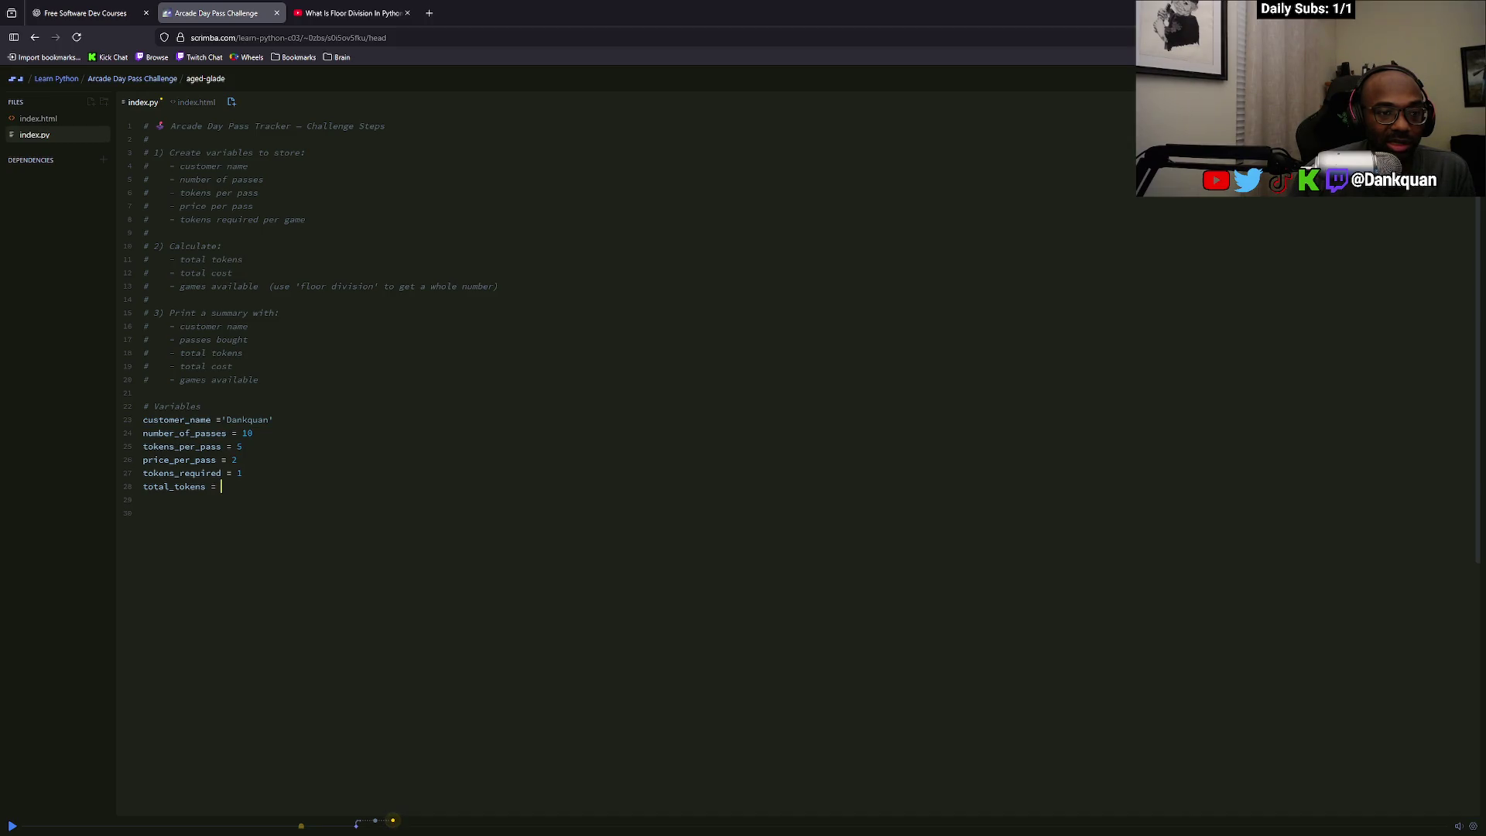
type("token")
right_click(234, 418)
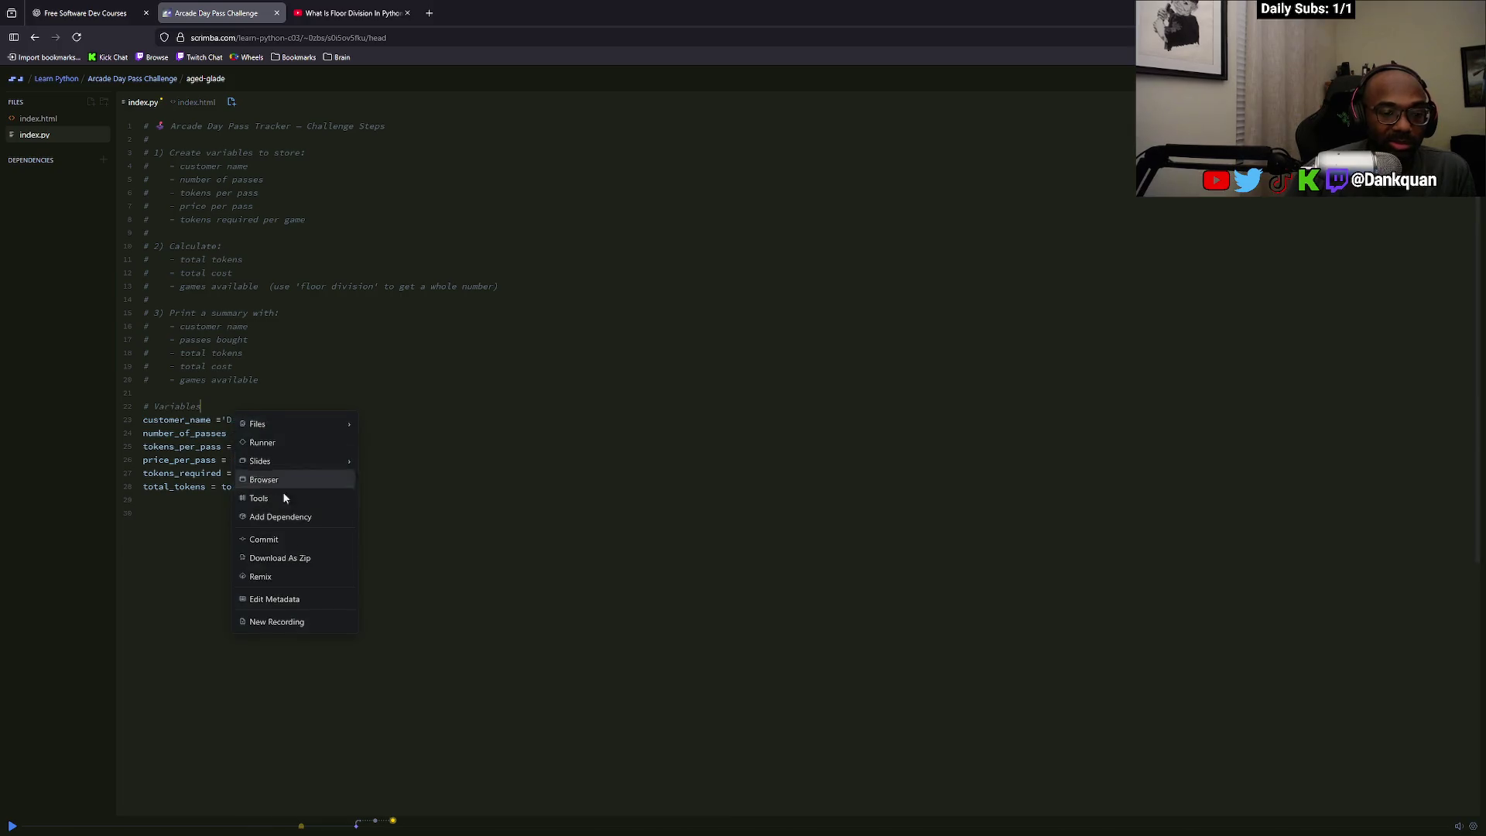
key("Escape")
type("s")
key("Tab")
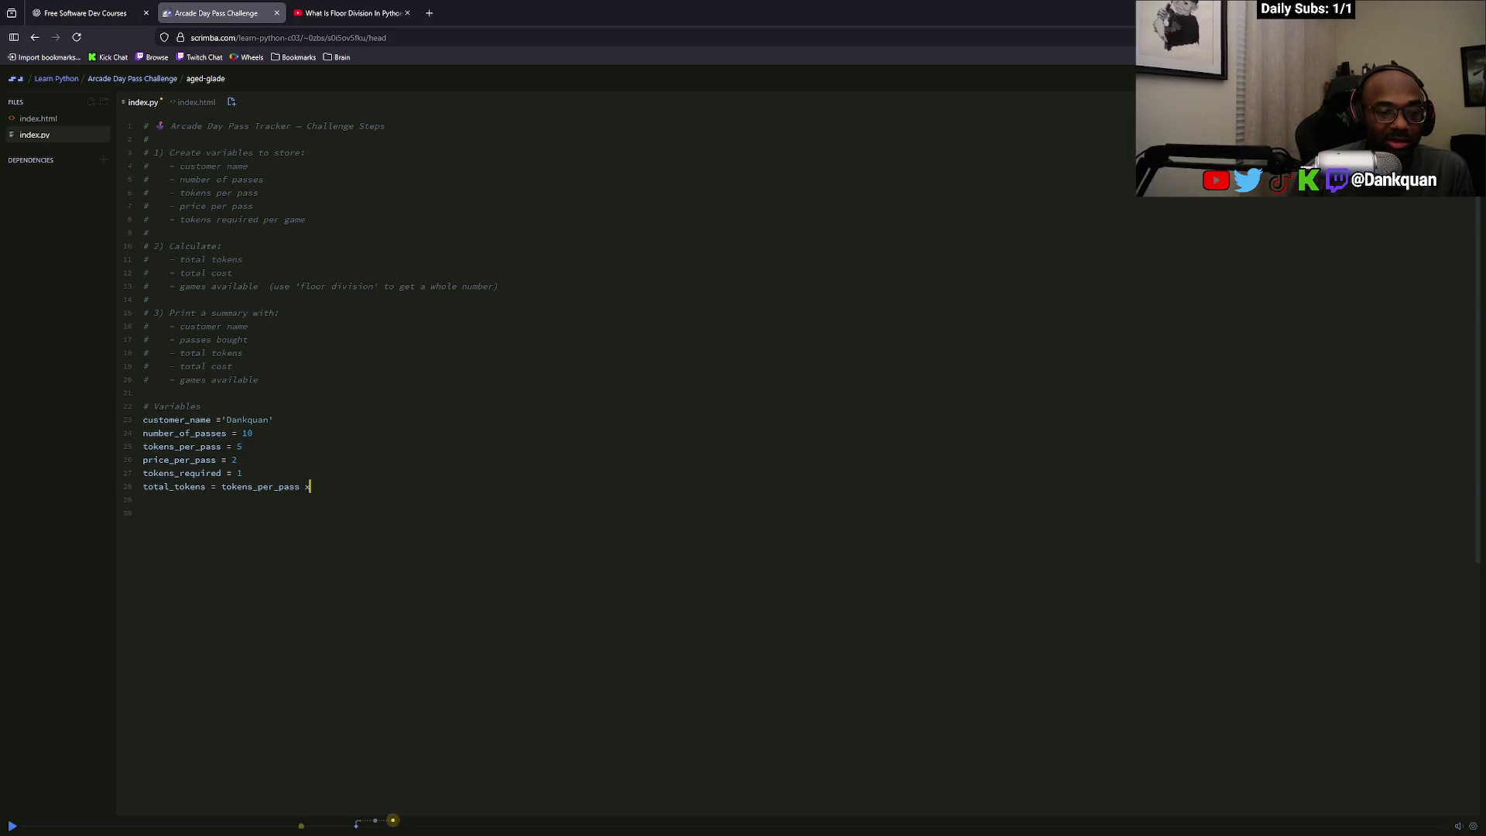
Start a web search in a new tab for 'how to multiply 2 variables'
key("ctrl+t")
type("how to multiple")
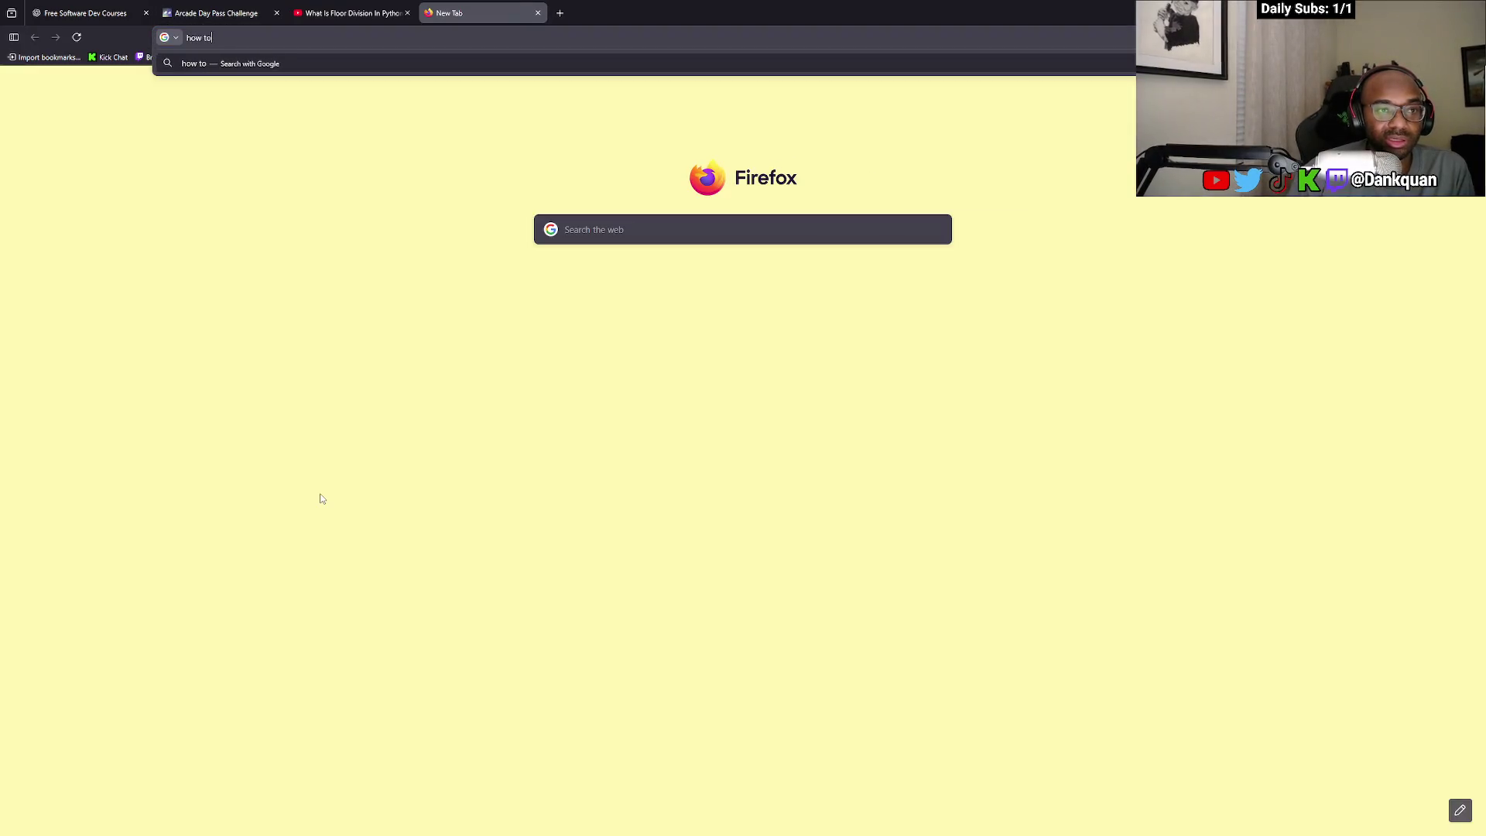
key("BackSpace")
type("y 2 veriables")
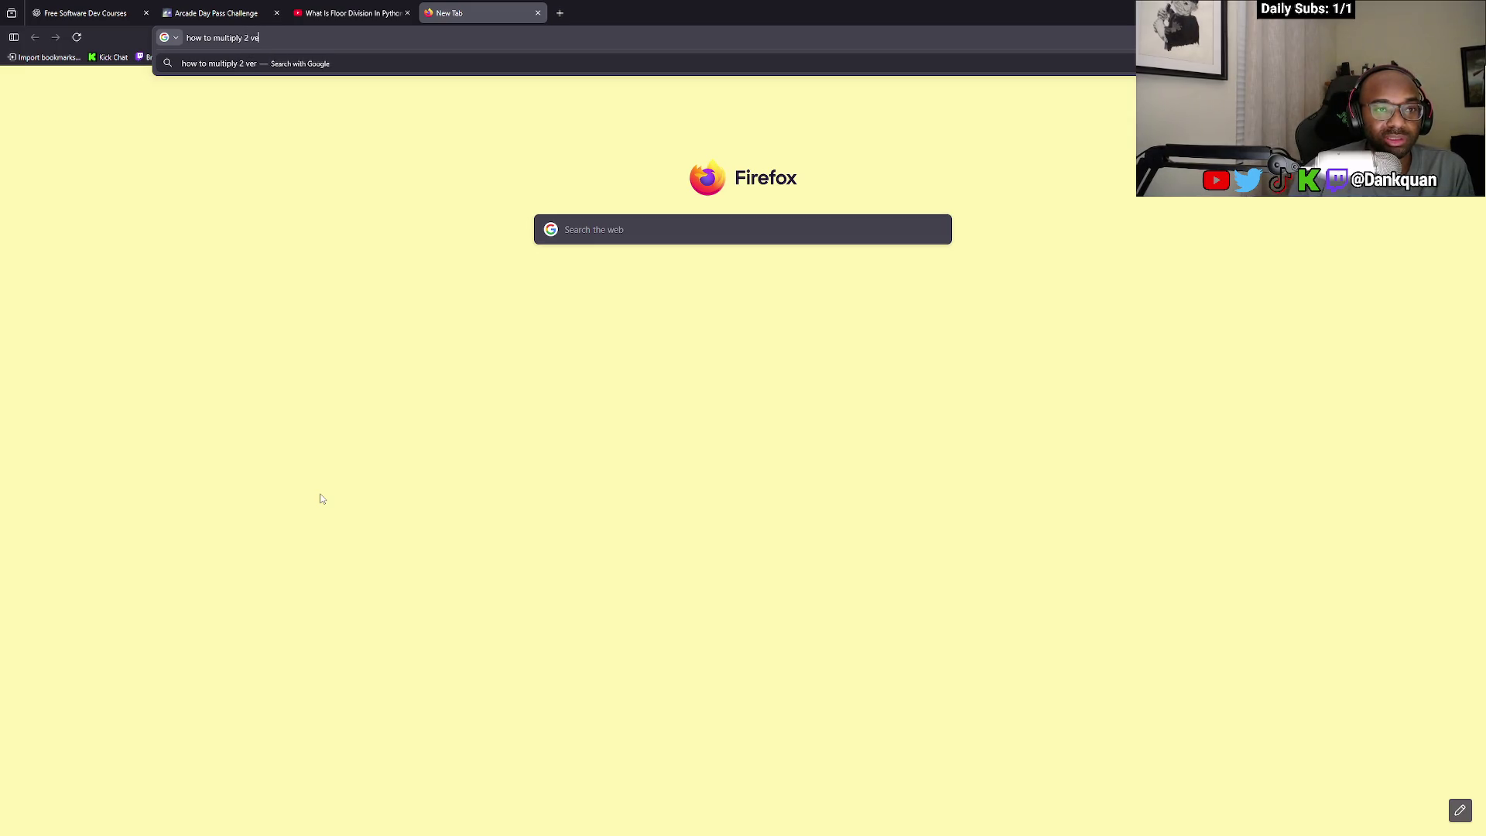